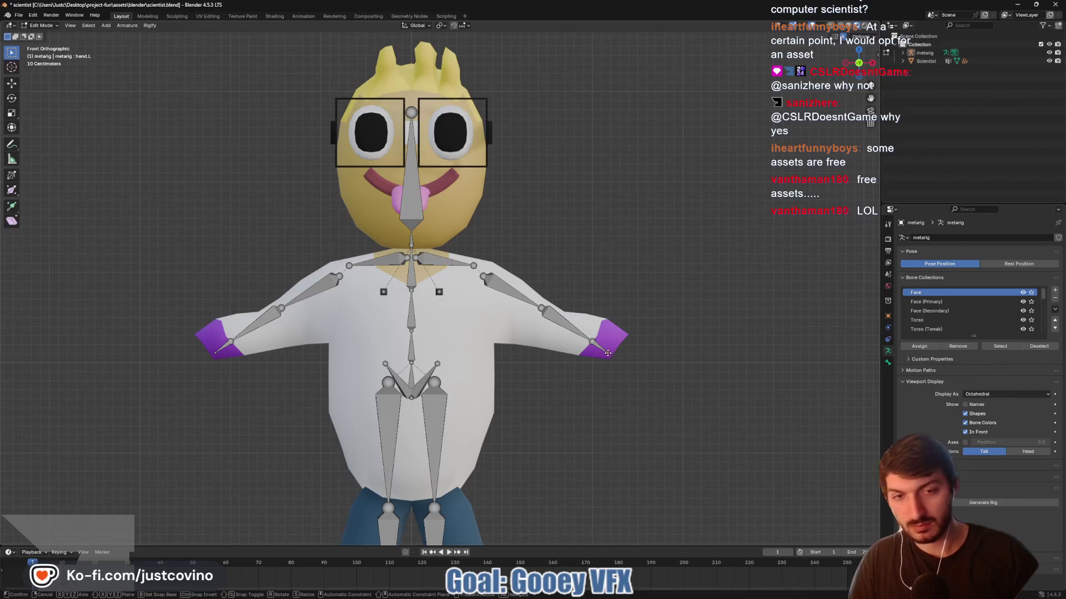
# Step: Nudge the left hand bone and move the forearm.L joint onto the arm, X-mirroring the right arm
pyautogui.click(612, 350)
pyautogui.click(548, 315)
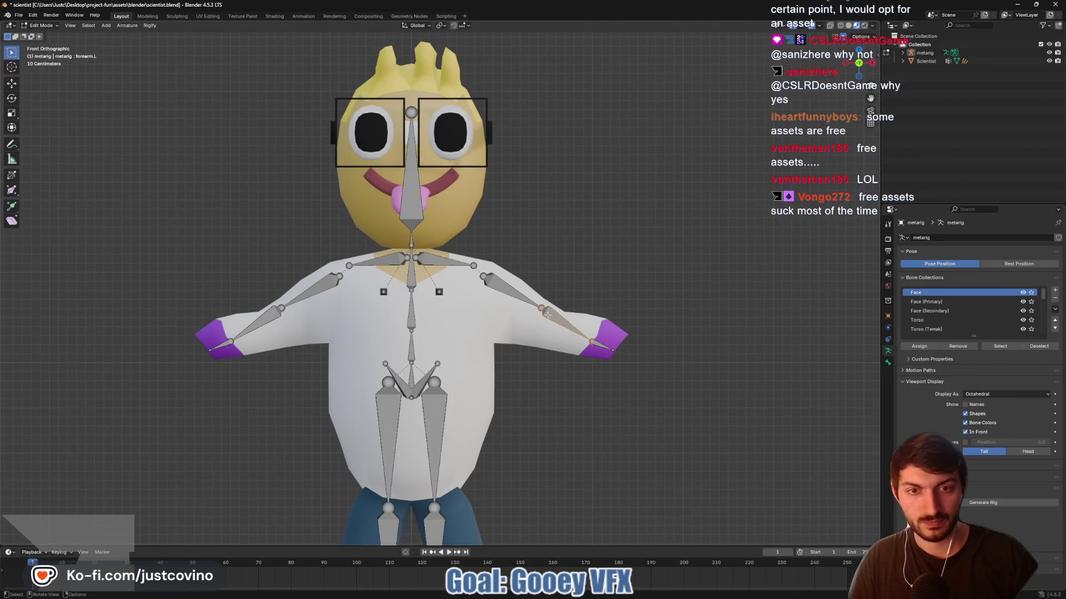
pyautogui.press('g')
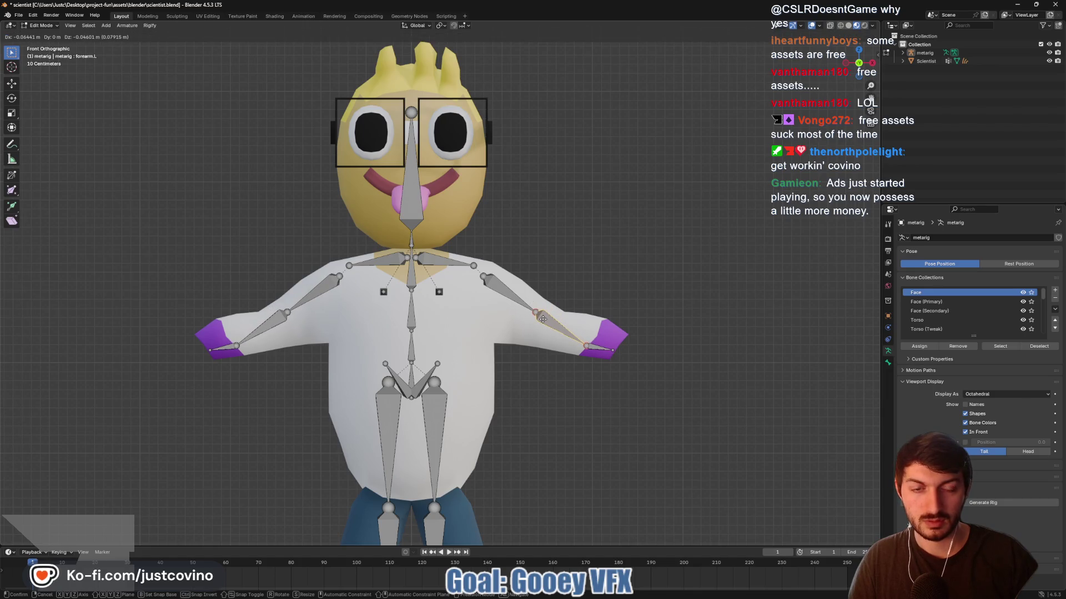
pyautogui.click(543, 320)
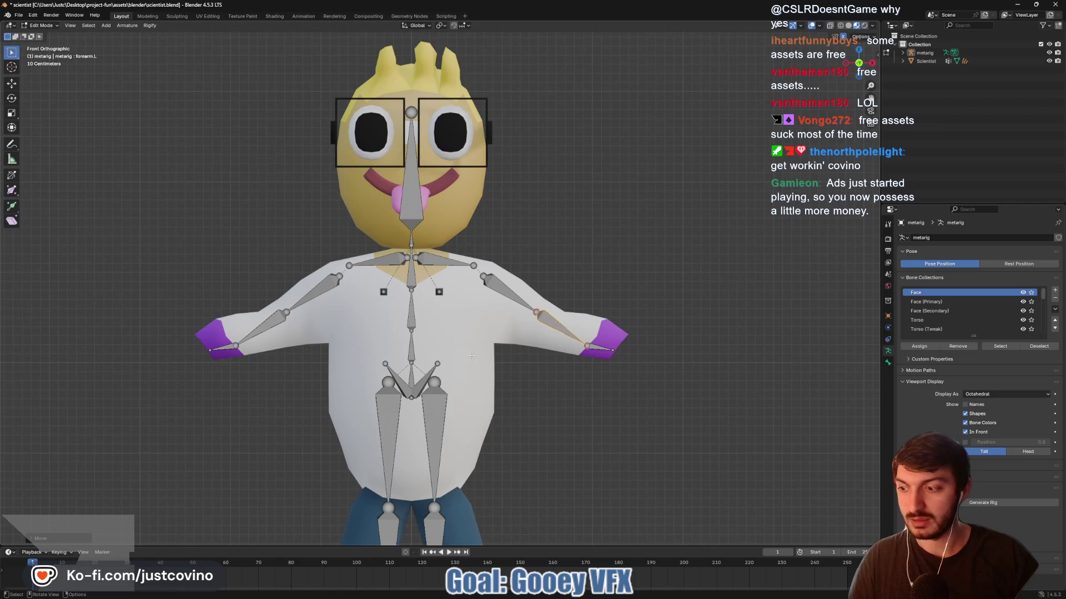
pyautogui.scroll(-2, 509, 445)
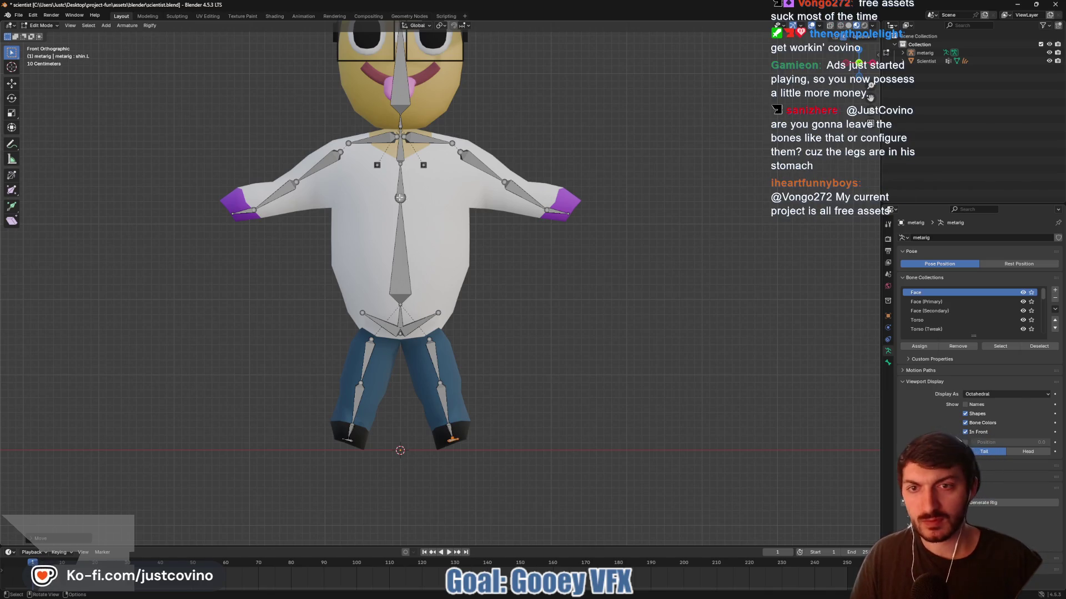
# Step: Lower the spine.001 joint into the scientist's torso
pyautogui.click(400, 198)
pyautogui.press('g')
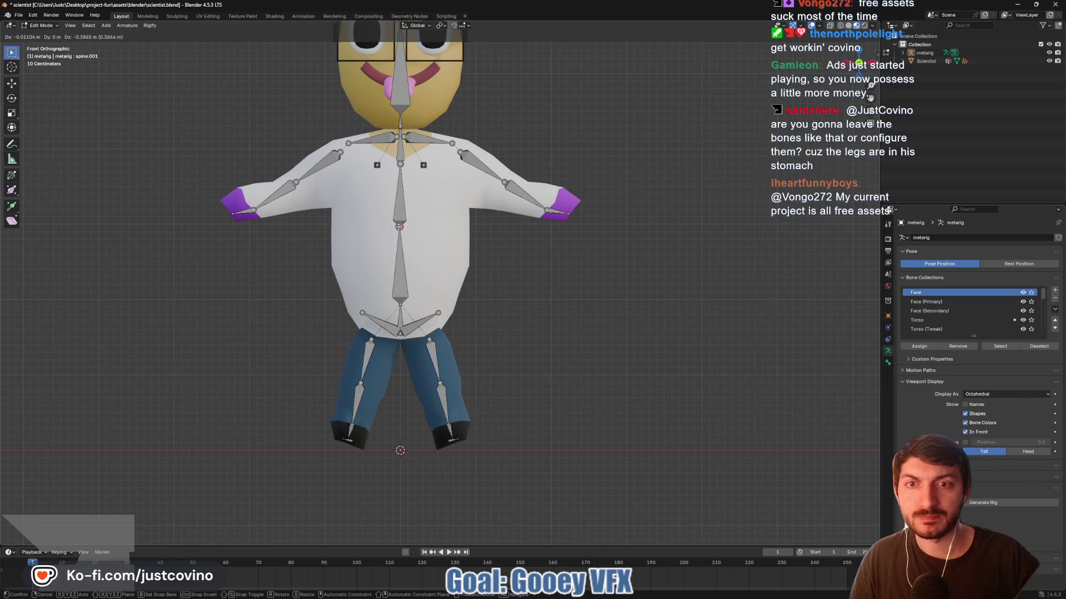
pyautogui.click(399, 243)
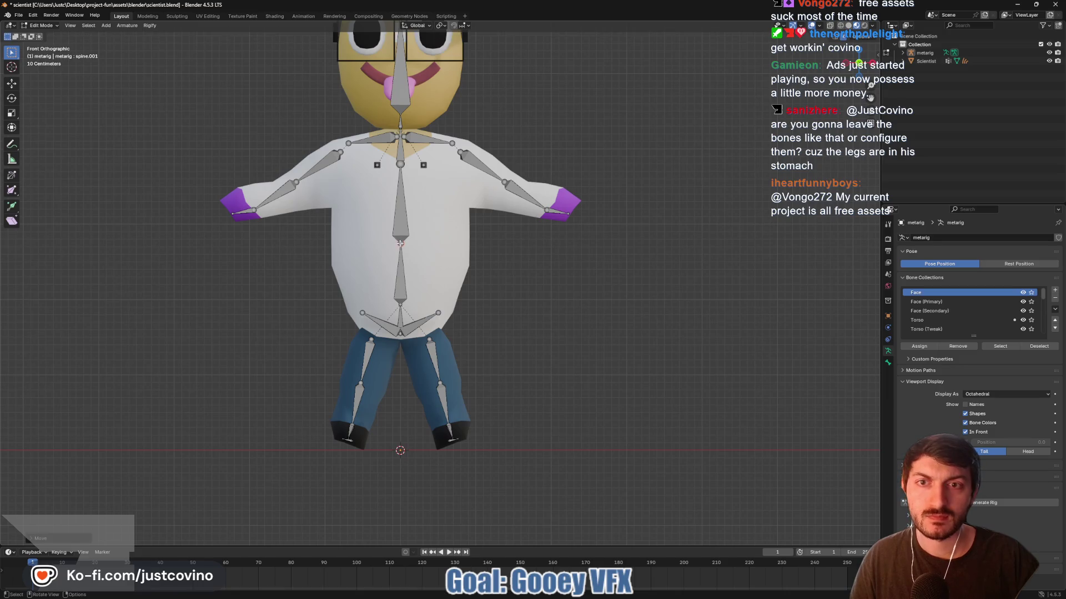
# Step: Move the spine.002 joint and both breast bones lower and wider on the chest
pyautogui.click(399, 165)
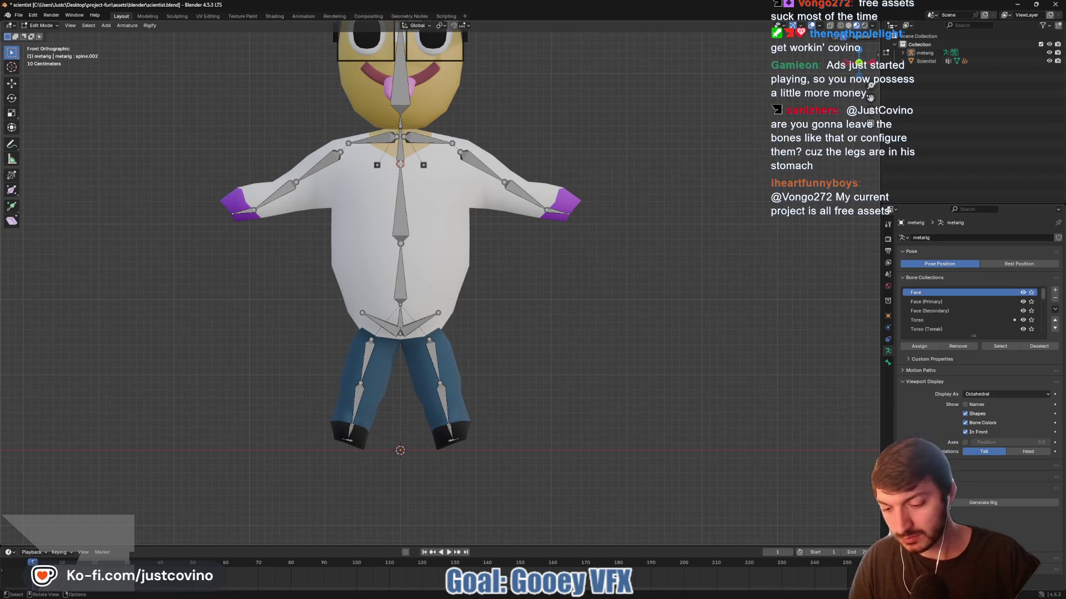
pyautogui.press('g')
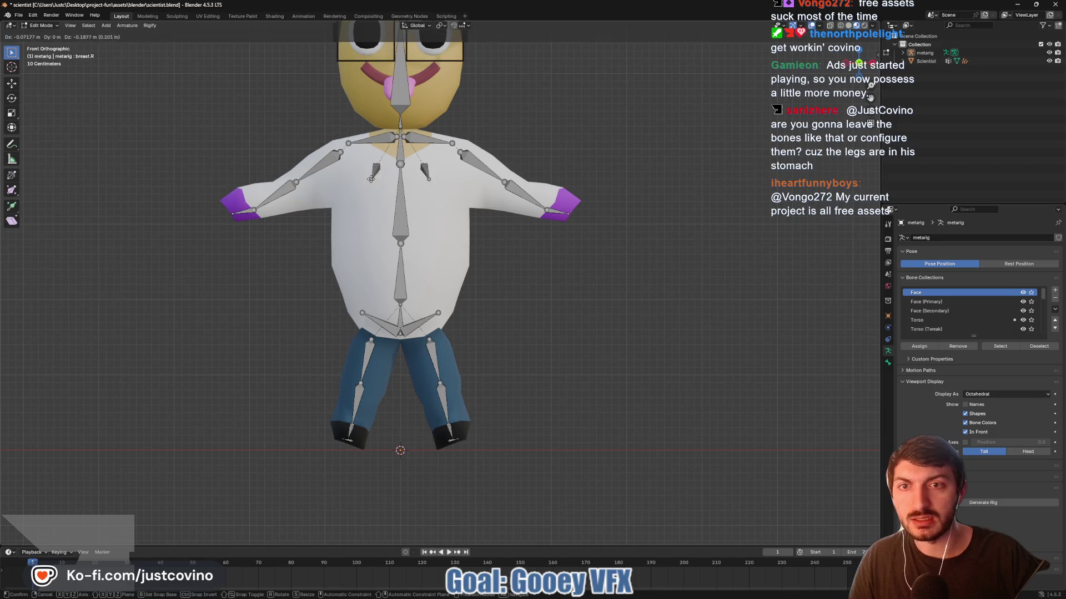
pyautogui.press('y')
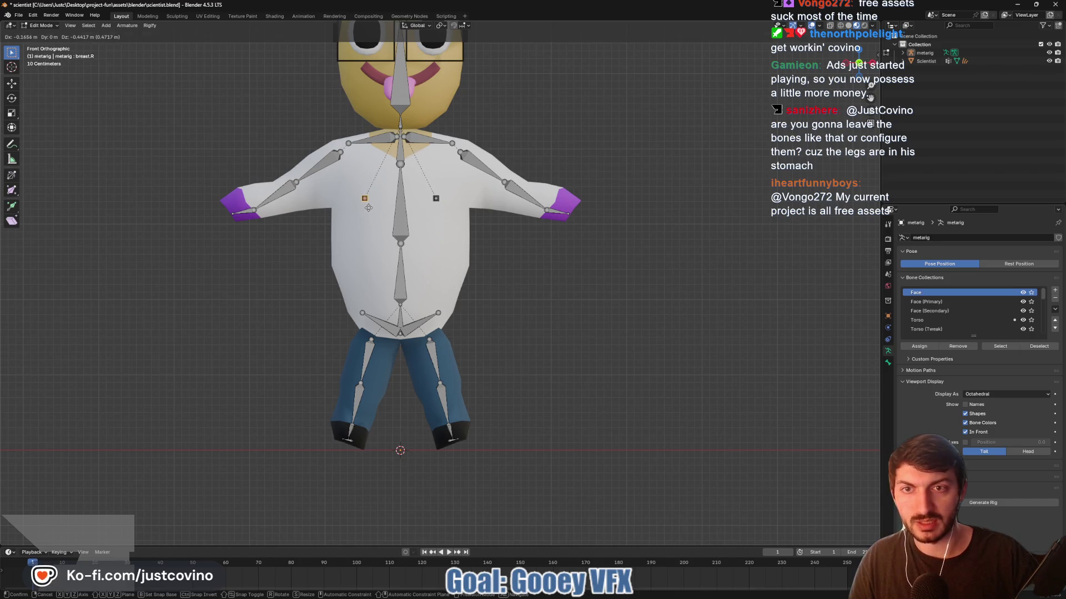
pyautogui.click(368, 208)
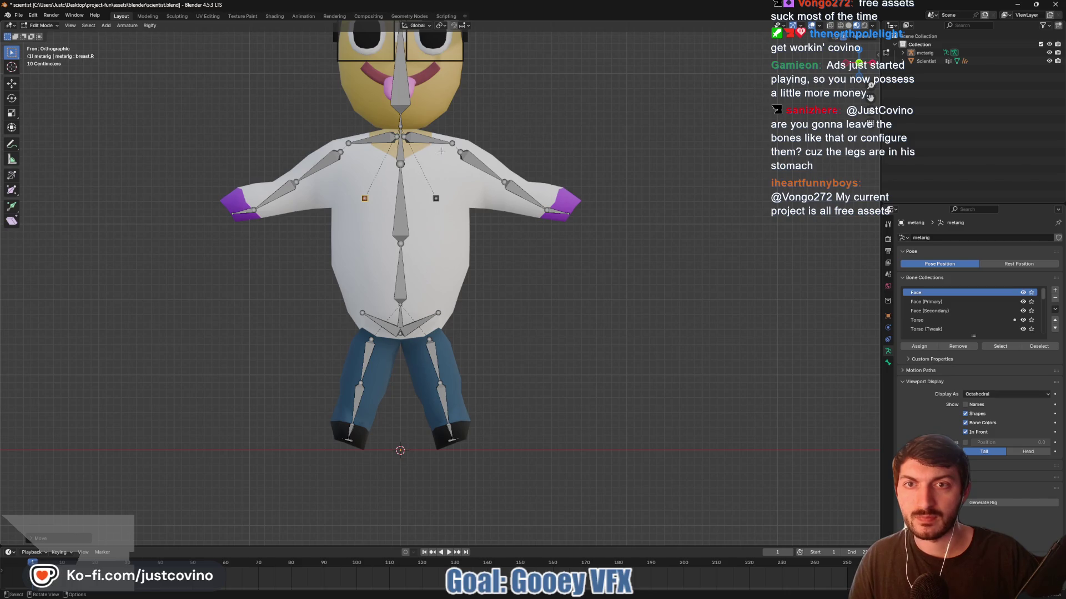
pyautogui.moveTo(630, 255)
pyautogui.mouseDown(button='middle')
pyautogui.moveTo(571, 340)
pyautogui.moveTo(542, 278)
pyautogui.moveTo(523, 298)
pyautogui.moveTo(578, 289)
pyautogui.moveTo(527, 279)
pyautogui.moveTo(563, 274)
pyautogui.mouseUp(button='middle')
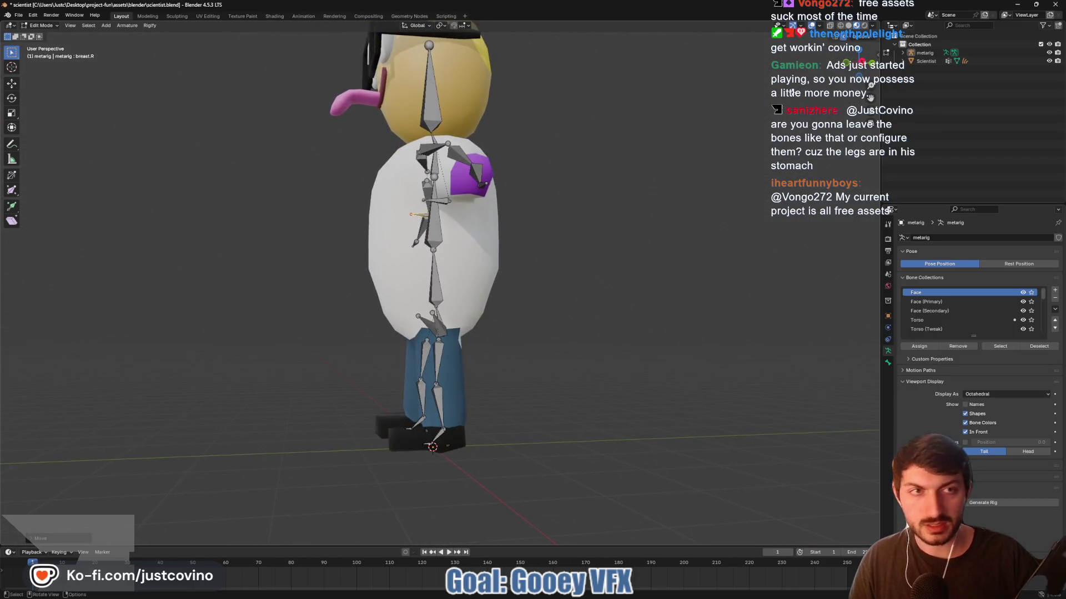
# Step: In Right Orthographic view, place the foot bone's tail and toe.L tip along the shoe
pyautogui.click(863, 67)
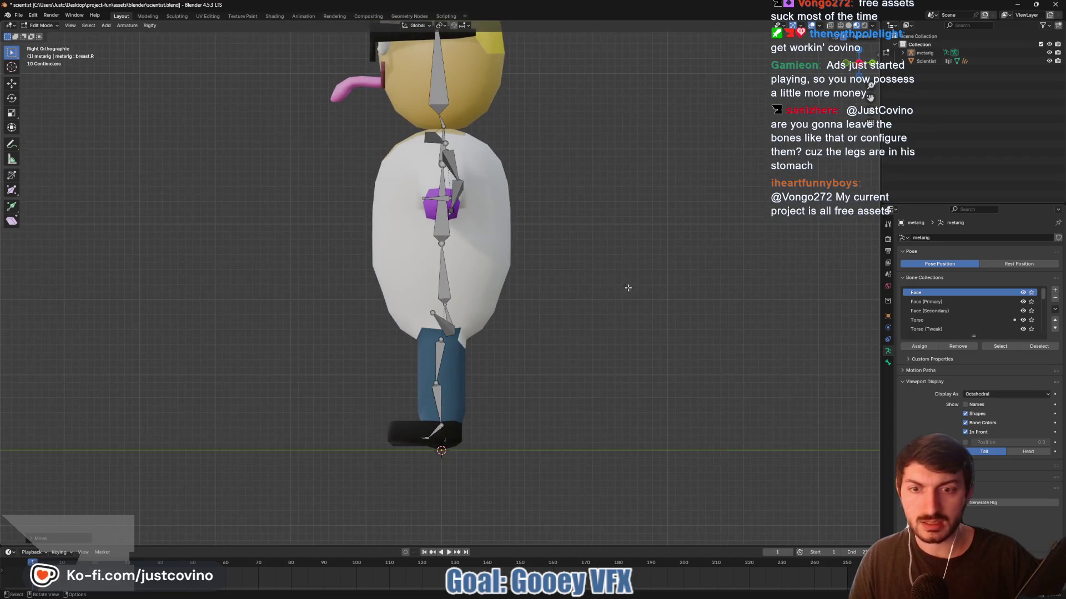
pyautogui.click(422, 439)
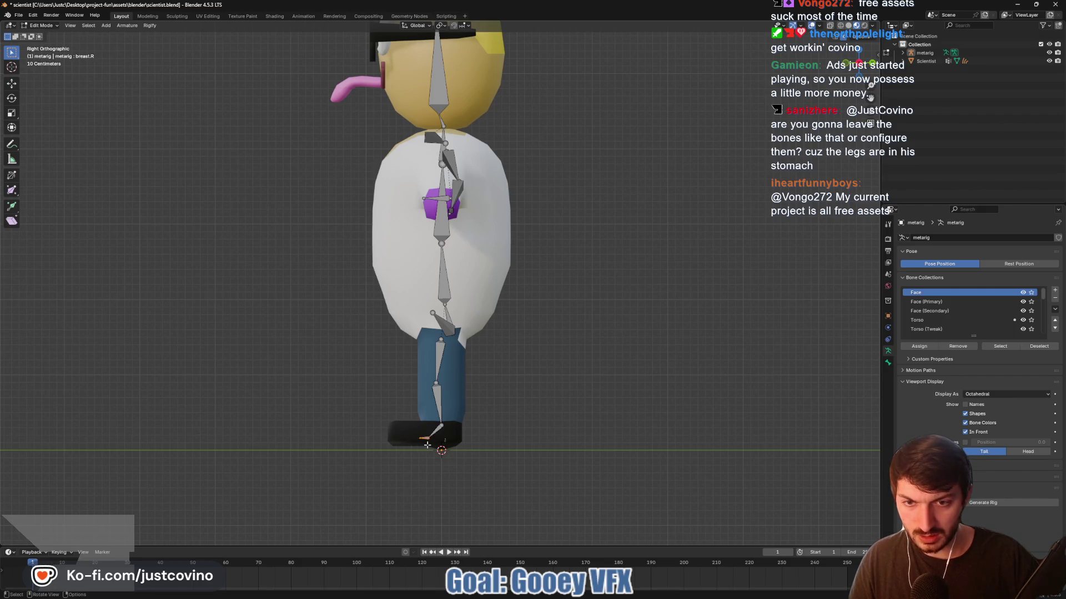
pyautogui.press('g')
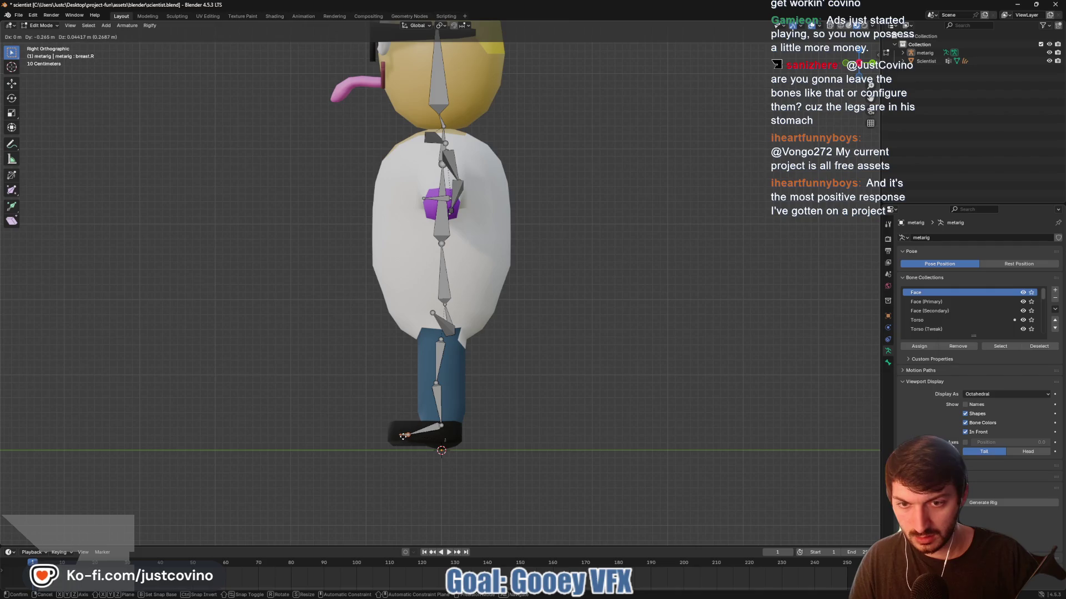
pyautogui.click(414, 438)
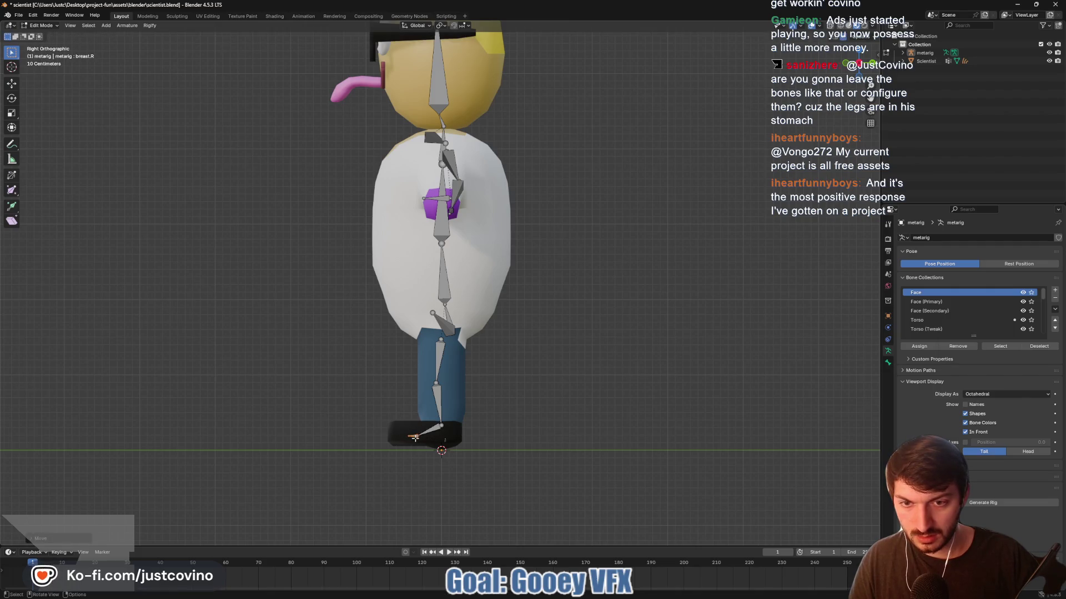
pyautogui.click(409, 437)
pyautogui.press('g')
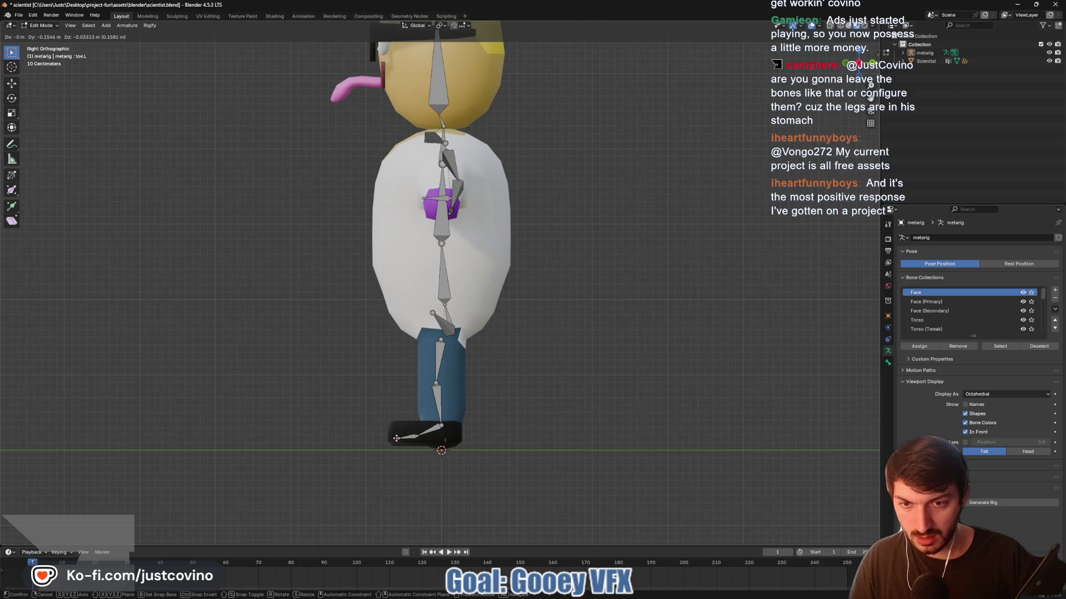
pyautogui.click(390, 435)
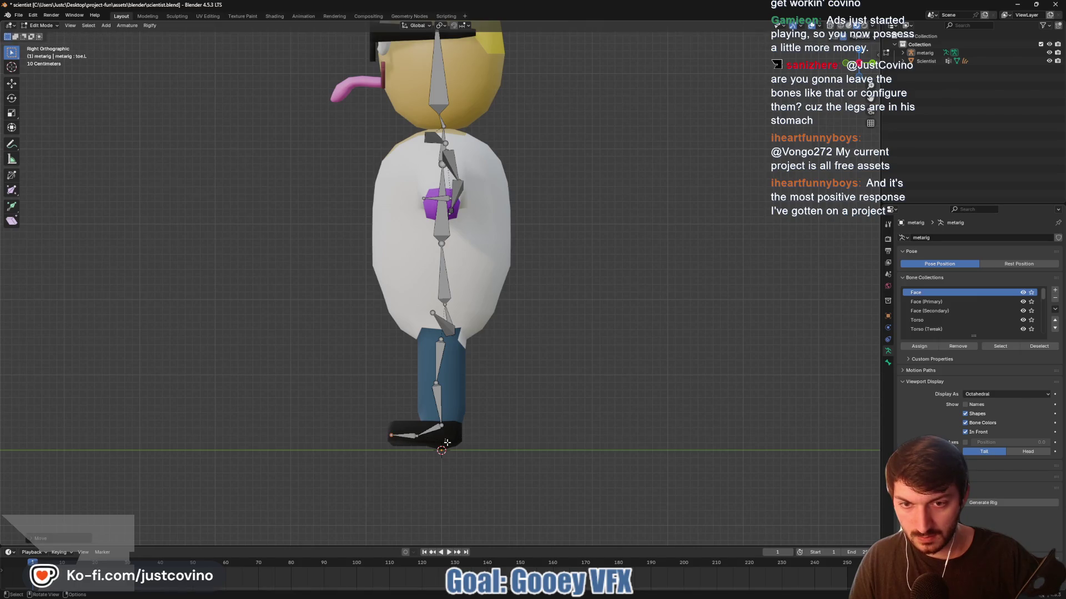
# Step: Move the heel.02.L bone onto the back of the shoe
pyautogui.click(445, 442)
pyautogui.moveTo(445, 441); pyautogui.dragTo(499, 452, button='middle')
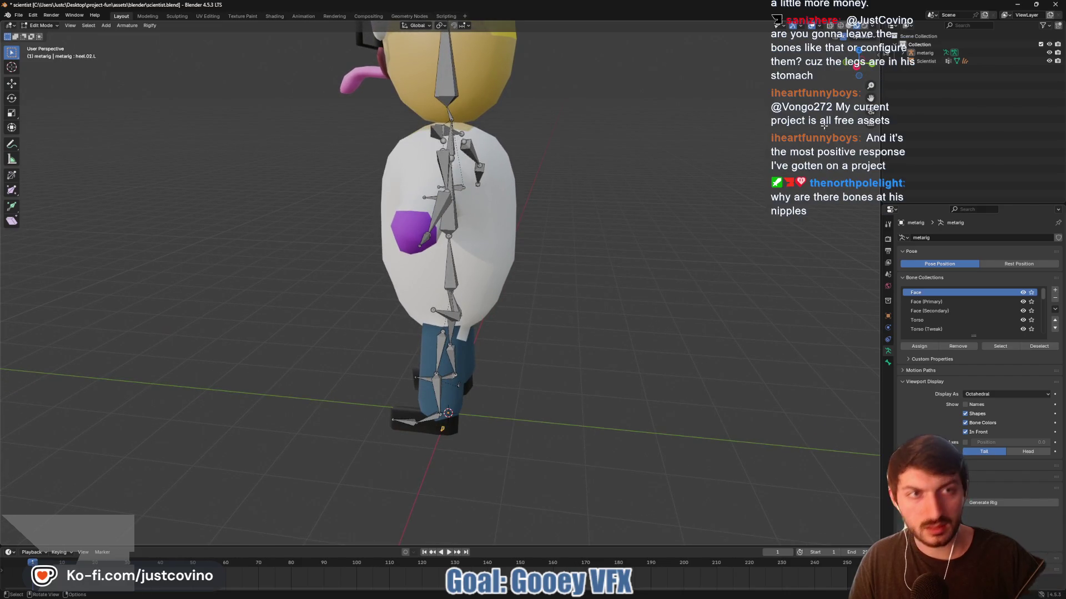
pyautogui.click(859, 68)
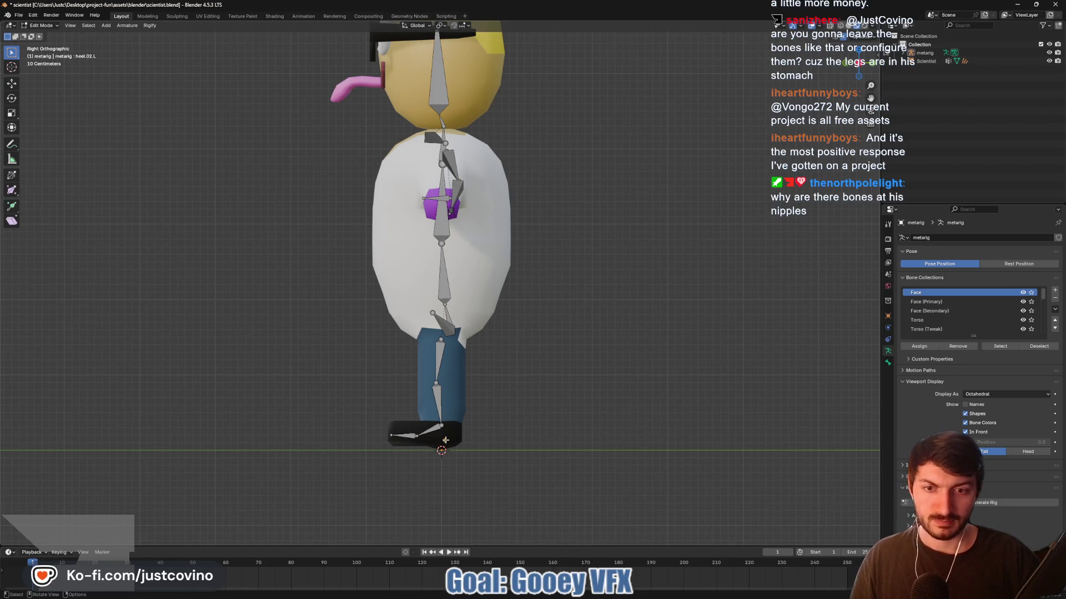
pyautogui.press('g')
pyautogui.click(449, 439)
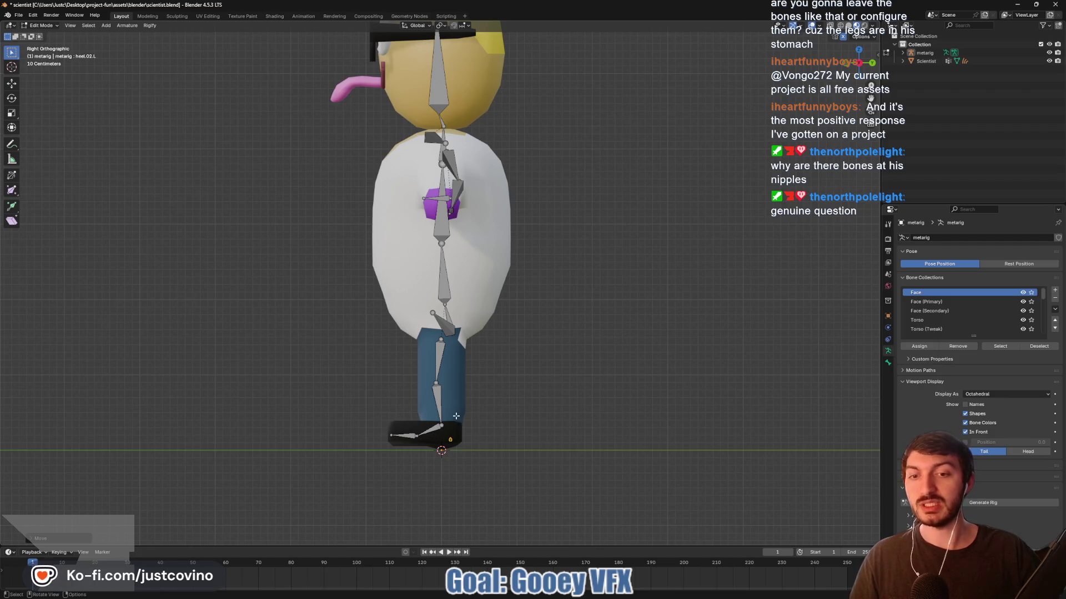
pyautogui.moveTo(521, 360)
pyautogui.mouseDown(button='middle')
pyautogui.moveTo(549, 248)
pyautogui.moveTo(455, 277)
pyautogui.moveTo(540, 268)
pyautogui.mouseUp(button='middle')
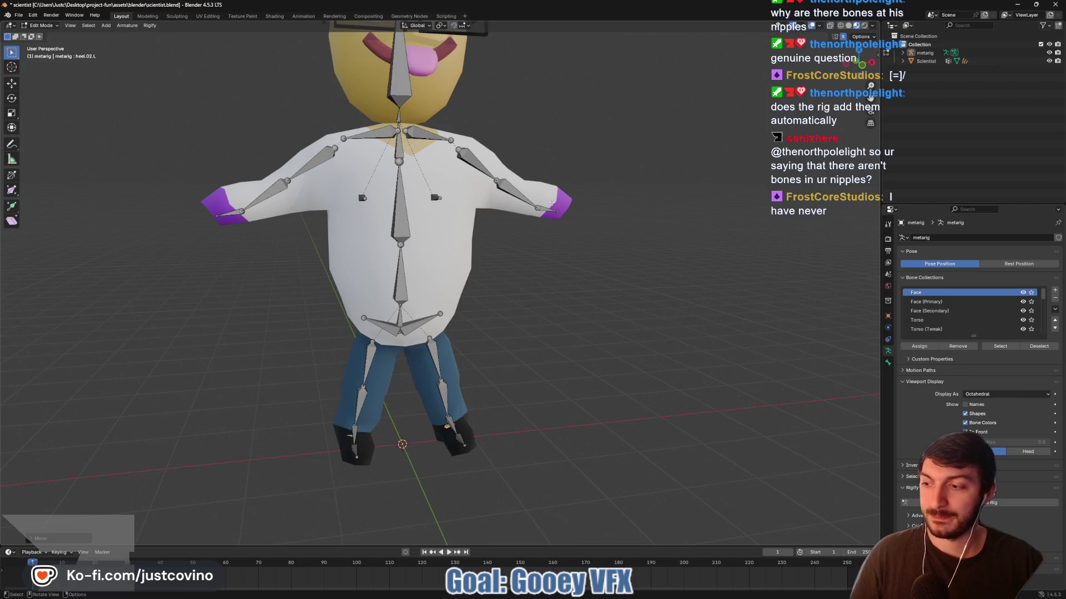
# Step: Extrude a new bone from spine.004's tip forward to the tongue base, then frame the head in Right view
pyautogui.moveTo(589, 342)
pyautogui.mouseDown(button='middle')
pyautogui.moveTo(576, 328)
pyautogui.moveTo(542, 338)
pyautogui.moveTo(446, 329)
pyautogui.moveTo(492, 333)
pyautogui.mouseUp(button='middle')
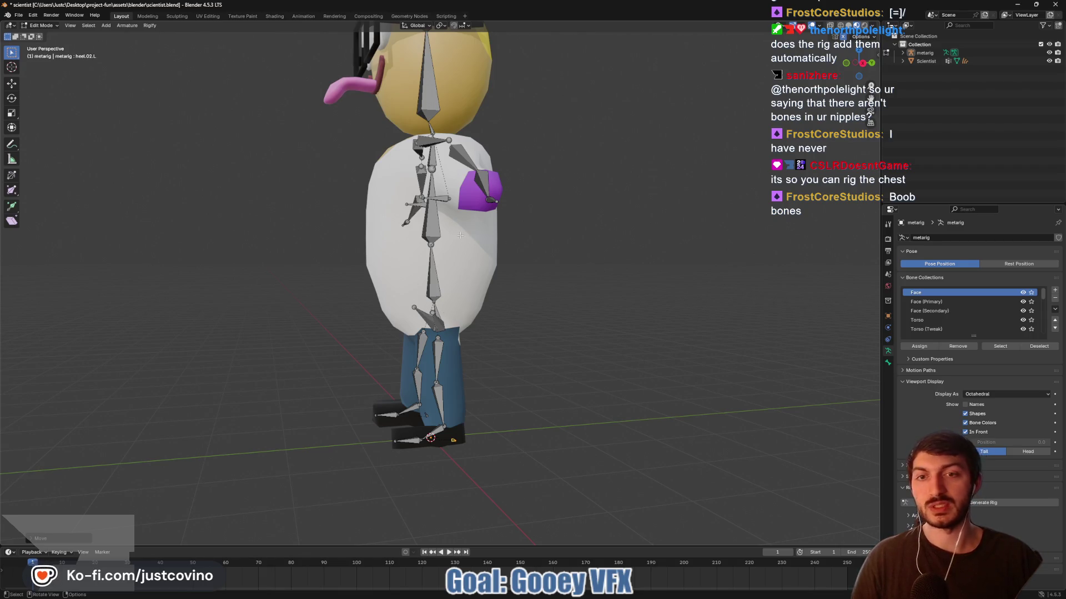
pyautogui.moveTo(462, 235)
pyautogui.mouseDown(button='middle')
pyautogui.moveTo(515, 252)
pyautogui.moveTo(443, 269)
pyautogui.moveTo(498, 235)
pyautogui.moveTo(572, 243)
pyautogui.moveTo(564, 166)
pyautogui.moveTo(556, 308)
pyautogui.moveTo(542, 302)
pyautogui.mouseUp(button='middle')
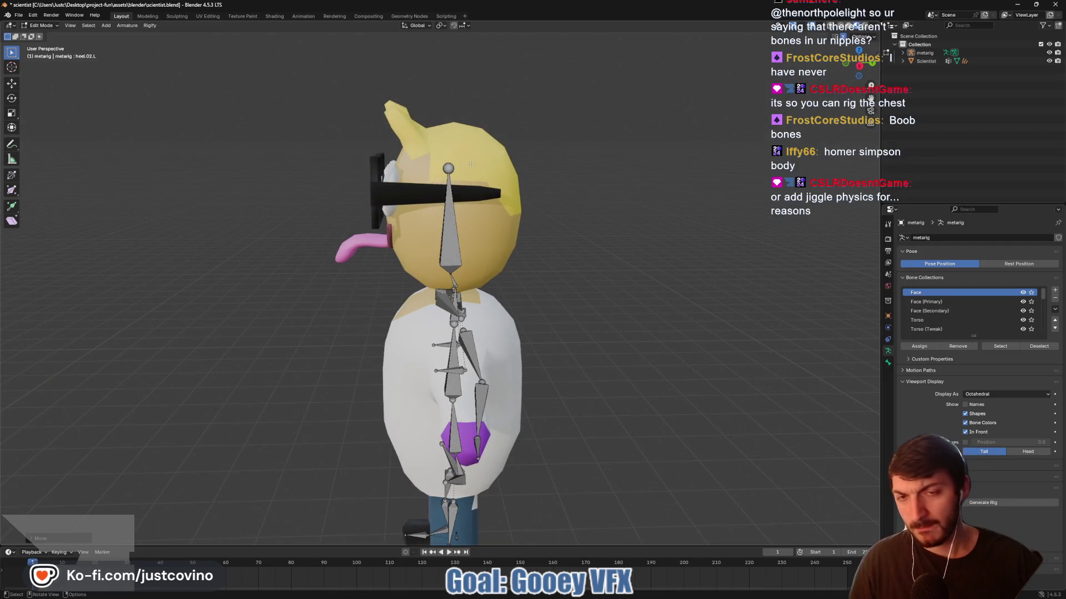
pyautogui.click(452, 274)
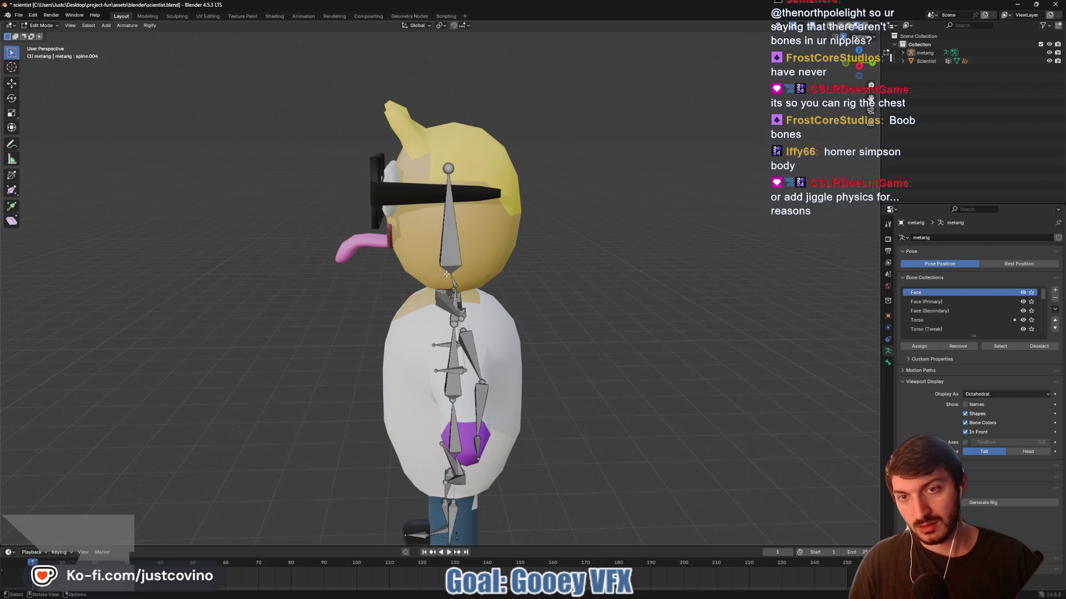
pyautogui.moveTo(447, 274); pyautogui.dragTo(393, 242)
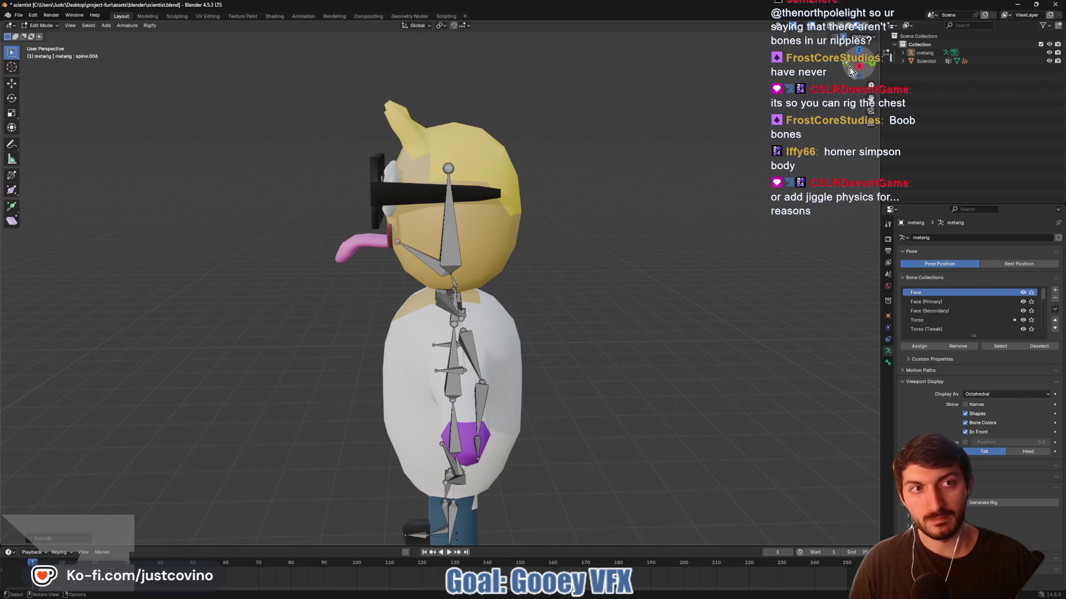
pyautogui.press('KP_3')
pyautogui.scroll(5, 403, 234)
pyautogui.keyDown('shift'); pyautogui.moveTo(349, 222); pyautogui.dragTo(490, 362, button='middle'); pyautogui.keyUp('shift')
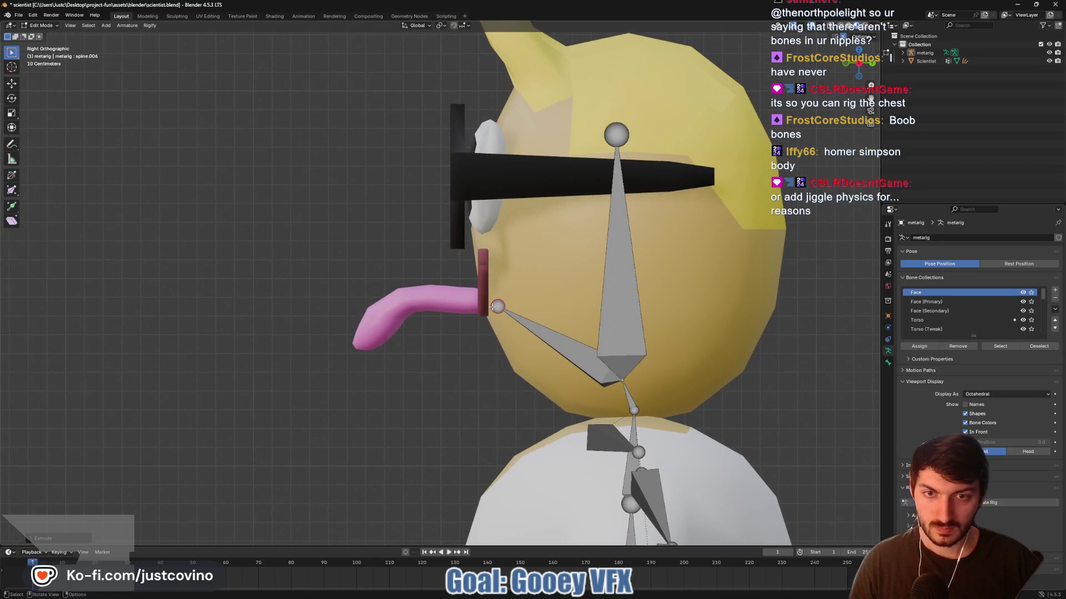
# Step: Extrude two bones from the tongue base along the tongue to its tip
pyautogui.moveTo(494, 306); pyautogui.dragTo(488, 301)
pyautogui.press('e')
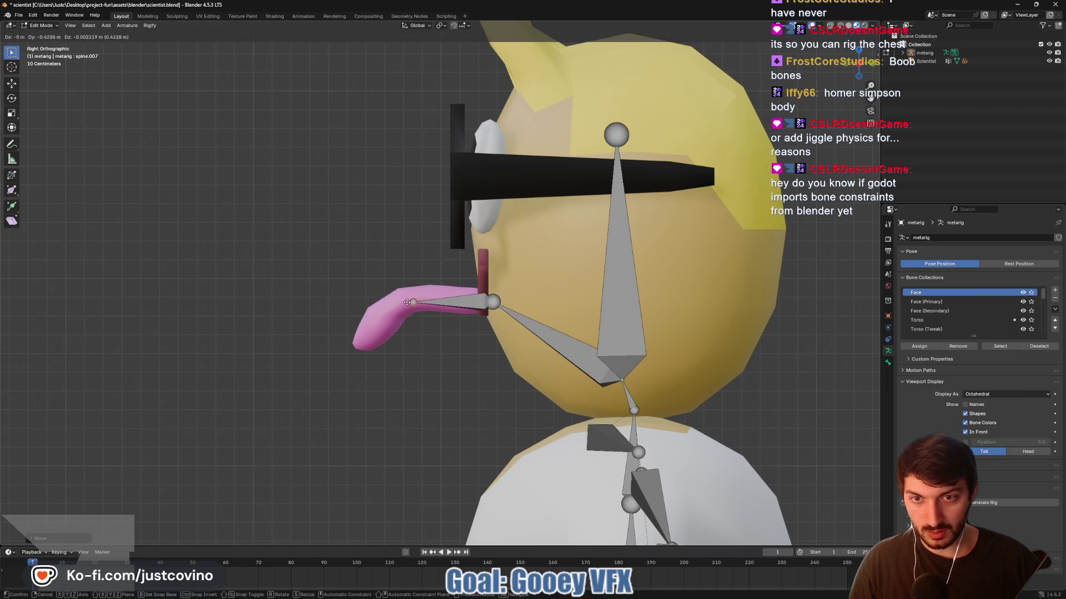
pyautogui.click(399, 301)
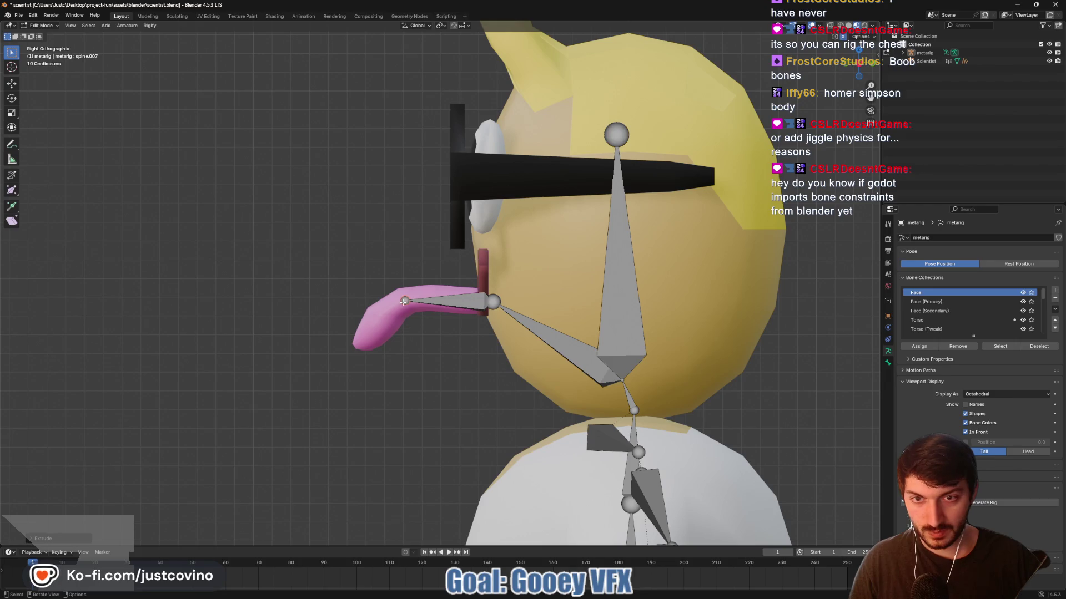
pyautogui.press('e')
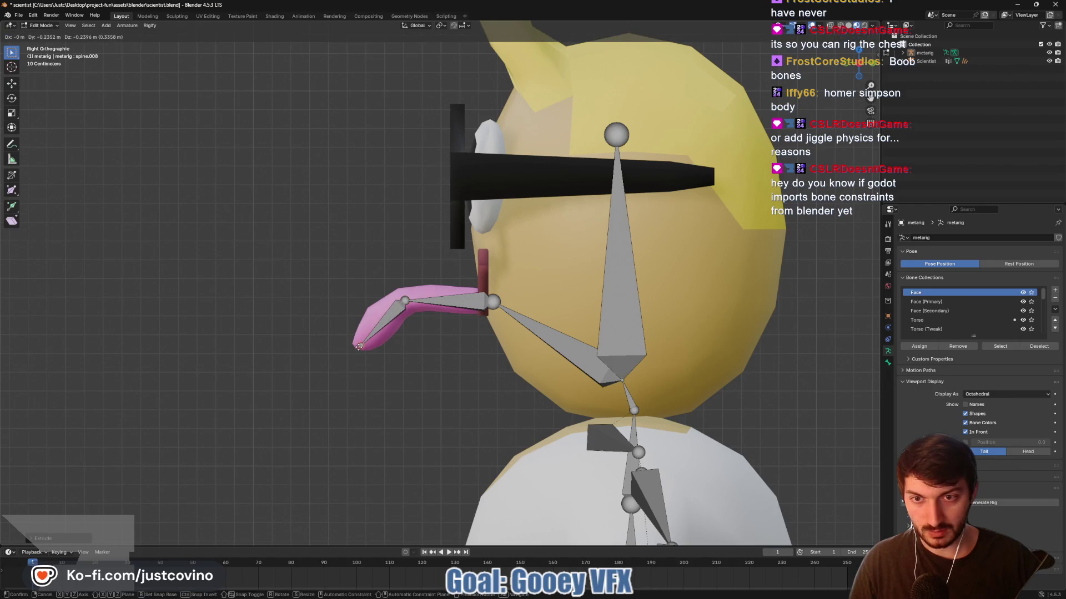
pyautogui.click(362, 344)
# Step: Subdivide both tongue bones with Number of Cuts set to 2
pyautogui.rightClick(389, 318)
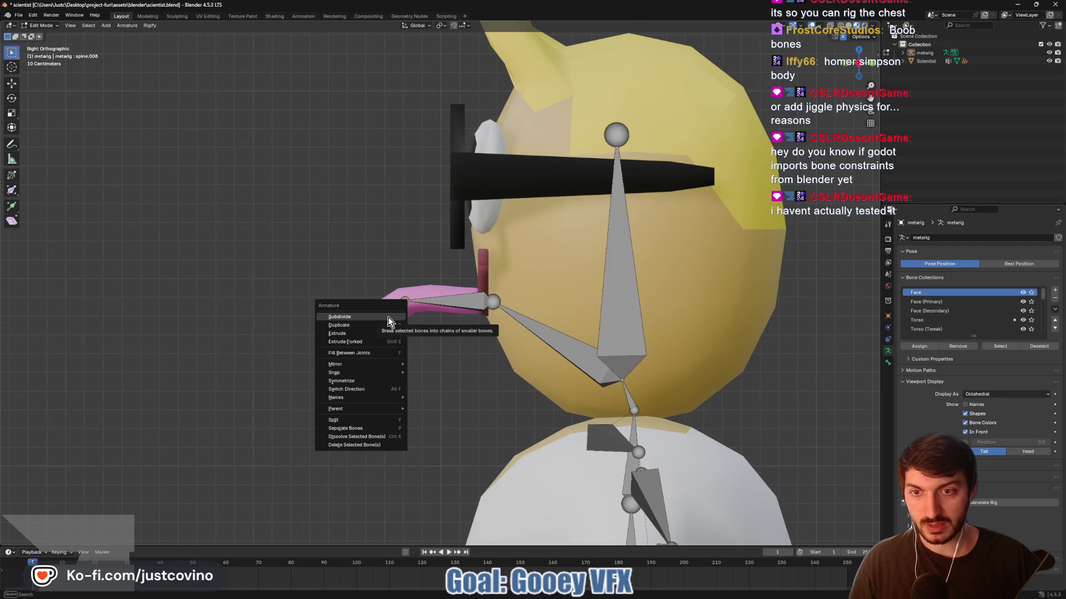
pyautogui.click(387, 317)
pyautogui.click(33, 538)
pyautogui.click(134, 536)
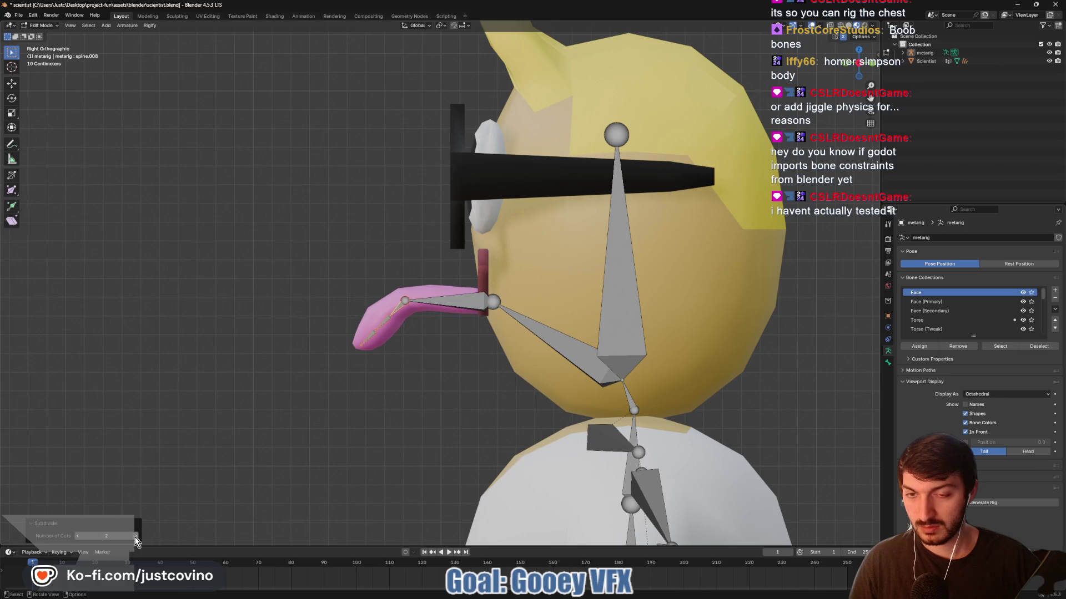
pyautogui.click(458, 300)
pyautogui.rightClick(459, 302)
pyautogui.click(464, 307)
pyautogui.click(135, 536)
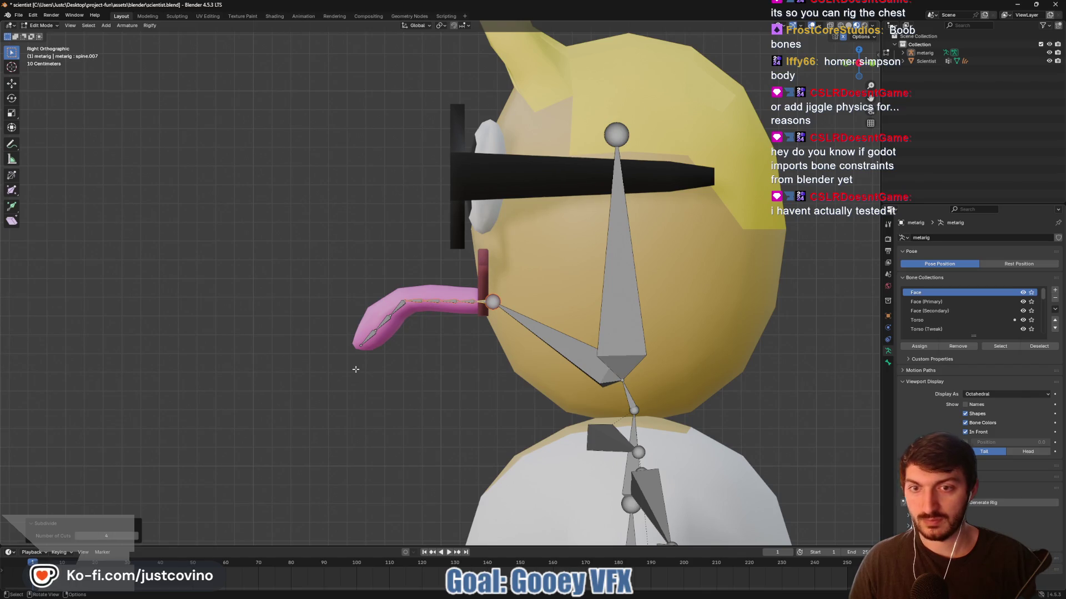
pyautogui.click(351, 435)
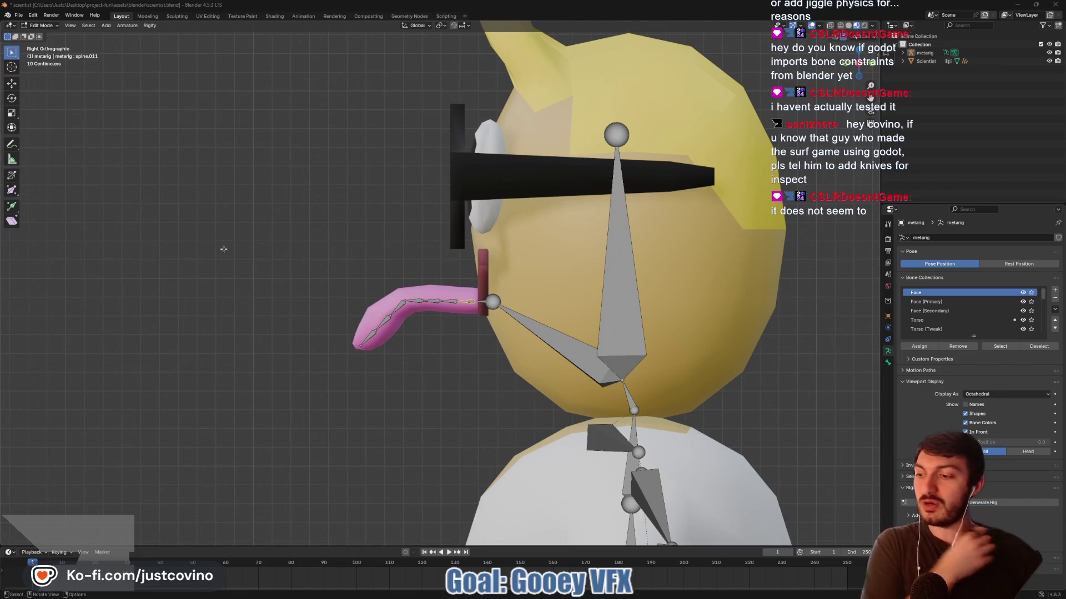
pyautogui.moveTo(270, 326); pyautogui.dragTo(421, 352, button='middle')
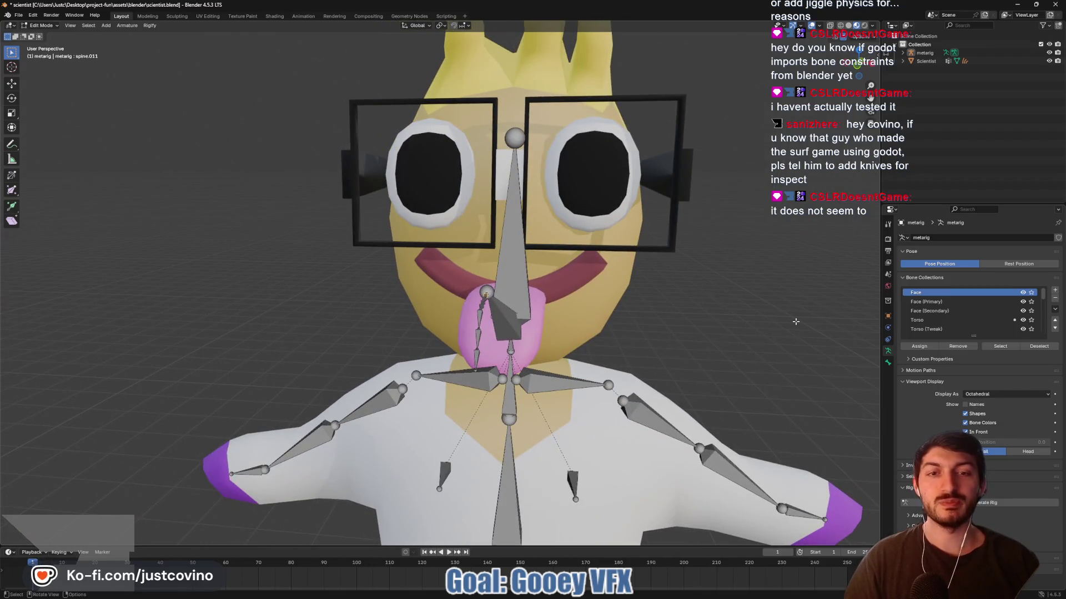
pyautogui.scroll(-3, 796, 322)
pyautogui.moveTo(776, 338)
pyautogui.mouseDown(button='middle')
pyautogui.moveTo(738, 388)
pyautogui.moveTo(695, 416)
pyautogui.moveTo(666, 320)
pyautogui.moveTo(590, 405)
pyautogui.moveTo(594, 385)
pyautogui.mouseUp(button='middle')
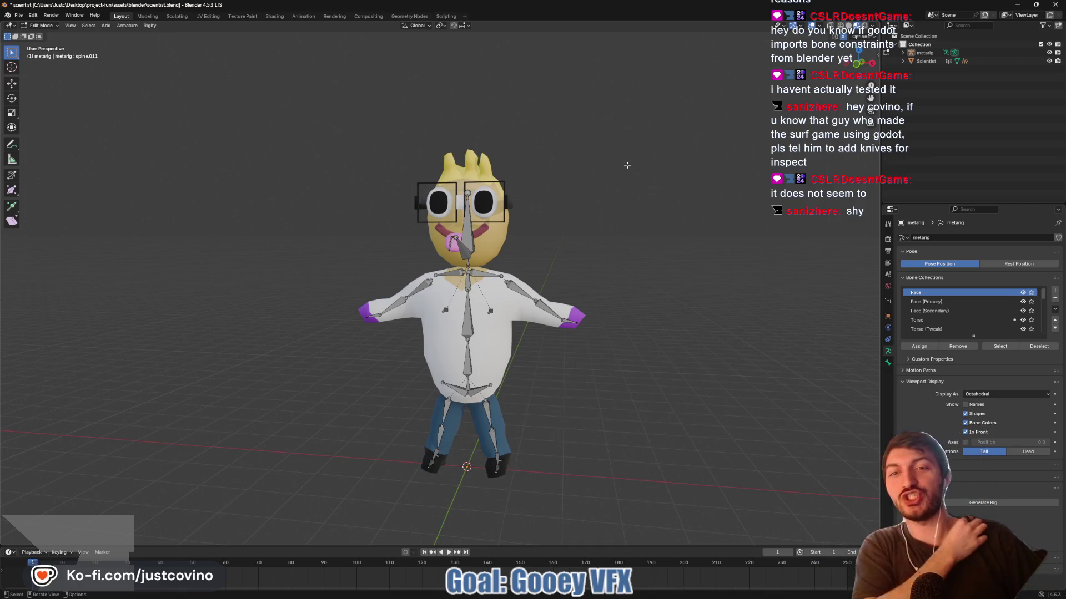
pyautogui.moveTo(602, 248)
pyautogui.mouseDown(button='middle')
pyautogui.moveTo(631, 280)
pyautogui.moveTo(619, 254)
pyautogui.mouseUp(button='middle')
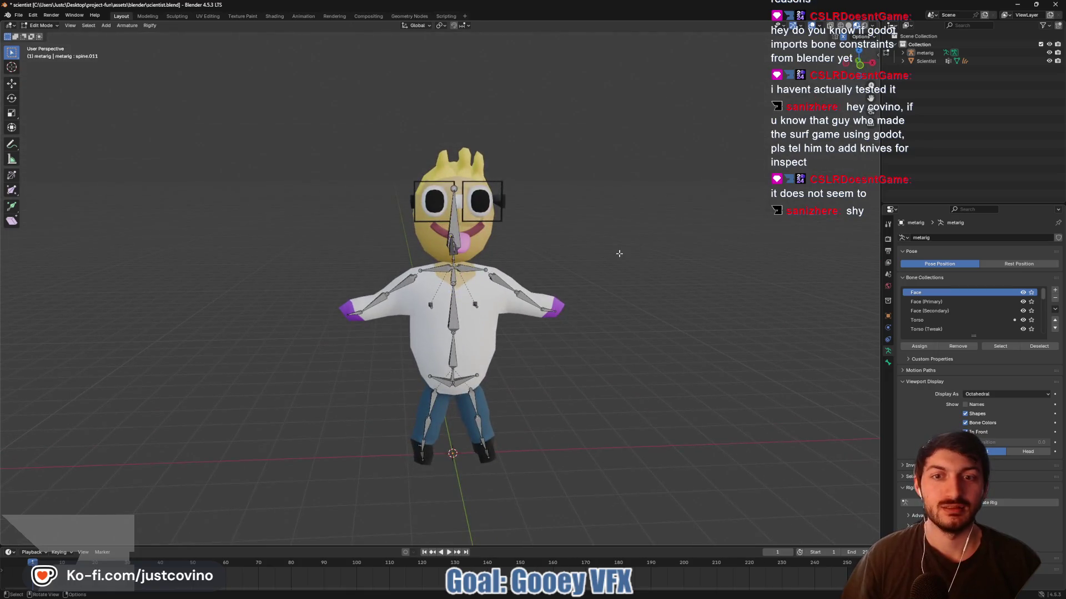
# Step: Parent the Scientist mesh to the metarig With Automatic Weights
pyautogui.click(925, 61)
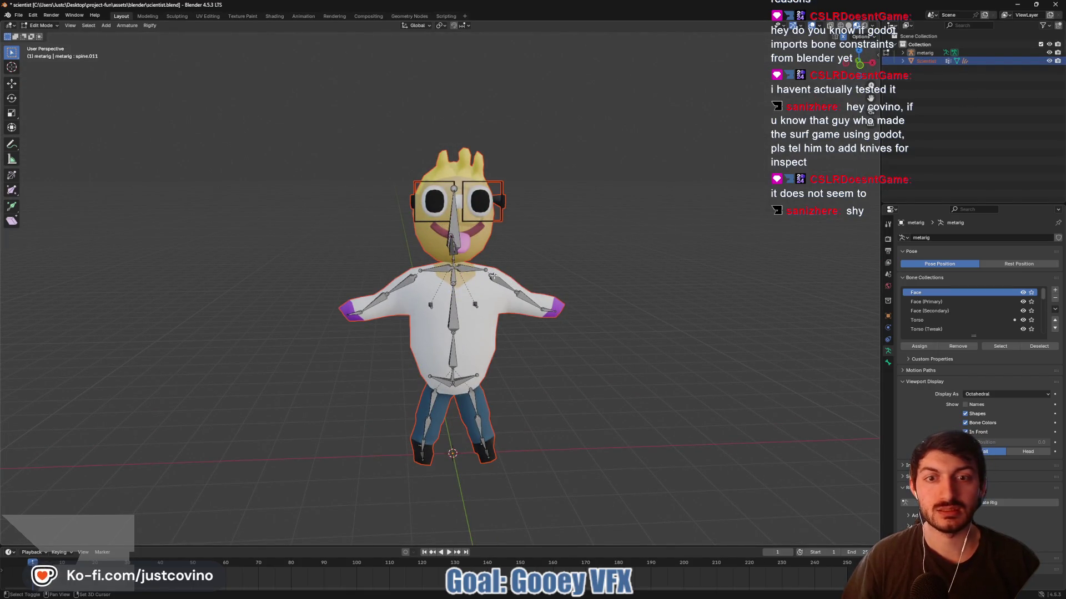
pyautogui.press('Tab')
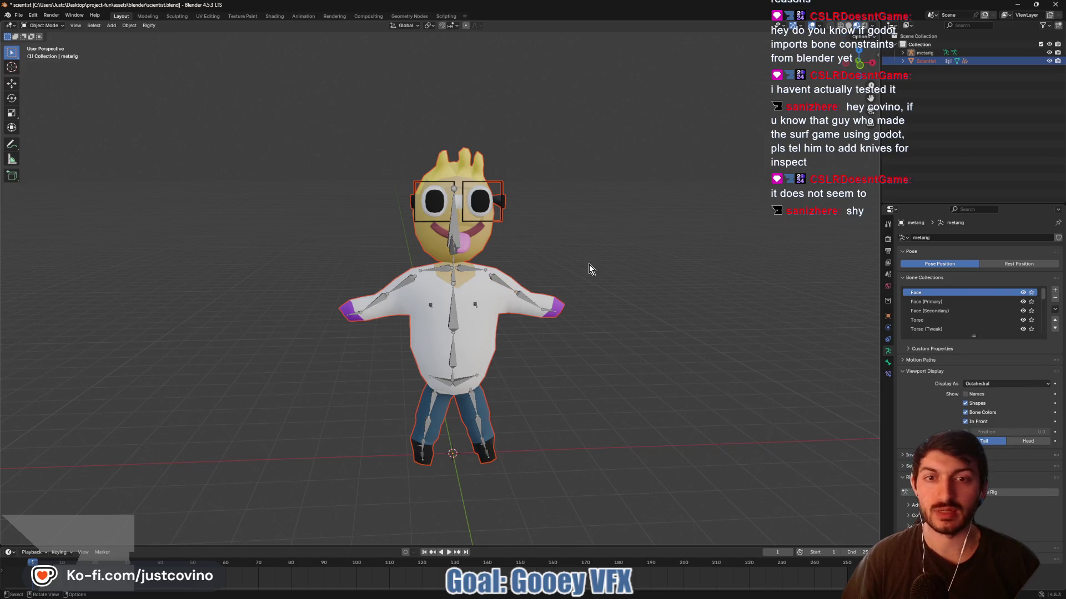
pyautogui.keyDown('shift'); pyautogui.click(454, 312); pyautogui.keyUp('shift')
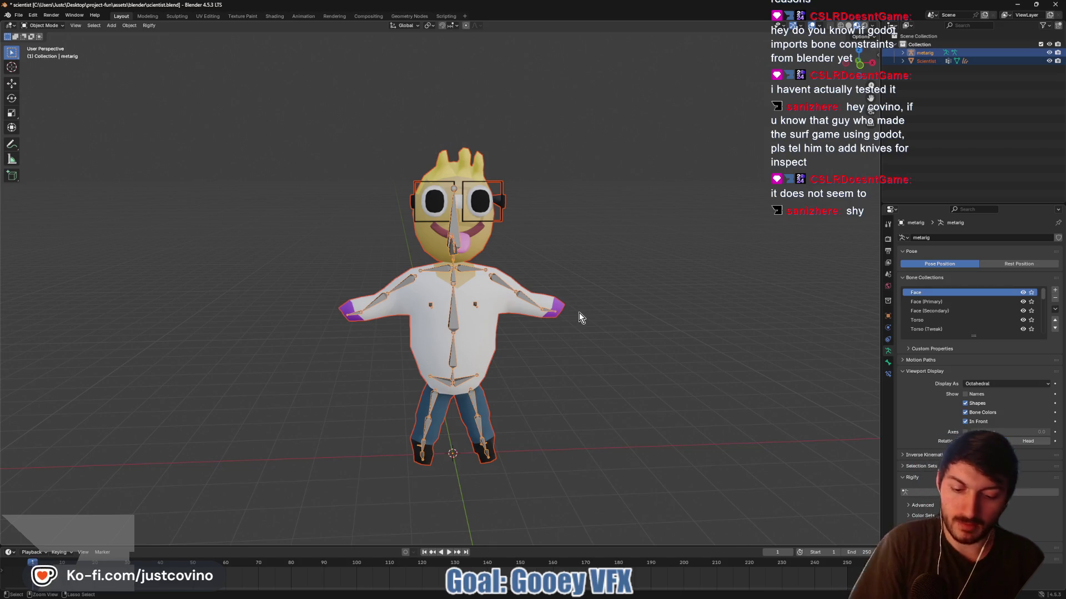
pyautogui.hotkey('ctrl', 'p')
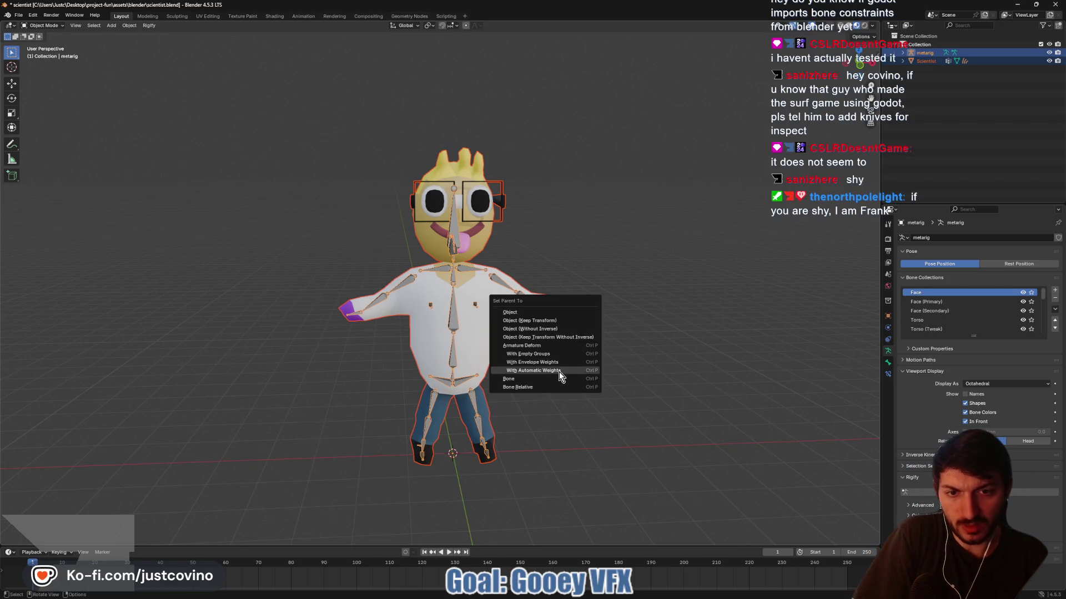
pyautogui.click(560, 377)
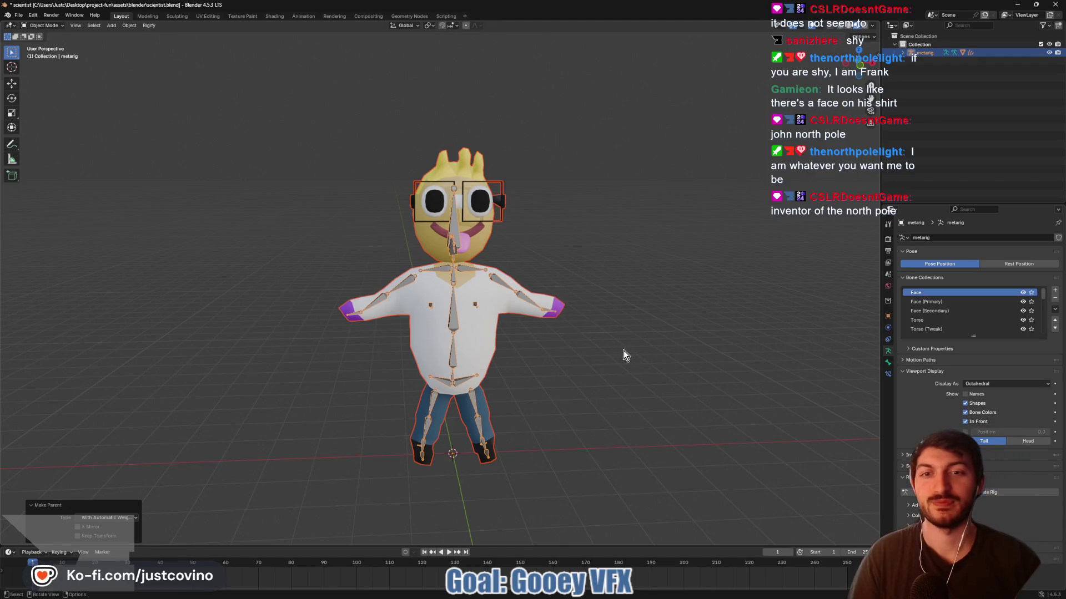
# Step: Select only the metarig armature and switch it into Pose Mode
pyautogui.moveTo(627, 361); pyautogui.dragTo(534, 357, button='middle')
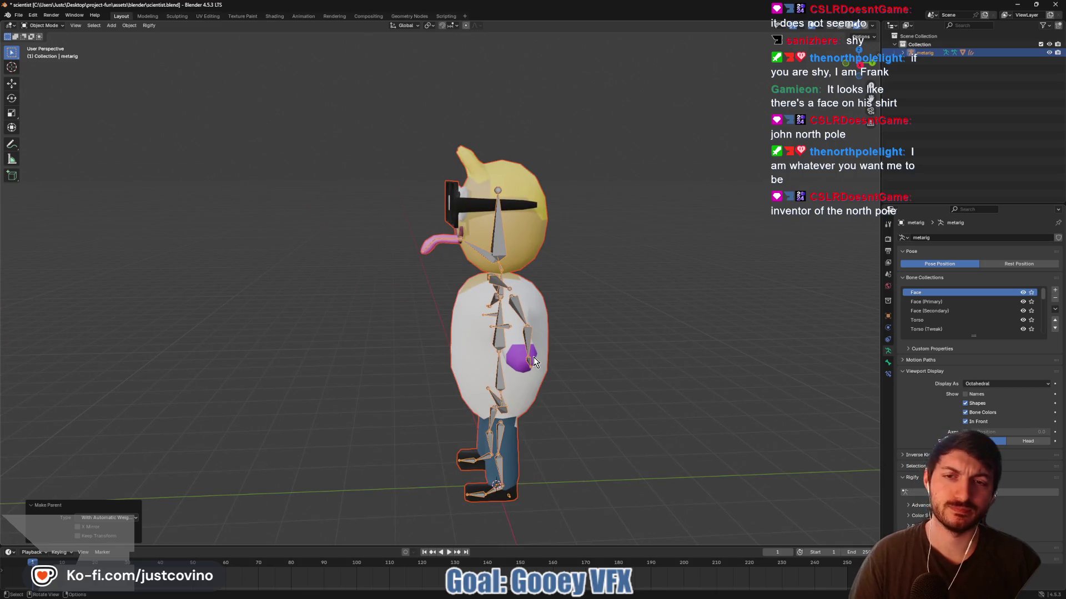
pyautogui.click(627, 343)
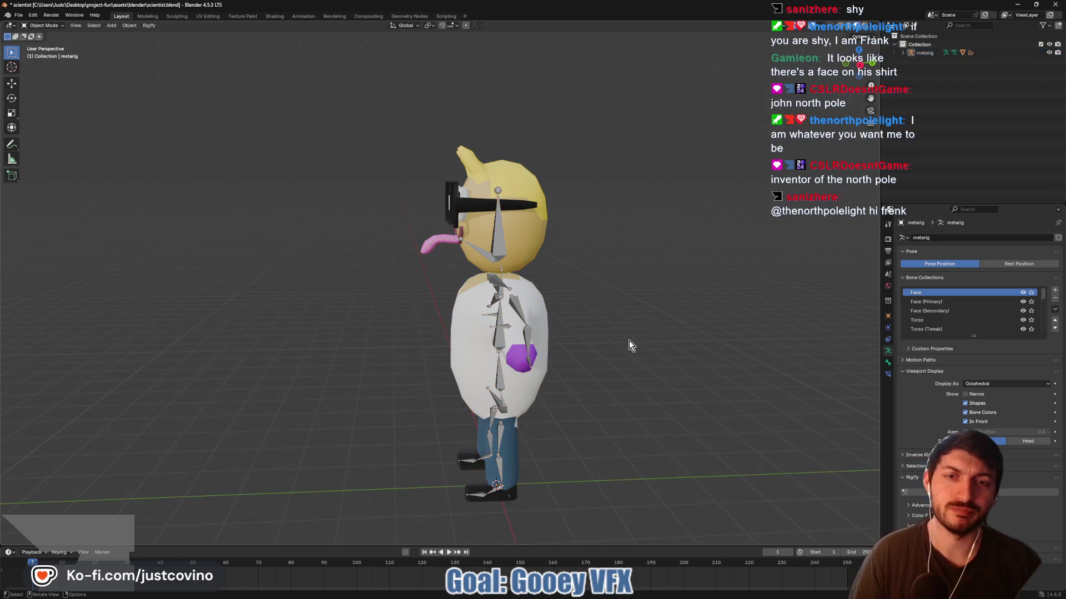
pyautogui.moveTo(634, 306); pyautogui.dragTo(643, 303, button='middle')
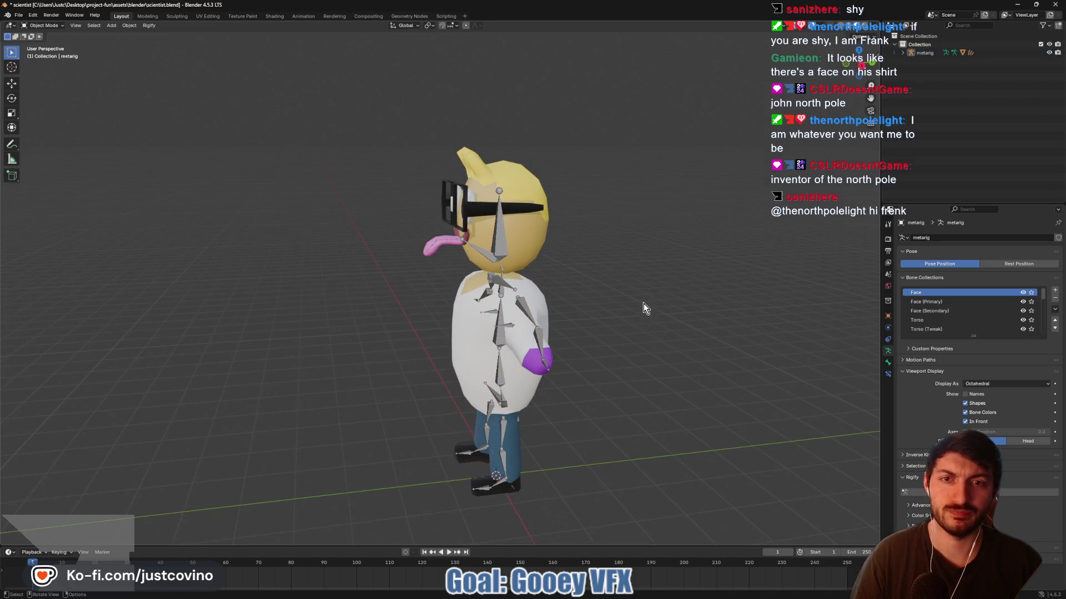
pyautogui.click(490, 233)
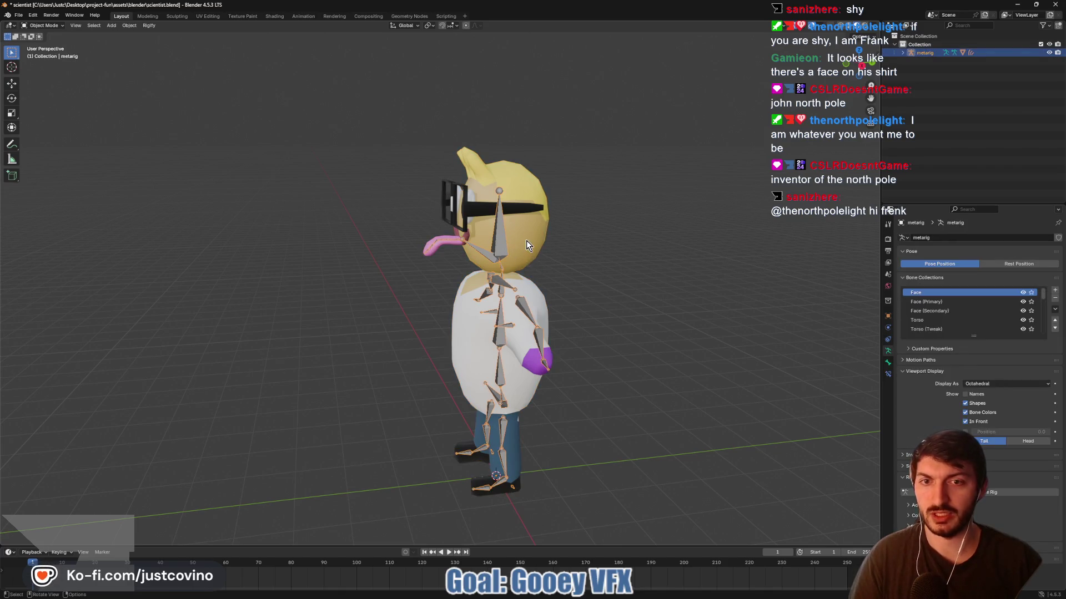
pyautogui.keyDown('shift'); pyautogui.click(526, 241); pyautogui.keyUp('shift')
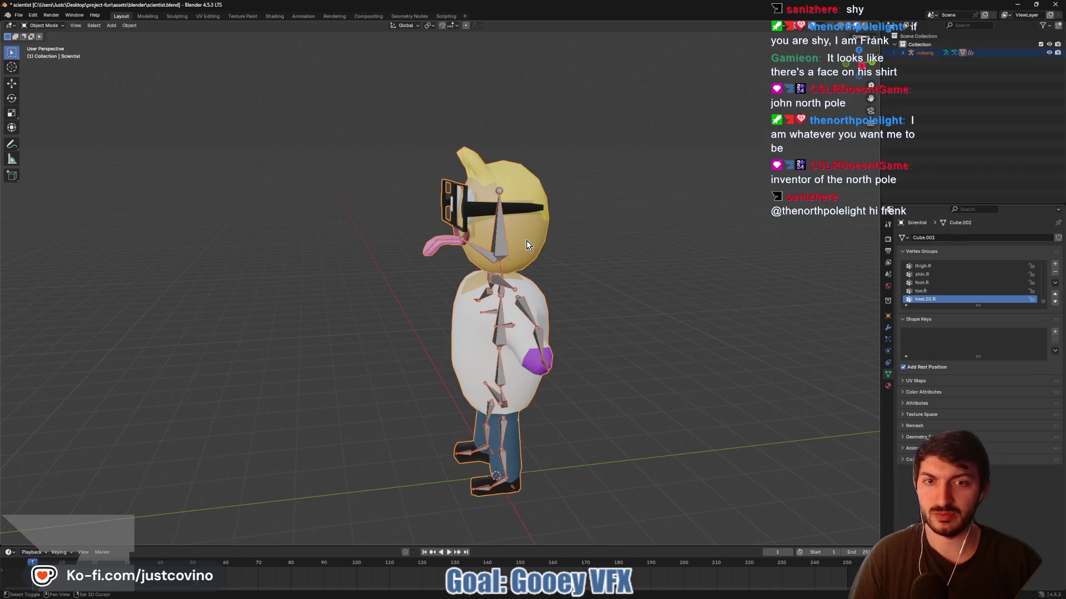
pyautogui.click(57, 27)
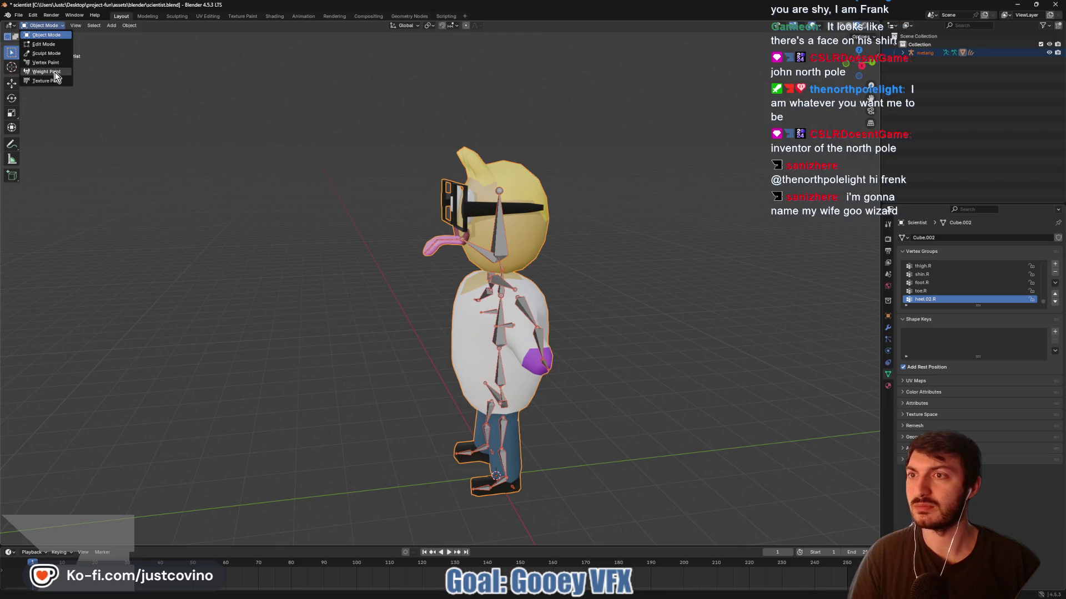
pyautogui.click(558, 263)
pyautogui.click(482, 234)
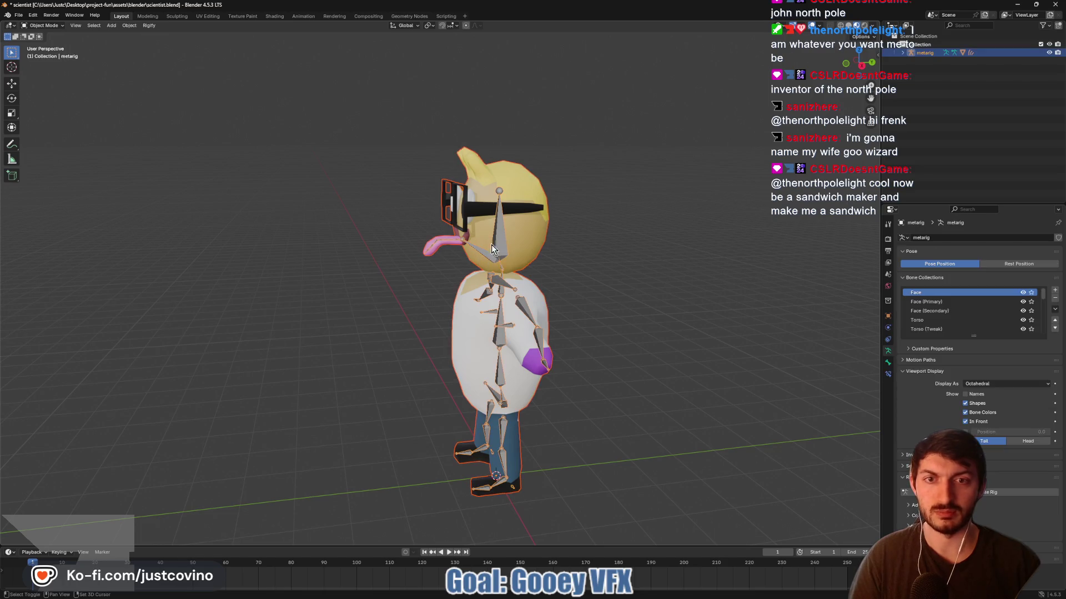
pyautogui.click(57, 26)
pyautogui.click(55, 55)
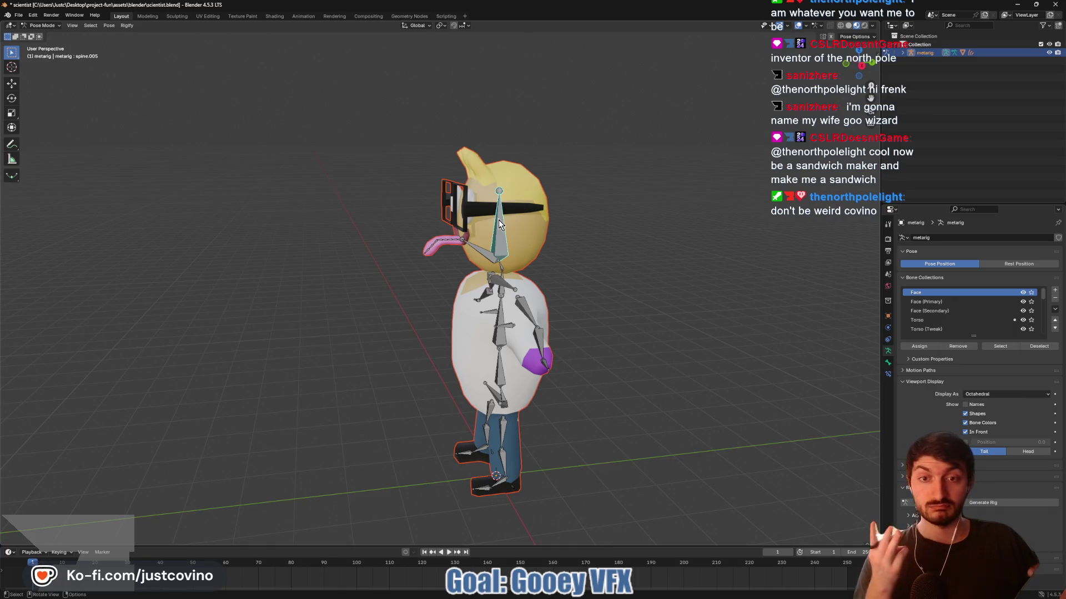
# Step: Test-rotate the head bone on X and the tongue bone, cancelling both
pyautogui.press('r')
pyautogui.press('x')
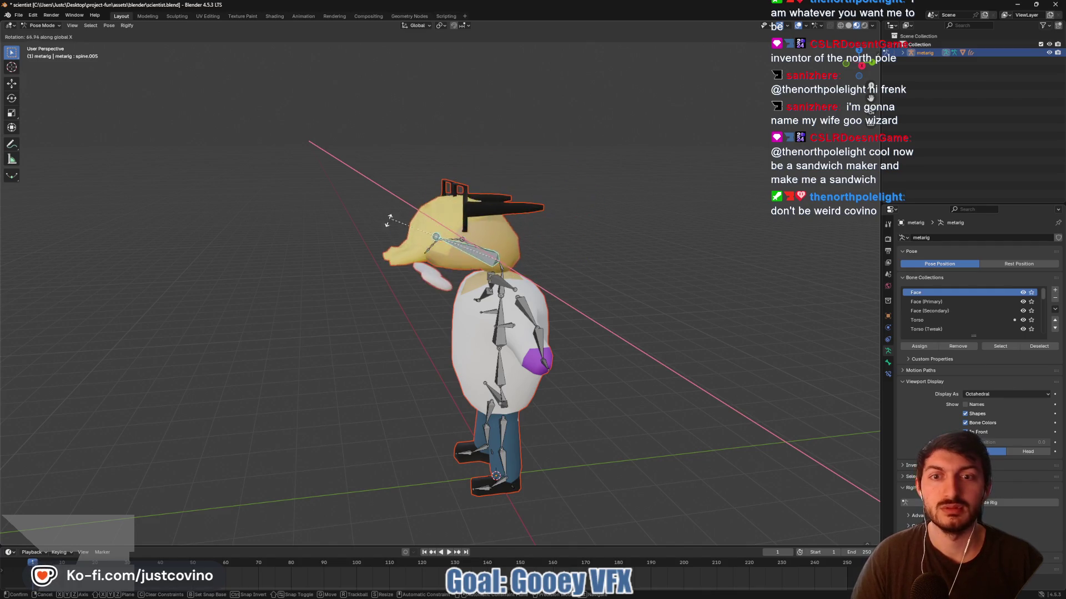
pyautogui.press('Escape')
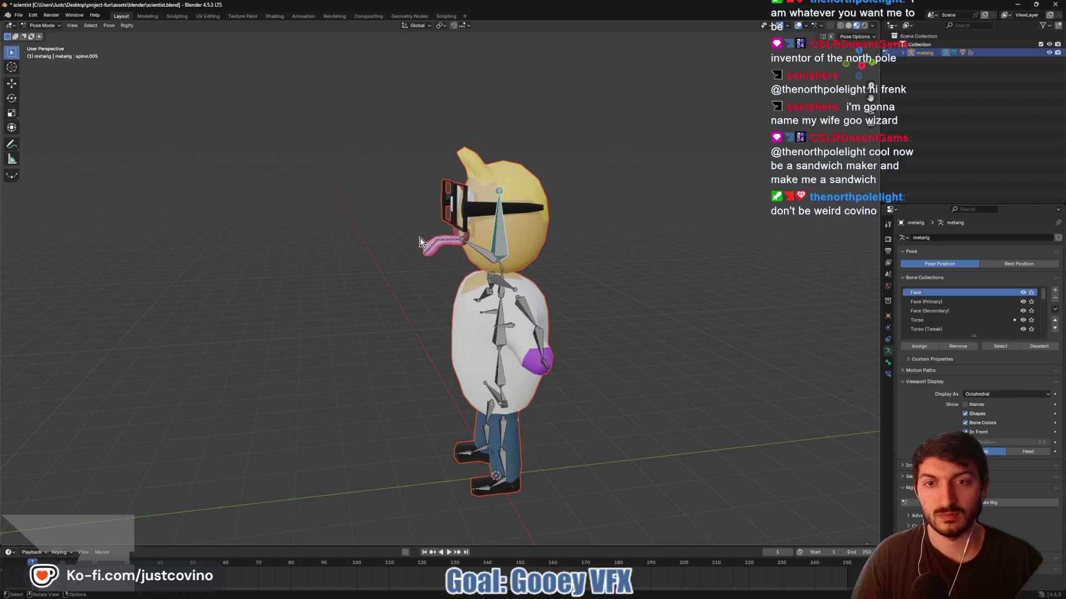
pyautogui.click(444, 257)
pyautogui.press('r')
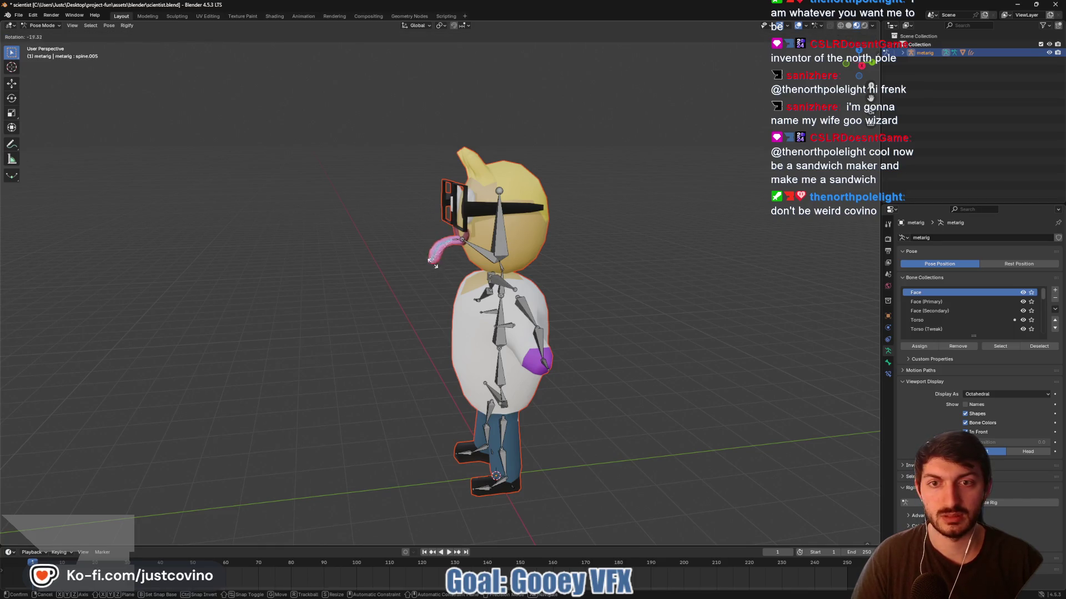
pyautogui.press('Escape')
# Step: Test-rotate the left and right thighs around X and cancel, then select the left upper arm
pyautogui.click(526, 311)
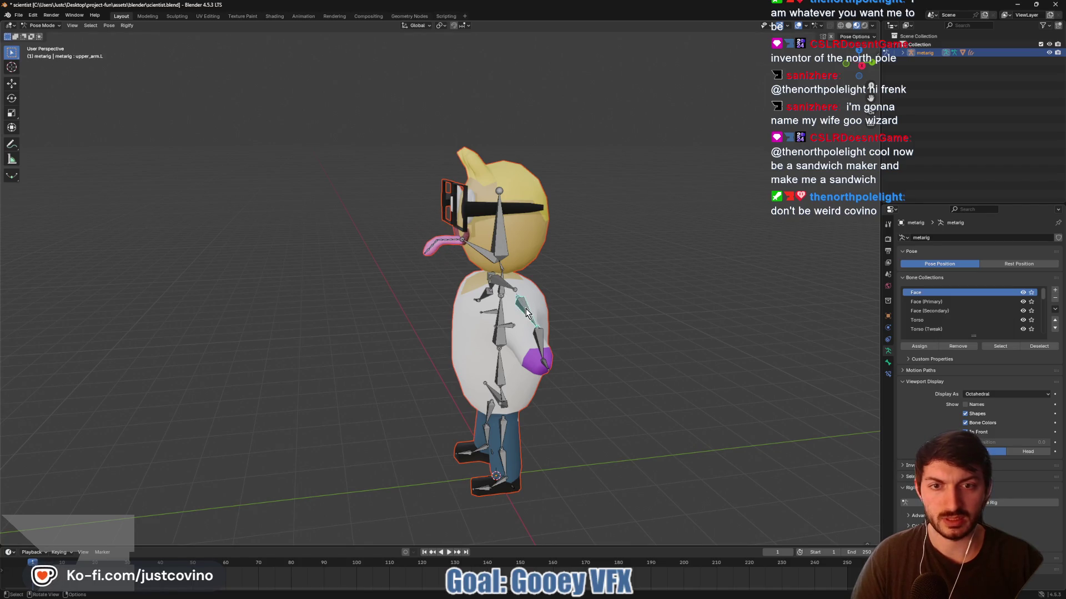
pyautogui.click(503, 433)
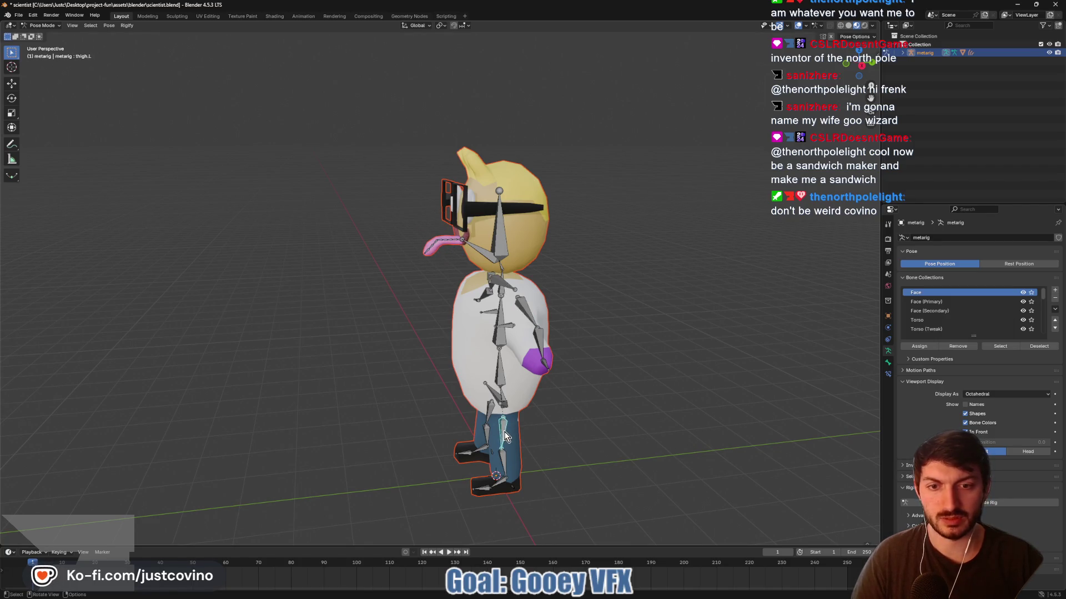
pyautogui.press('r')
pyautogui.press('x')
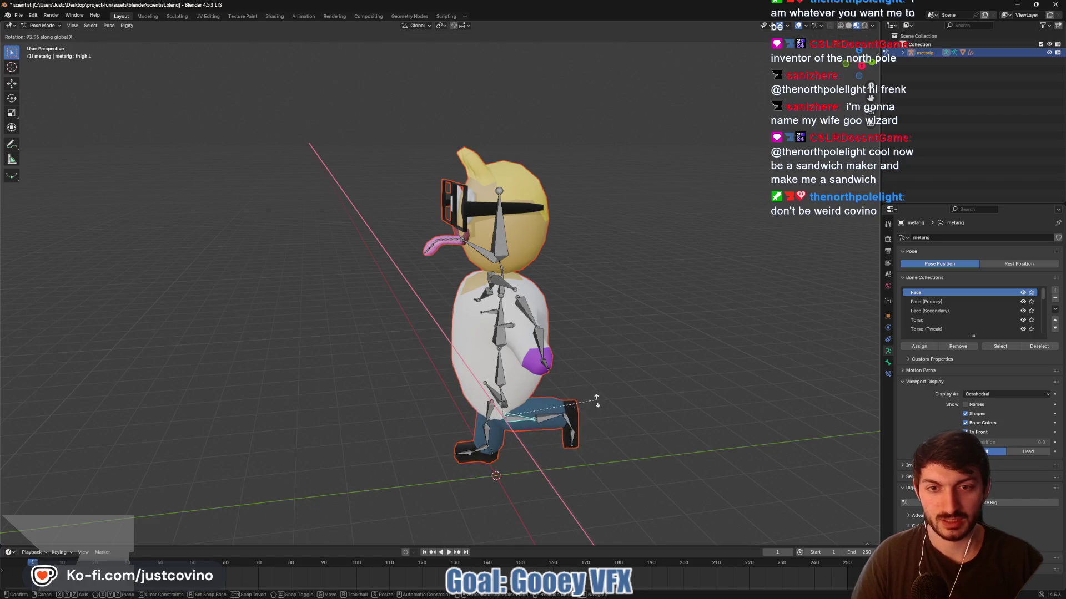
pyautogui.press('Escape')
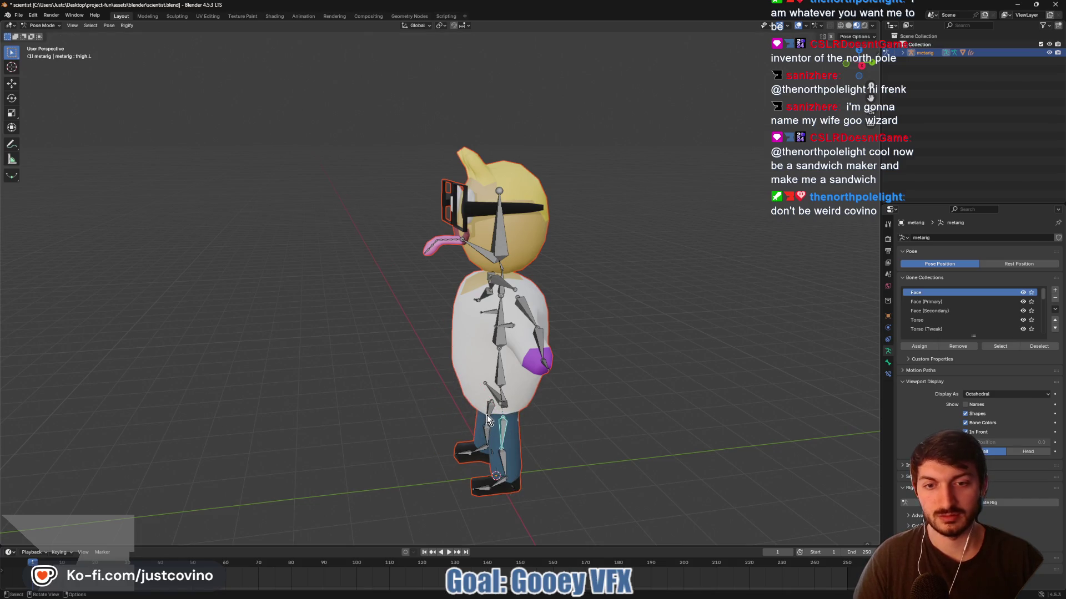
pyautogui.press('r')
pyautogui.press('x')
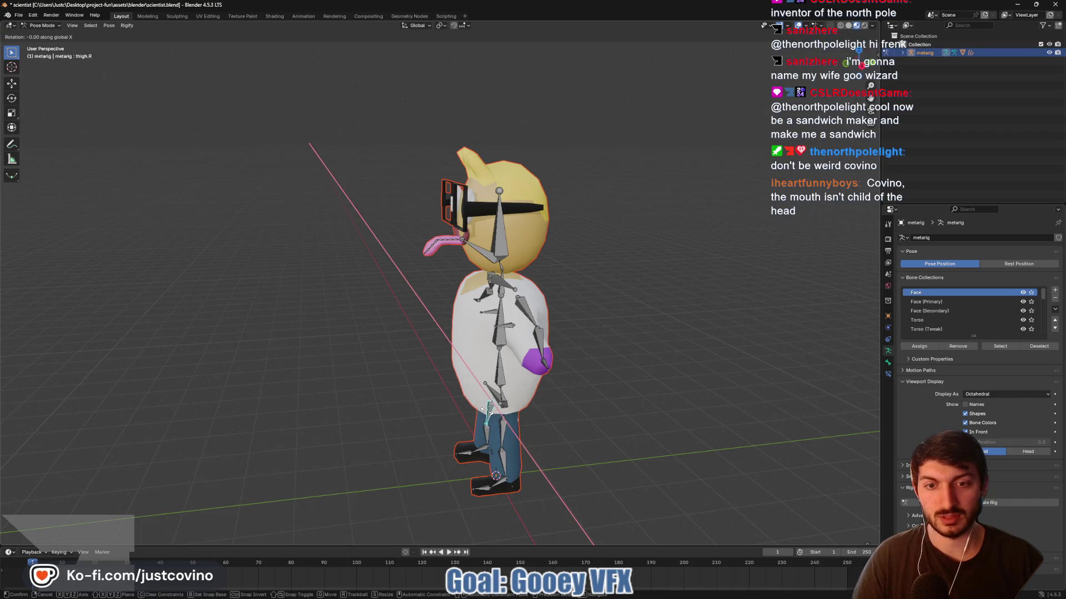
pyautogui.press('Escape')
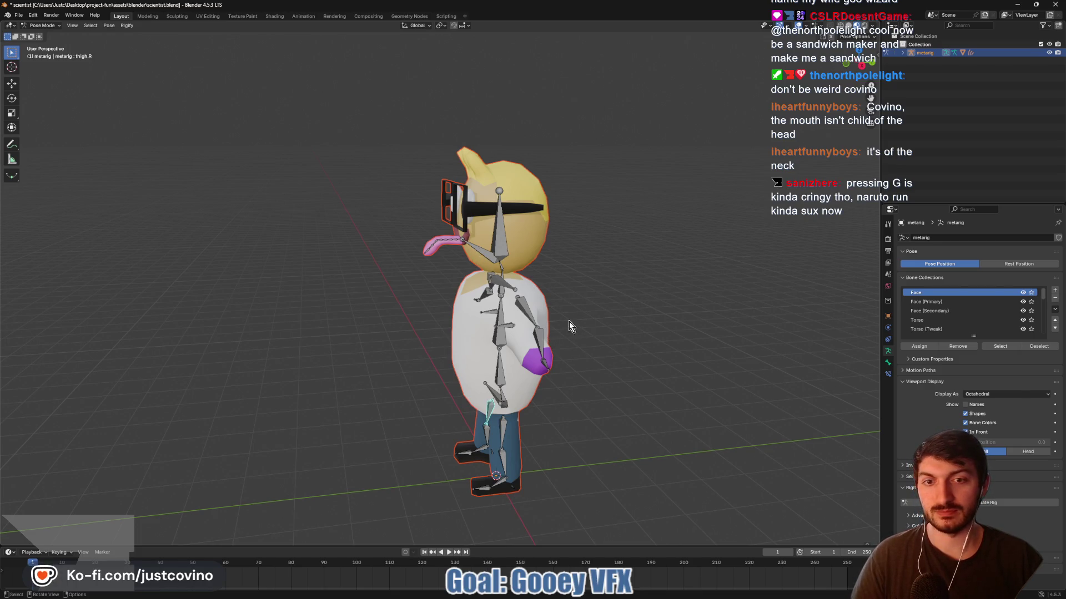
pyautogui.click(526, 312)
# Step: Swing the left upper arm around X, then rotate it around global Y
pyautogui.press('r')
pyautogui.press('x')
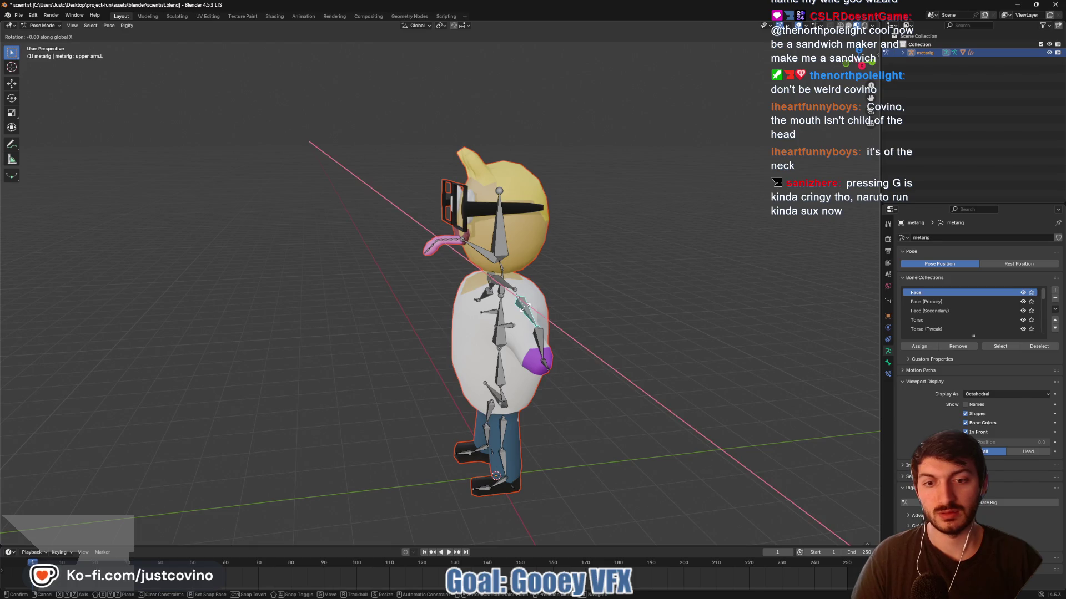
pyautogui.click(585, 318)
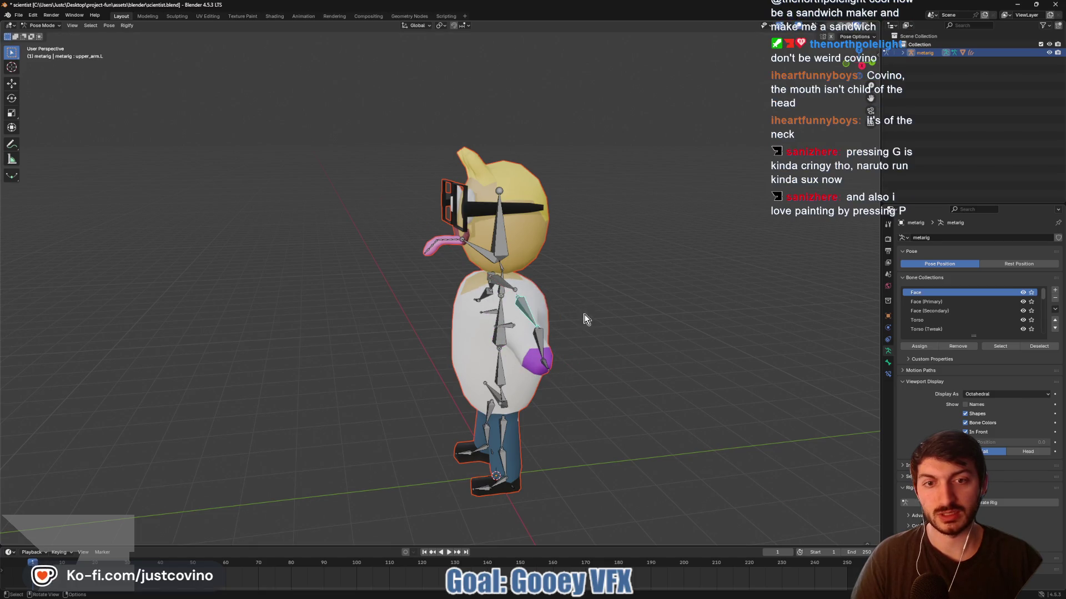
pyautogui.press('r')
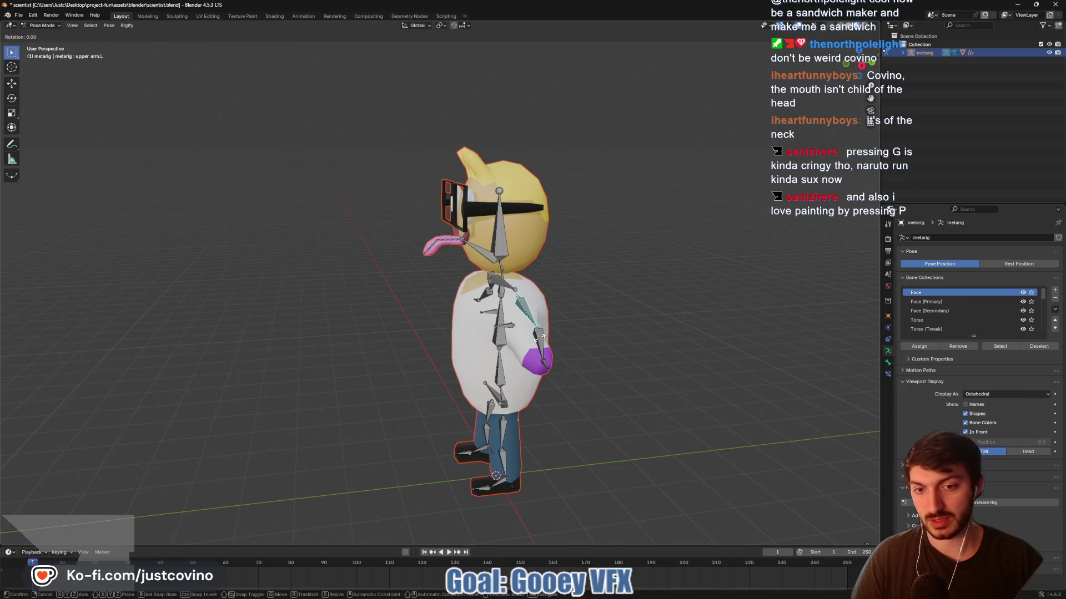
pyautogui.press('x')
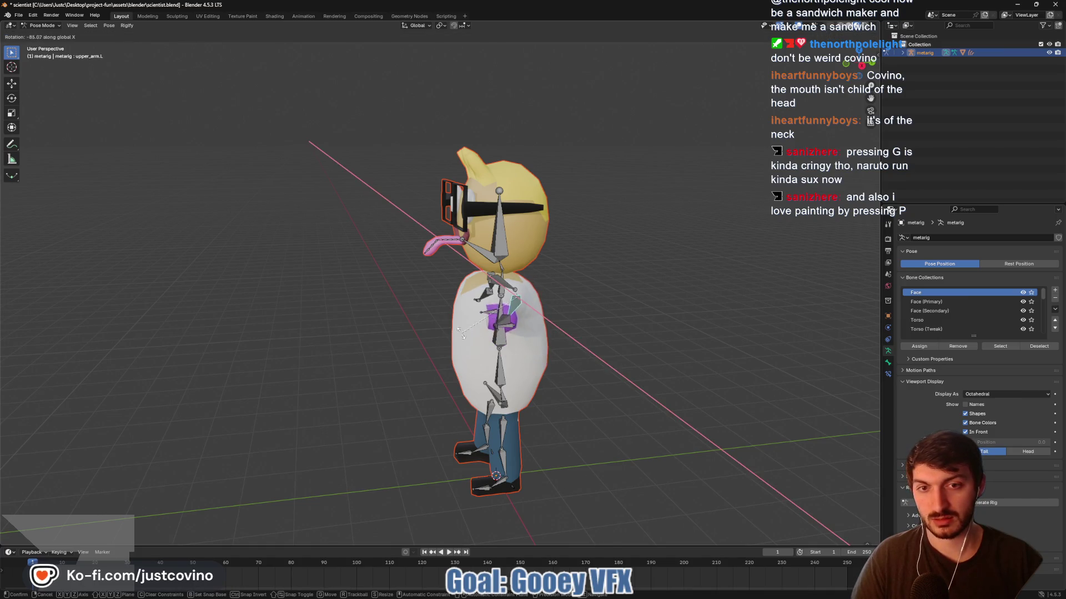
pyautogui.press('x')
pyautogui.press('y')
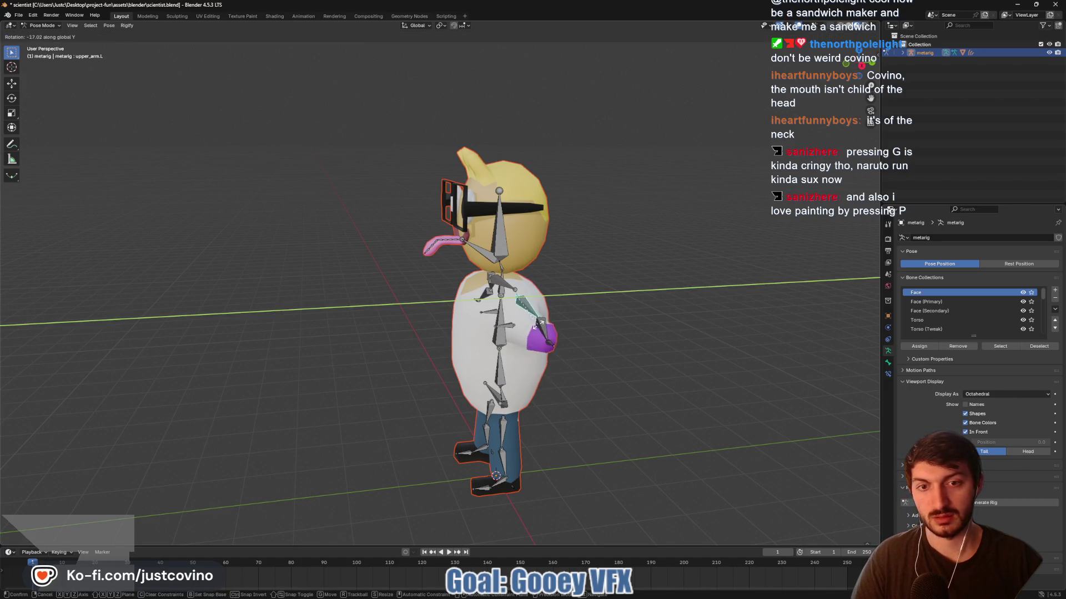
pyautogui.click(634, 347)
# Step: Test-rotate the upper arm around Y, cancel back to T-pose, and enter Edit Mode
pyautogui.moveTo(634, 346)
pyautogui.mouseDown(button='middle')
pyautogui.moveTo(727, 325)
pyautogui.moveTo(706, 331)
pyautogui.mouseUp(button='middle')
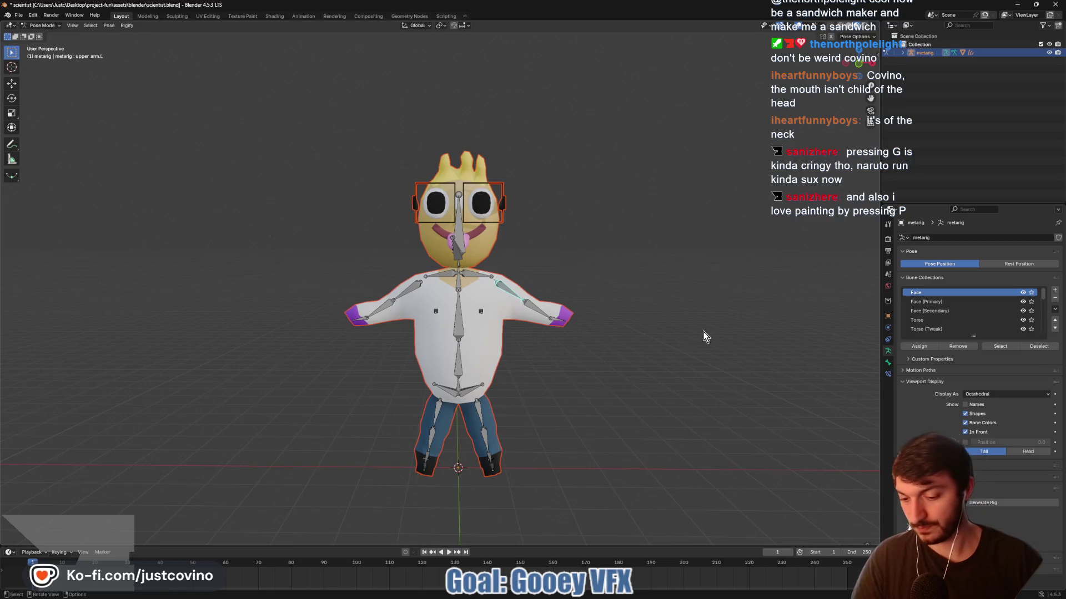
pyautogui.press('r')
pyautogui.press('y')
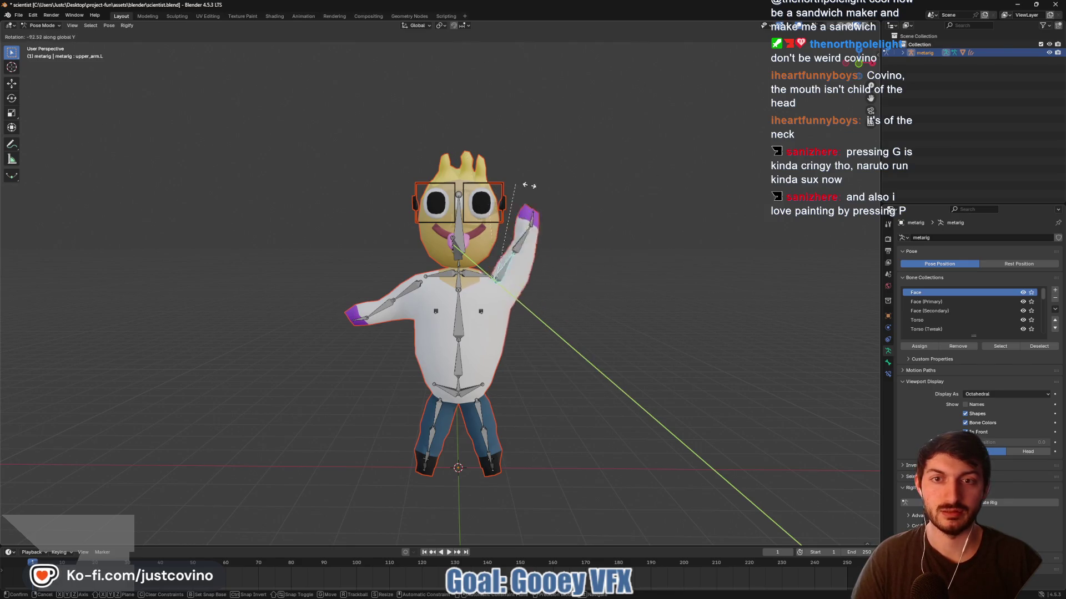
pyautogui.rightClick(498, 275)
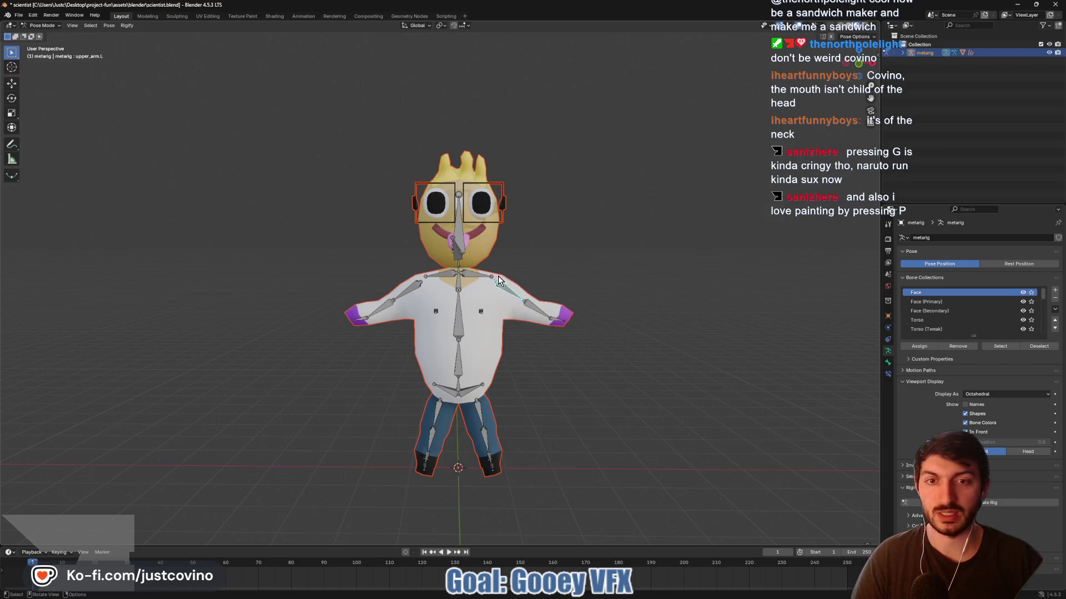
pyautogui.moveTo(613, 260); pyautogui.dragTo(527, 264, button='middle')
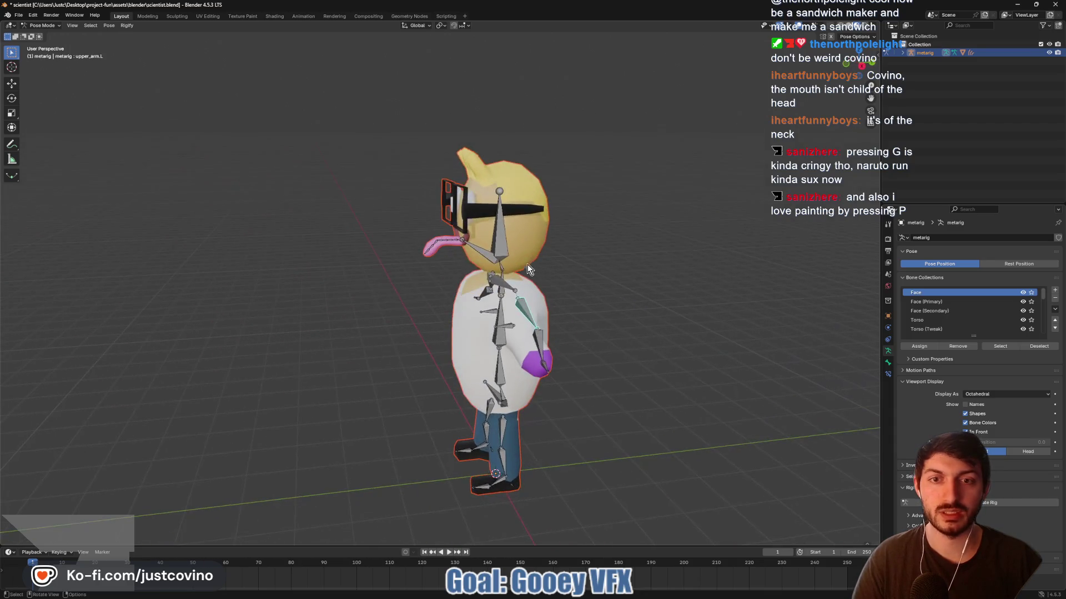
pyautogui.scroll(5, 471, 252)
pyautogui.press('Tab')
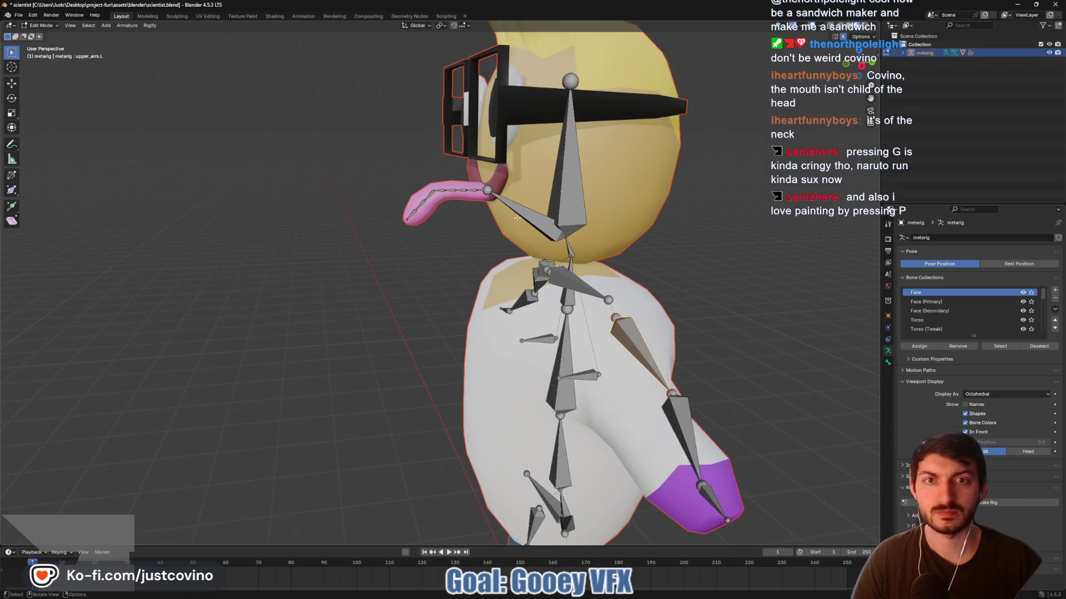
# Step: Select the metarig plus the Scientist mesh and switch the mesh to Weight Paint mode
pyautogui.press('Tab')
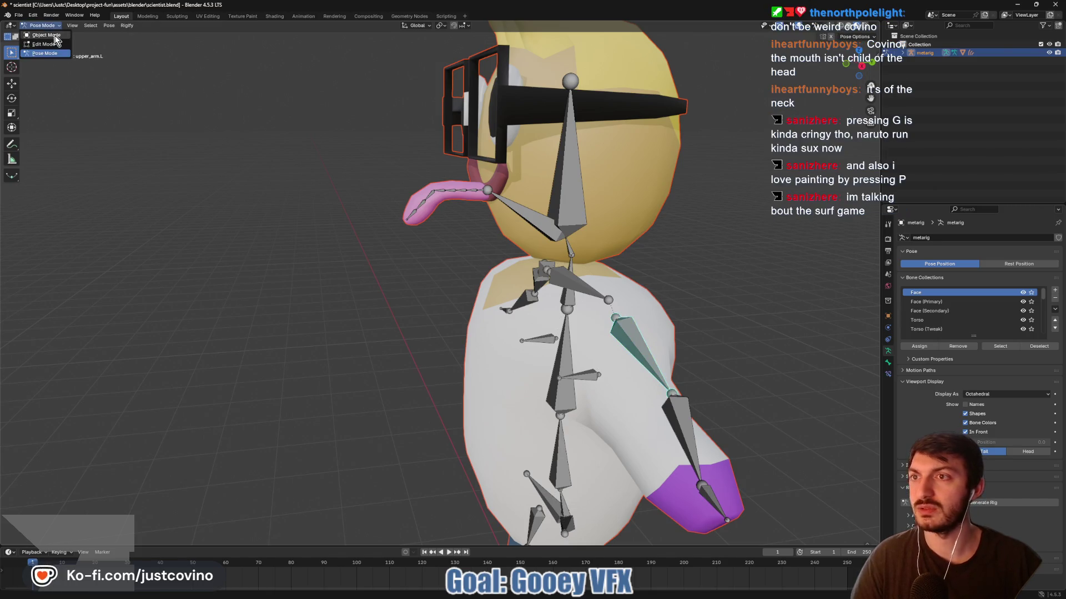
pyautogui.click(61, 26)
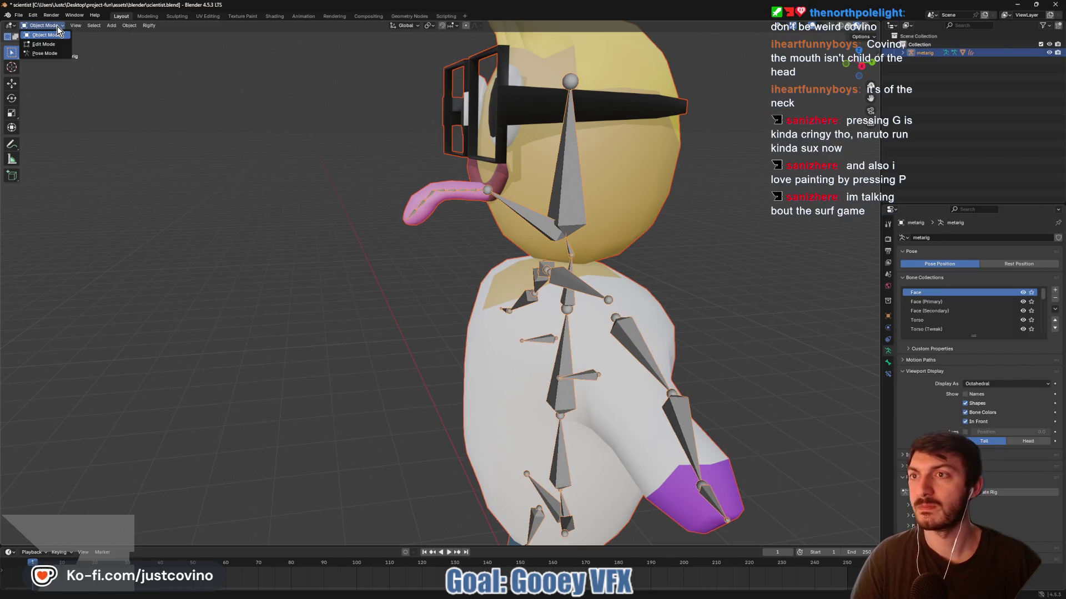
pyautogui.press('Escape')
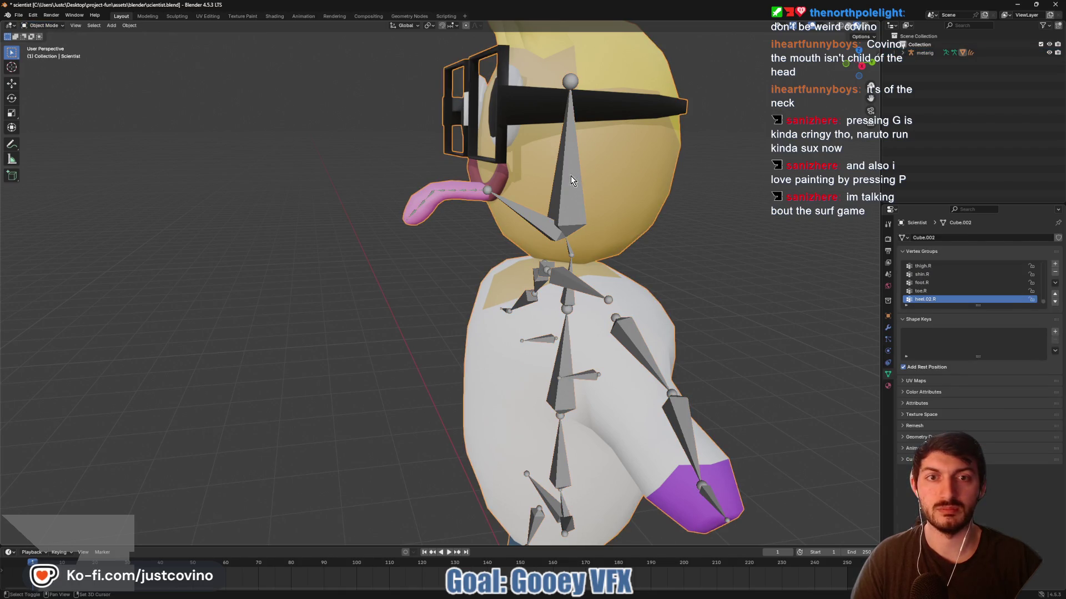
pyautogui.click(583, 182)
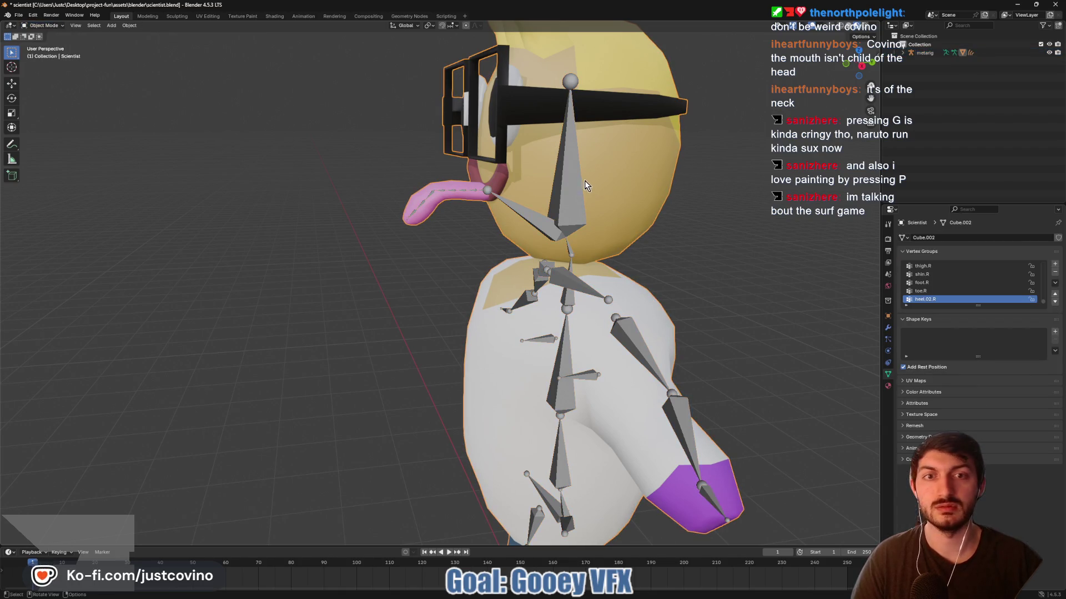
pyautogui.keyDown('shift'); pyautogui.click(534, 180); pyautogui.keyUp('shift')
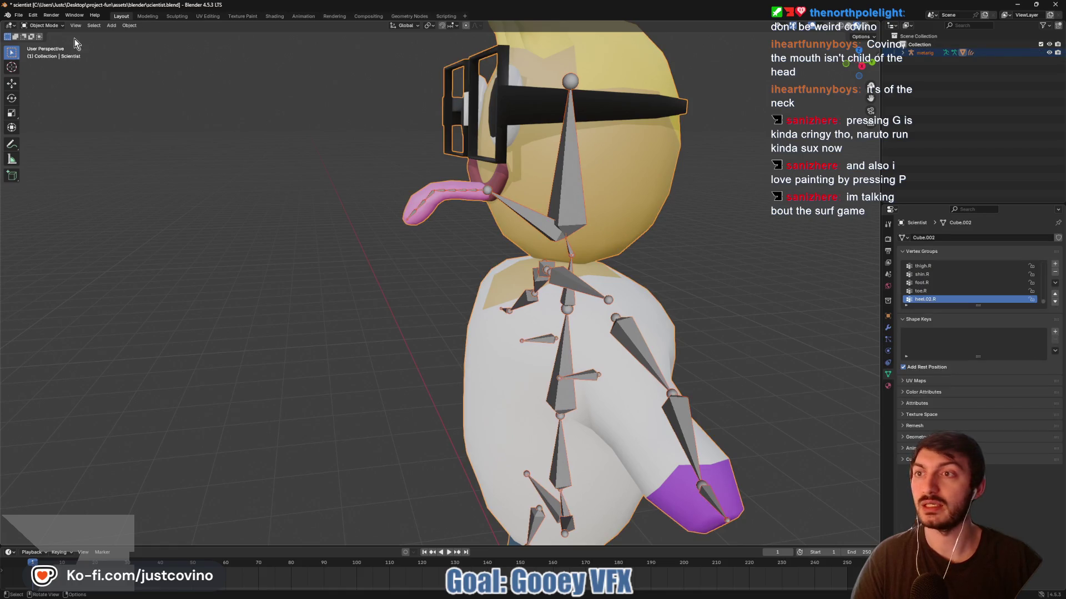
pyautogui.click(43, 26)
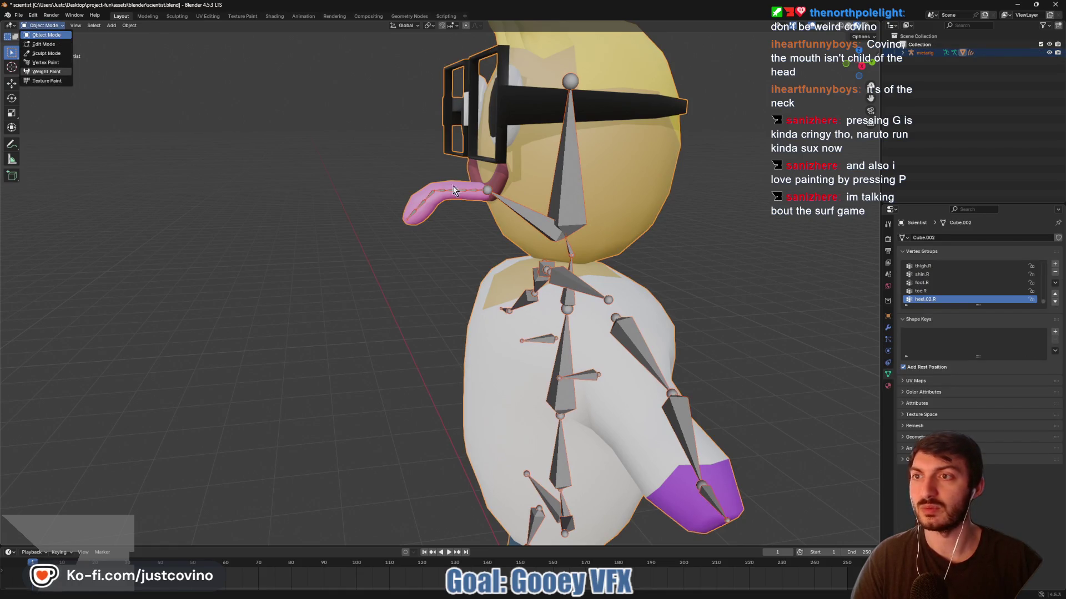
pyautogui.press('w')
pyautogui.scroll(5, 507, 210)
pyautogui.moveTo(507, 211); pyautogui.dragTo(355, 314, button='middle')
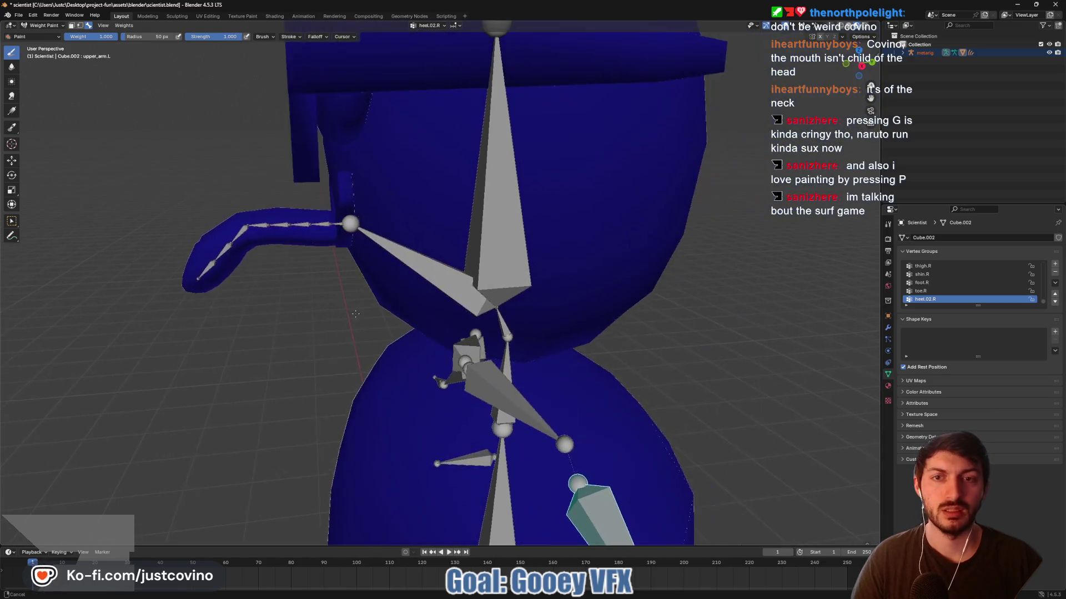
# Step: Compare the spine.005 and spine.006 weights, settling on spine.005 for the head
pyautogui.keyDown('ctrl'); pyautogui.click(518, 251); pyautogui.keyUp('ctrl')
pyautogui.moveTo(384, 270)
pyautogui.mouseDown(button='middle')
pyautogui.moveTo(369, 265)
pyautogui.moveTo(393, 258)
pyautogui.mouseUp(button='middle')
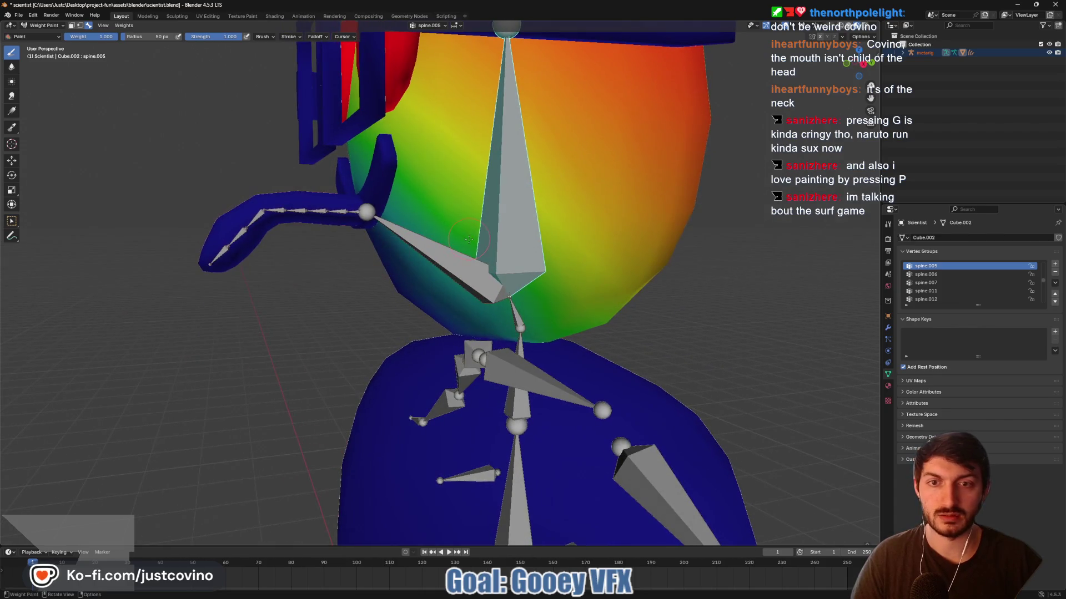
pyautogui.keyDown('ctrl'); pyautogui.click(443, 257); pyautogui.keyUp('ctrl')
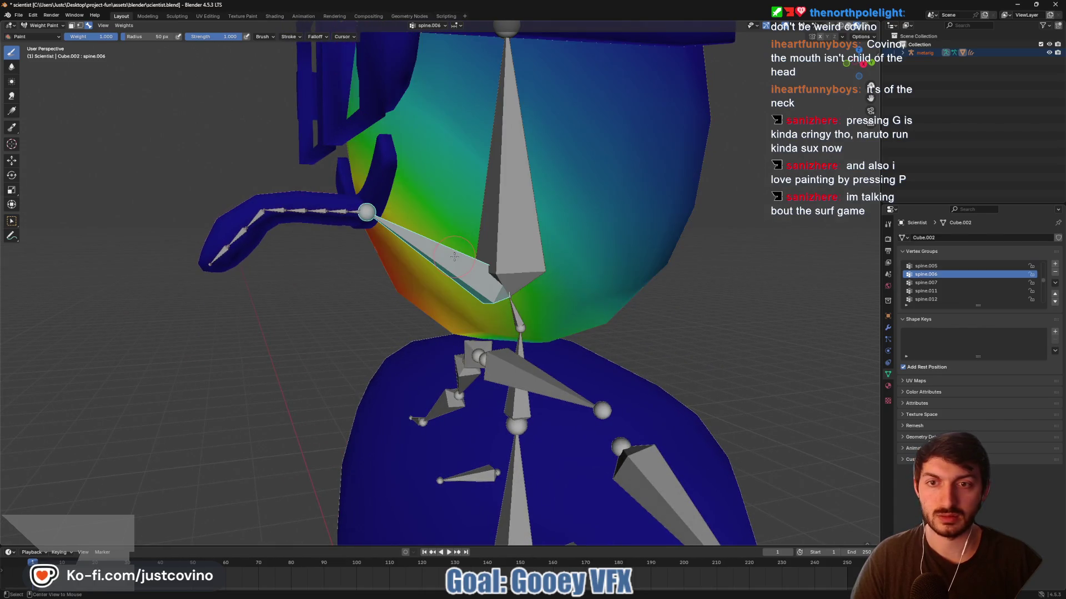
pyautogui.keyDown('ctrl'); pyautogui.click(518, 222); pyautogui.keyUp('ctrl')
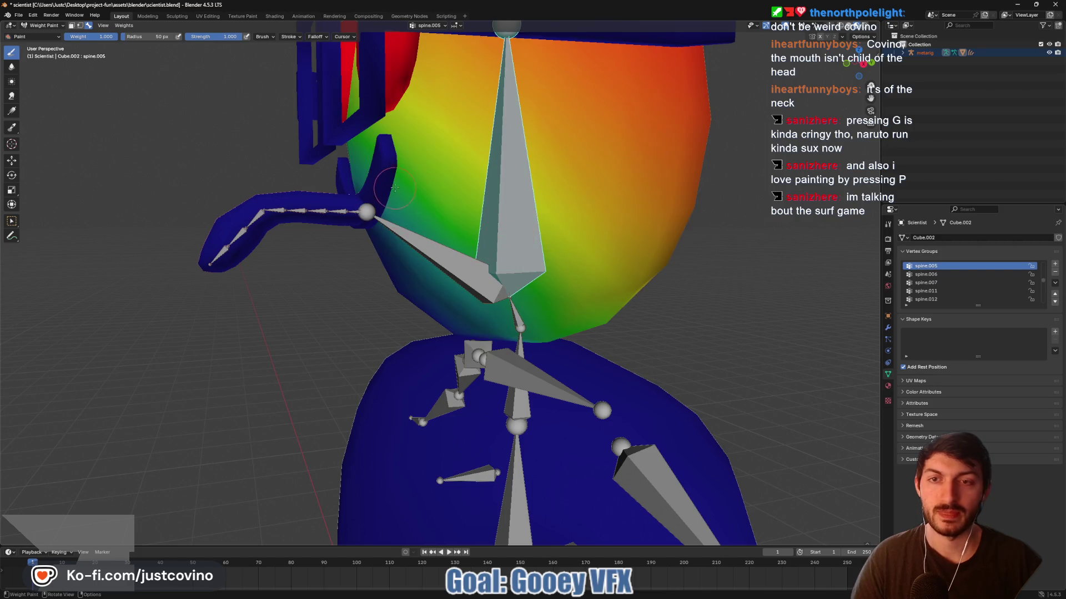
pyautogui.moveTo(422, 191); pyautogui.dragTo(466, 196, button='middle')
# Step: Paint spine.005 weight along the mouth and tongue out to its tip
pyautogui.moveTo(430, 214)
pyautogui.mouseDown()
pyautogui.moveTo(477, 180)
pyautogui.moveTo(470, 201)
pyautogui.moveTo(443, 202)
pyautogui.mouseUp()
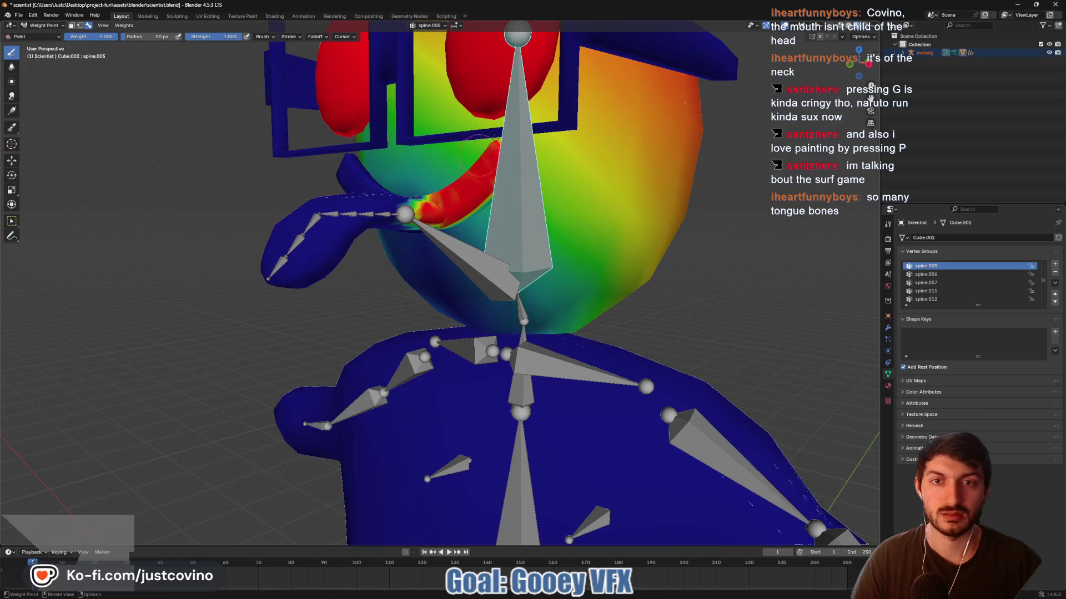
pyautogui.hotkey('ctrl', 'z')
pyautogui.moveTo(399, 227)
pyautogui.mouseDown()
pyautogui.moveTo(325, 222)
pyautogui.moveTo(299, 243)
pyautogui.mouseUp()
pyautogui.moveTo(286, 265)
pyautogui.mouseDown()
pyautogui.moveTo(311, 252)
pyautogui.moveTo(289, 259)
pyautogui.mouseUp()
pyautogui.moveTo(345, 219)
pyautogui.mouseDown()
pyautogui.moveTo(338, 177)
pyautogui.moveTo(361, 172)
pyautogui.moveTo(405, 213)
pyautogui.mouseUp()
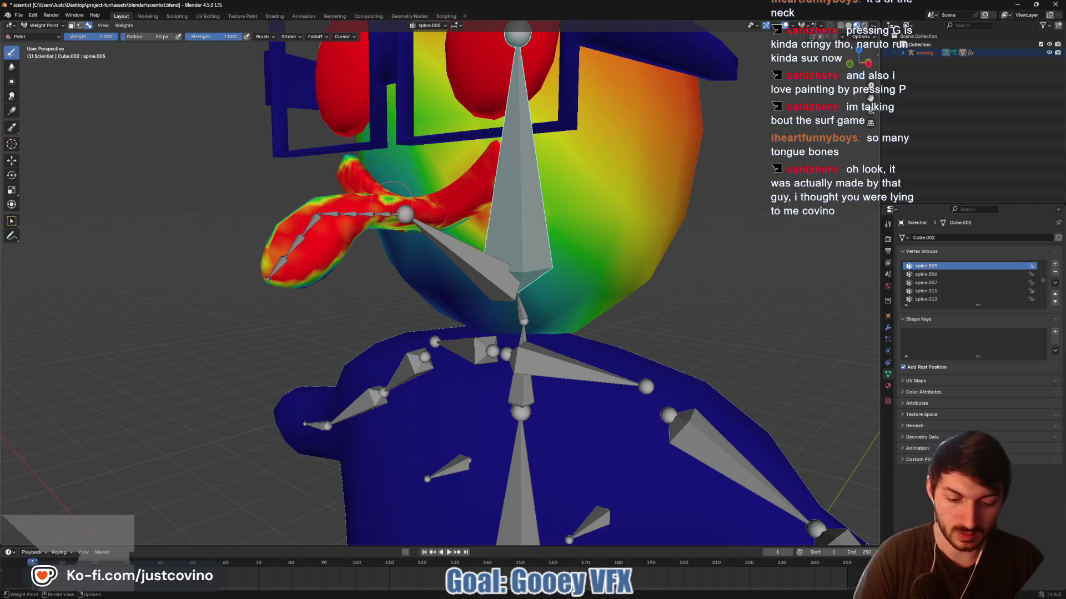
# Step: Enlarge the brush to 206 px and paint the lower face and left cheek
pyautogui.press('f')
pyautogui.click(477, 201)
pyautogui.moveTo(477, 201); pyautogui.dragTo(506, 219, button='middle')
pyautogui.moveTo(506, 219)
pyautogui.mouseDown()
pyautogui.moveTo(444, 233)
pyautogui.moveTo(521, 288)
pyautogui.moveTo(610, 250)
pyautogui.moveTo(578, 288)
pyautogui.mouseUp()
pyautogui.moveTo(577, 289); pyautogui.dragTo(558, 230, button='middle')
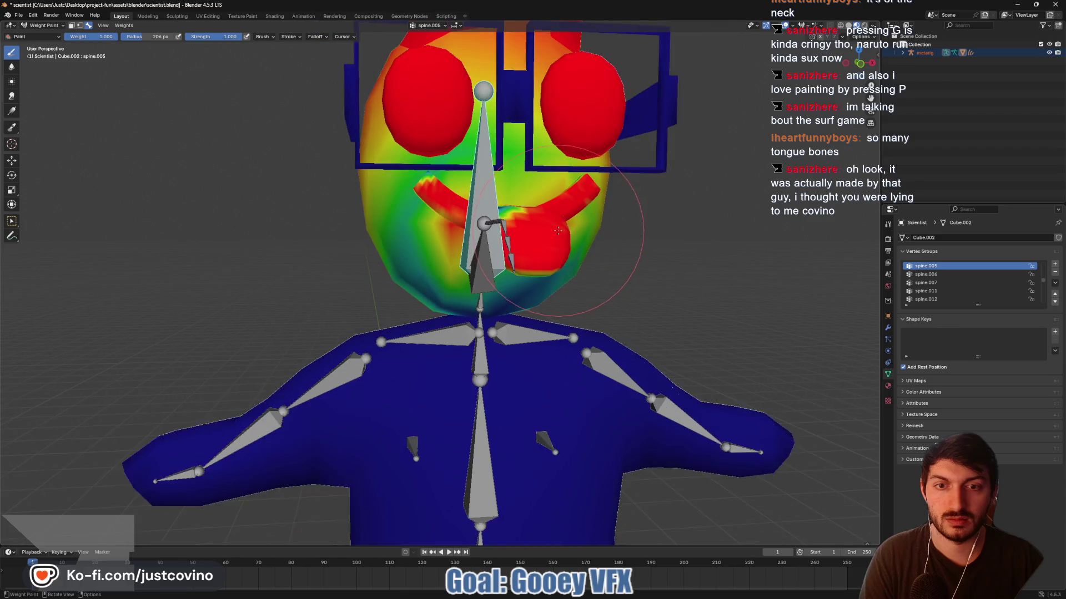
pyautogui.scroll(2, 558, 230)
pyautogui.moveTo(422, 211)
pyautogui.mouseDown()
pyautogui.moveTo(382, 217)
pyautogui.moveTo(565, 201)
pyautogui.mouseUp()
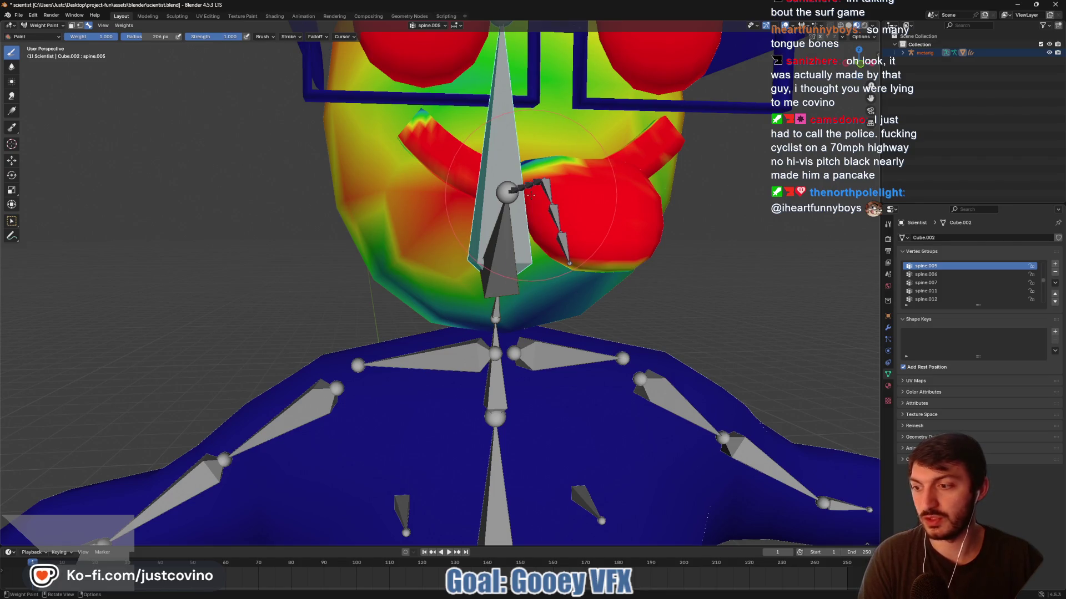
# Step: Fill the tongue's patchy weights and the head's lower right and upper left solid red
pyautogui.moveTo(531, 196); pyautogui.dragTo(538, 213, button='middle')
pyautogui.moveTo(537, 212)
pyautogui.mouseDown()
pyautogui.moveTo(526, 213)
pyautogui.moveTo(627, 83)
pyautogui.moveTo(400, 117)
pyautogui.moveTo(413, 181)
pyautogui.mouseUp()
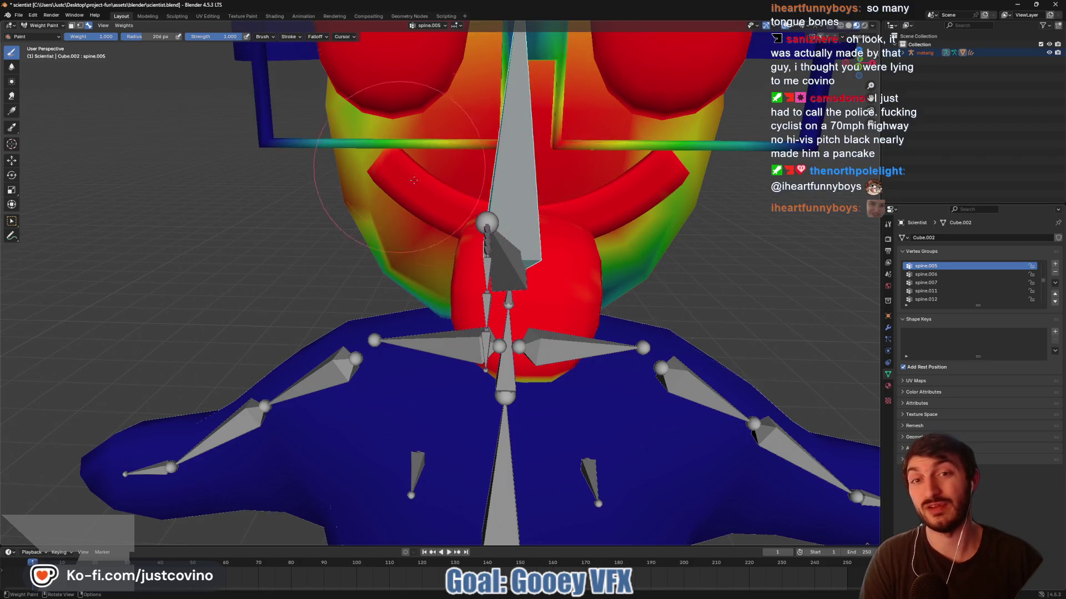
pyautogui.moveTo(416, 183)
pyautogui.mouseDown(button='middle')
pyautogui.moveTo(539, 203)
pyautogui.moveTo(638, 89)
pyautogui.mouseUp(button='middle')
pyautogui.moveTo(639, 88); pyautogui.dragTo(610, 122)
pyautogui.moveTo(553, 239)
pyautogui.mouseDown()
pyautogui.moveTo(599, 294)
pyautogui.moveTo(472, 211)
pyautogui.moveTo(397, 222)
pyautogui.moveTo(379, 134)
pyautogui.mouseUp()
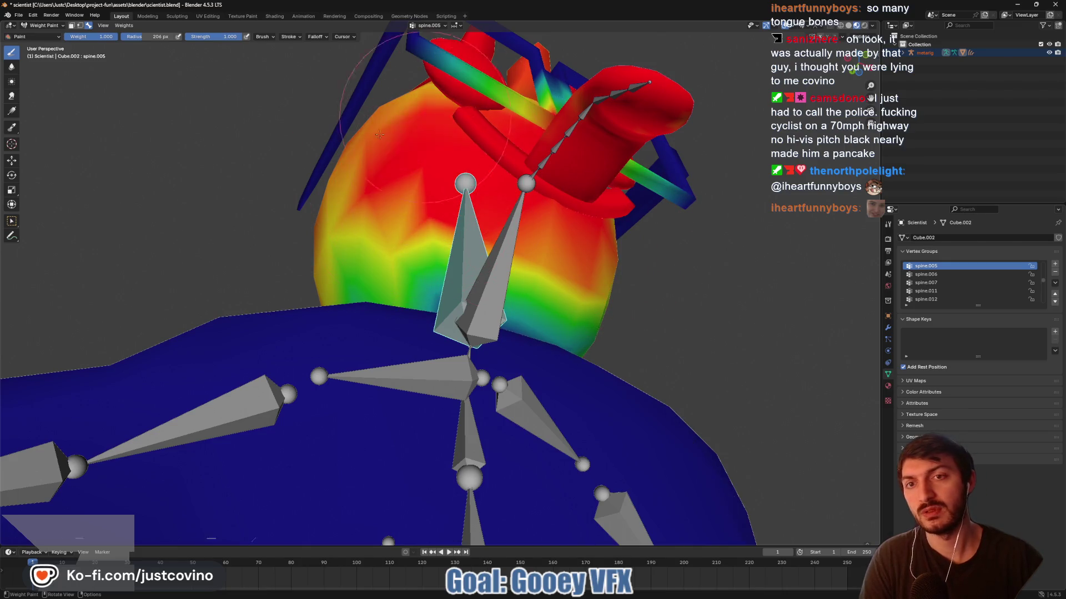
# Step: Paint the face, nose, glasses, chin, right lens, ear and cheek fully red
pyautogui.moveTo(379, 134); pyautogui.dragTo(389, 162, button='middle')
pyautogui.moveTo(389, 162)
pyautogui.mouseDown()
pyautogui.moveTo(411, 128)
pyautogui.moveTo(488, 111)
pyautogui.moveTo(533, 122)
pyautogui.moveTo(461, 117)
pyautogui.moveTo(488, 111)
pyautogui.moveTo(327, 155)
pyautogui.moveTo(385, 210)
pyautogui.moveTo(366, 244)
pyautogui.moveTo(377, 166)
pyautogui.moveTo(389, 184)
pyautogui.mouseUp()
pyautogui.moveTo(388, 183); pyautogui.dragTo(442, 198, button='middle')
pyautogui.moveTo(442, 199)
pyautogui.mouseDown()
pyautogui.moveTo(611, 105)
pyautogui.moveTo(628, 150)
pyautogui.moveTo(554, 192)
pyautogui.moveTo(535, 261)
pyautogui.moveTo(611, 128)
pyautogui.moveTo(600, 83)
pyautogui.moveTo(575, 71)
pyautogui.mouseUp()
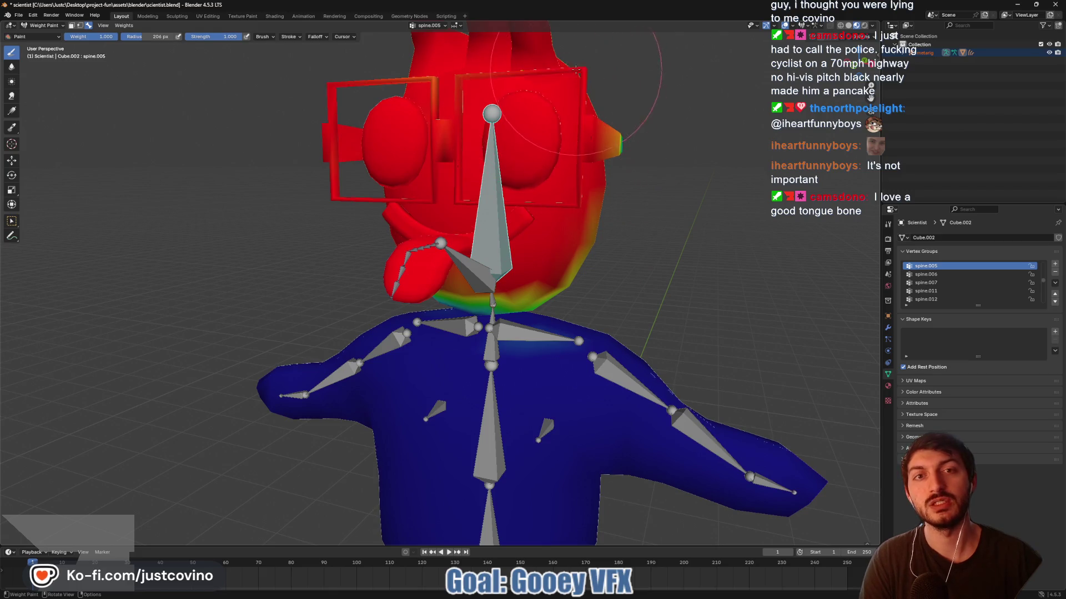
pyautogui.moveTo(666, 156); pyautogui.dragTo(721, 167, button='middle')
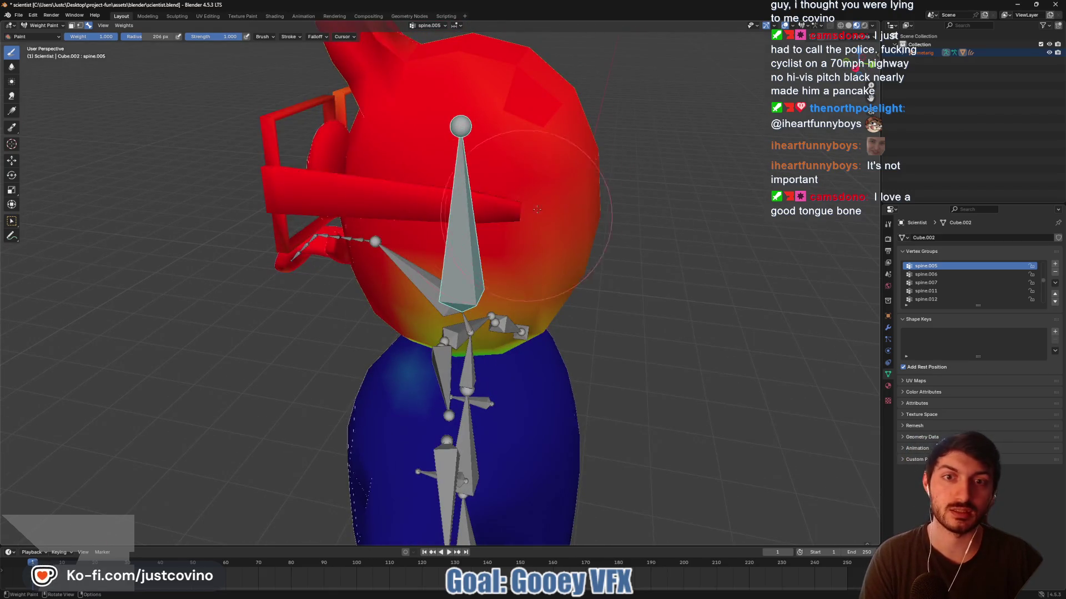
pyautogui.moveTo(536, 208); pyautogui.dragTo(339, 214, button='middle')
# Step: Shrink the brush to 120 px and extend the head weight down onto the chin
pyautogui.press('f')
pyautogui.click(408, 285)
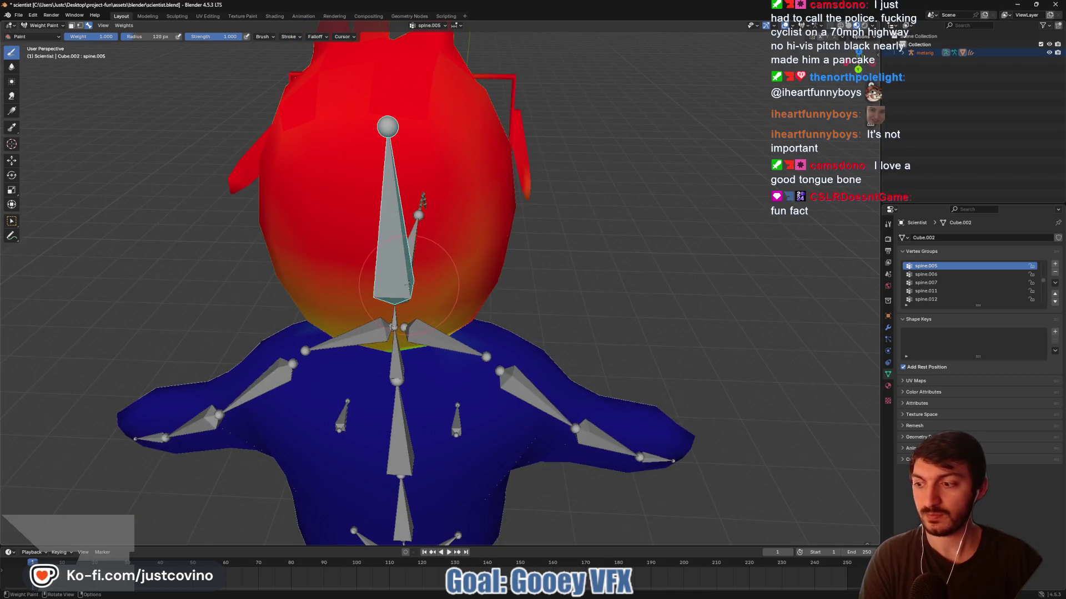
pyautogui.moveTo(406, 283); pyautogui.dragTo(405, 271, button='middle')
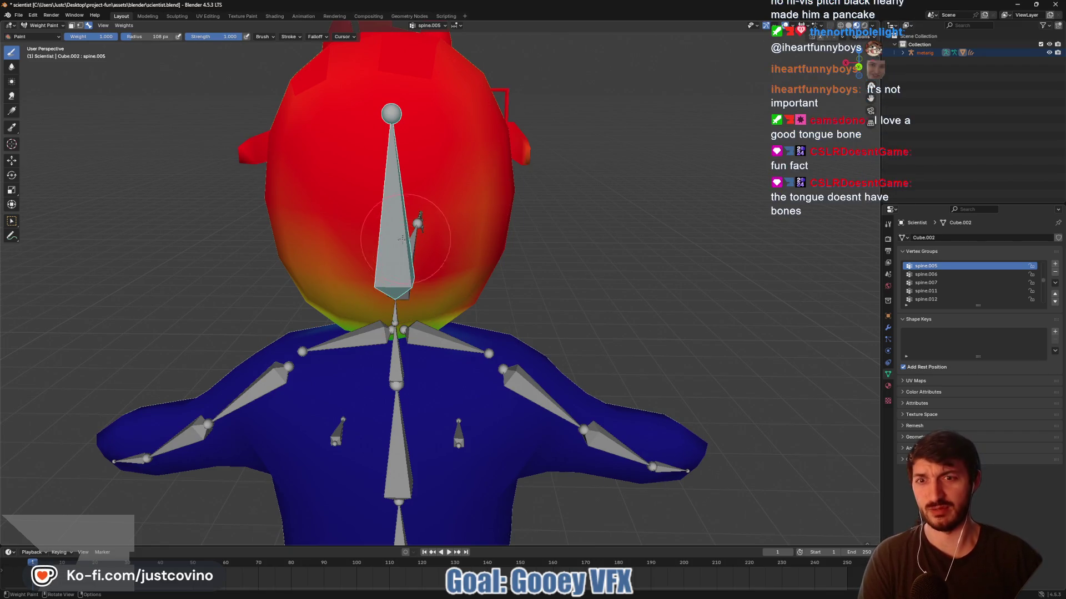
pyautogui.moveTo(327, 222)
pyautogui.mouseDown(button='middle')
pyautogui.moveTo(388, 230)
pyautogui.moveTo(359, 235)
pyautogui.mouseUp(button='middle')
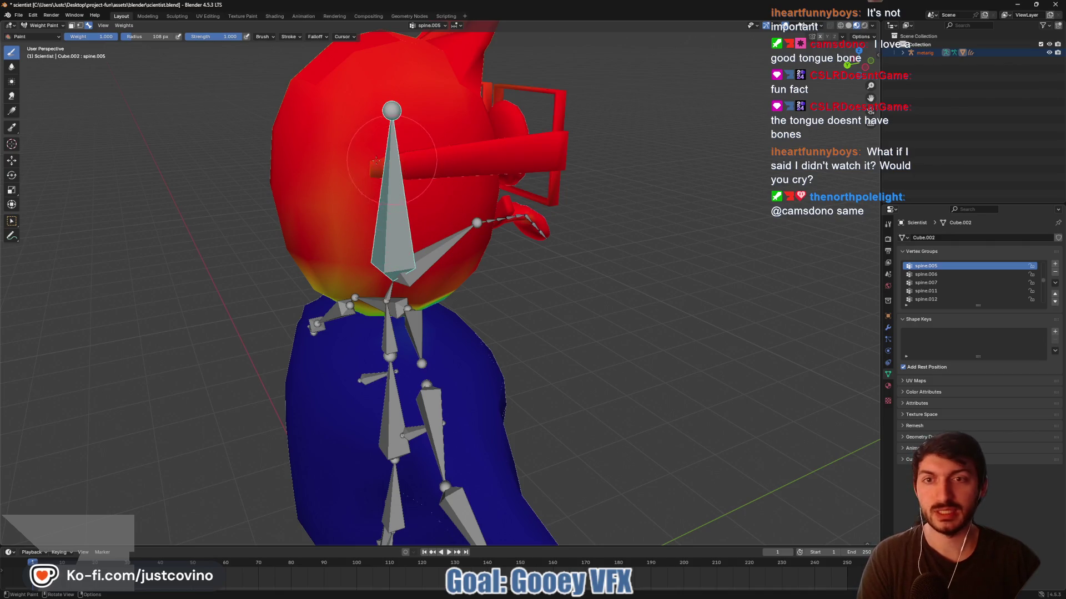
pyautogui.moveTo(343, 244); pyautogui.dragTo(394, 226, button='middle')
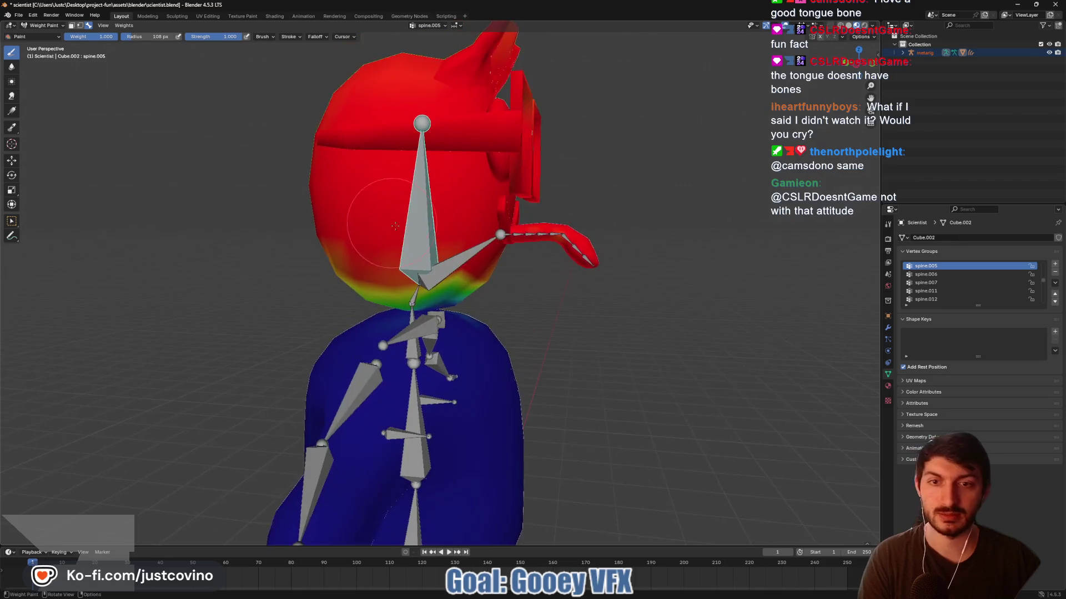
pyautogui.moveTo(462, 262); pyautogui.dragTo(474, 299)
pyautogui.moveTo(484, 294); pyautogui.dragTo(494, 241, button='middle')
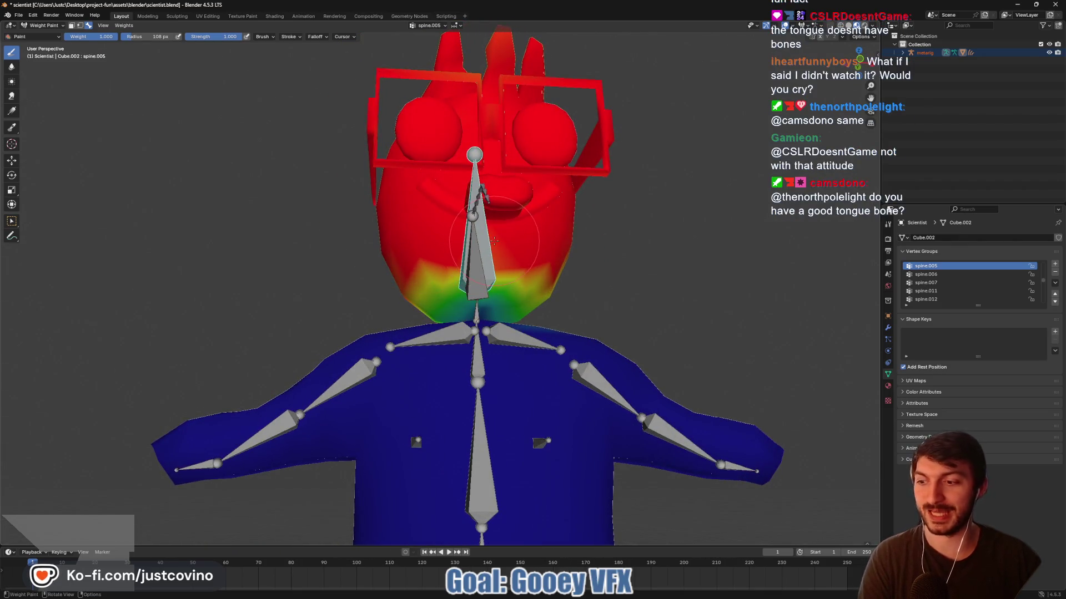
pyautogui.moveTo(577, 267); pyautogui.dragTo(502, 244, button='middle')
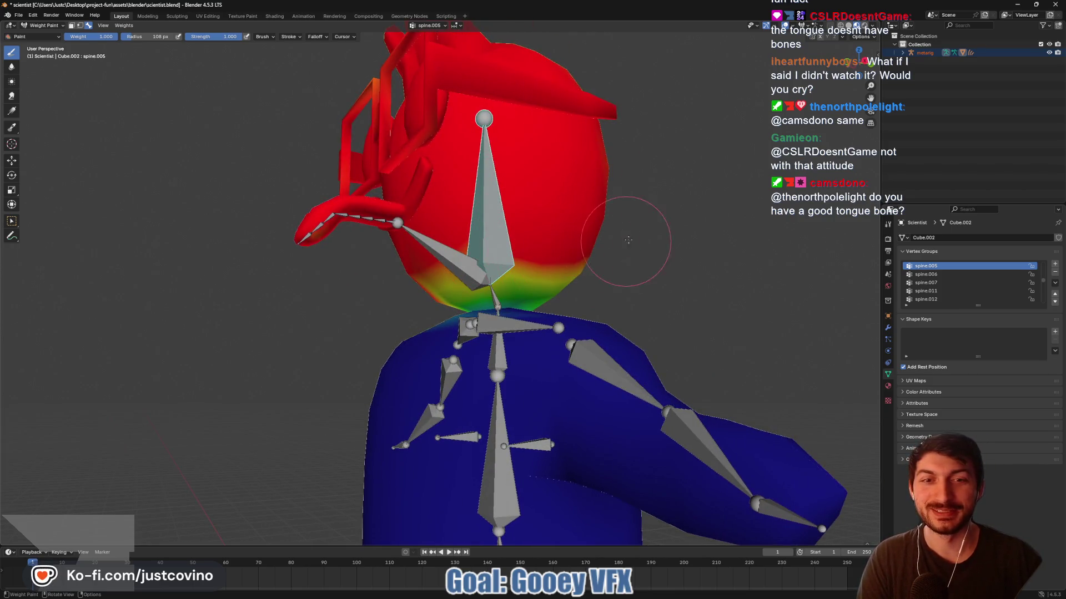
pyautogui.moveTo(624, 237)
pyautogui.mouseDown(button='middle')
pyautogui.moveTo(511, 210)
pyautogui.moveTo(557, 219)
pyautogui.mouseUp(button='middle')
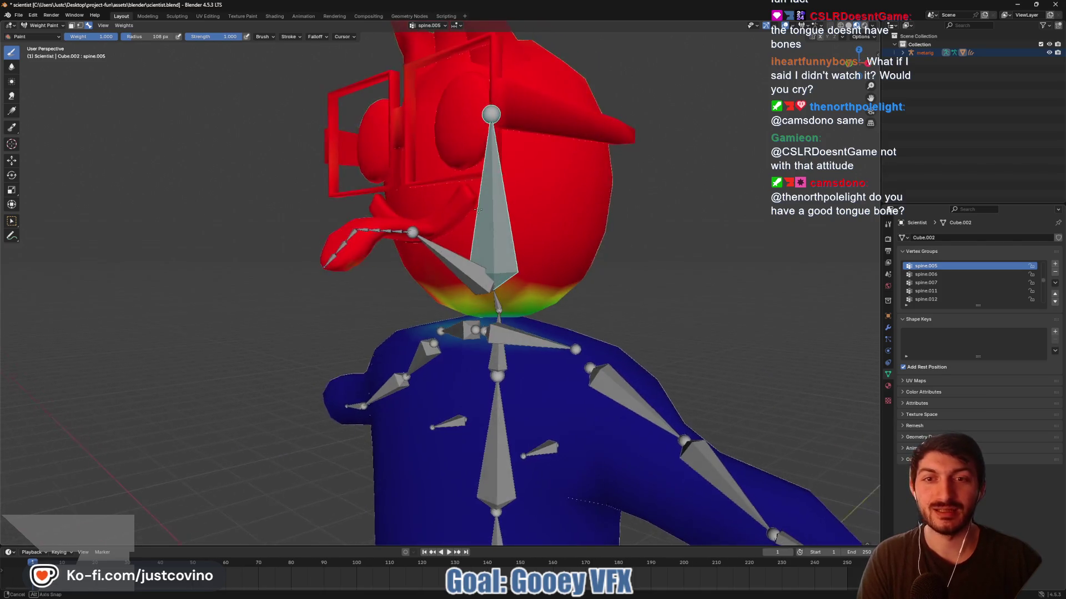
pyautogui.keyDown('ctrl'); pyautogui.click(407, 232); pyautogui.keyUp('ctrl')
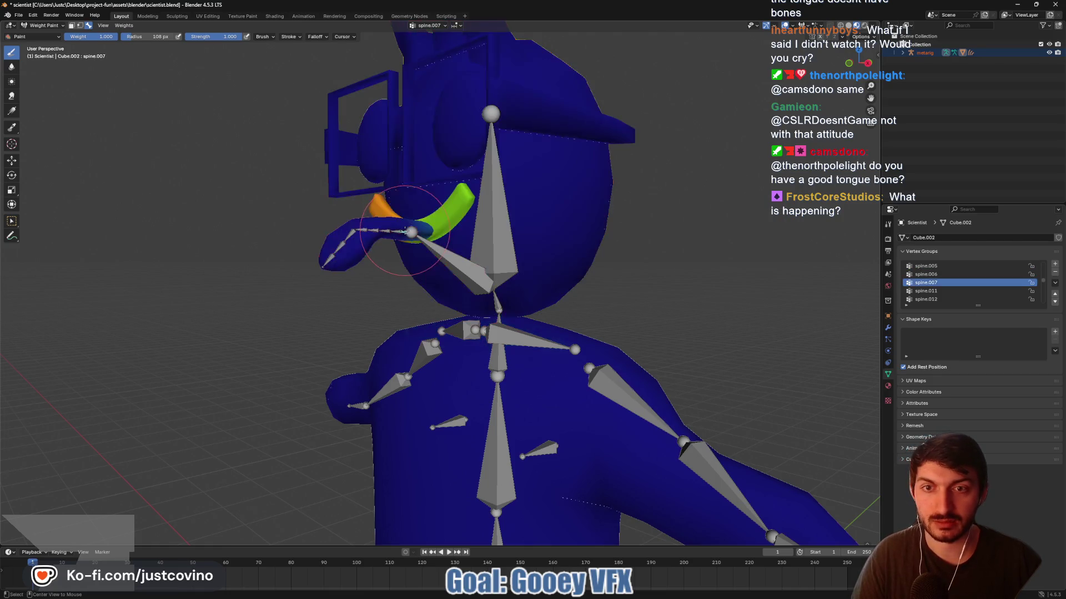
# Step: Switch between the spine.012 and spine.011 arm bones' weights, orbiting to a frontal view
pyautogui.scroll(4, 403, 249)
pyautogui.moveTo(389, 222)
pyautogui.mouseDown(button='middle')
pyautogui.moveTo(383, 239)
pyautogui.moveTo(459, 357)
pyautogui.mouseUp(button='middle')
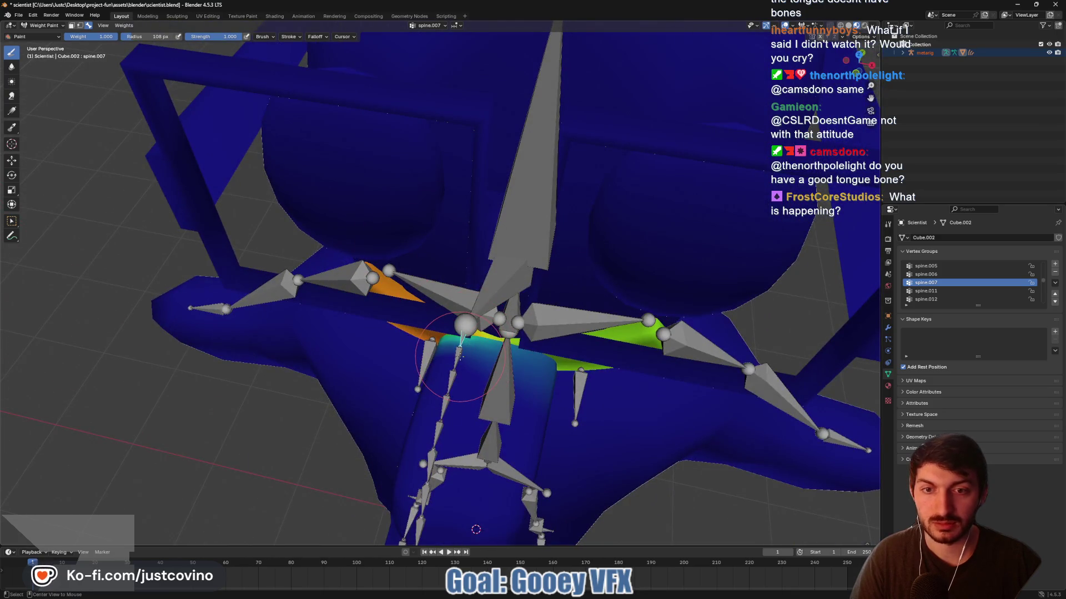
pyautogui.keyDown('ctrl'); pyautogui.click(458, 361); pyautogui.keyUp('ctrl')
pyautogui.keyDown('ctrl'); pyautogui.click(450, 408); pyautogui.keyUp('ctrl')
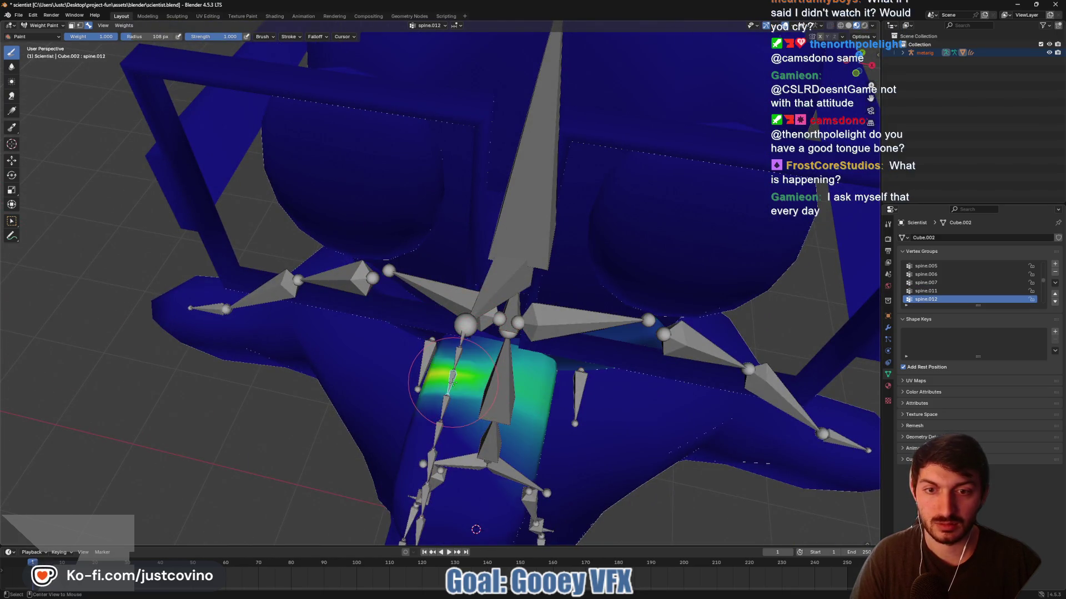
pyautogui.keyDown('ctrl'); pyautogui.click(438, 431); pyautogui.keyUp('ctrl')
pyautogui.keyDown('ctrl'); pyautogui.click(456, 349); pyautogui.keyUp('ctrl')
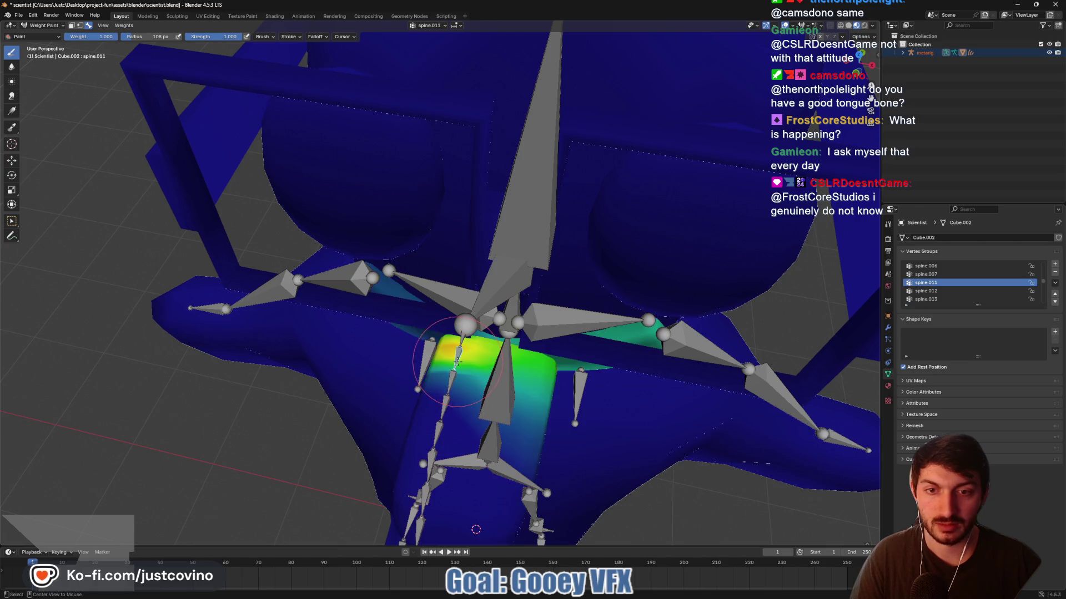
pyautogui.moveTo(587, 393)
pyautogui.mouseDown(button='middle')
pyautogui.moveTo(507, 428)
pyautogui.moveTo(472, 410)
pyautogui.mouseUp(button='middle')
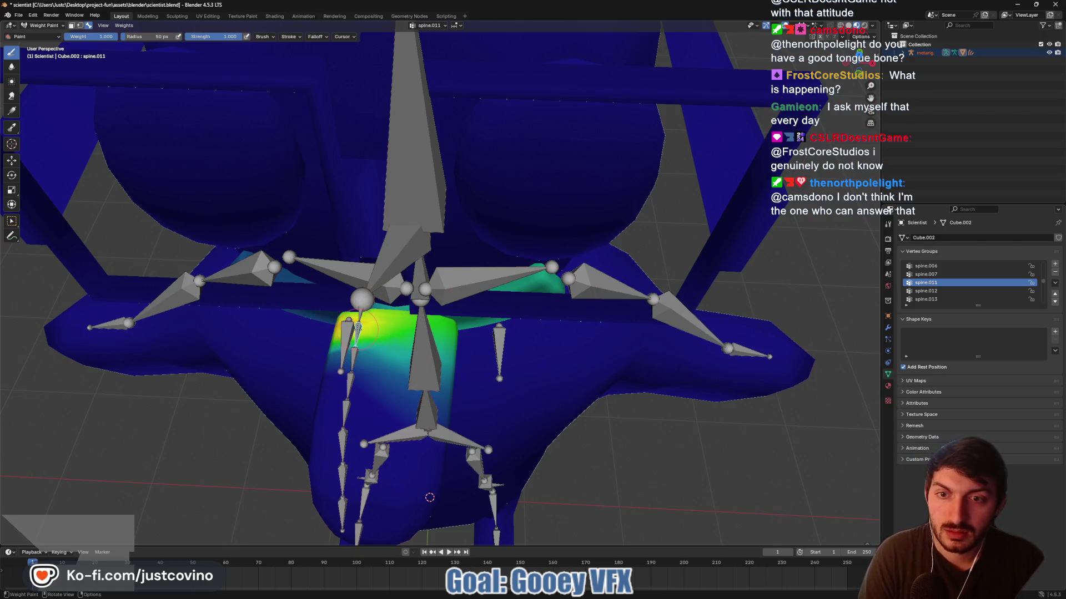
# Step: Paint high spine.011 weight across the upper arm band, undoing a stray patch
pyautogui.moveTo(360, 332); pyautogui.dragTo(437, 334)
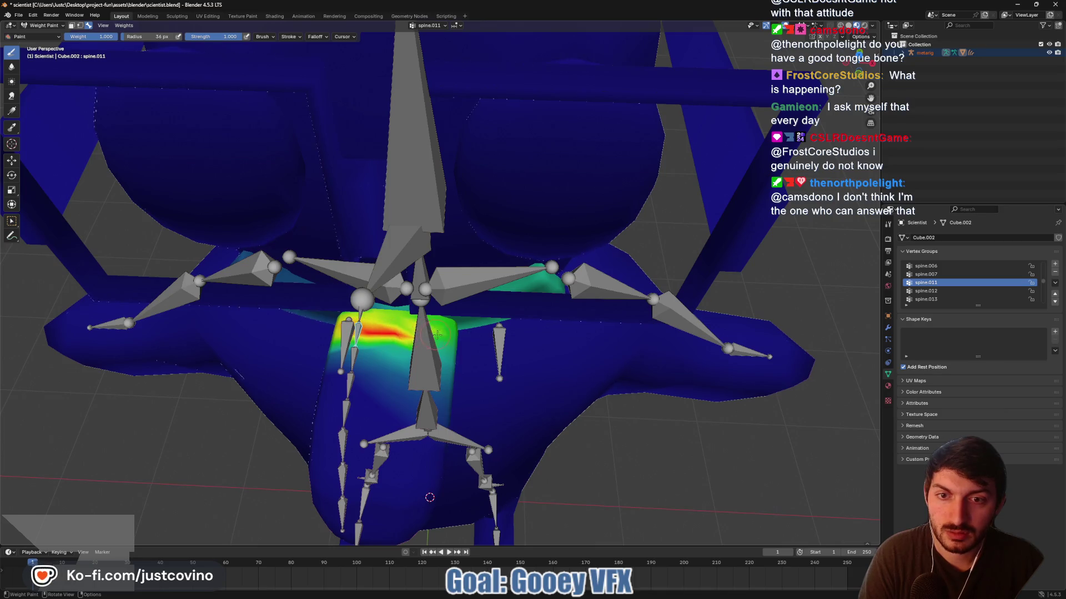
pyautogui.moveTo(454, 342)
pyautogui.mouseDown(button='middle')
pyautogui.moveTo(475, 294)
pyautogui.moveTo(427, 457)
pyautogui.mouseUp(button='middle')
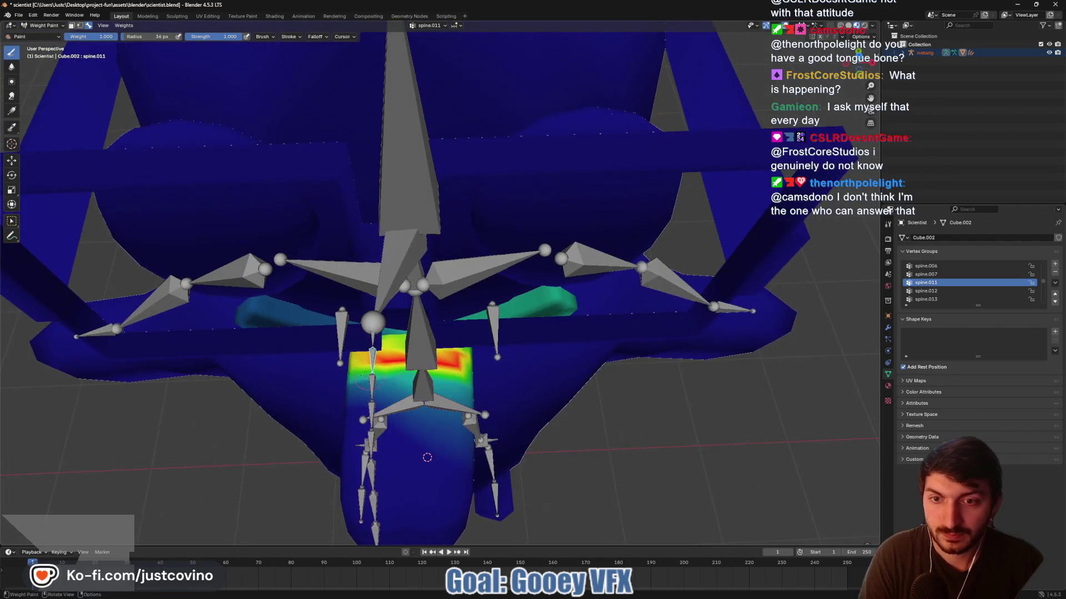
pyautogui.click(356, 383)
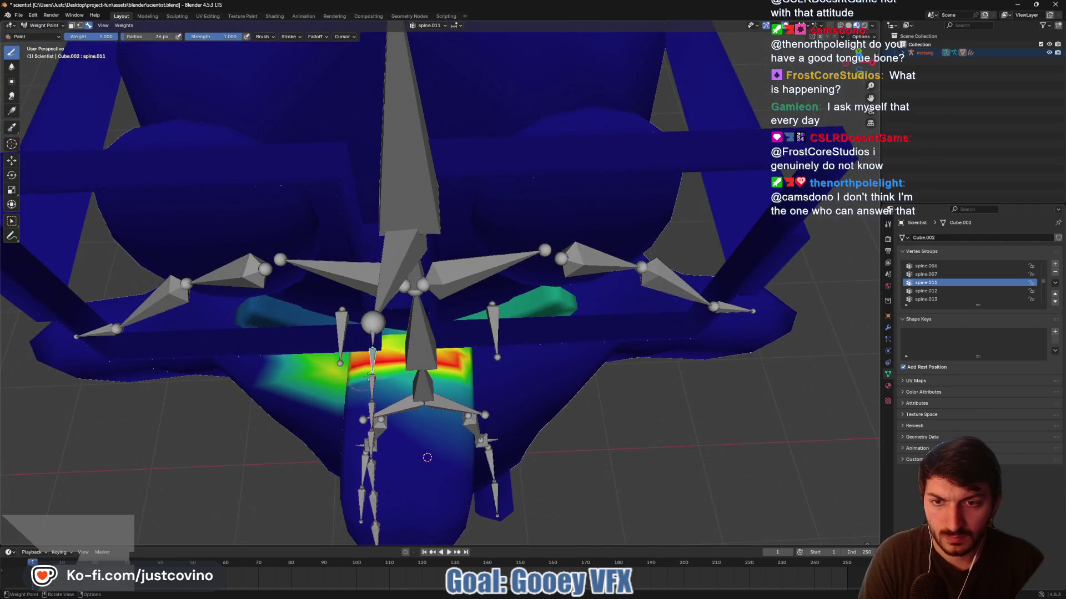
pyautogui.hotkey('ctrl', 'z')
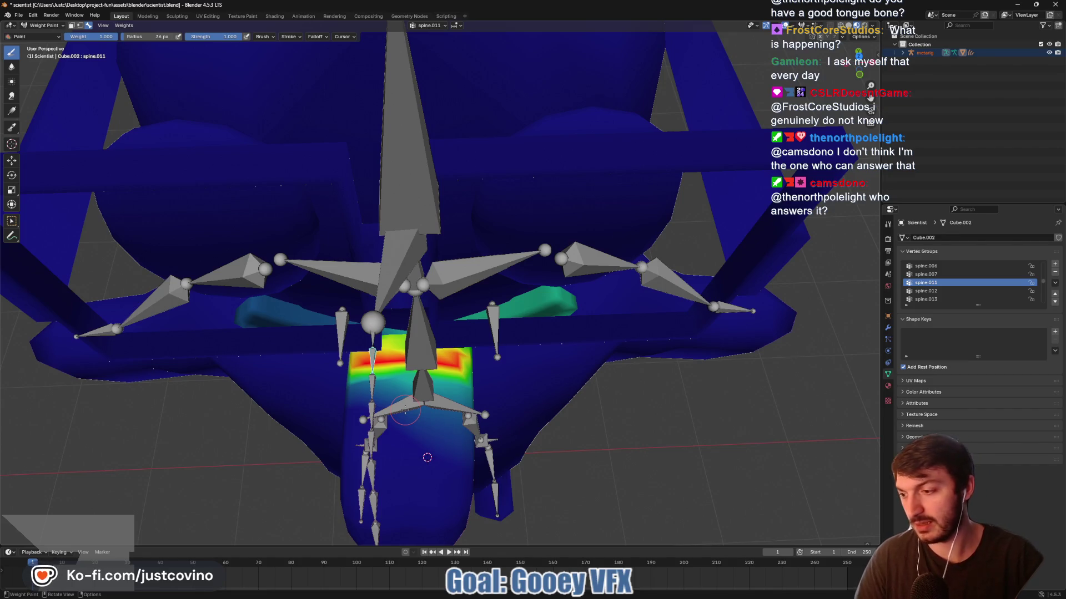
# Step: Paint spine.012 weight across the arm band and make the mesh see-through to show bones
pyautogui.moveTo(421, 383); pyautogui.dragTo(417, 313, button='middle')
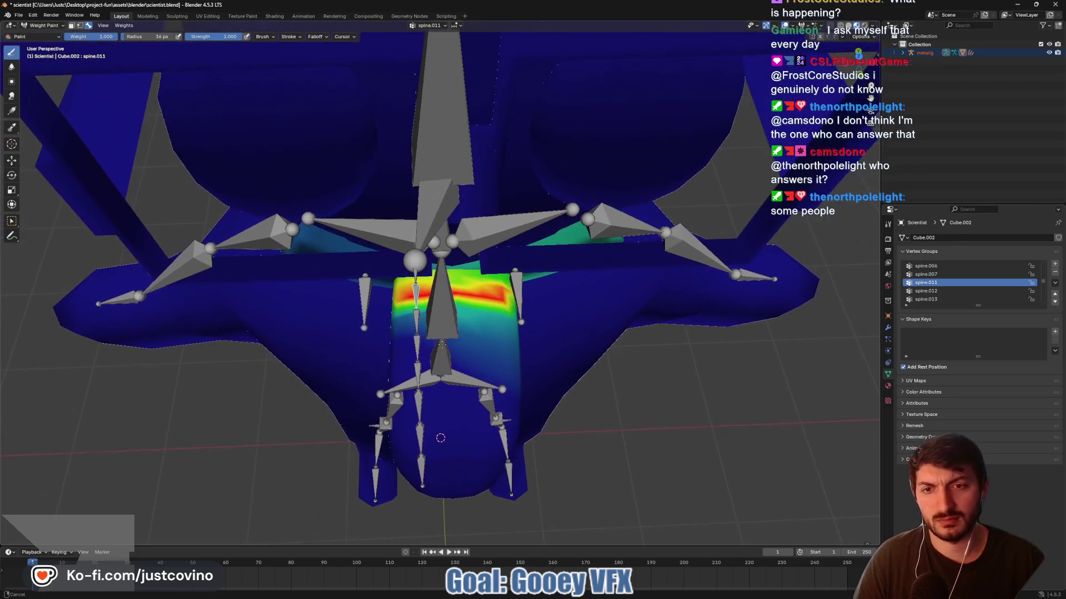
pyautogui.keyDown('ctrl'); pyautogui.click(417, 313); pyautogui.keyUp('ctrl')
pyautogui.moveTo(414, 313)
pyautogui.mouseDown()
pyautogui.moveTo(494, 321)
pyautogui.moveTo(457, 318)
pyautogui.mouseUp()
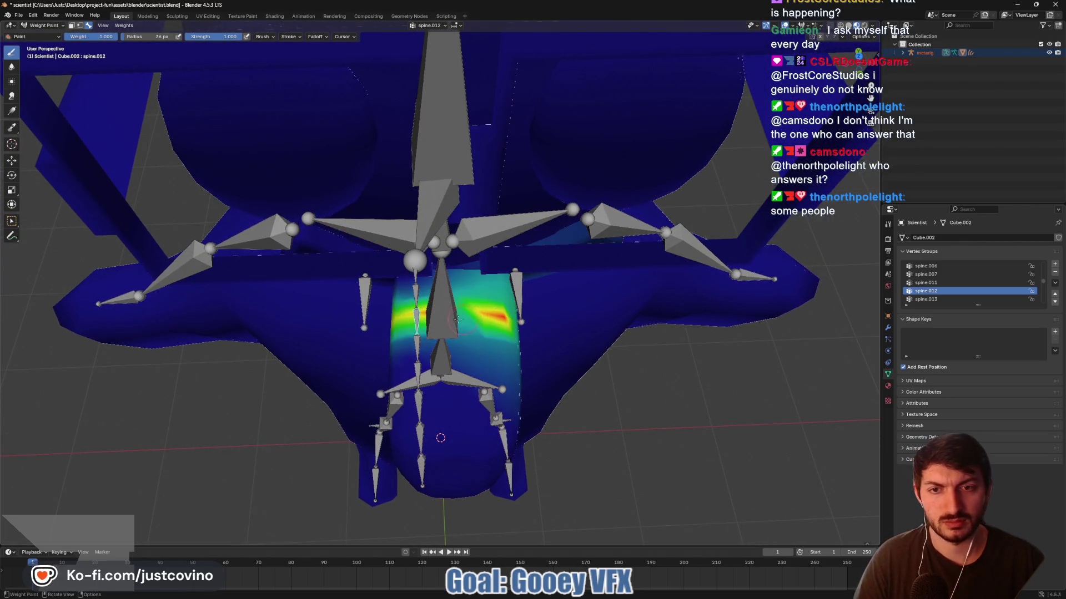
pyautogui.moveTo(473, 330); pyautogui.dragTo(441, 330, button='middle')
pyautogui.moveTo(373, 313); pyautogui.dragTo(403, 328)
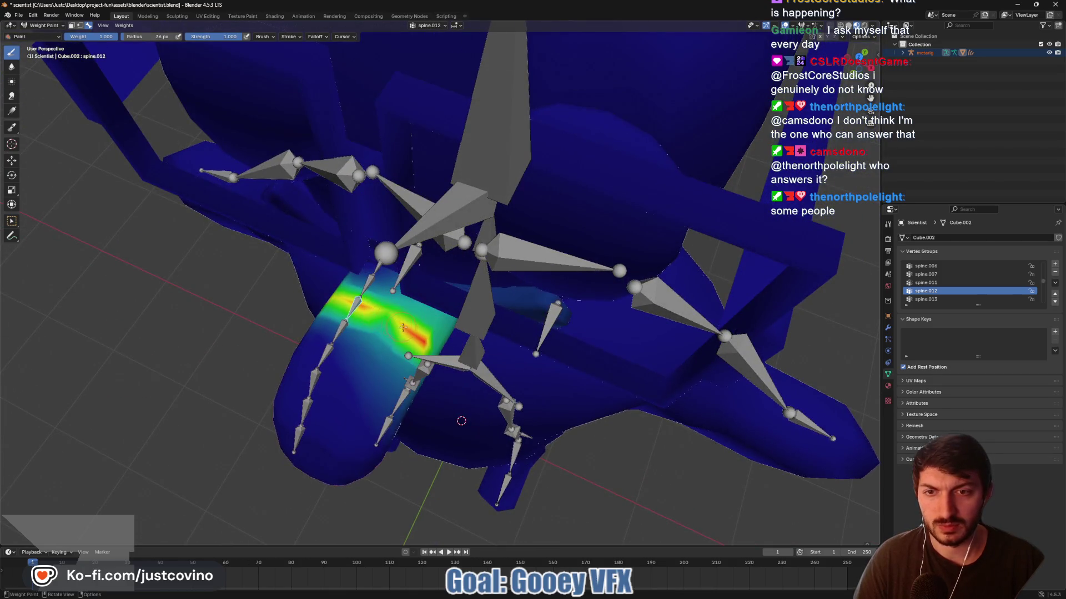
pyautogui.scroll(3, 383, 322)
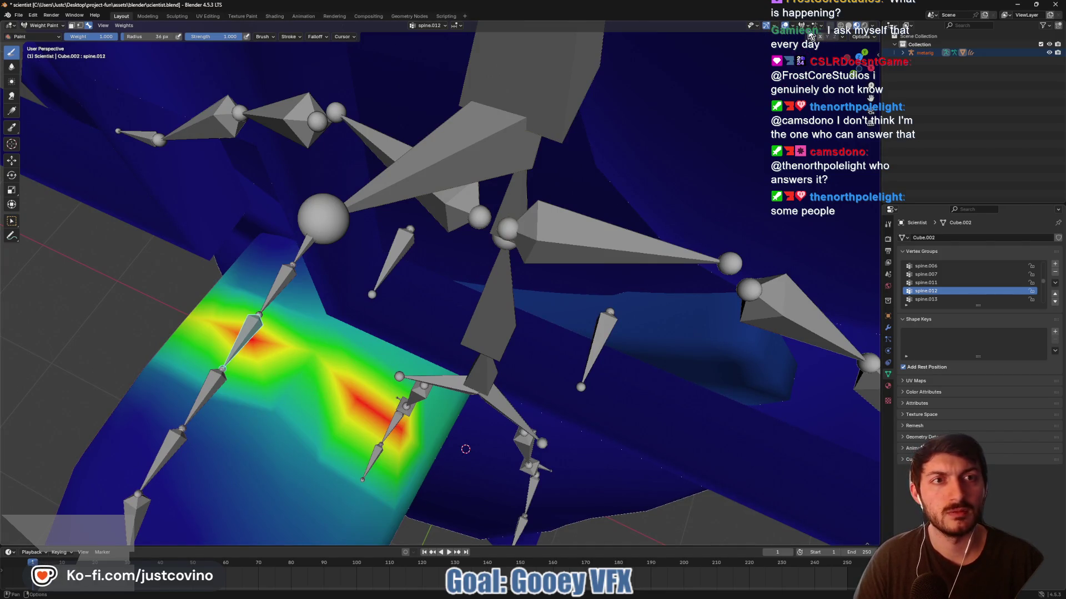
pyautogui.click(842, 33)
# Step: Paint a sharp red spine.012 weight stripe across the sleeve
pyautogui.moveTo(333, 382)
pyautogui.mouseDown()
pyautogui.moveTo(261, 333)
pyautogui.moveTo(317, 362)
pyautogui.mouseUp()
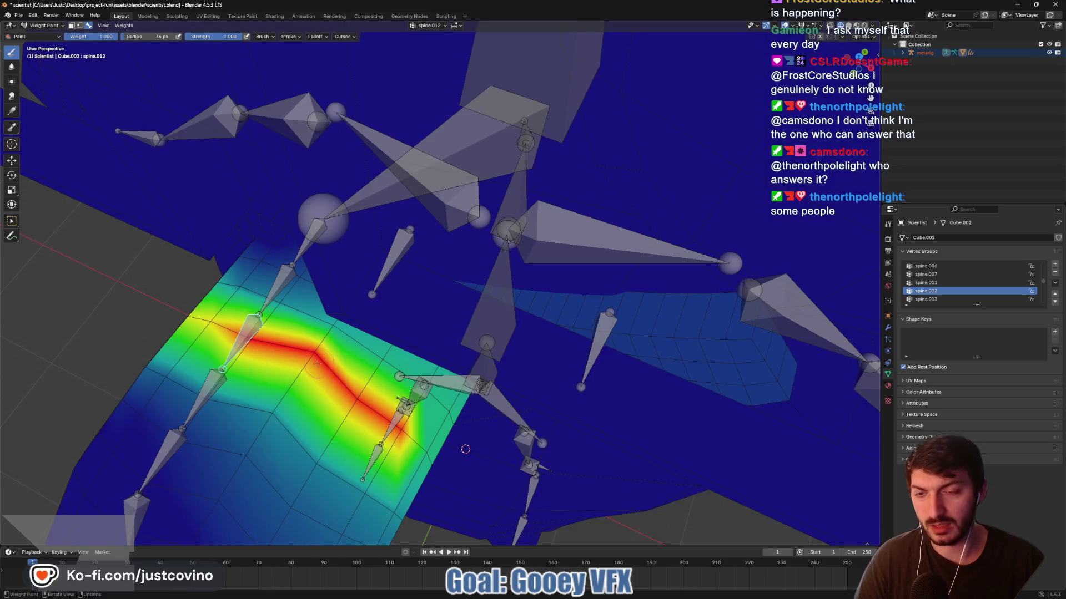
pyautogui.moveTo(211, 325); pyautogui.dragTo(347, 398)
pyautogui.moveTo(426, 449); pyautogui.dragTo(376, 416, button='middle')
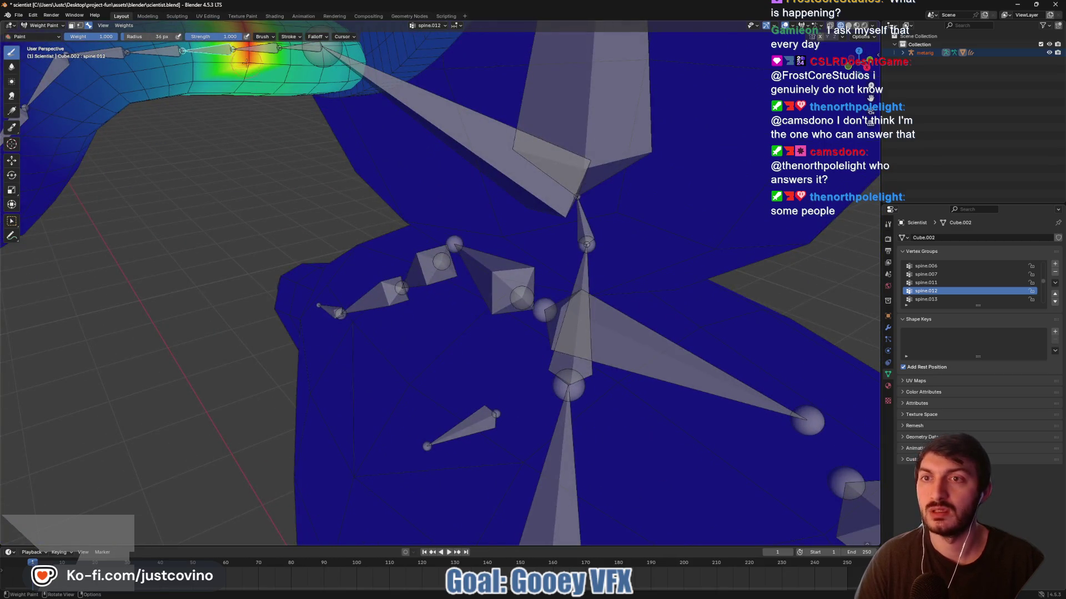
pyautogui.moveTo(246, 62); pyautogui.dragTo(240, 88)
pyautogui.moveTo(348, 207)
pyautogui.mouseDown(button='middle')
pyautogui.moveTo(578, 297)
pyautogui.moveTo(457, 201)
pyautogui.mouseUp(button='middle')
pyautogui.scroll(5, 381, 221)
pyautogui.scroll(-5, 380, 221)
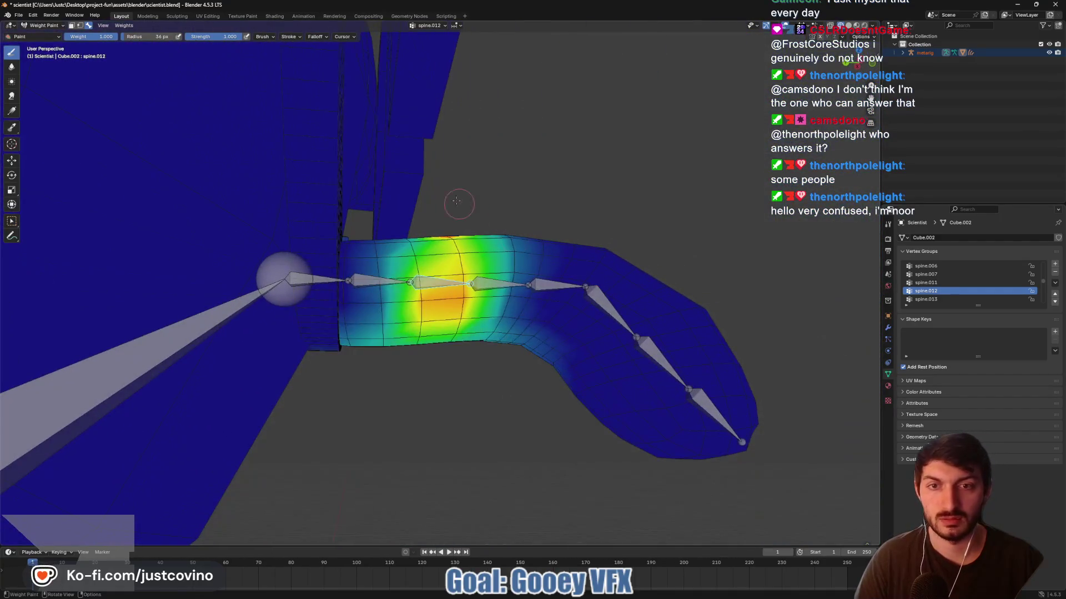
pyautogui.moveTo(451, 231); pyautogui.dragTo(462, 290)
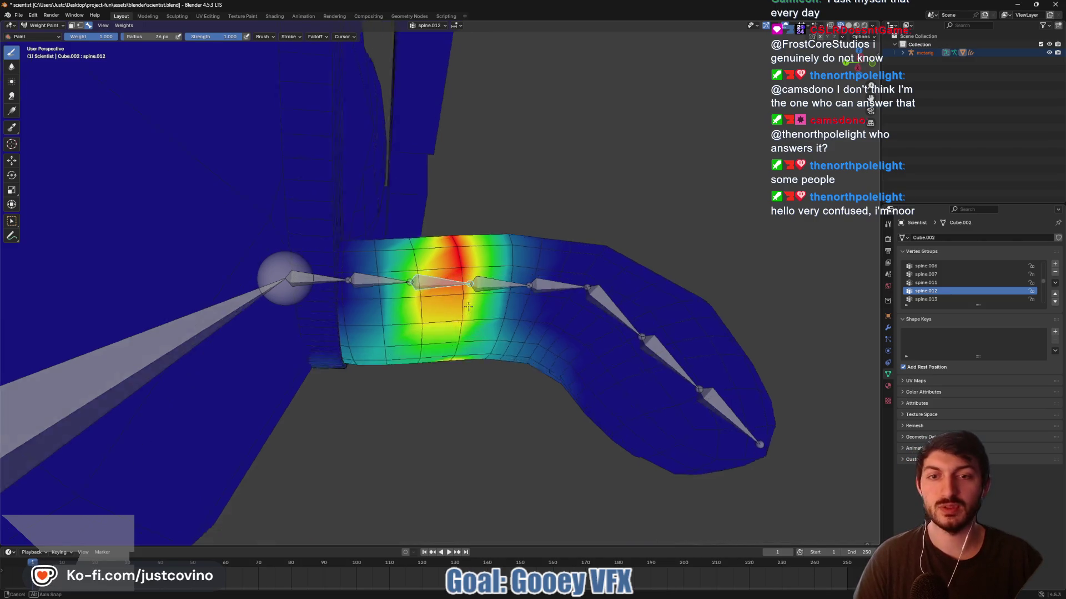
pyautogui.scroll(3, 459, 338)
pyautogui.moveTo(459, 338); pyautogui.dragTo(461, 316, button='middle')
pyautogui.moveTo(461, 316); pyautogui.dragTo(476, 442)
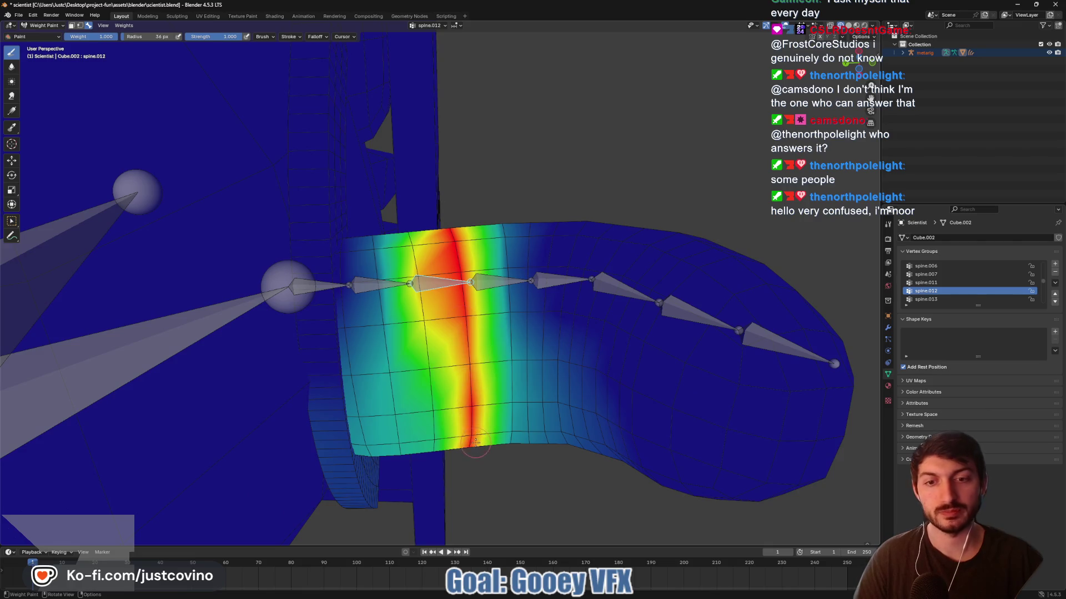
# Step: Paint a red spine.011 stripe down the sleeve, making the band continuous across the top
pyautogui.keyDown('ctrl'); pyautogui.click(384, 288); pyautogui.keyUp('ctrl')
pyautogui.moveTo(376, 260); pyautogui.dragTo(399, 437)
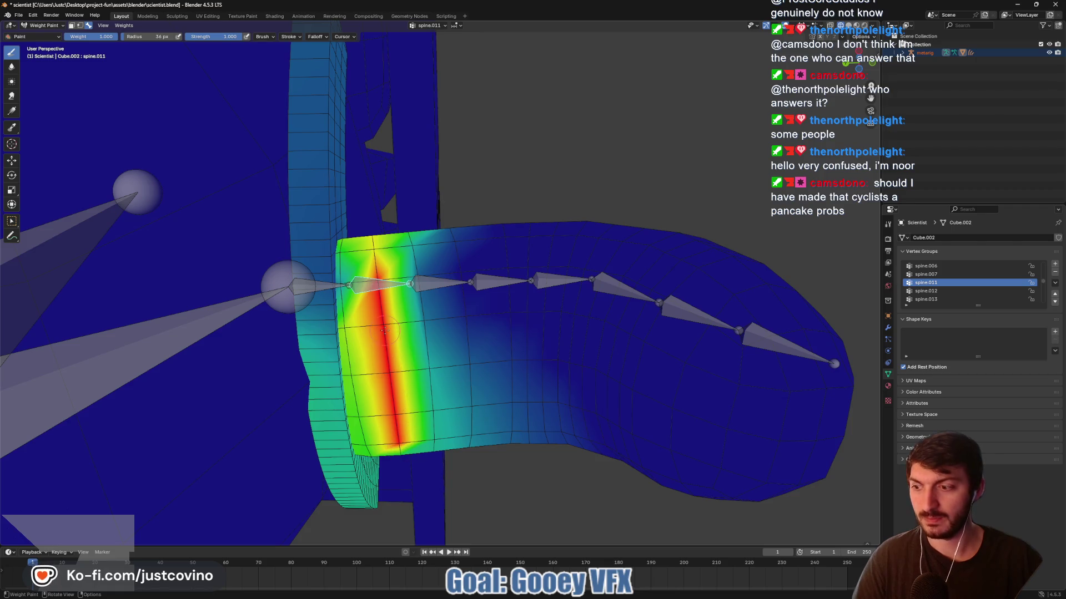
pyautogui.moveTo(377, 322); pyautogui.dragTo(384, 397, button='middle')
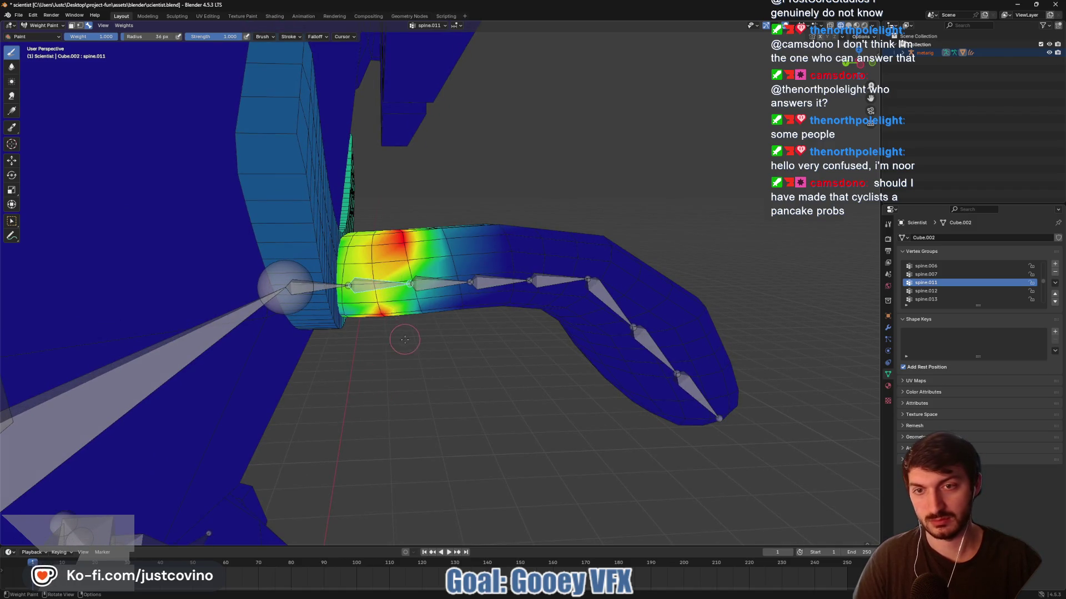
pyautogui.moveTo(383, 325)
pyautogui.mouseDown(button='middle')
pyautogui.moveTo(364, 307)
pyautogui.moveTo(294, 313)
pyautogui.mouseUp(button='middle')
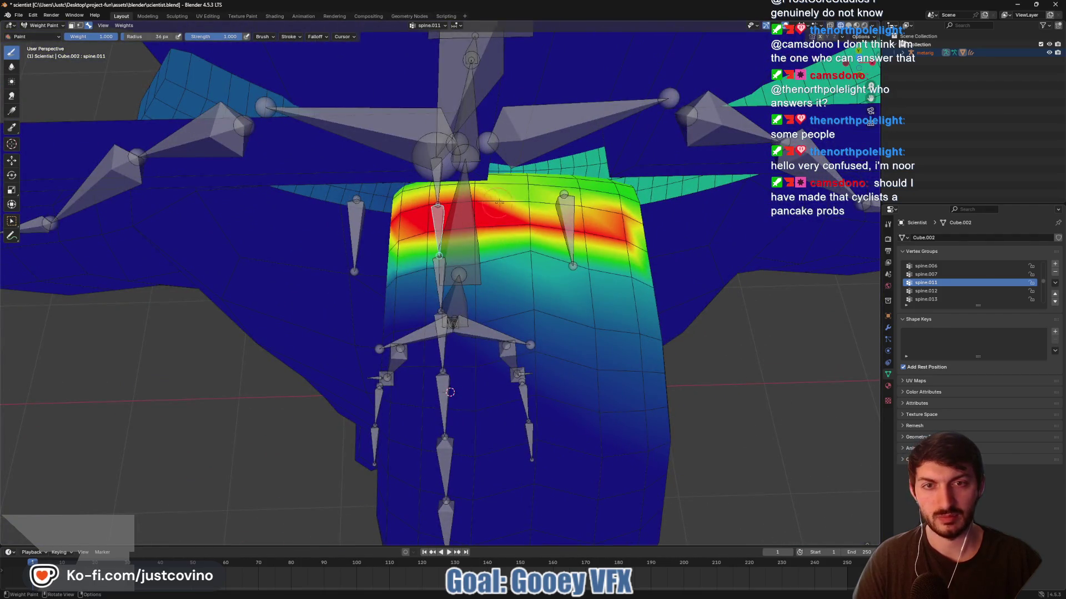
pyautogui.moveTo(650, 243); pyautogui.dragTo(560, 228, button='middle')
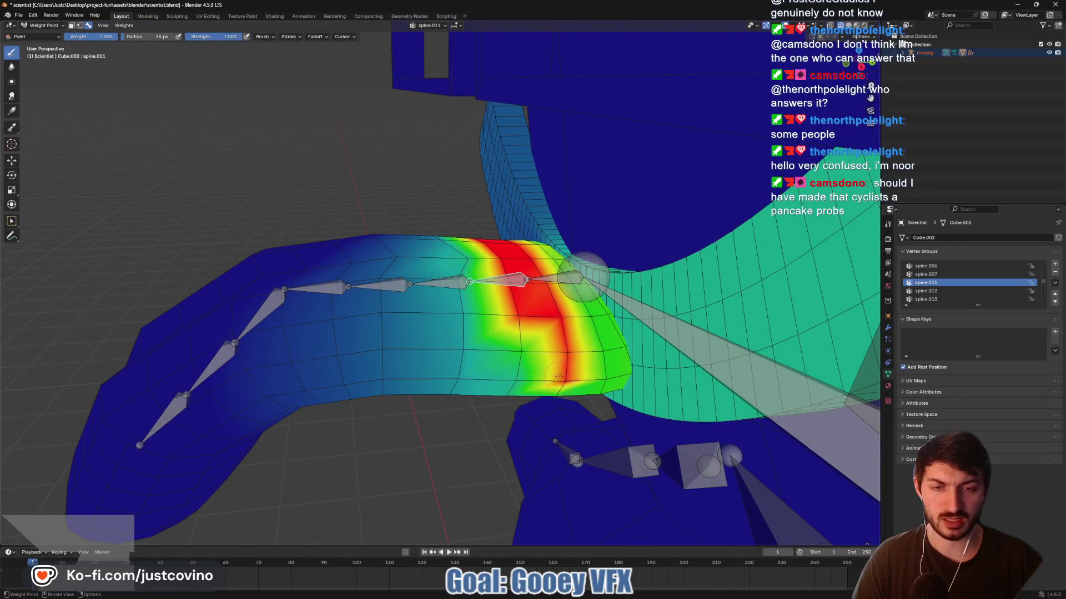
pyautogui.moveTo(562, 402); pyautogui.dragTo(553, 318, button='middle')
pyautogui.moveTo(526, 139); pyautogui.dragTo(536, 198)
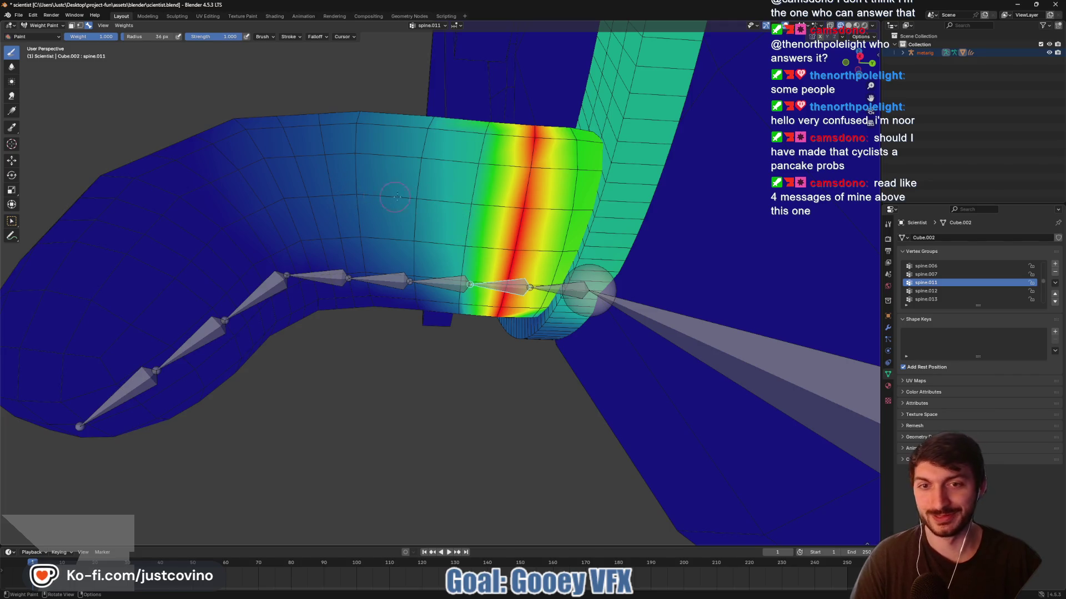
pyautogui.keyDown('ctrl'); pyautogui.click(415, 244); pyautogui.keyUp('ctrl')
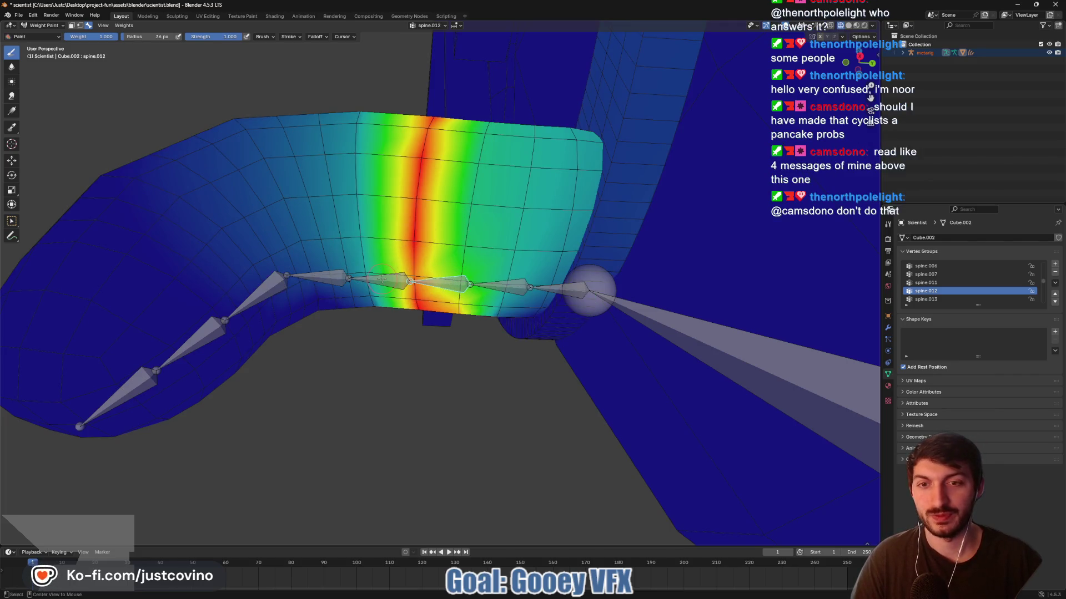
# Step: Paint a strong red spine.013 weight band straight down the centre of the mesh
pyautogui.keyDown('ctrl'); pyautogui.click(383, 279); pyautogui.keyUp('ctrl')
pyautogui.moveTo(356, 122)
pyautogui.mouseDown()
pyautogui.moveTo(355, 222)
pyautogui.moveTo(369, 288)
pyautogui.moveTo(356, 163)
pyautogui.mouseUp()
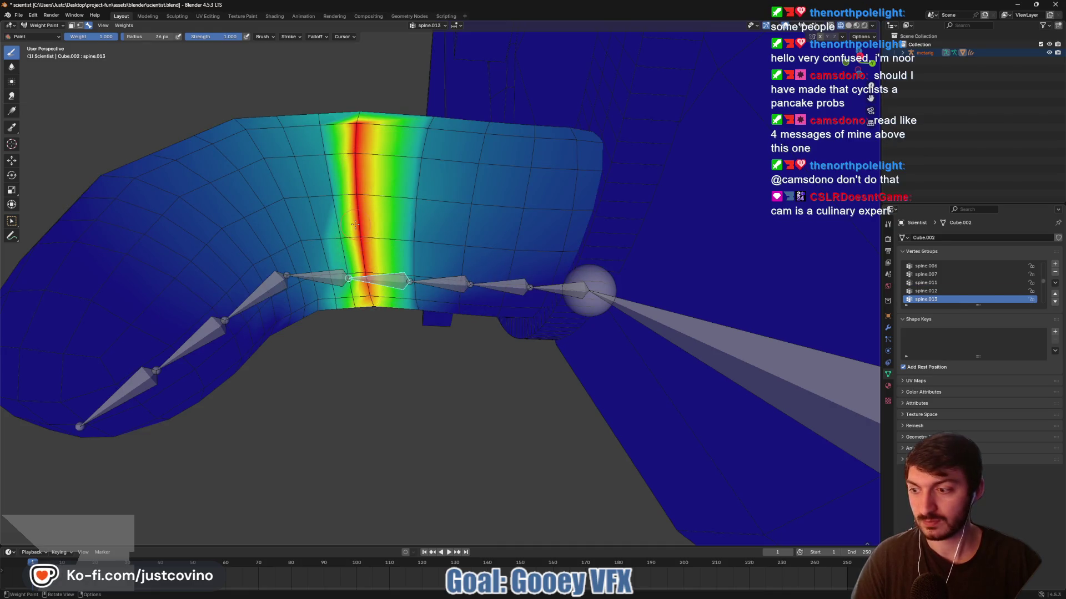
pyautogui.moveTo(356, 118); pyautogui.dragTo(367, 207, button='middle')
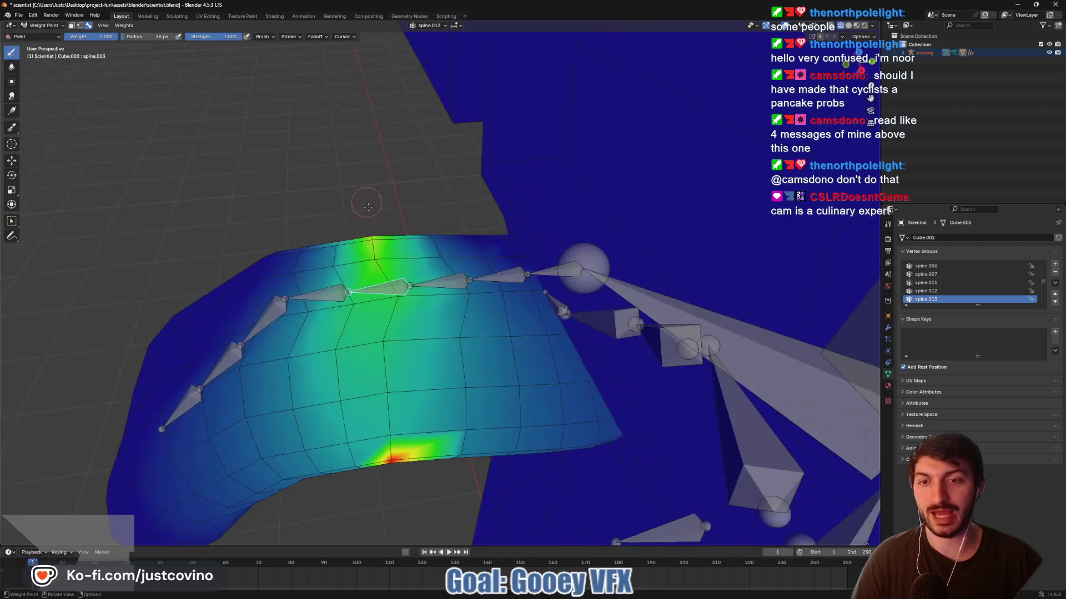
pyautogui.moveTo(371, 258); pyautogui.dragTo(381, 281)
pyautogui.moveTo(392, 325)
pyautogui.mouseDown()
pyautogui.moveTo(398, 290)
pyautogui.moveTo(383, 400)
pyautogui.mouseUp()
pyautogui.moveTo(387, 455); pyautogui.dragTo(552, 272, button='middle')
pyautogui.moveTo(498, 228)
pyautogui.mouseDown()
pyautogui.moveTo(503, 313)
pyautogui.moveTo(516, 332)
pyautogui.mouseUp()
pyautogui.moveTo(516, 332); pyautogui.dragTo(508, 240, button='middle')
pyautogui.moveTo(508, 240); pyautogui.dragTo(507, 294)
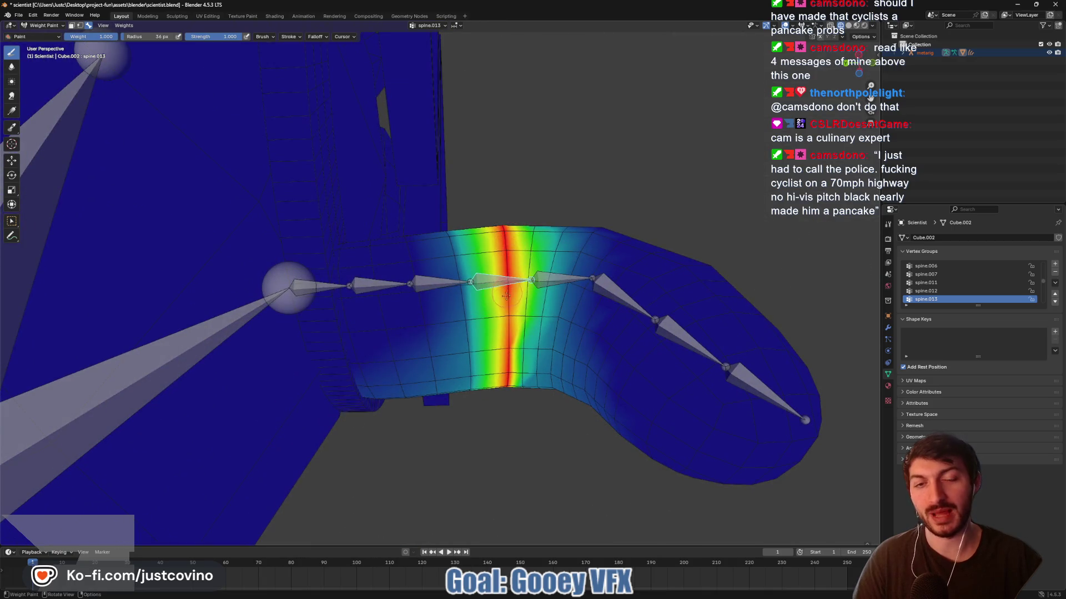
# Step: Paint full spine.014 weight down across the tongue to its bottom edge
pyautogui.keyDown('ctrl'); pyautogui.click(562, 275); pyautogui.keyUp('ctrl')
pyautogui.moveTo(577, 216)
pyautogui.mouseDown(button='middle')
pyautogui.moveTo(558, 241)
pyautogui.moveTo(574, 268)
pyautogui.mouseUp(button='middle')
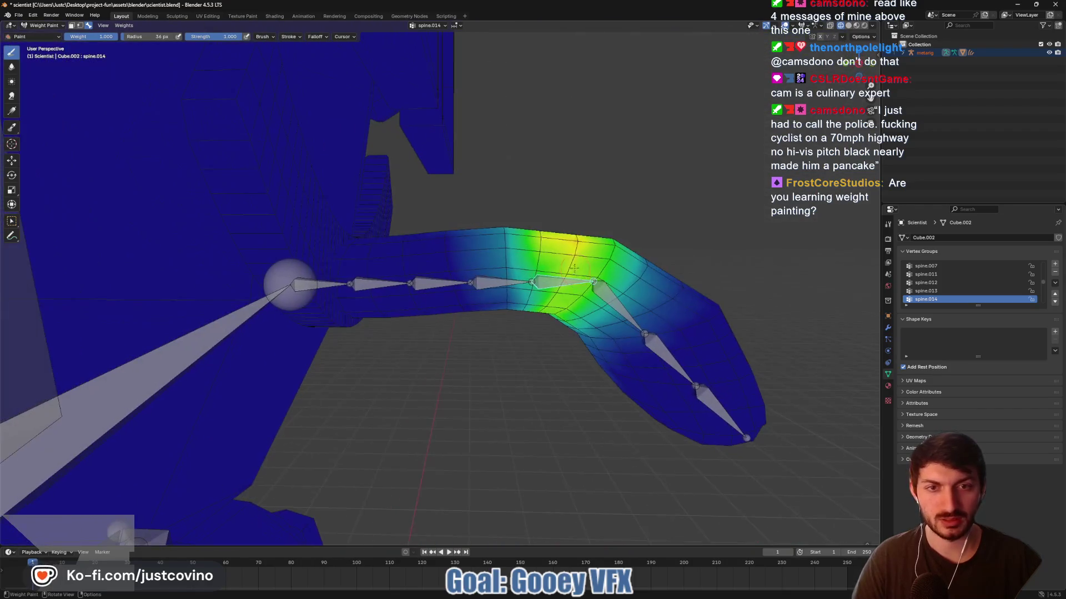
pyautogui.moveTo(579, 235); pyautogui.dragTo(561, 289)
pyautogui.moveTo(551, 298); pyautogui.dragTo(555, 240, button='middle')
pyautogui.moveTo(551, 268); pyautogui.dragTo(529, 498)
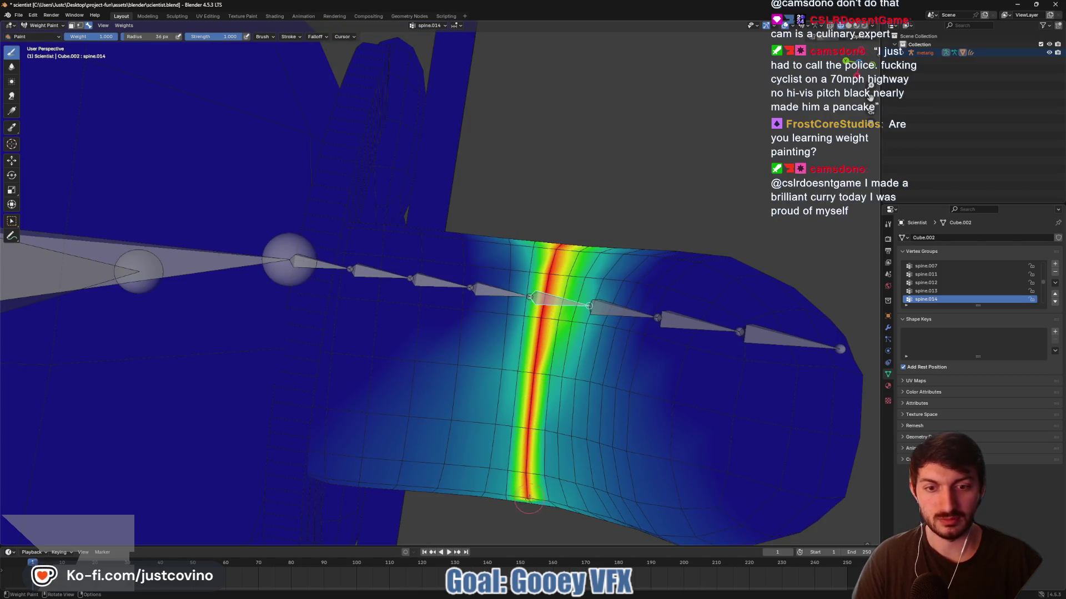
pyautogui.moveTo(553, 373)
pyautogui.mouseDown(button='middle')
pyautogui.moveTo(396, 453)
pyautogui.moveTo(387, 399)
pyautogui.mouseUp(button='middle')
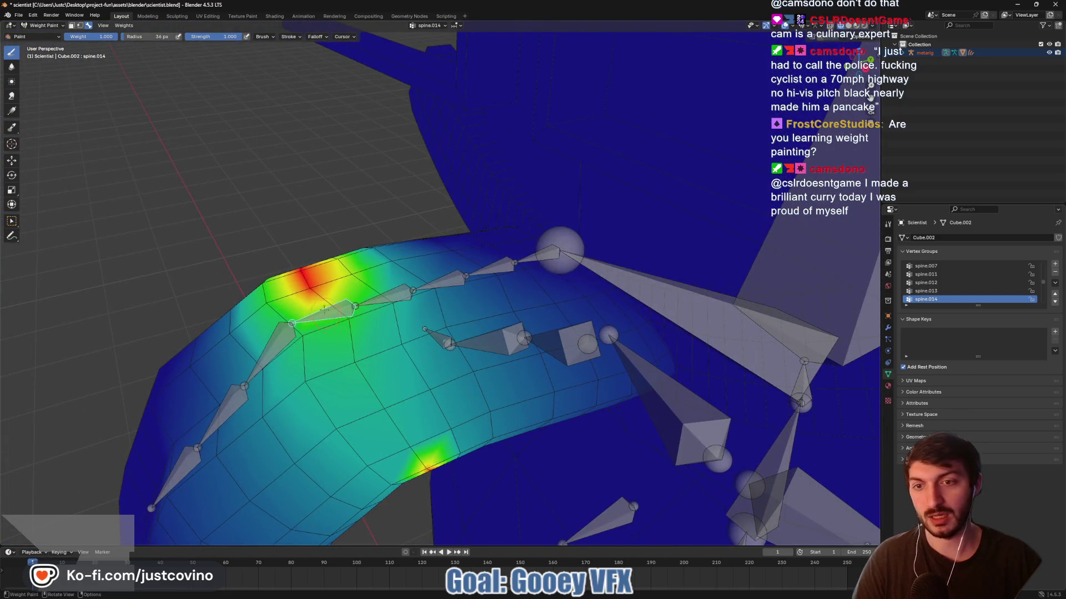
pyautogui.moveTo(333, 314); pyautogui.dragTo(399, 436)
pyautogui.moveTo(425, 471)
pyautogui.mouseDown(button='middle')
pyautogui.moveTo(385, 373)
pyautogui.moveTo(404, 368)
pyautogui.moveTo(309, 334)
pyautogui.mouseUp(button='middle')
pyautogui.moveTo(361, 399); pyautogui.dragTo(630, 366, button='middle')
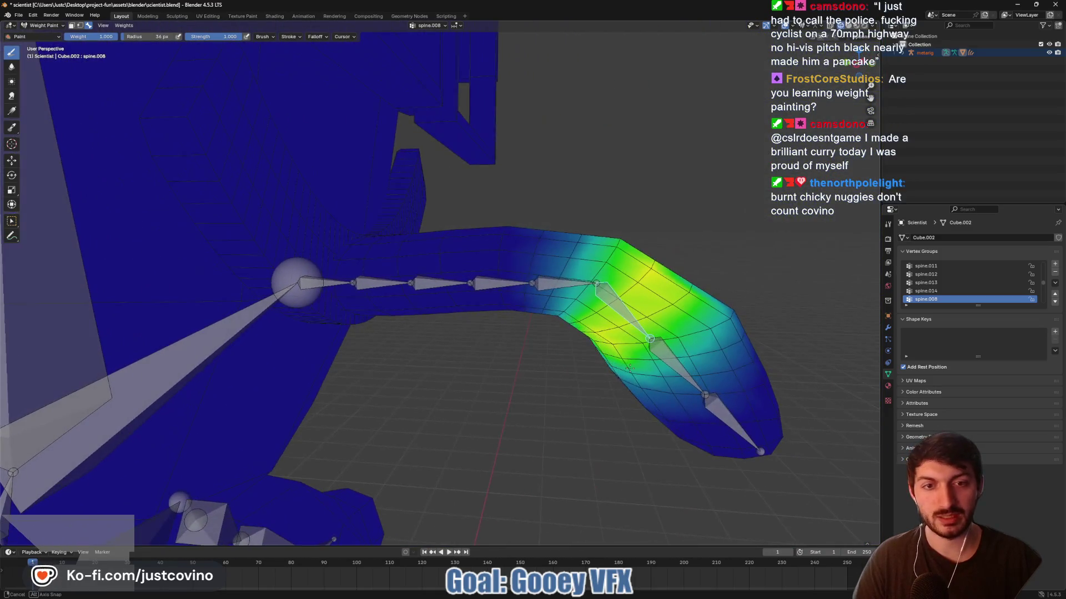
pyautogui.moveTo(670, 317)
pyautogui.keyDown('shift'); pyautogui.mouseDown(button='middle')
pyautogui.moveTo(582, 358)
pyautogui.moveTo(561, 355)
pyautogui.moveTo(589, 361)
pyautogui.mouseUp(button='middle'); pyautogui.keyUp('shift')
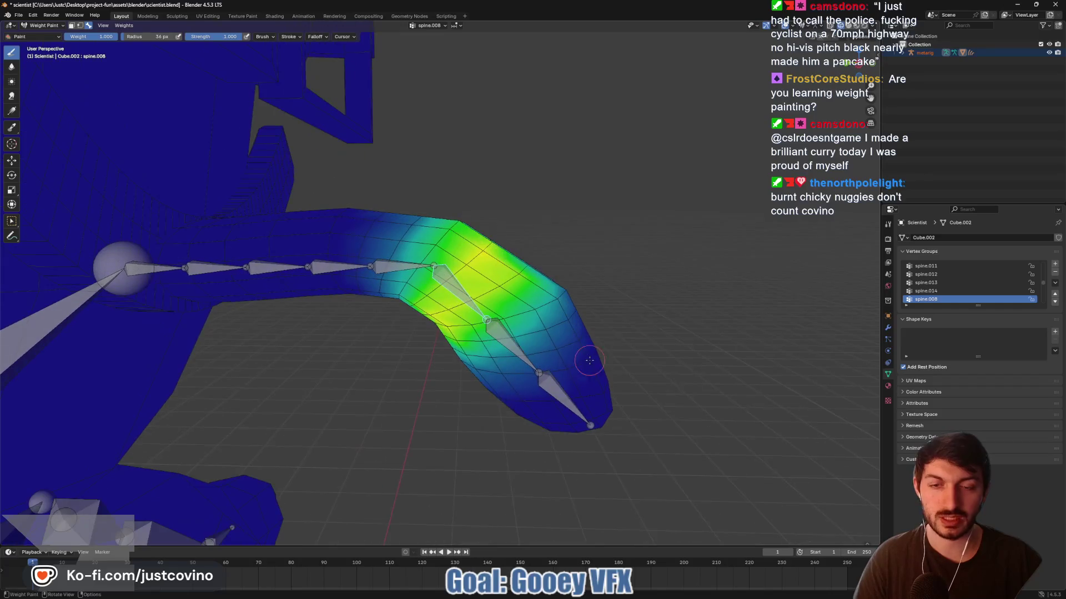
# Step: Paint a red weight band across the tongue's bend along the bone's length
pyautogui.moveTo(457, 309); pyautogui.dragTo(524, 257)
pyautogui.moveTo(532, 266); pyautogui.dragTo(467, 319, button='middle')
pyautogui.moveTo(372, 319); pyautogui.dragTo(604, 314)
pyautogui.moveTo(604, 314)
pyautogui.mouseDown(button='middle')
pyautogui.moveTo(485, 289)
pyautogui.moveTo(413, 321)
pyautogui.mouseUp(button='middle')
pyautogui.moveTo(366, 308); pyautogui.dragTo(477, 339)
pyautogui.moveTo(477, 338); pyautogui.dragTo(299, 272, button='middle')
pyautogui.moveTo(294, 270); pyautogui.dragTo(436, 300)
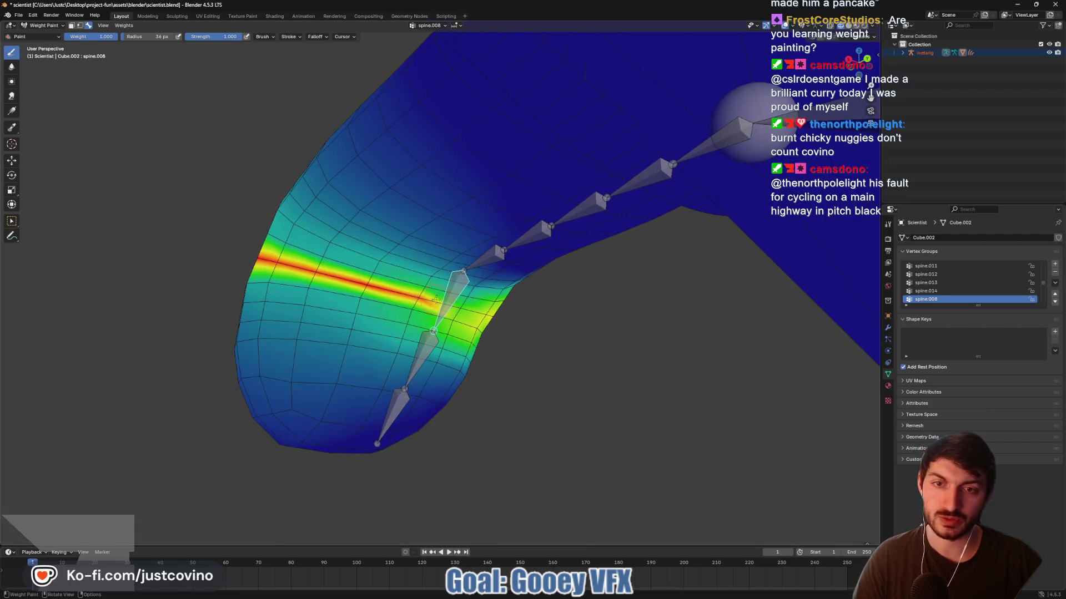
pyautogui.moveTo(529, 324); pyautogui.dragTo(521, 294, button='middle')
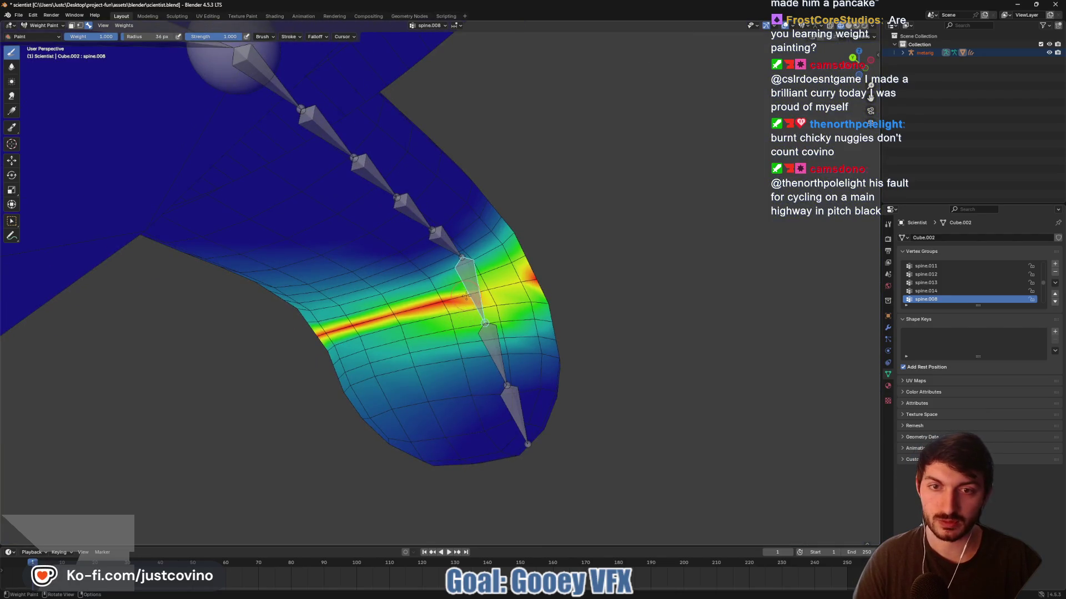
# Step: Paint spine.009's weight as one joined red band across the tongue
pyautogui.keyDown('ctrl'); pyautogui.click(488, 347); pyautogui.keyUp('ctrl')
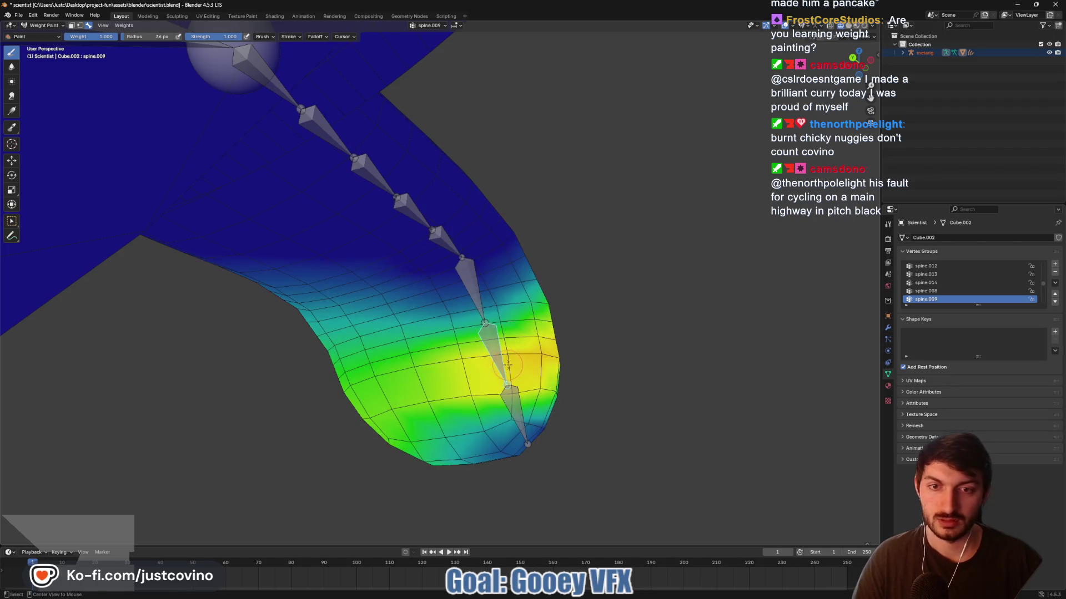
pyautogui.moveTo(534, 358); pyautogui.dragTo(337, 387)
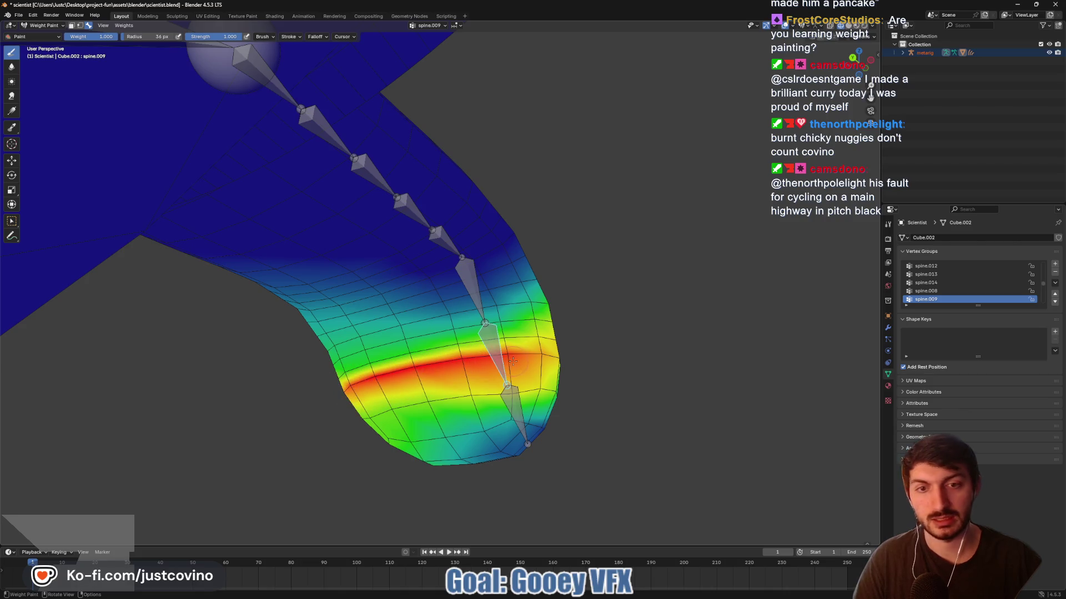
pyautogui.moveTo(571, 358)
pyautogui.mouseDown(button='middle')
pyautogui.moveTo(599, 355)
pyautogui.moveTo(555, 372)
pyautogui.mouseUp(button='middle')
pyautogui.moveTo(488, 388); pyautogui.dragTo(657, 353)
pyautogui.moveTo(657, 353)
pyautogui.mouseDown(button='middle')
pyautogui.moveTo(501, 415)
pyautogui.moveTo(386, 354)
pyautogui.mouseUp(button='middle')
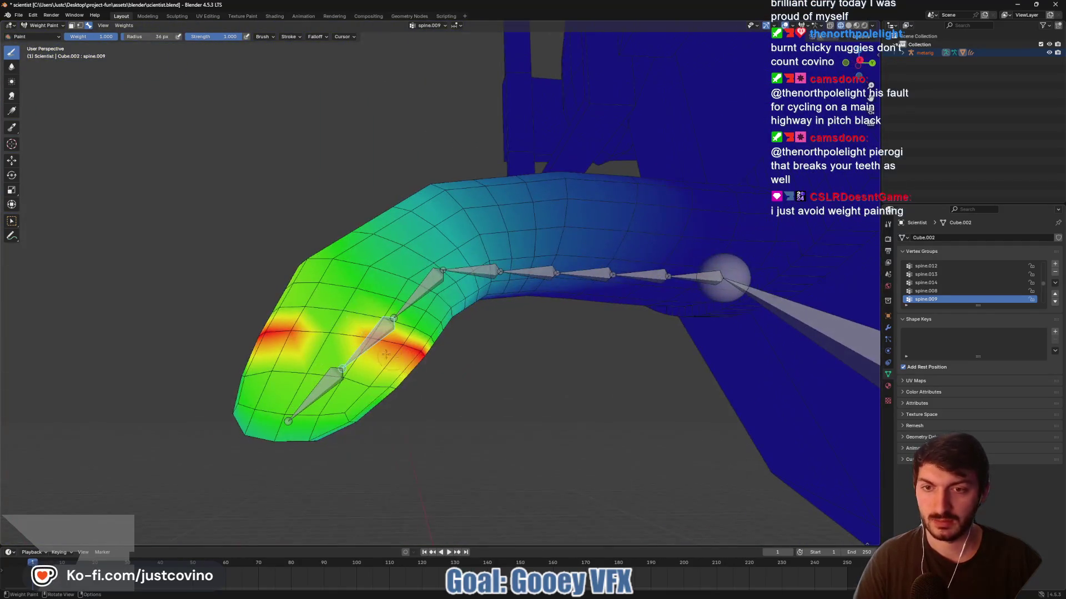
pyautogui.moveTo(293, 332); pyautogui.dragTo(391, 339)
pyautogui.keyDown('ctrl'); pyautogui.click(306, 413); pyautogui.keyUp('ctrl')
# Step: Paint red spine.010 weight along the tongue's lower edge and around the tip
pyautogui.moveTo(307, 414); pyautogui.dragTo(383, 432, button='middle')
pyautogui.moveTo(381, 431); pyautogui.dragTo(519, 433)
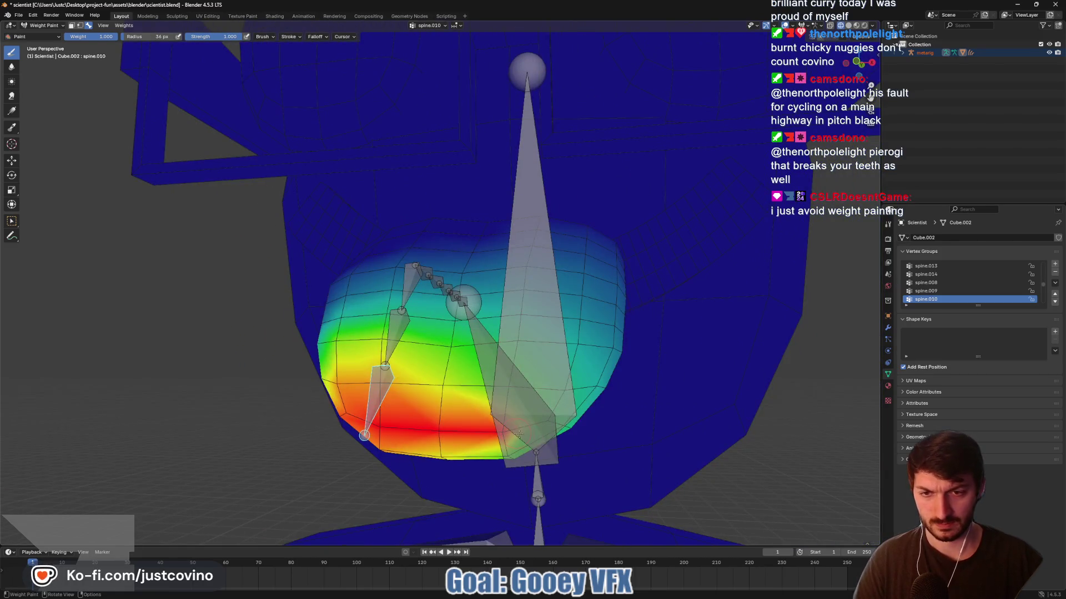
pyautogui.moveTo(397, 437); pyautogui.dragTo(508, 455)
pyautogui.moveTo(386, 453); pyautogui.dragTo(424, 450)
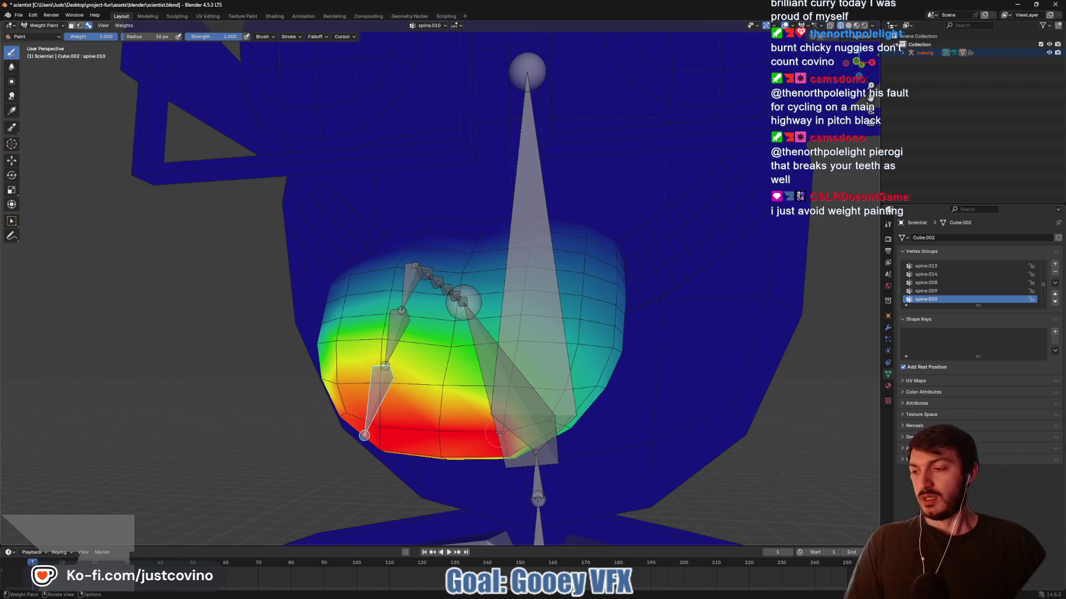
pyautogui.moveTo(554, 444); pyautogui.dragTo(527, 405, button='middle')
pyautogui.moveTo(420, 387)
pyautogui.mouseDown()
pyautogui.moveTo(413, 405)
pyautogui.moveTo(363, 419)
pyautogui.moveTo(347, 388)
pyautogui.moveTo(387, 423)
pyautogui.moveTo(431, 394)
pyautogui.mouseUp()
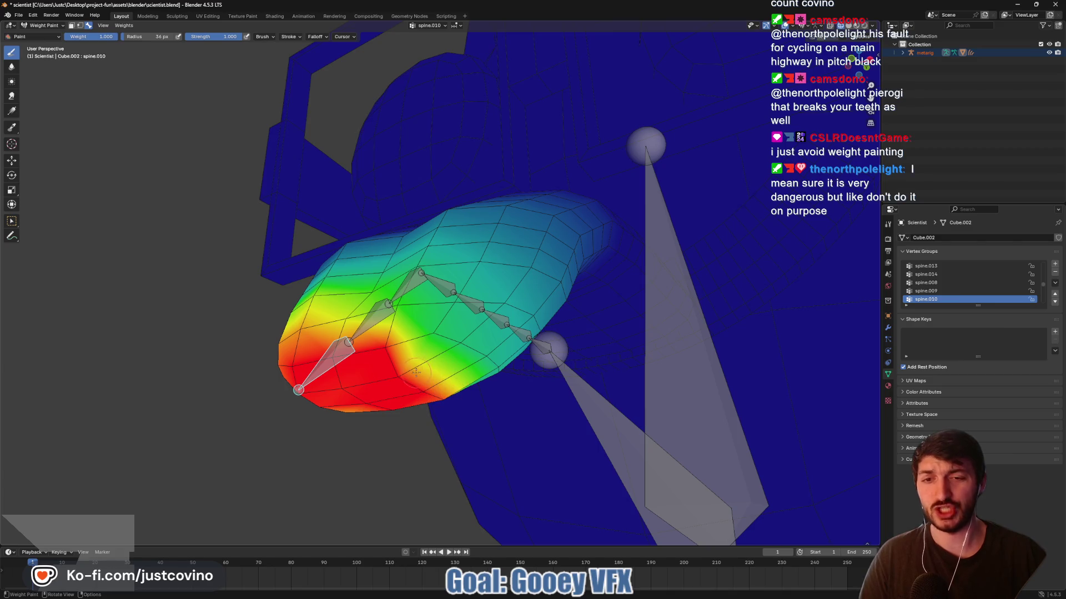
pyautogui.moveTo(427, 338)
pyautogui.mouseDown(button='middle')
pyautogui.moveTo(444, 356)
pyautogui.moveTo(466, 333)
pyautogui.moveTo(503, 397)
pyautogui.mouseUp(button='middle')
pyautogui.moveTo(503, 397)
pyautogui.mouseDown()
pyautogui.moveTo(497, 389)
pyautogui.moveTo(531, 401)
pyautogui.mouseUp()
pyautogui.moveTo(468, 418); pyautogui.dragTo(288, 402, button='middle')
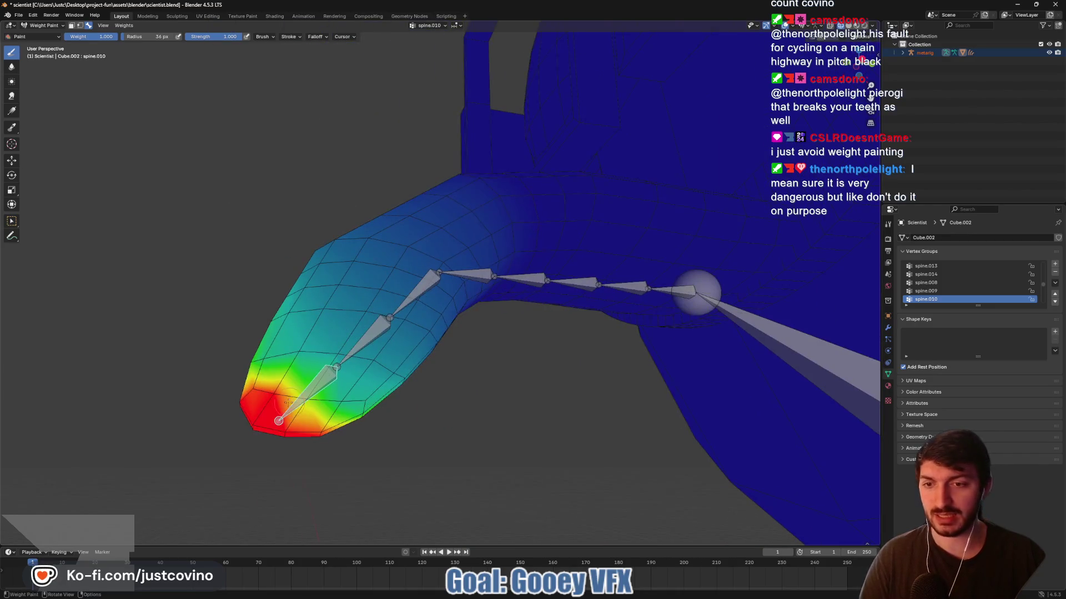
pyautogui.moveTo(298, 407)
pyautogui.mouseDown()
pyautogui.moveTo(380, 377)
pyautogui.moveTo(347, 434)
pyautogui.mouseUp()
# Step: Fill the rest of the tongue tip with solid red weight and check it from several angles
pyautogui.moveTo(330, 432); pyautogui.dragTo(307, 417, button='middle')
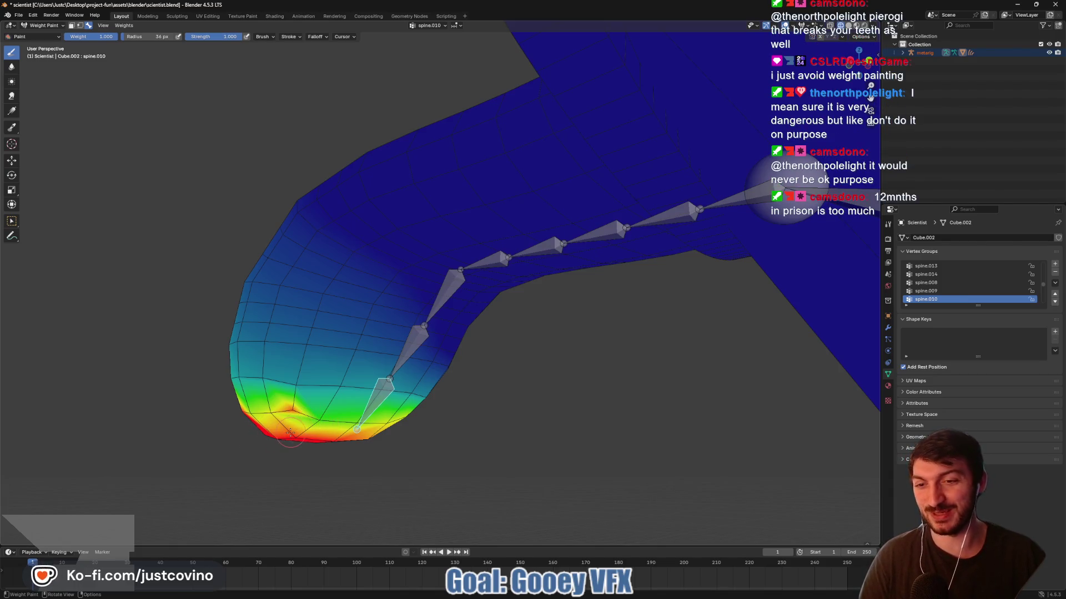
pyautogui.moveTo(244, 414)
pyautogui.mouseDown()
pyautogui.moveTo(332, 427)
pyautogui.moveTo(348, 417)
pyautogui.mouseUp()
pyautogui.moveTo(402, 435); pyautogui.dragTo(369, 424, button='middle')
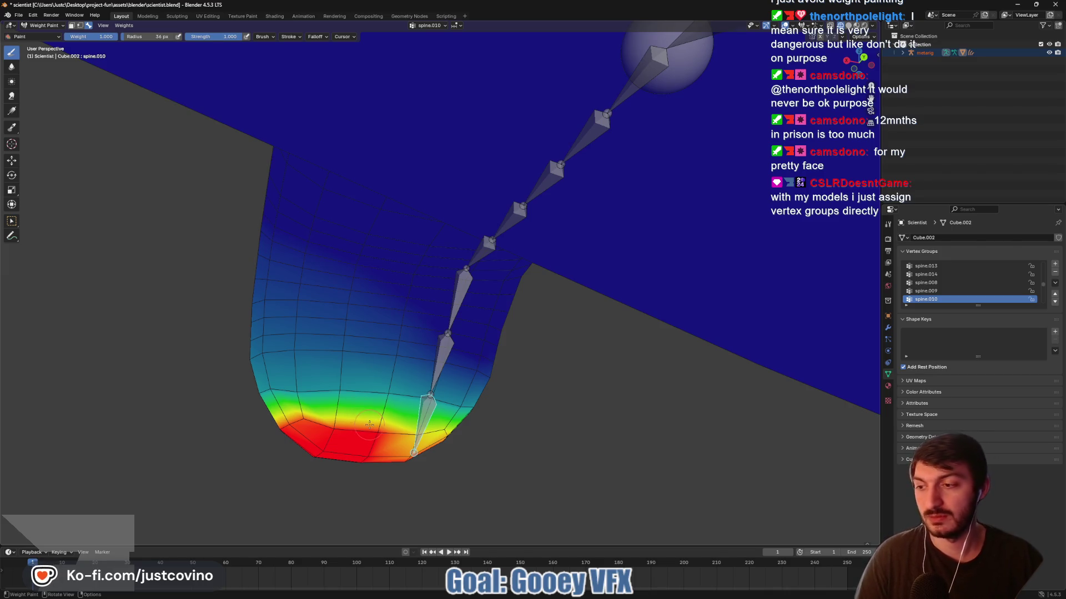
pyautogui.moveTo(390, 431); pyautogui.dragTo(444, 437)
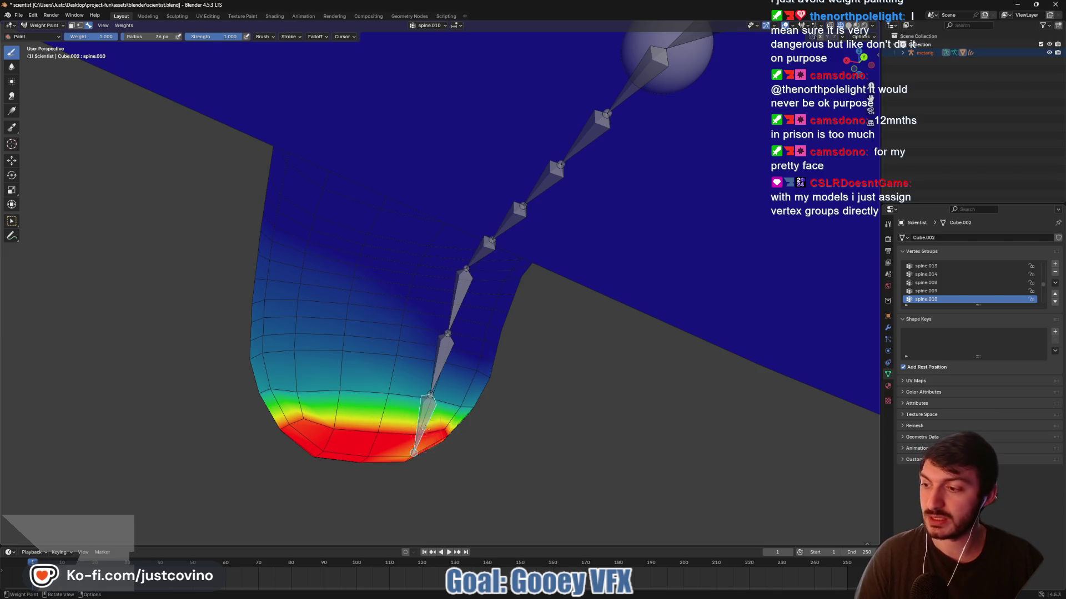
pyautogui.moveTo(426, 420); pyautogui.dragTo(409, 425, button='middle')
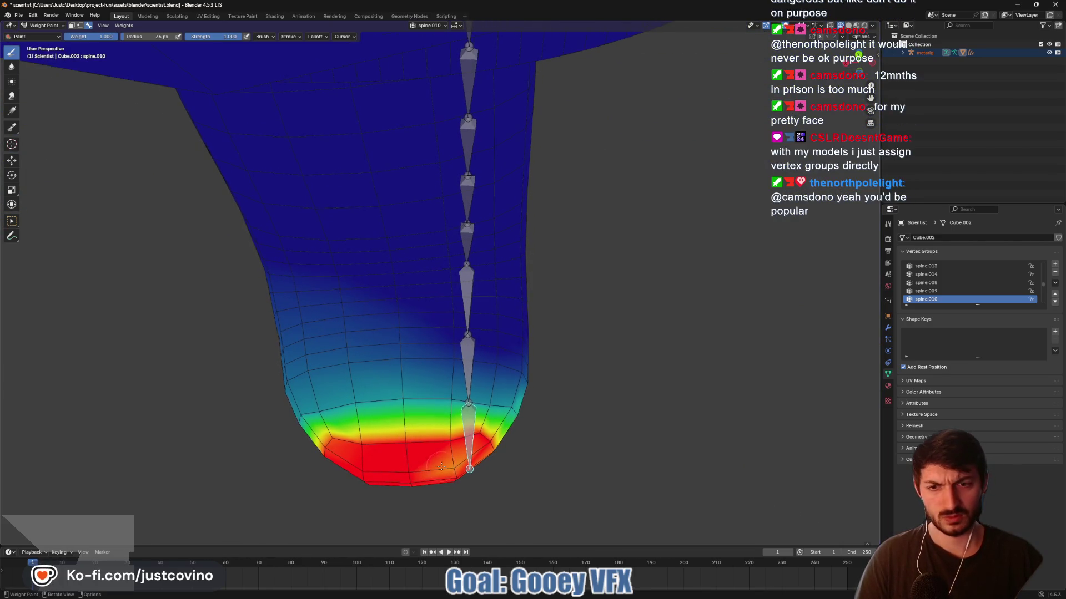
pyautogui.moveTo(441, 466); pyautogui.dragTo(456, 472)
pyautogui.moveTo(463, 464); pyautogui.dragTo(397, 463, button='middle')
pyautogui.moveTo(565, 430); pyautogui.dragTo(584, 447)
pyautogui.moveTo(609, 418); pyautogui.dragTo(477, 422, button='middle')
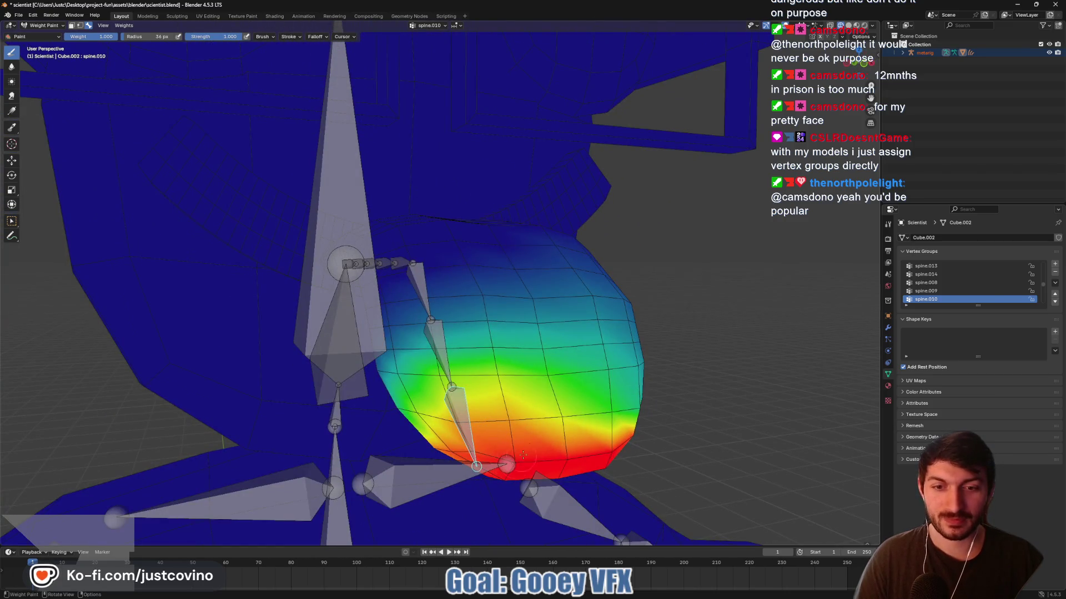
pyautogui.moveTo(522, 455); pyautogui.dragTo(522, 438, button='middle')
pyautogui.scroll(-5, 522, 433)
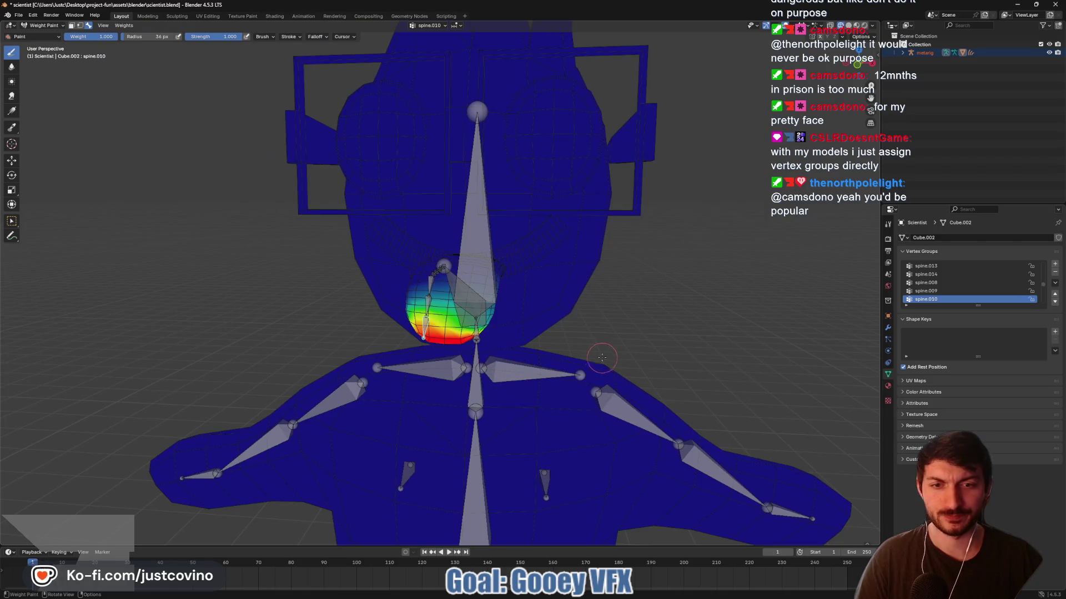
pyautogui.moveTo(613, 317); pyautogui.dragTo(633, 327, button='middle')
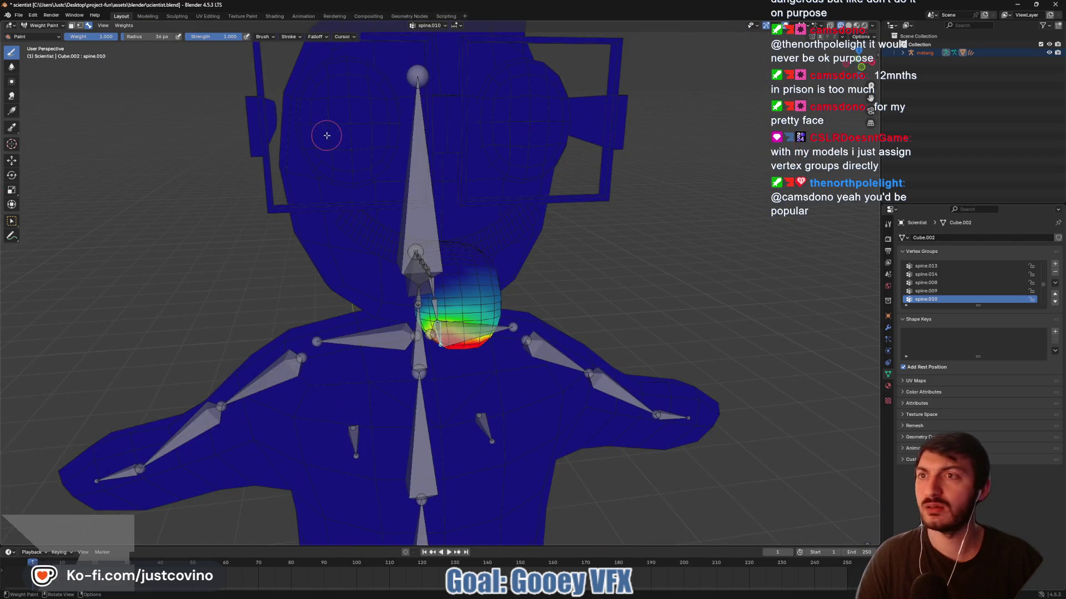
pyautogui.press('Tab')
pyautogui.press('Tab')
# Step: Return to Object Mode with full colour shading and zoom out to the whole character
pyautogui.click(44, 25)
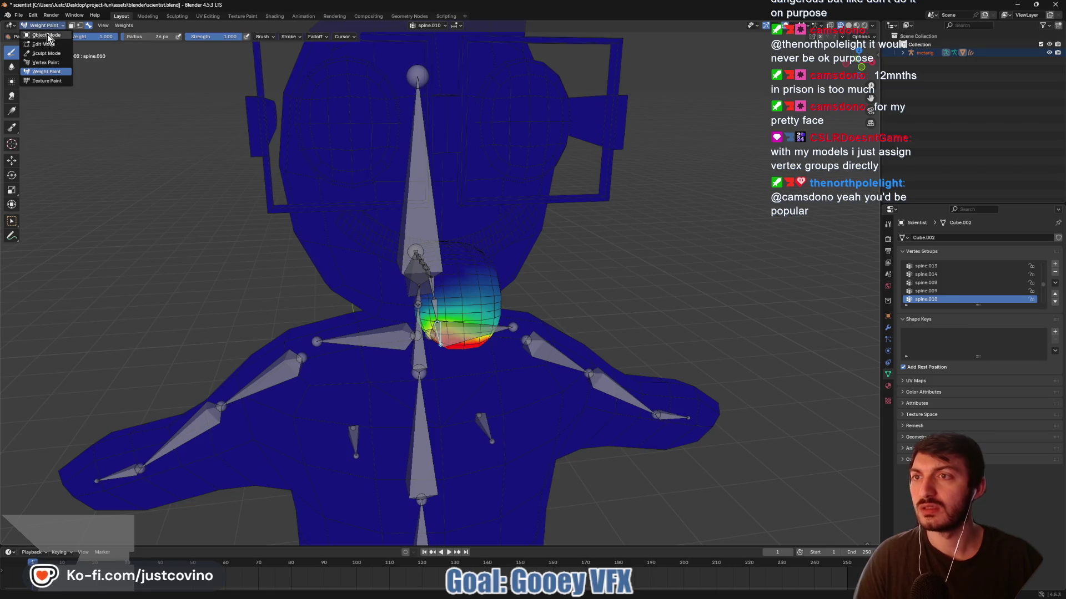
pyautogui.click(47, 35)
pyautogui.click(857, 29)
pyautogui.moveTo(731, 135); pyautogui.dragTo(713, 146, button='middle')
pyautogui.scroll(-3, 702, 153)
# Step: Put the metarig in Pose Mode and test an X-axis head-bone rotation, then cancel it
pyautogui.keyDown('shift'); pyautogui.click(538, 280); pyautogui.keyUp('shift')
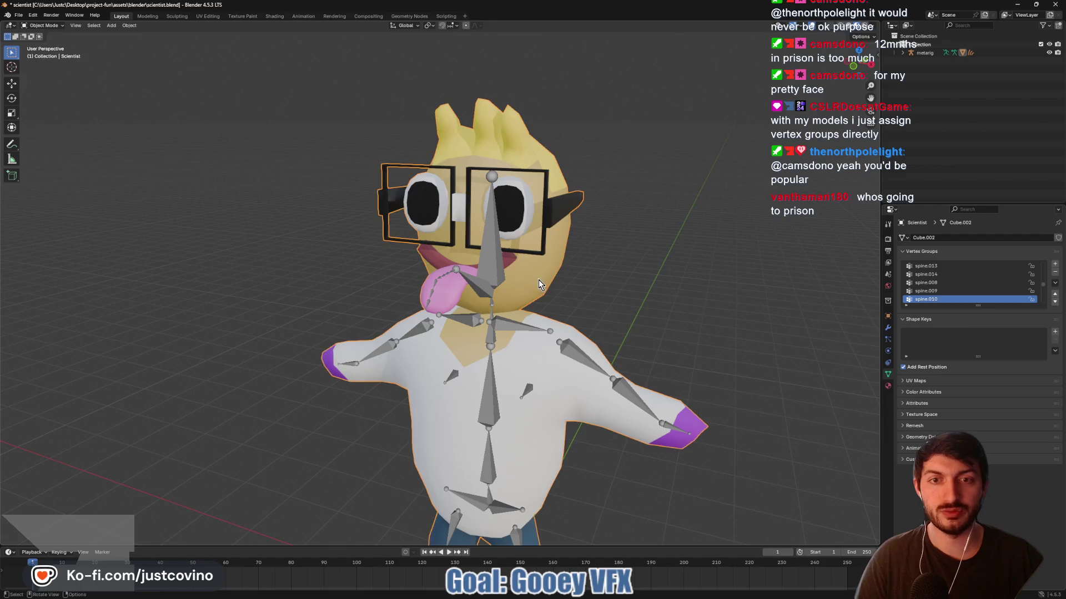
pyautogui.click(45, 26)
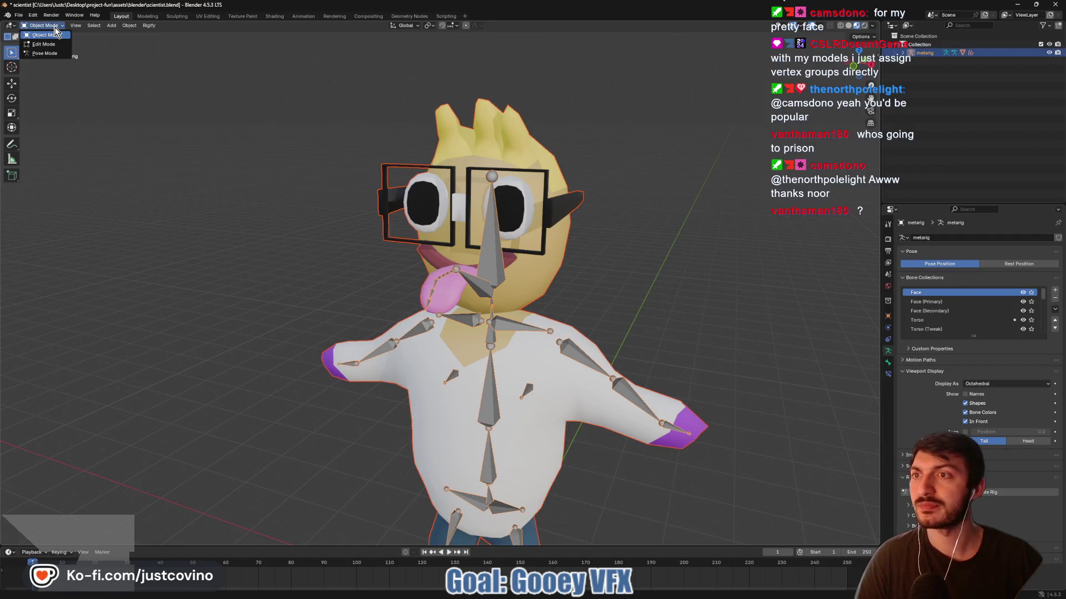
pyautogui.click(49, 55)
pyautogui.moveTo(481, 224); pyautogui.dragTo(483, 223, button='middle')
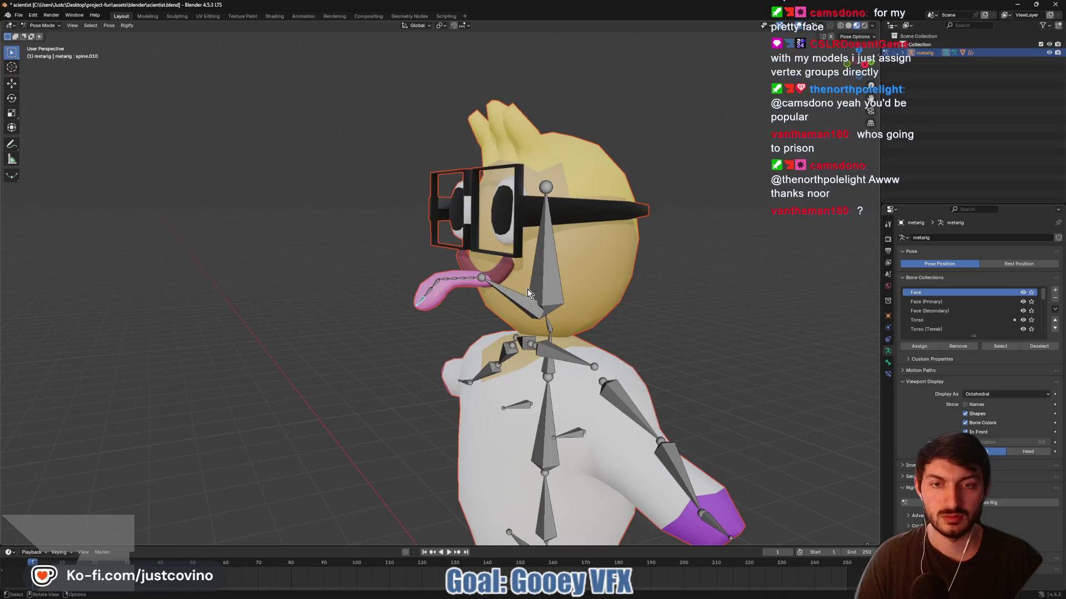
pyautogui.press('r')
pyautogui.press('x')
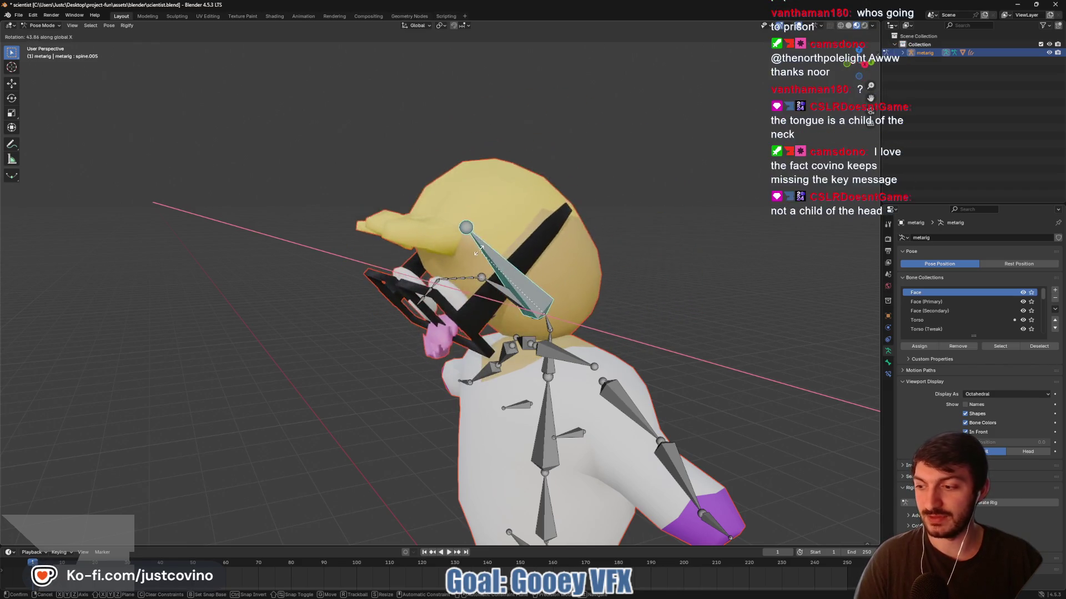
pyautogui.press('Escape')
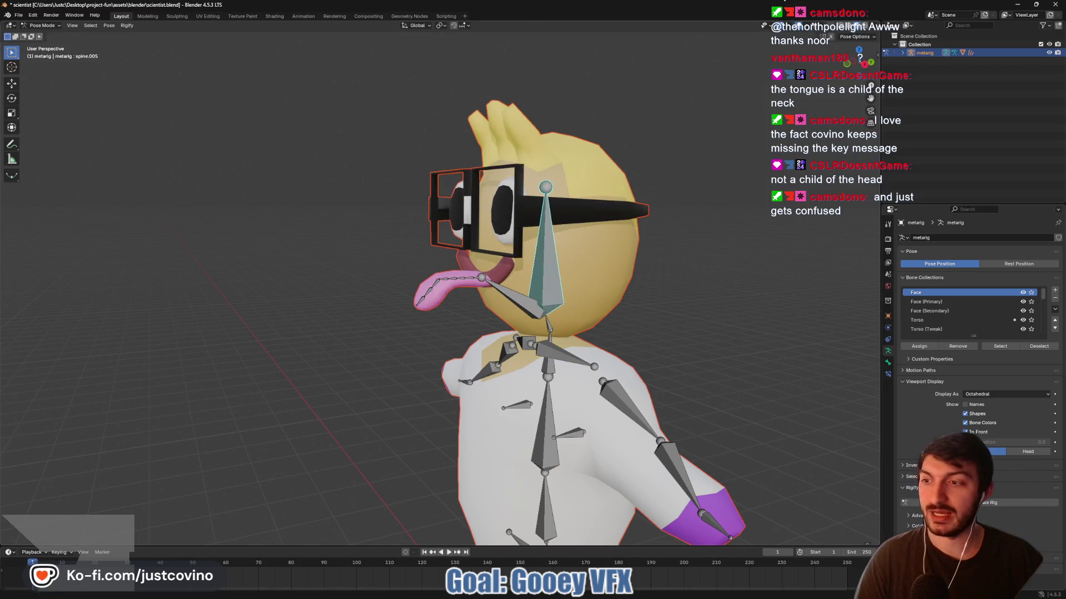
pyautogui.hotkey('alt', 'Tab')
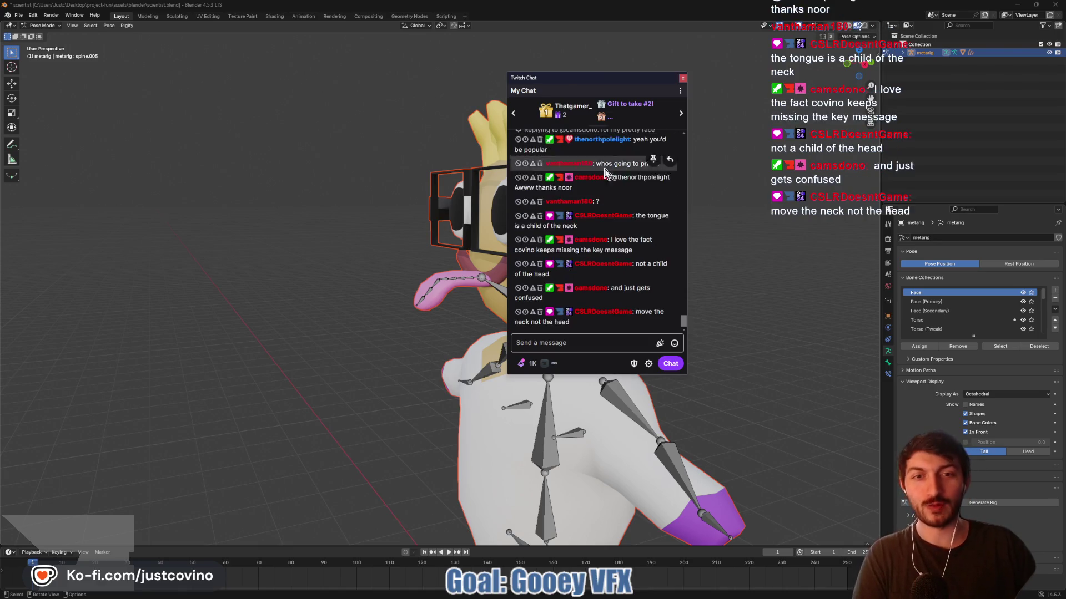
# Step: Scroll through the Twitch chat, then drag its window off the scientist character
pyautogui.scroll(5, 620, 272)
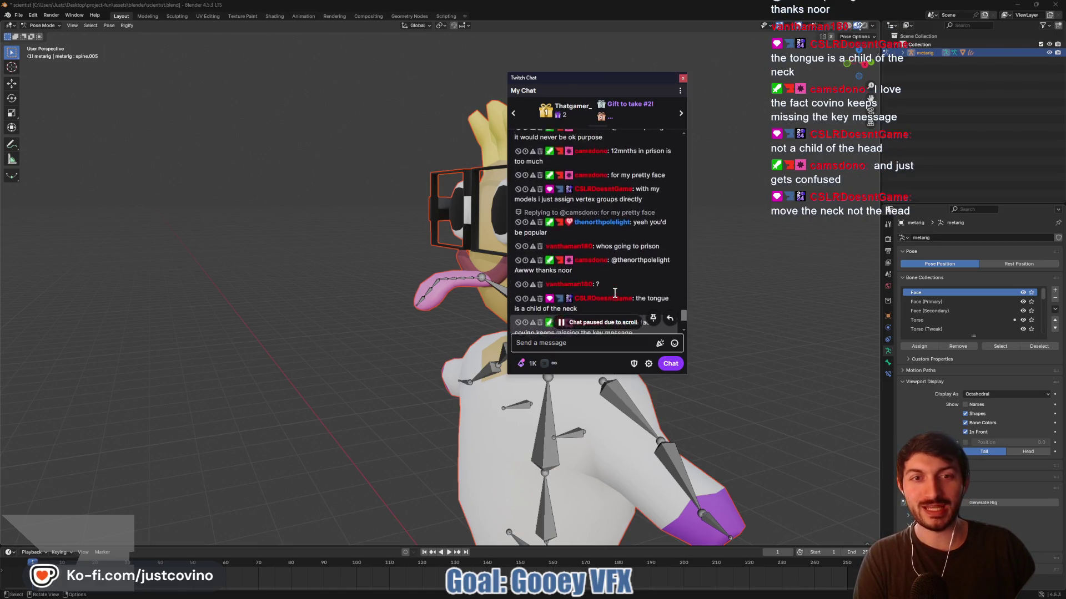
pyautogui.scroll(6, 616, 296)
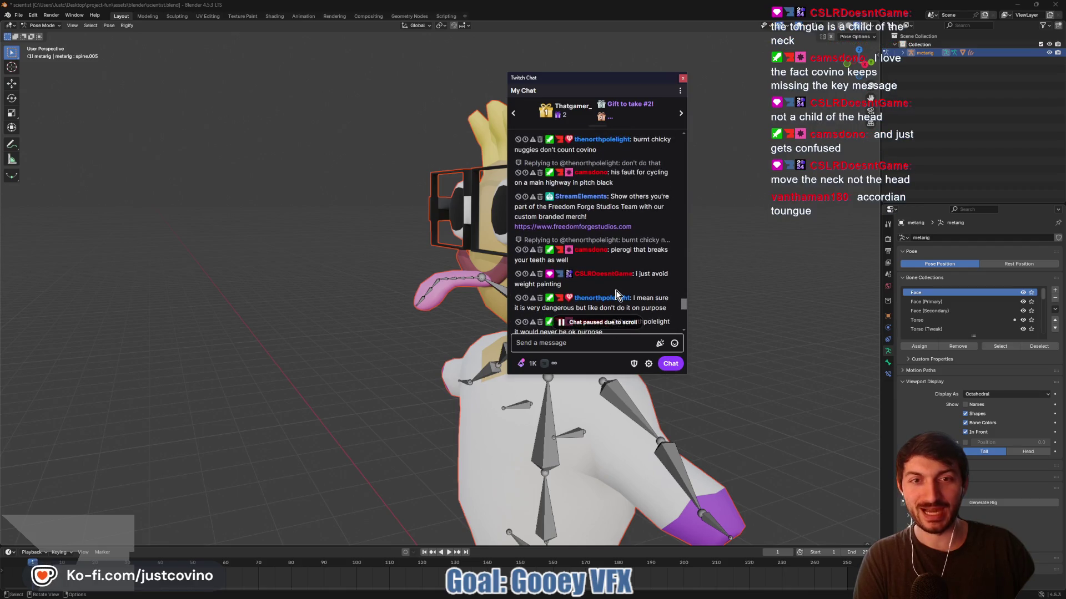
pyautogui.scroll(5, 616, 295)
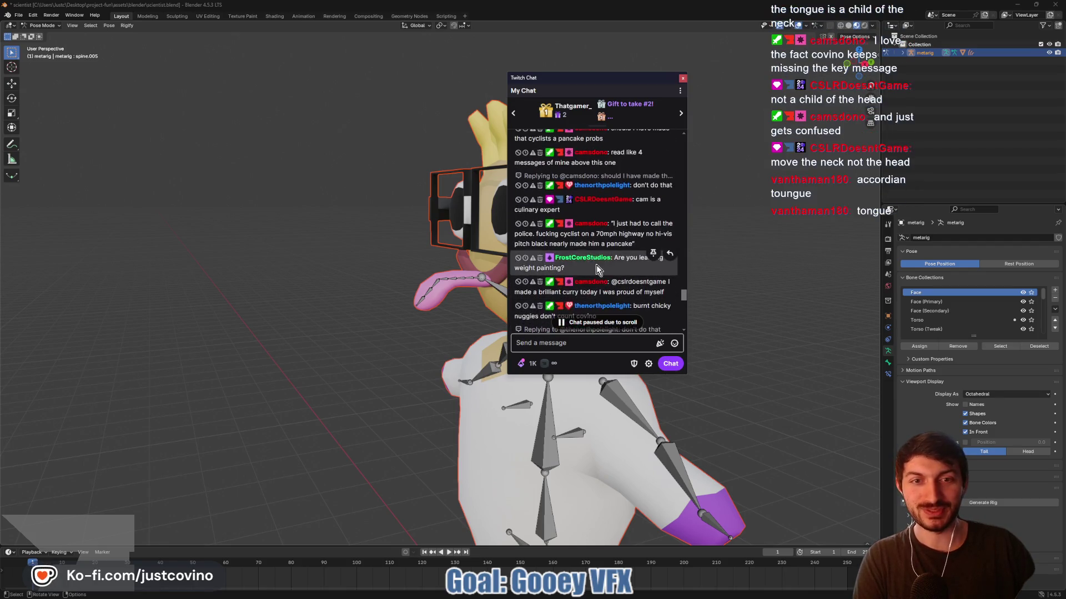
pyautogui.scroll(3, 597, 262)
pyautogui.scroll(-3, 600, 262)
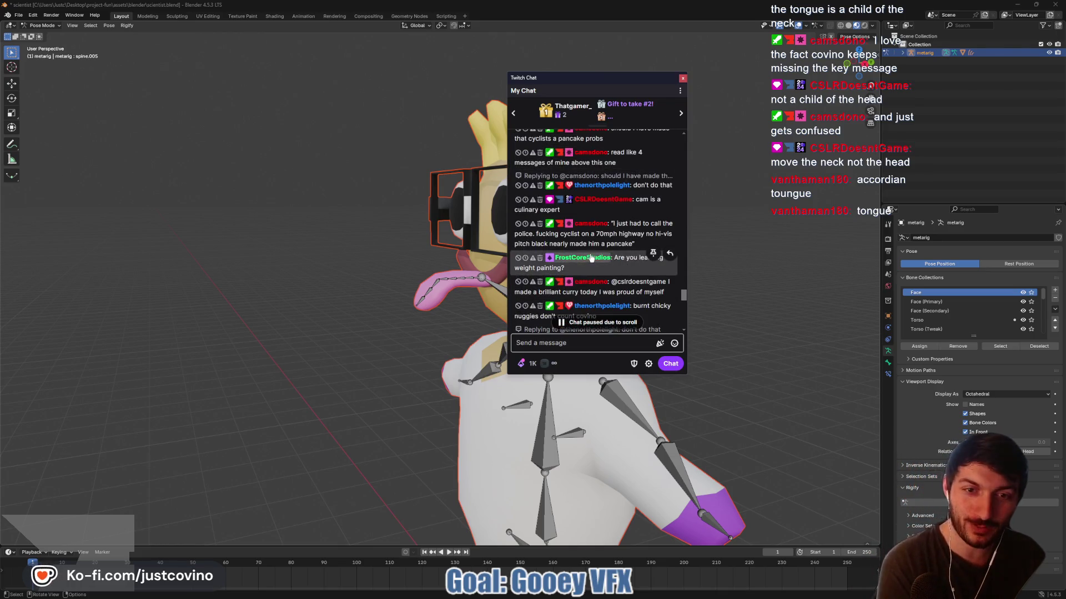
pyautogui.scroll(-3, 638, 256)
pyautogui.scroll(-6, 607, 231)
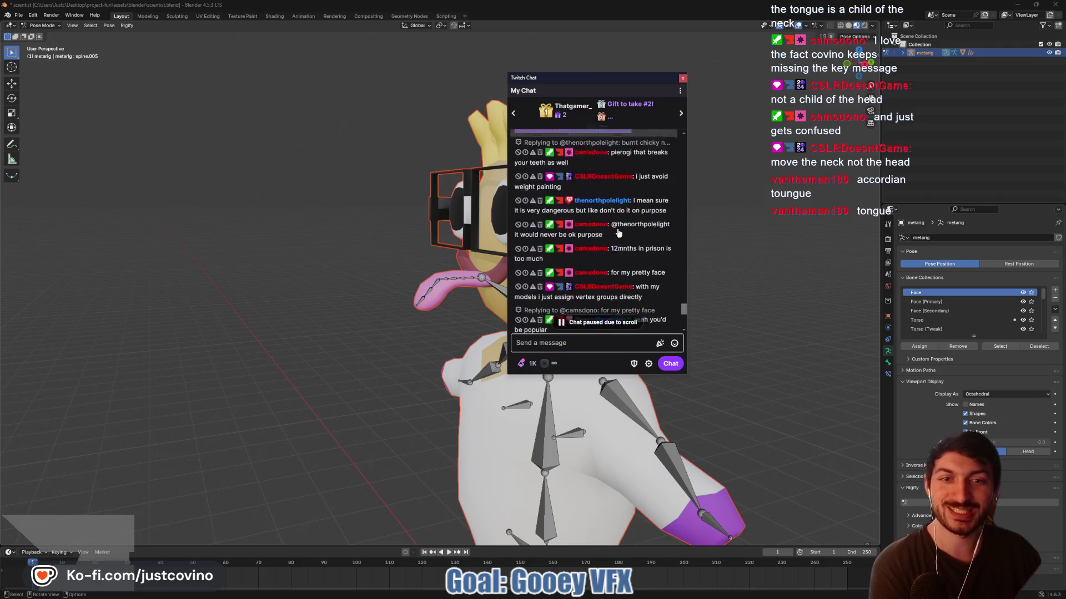
pyautogui.scroll(-4, 602, 174)
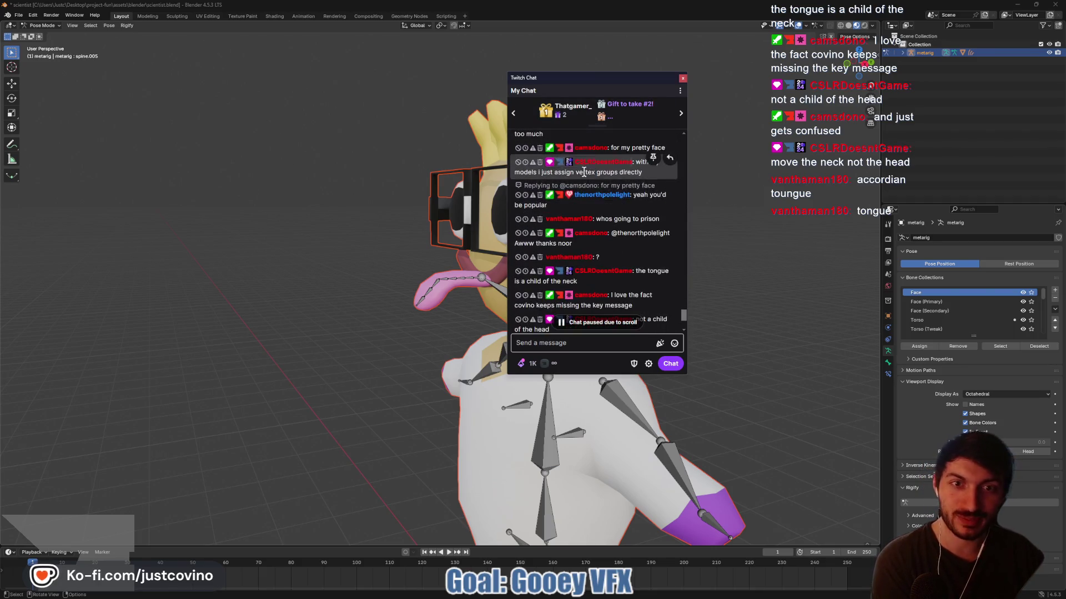
pyautogui.scroll(-2, 614, 232)
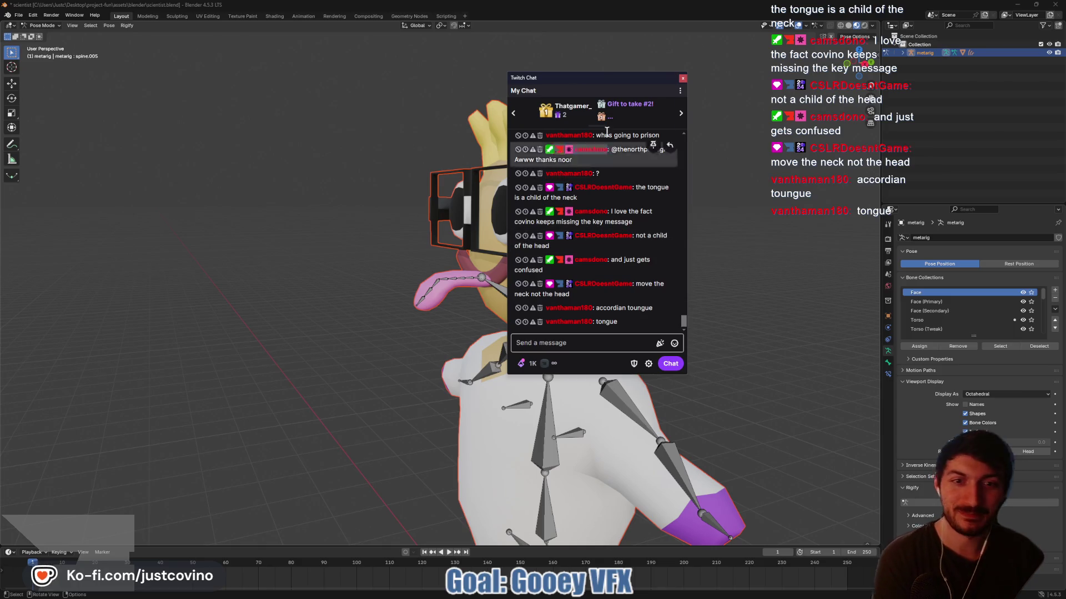
pyautogui.moveTo(554, 81)
pyautogui.mouseDown()
pyautogui.moveTo(435, 76)
pyautogui.moveTo(134, 132)
pyautogui.mouseUp()
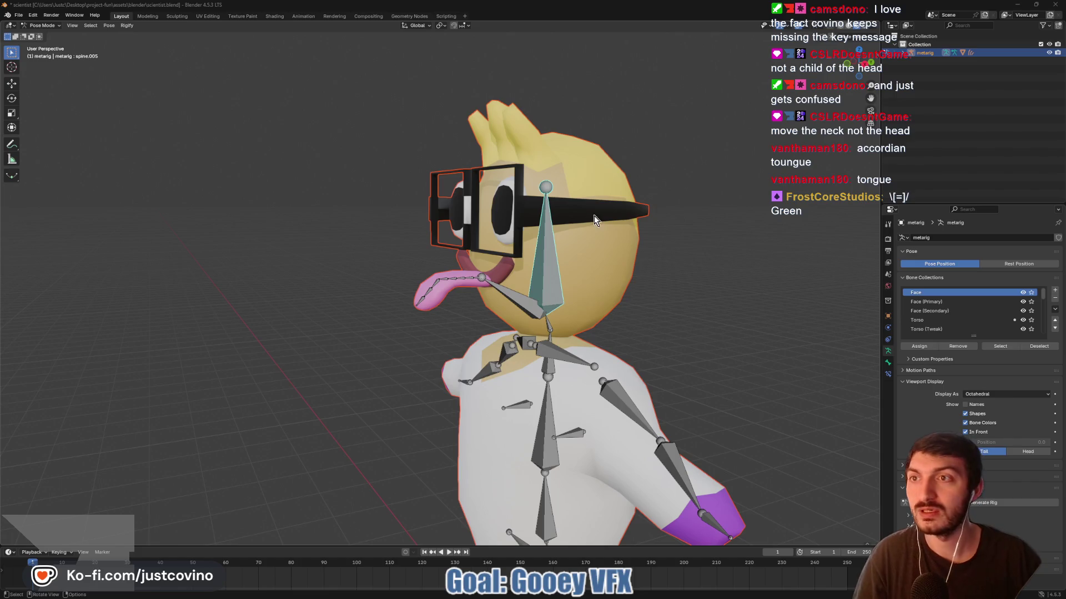
# Step: Take the metarig out of Pose Mode and reselect the scientist rig
pyautogui.press('Tab')
pyautogui.press('Tab')
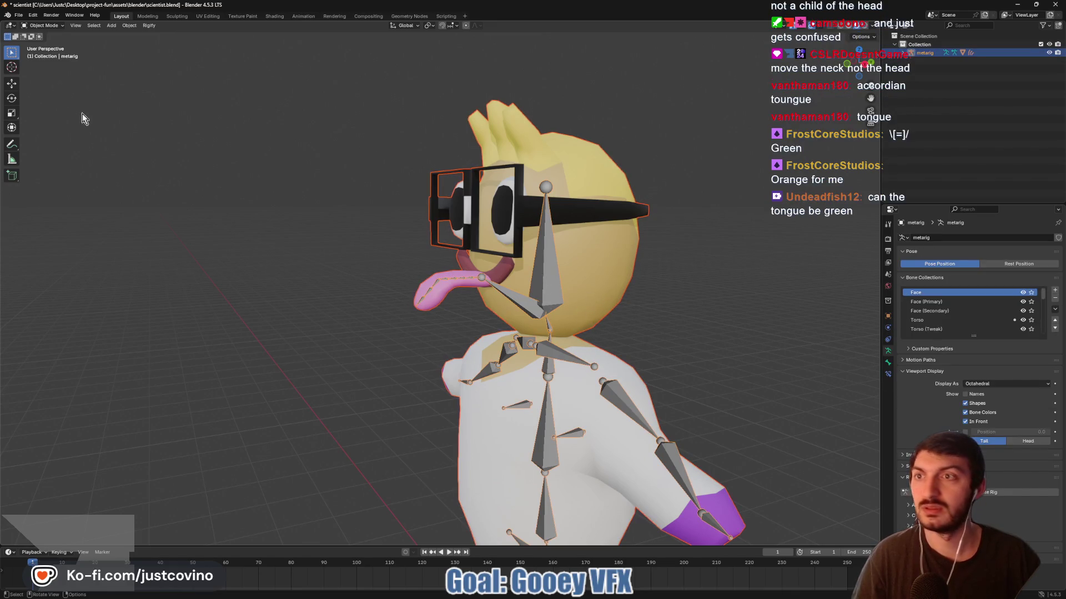
pyautogui.click(55, 28)
pyautogui.click(314, 158)
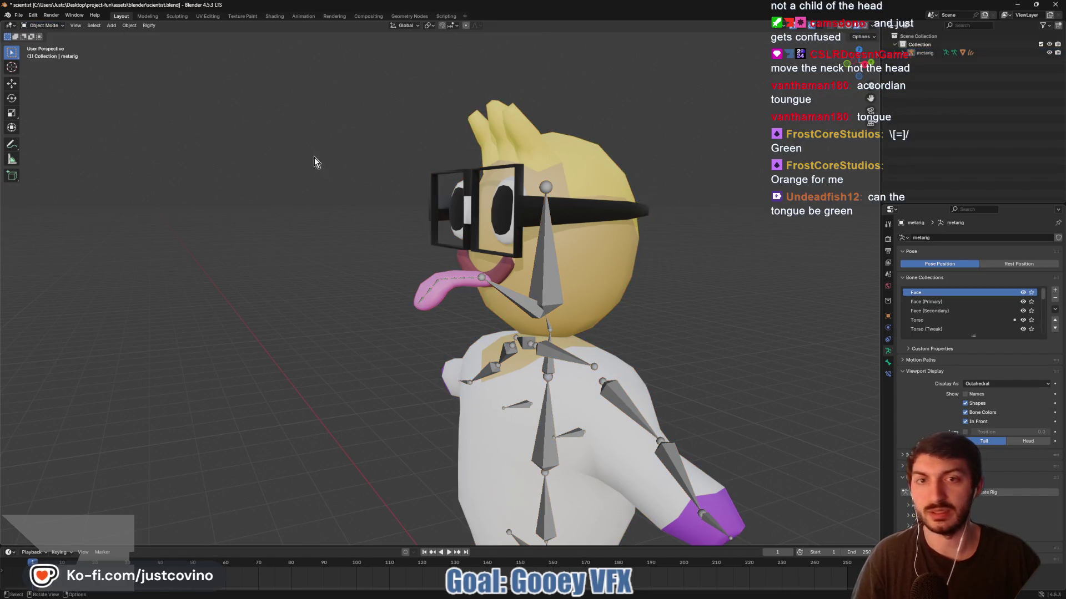
pyautogui.click(522, 260)
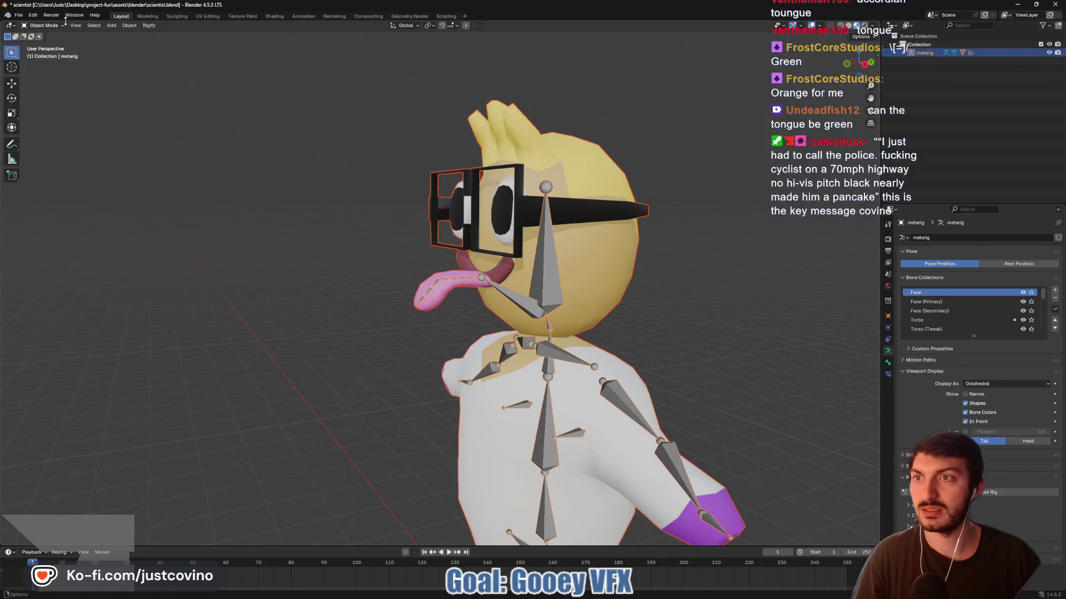
pyautogui.click(63, 35)
# Step: Make the Scientist mesh the active object and switch it into Weight Paint mode
pyautogui.click(578, 260)
pyautogui.click(544, 260)
pyautogui.click(587, 264)
pyautogui.click(44, 26)
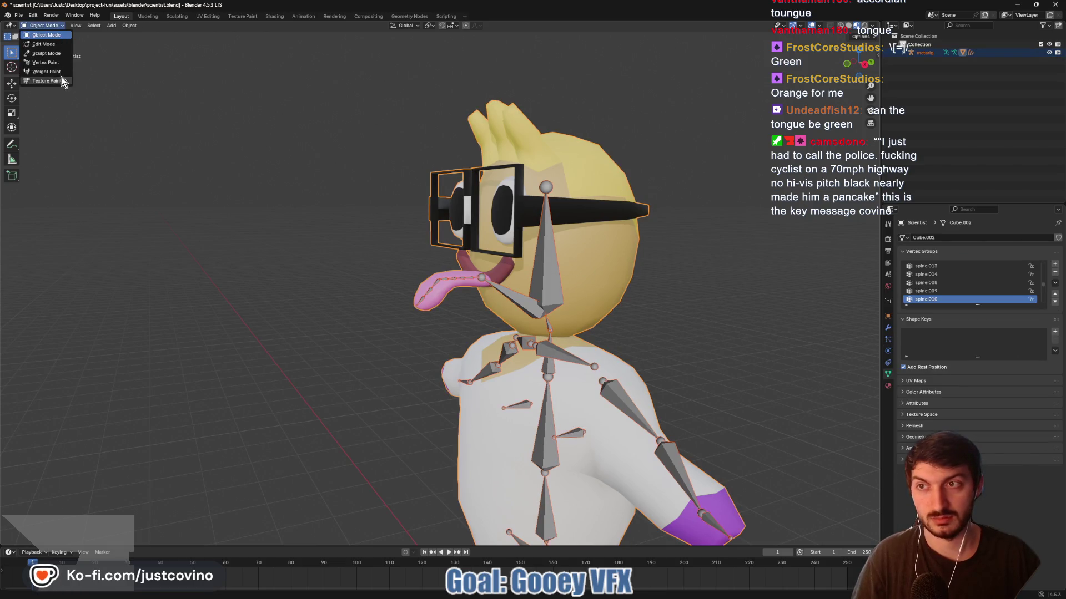
pyautogui.click(42, 80)
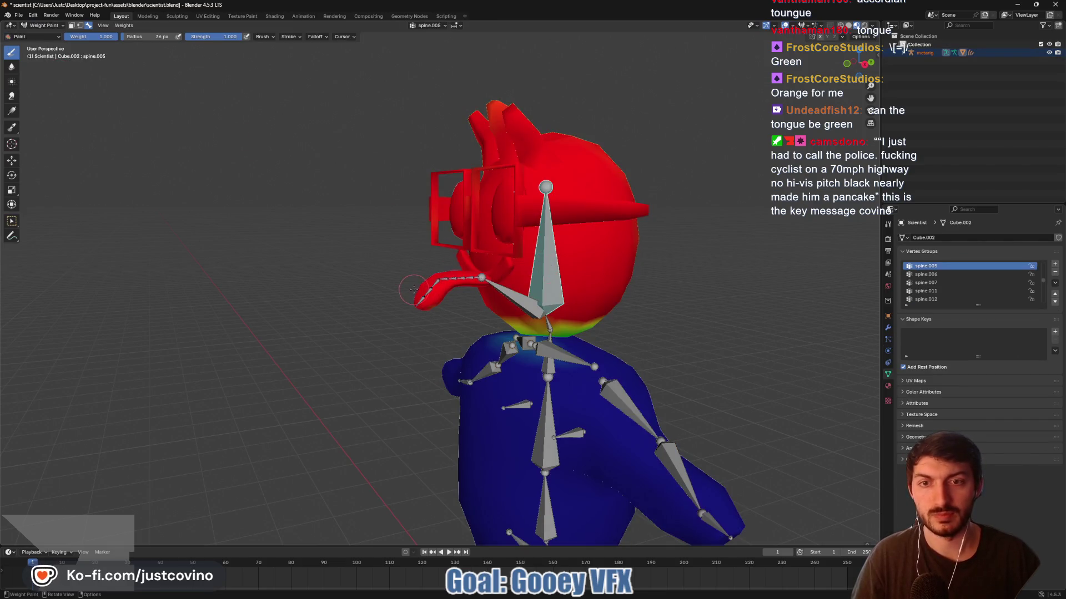
# Step: Enlarge the weight brush and switch its Blend mode to Subtract
pyautogui.rightClick(427, 304)
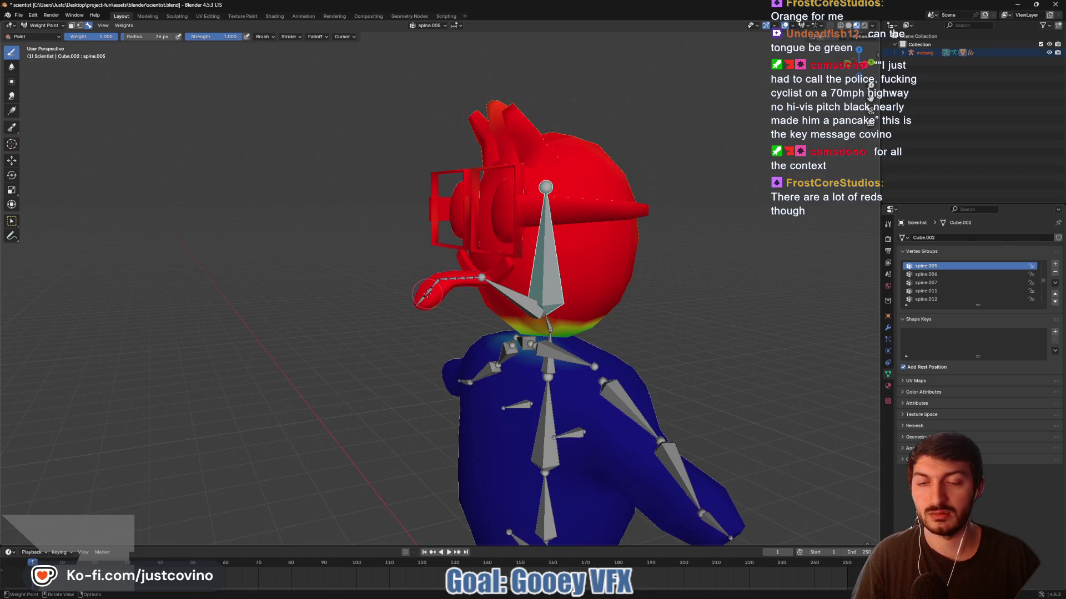
pyautogui.scroll(10, 430, 292)
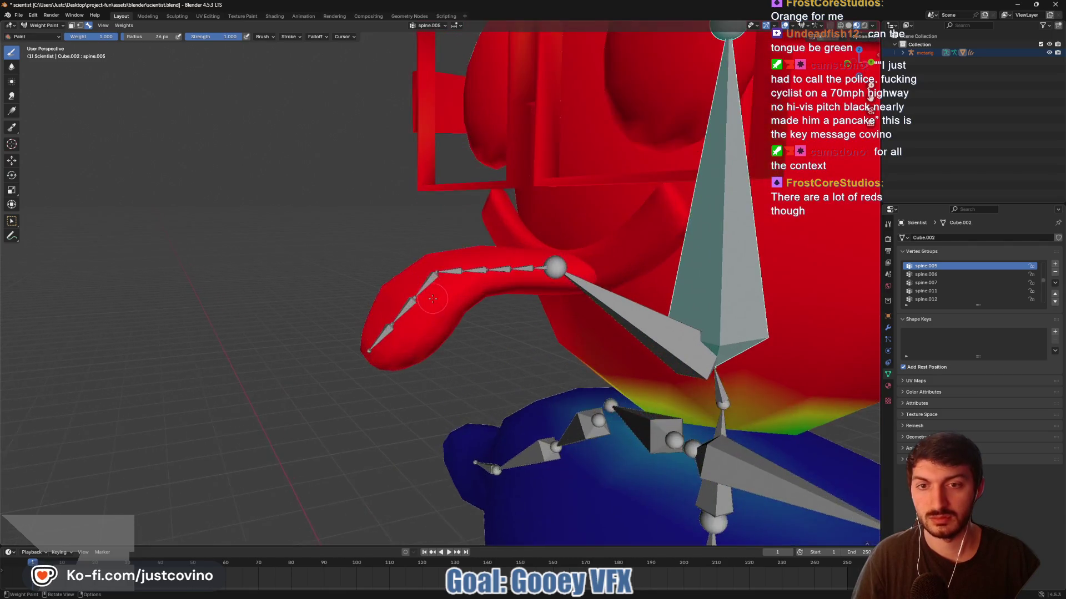
pyautogui.press(']')
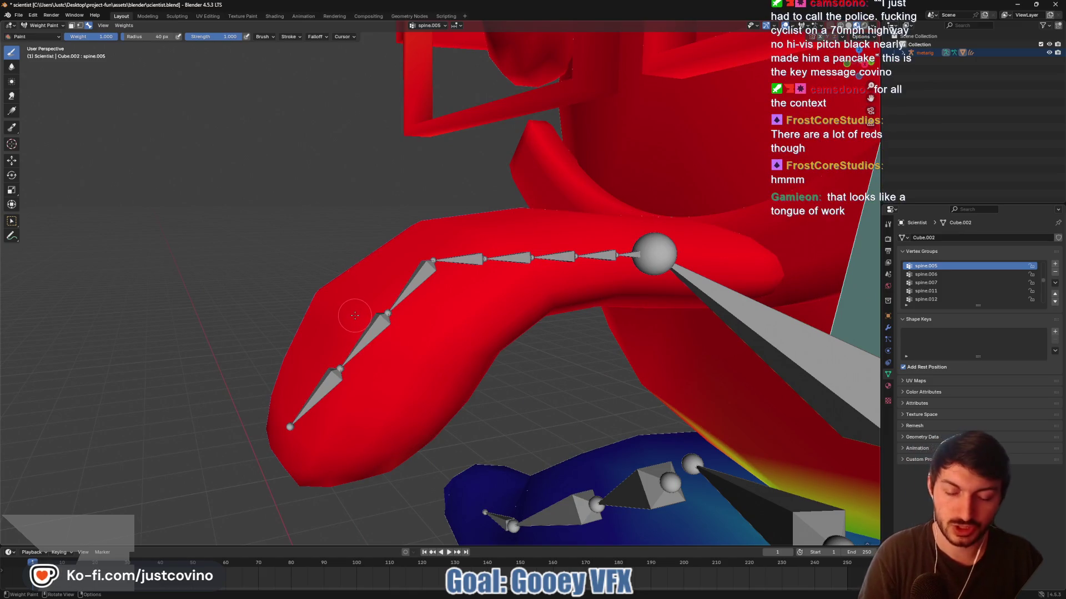
pyautogui.press(']')
pyautogui.press(']')
pyautogui.press(']')
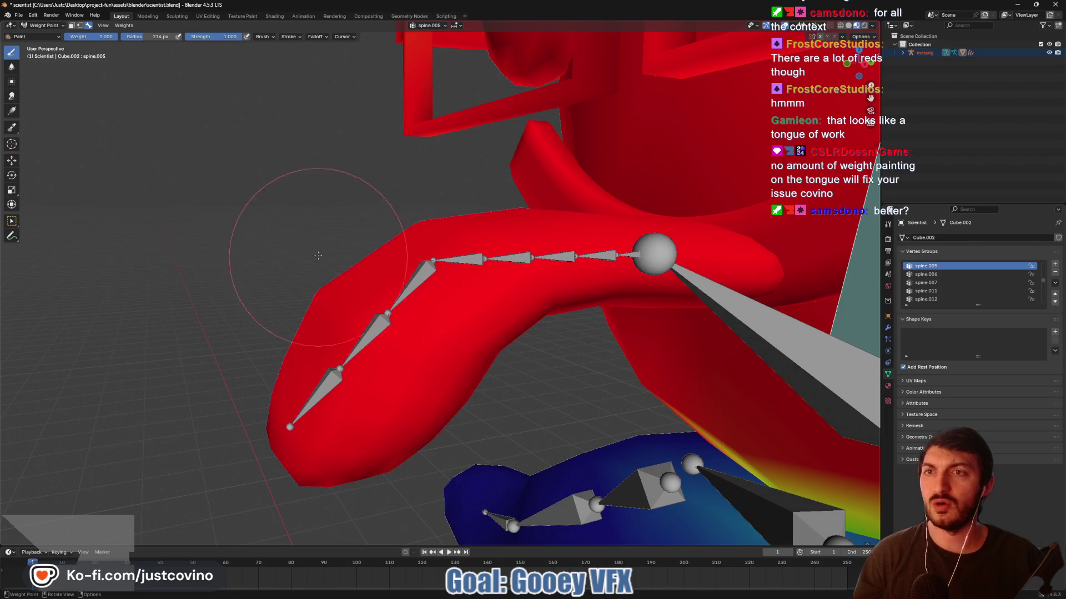
pyautogui.click(265, 37)
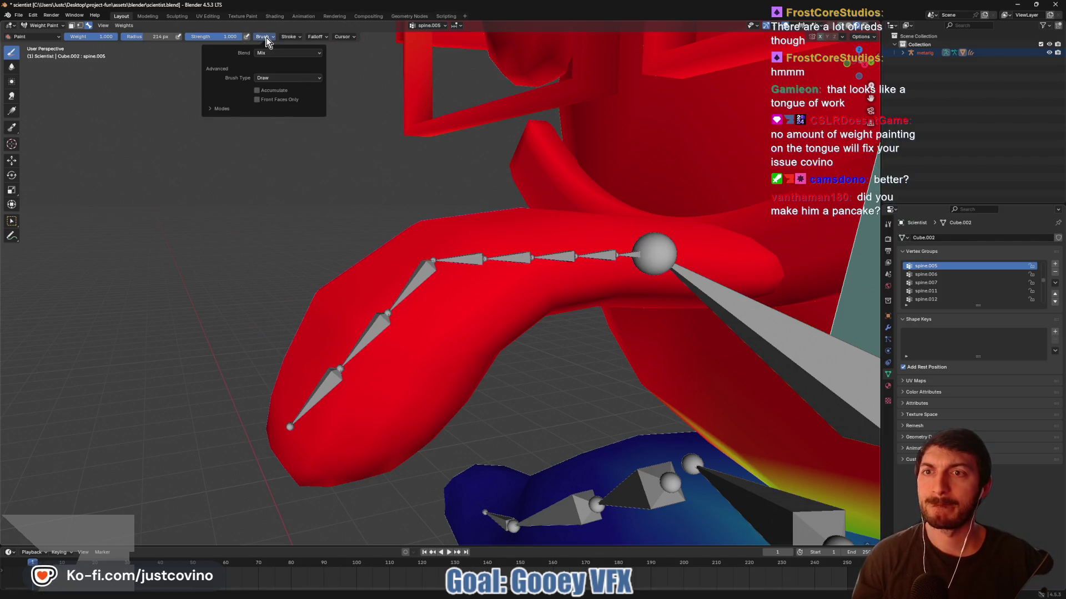
pyautogui.click(274, 54)
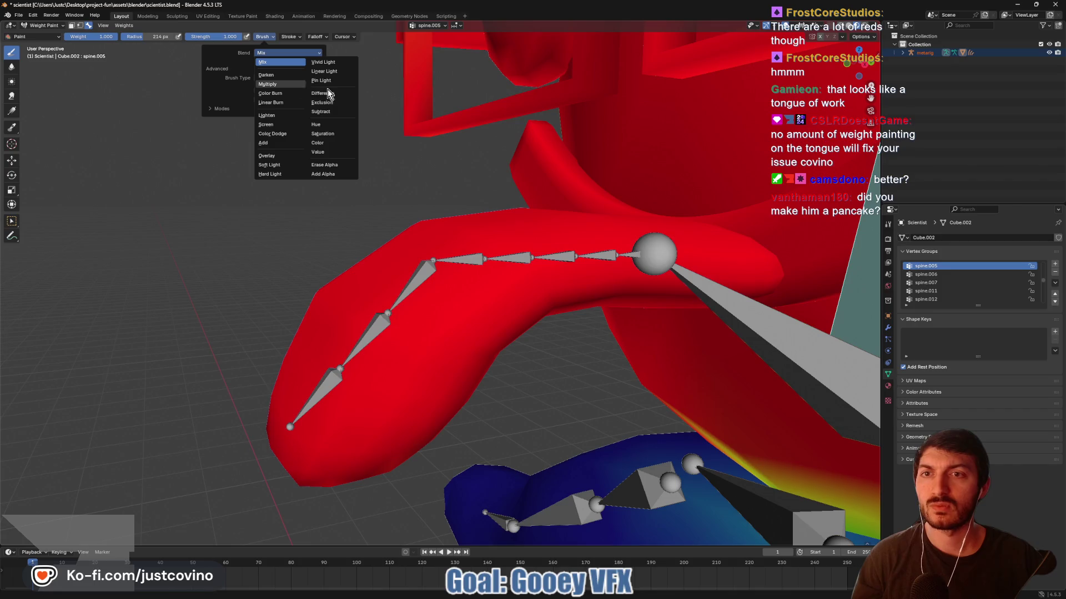
pyautogui.click(321, 111)
# Step: Subtract spine.005 weight from the tongue tip back toward the tongue base
pyautogui.moveTo(347, 367)
pyautogui.mouseDown()
pyautogui.moveTo(313, 398)
pyautogui.moveTo(327, 436)
pyautogui.moveTo(316, 444)
pyautogui.moveTo(378, 414)
pyautogui.moveTo(336, 326)
pyautogui.moveTo(316, 388)
pyautogui.moveTo(261, 417)
pyautogui.moveTo(359, 404)
pyautogui.mouseUp()
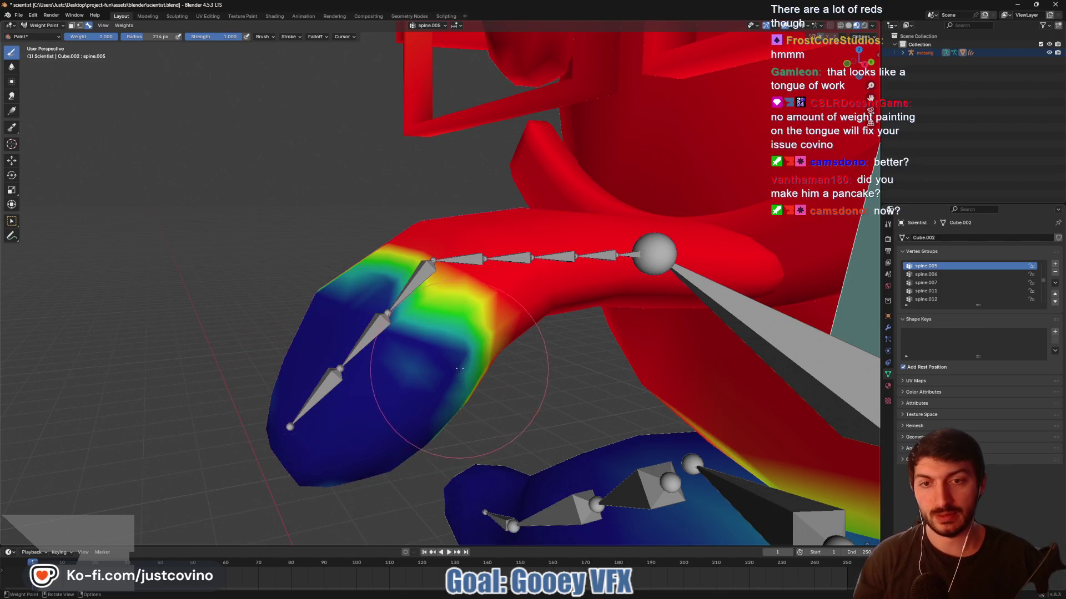
pyautogui.moveTo(438, 358); pyautogui.dragTo(442, 351, button='middle')
pyautogui.moveTo(443, 351)
pyautogui.mouseDown()
pyautogui.moveTo(314, 423)
pyautogui.moveTo(375, 392)
pyautogui.moveTo(386, 309)
pyautogui.moveTo(343, 409)
pyautogui.mouseUp()
pyautogui.moveTo(343, 409)
pyautogui.mouseDown(button='middle')
pyautogui.moveTo(357, 361)
pyautogui.moveTo(370, 354)
pyautogui.mouseUp(button='middle')
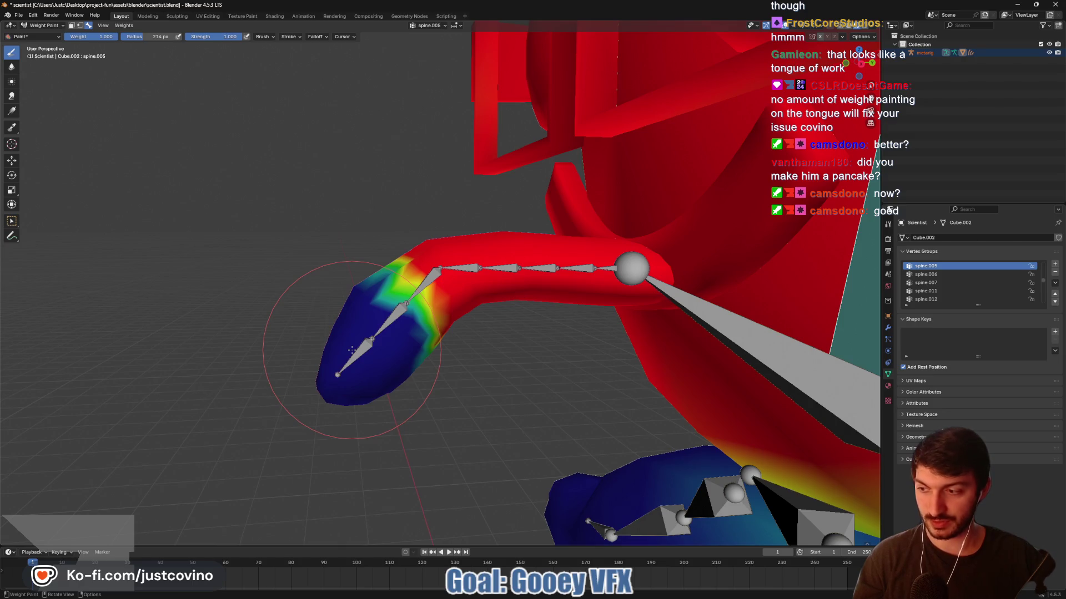
pyautogui.moveTo(356, 352)
pyautogui.mouseDown()
pyautogui.moveTo(416, 310)
pyautogui.moveTo(387, 282)
pyautogui.moveTo(360, 295)
pyautogui.moveTo(360, 311)
pyautogui.moveTo(477, 378)
pyautogui.moveTo(423, 359)
pyautogui.mouseUp()
pyautogui.moveTo(423, 360)
pyautogui.mouseDown(button='middle')
pyautogui.moveTo(352, 304)
pyautogui.moveTo(460, 349)
pyautogui.mouseUp(button='middle')
pyautogui.moveTo(460, 348)
pyautogui.mouseDown()
pyautogui.moveTo(398, 350)
pyautogui.moveTo(512, 333)
pyautogui.mouseUp()
pyautogui.moveTo(551, 314)
pyautogui.mouseDown(button='middle')
pyautogui.moveTo(510, 390)
pyautogui.moveTo(476, 332)
pyautogui.mouseUp(button='middle')
pyautogui.moveTo(475, 332)
pyautogui.mouseDown()
pyautogui.moveTo(381, 272)
pyautogui.moveTo(381, 226)
pyautogui.moveTo(297, 274)
pyautogui.moveTo(440, 178)
pyautogui.mouseUp()
pyautogui.moveTo(455, 194)
pyautogui.mouseDown(button='middle')
pyautogui.moveTo(484, 215)
pyautogui.moveTo(410, 194)
pyautogui.mouseUp(button='middle')
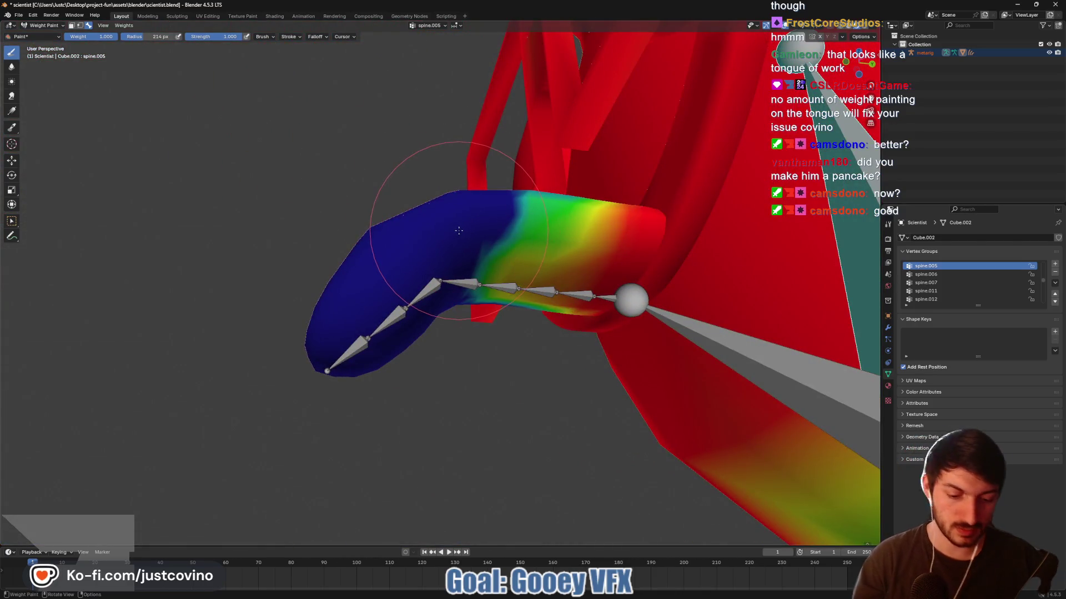
# Step: With a half-size brush, touch up the tongue's edges and check the weights from other angles
pyautogui.press('f')
pyautogui.click(499, 266)
pyautogui.moveTo(499, 281)
pyautogui.mouseDown()
pyautogui.moveTo(527, 239)
pyautogui.moveTo(536, 288)
pyautogui.moveTo(577, 250)
pyautogui.moveTo(555, 228)
pyautogui.moveTo(571, 240)
pyautogui.moveTo(542, 295)
pyautogui.mouseUp()
pyautogui.moveTo(582, 208); pyautogui.dragTo(555, 238)
pyautogui.moveTo(555, 239); pyautogui.dragTo(552, 333, button='middle')
pyautogui.moveTo(596, 330)
pyautogui.mouseDown()
pyautogui.moveTo(577, 278)
pyautogui.moveTo(587, 292)
pyautogui.mouseUp()
pyautogui.moveTo(561, 255)
pyautogui.mouseDown()
pyautogui.moveTo(577, 380)
pyautogui.moveTo(566, 375)
pyautogui.mouseUp()
pyautogui.moveTo(566, 376)
pyautogui.mouseDown(button='middle')
pyautogui.moveTo(488, 305)
pyautogui.moveTo(488, 291)
pyautogui.moveTo(300, 170)
pyautogui.mouseUp(button='middle')
pyautogui.scroll(-5, 489, 291)
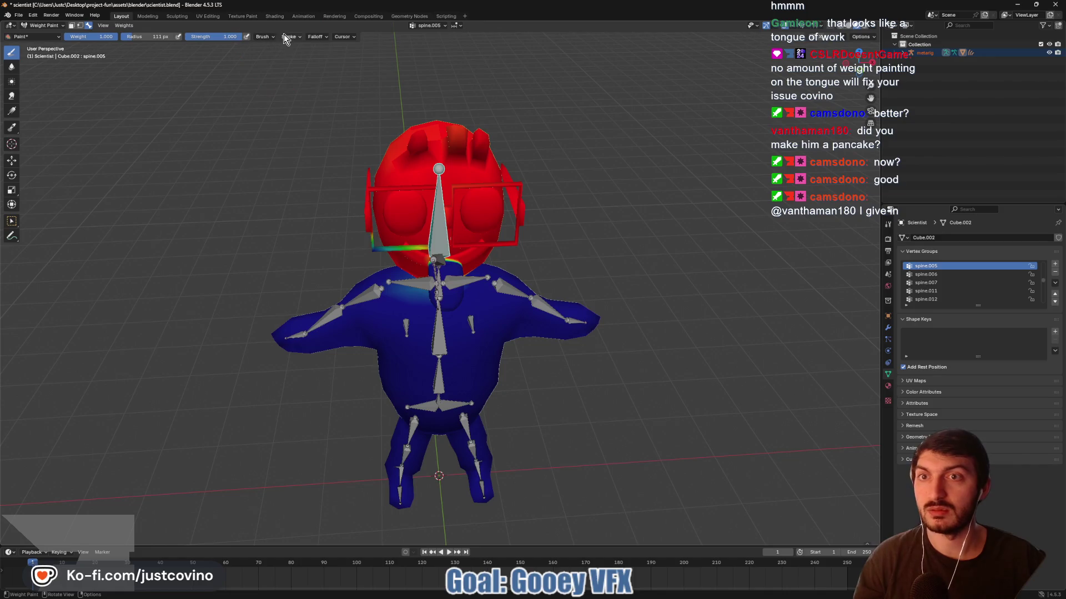
pyautogui.click(264, 37)
# Step: Keep the Draw brush type and resize the brush to about half size
pyautogui.click(286, 78)
pyautogui.click(286, 77)
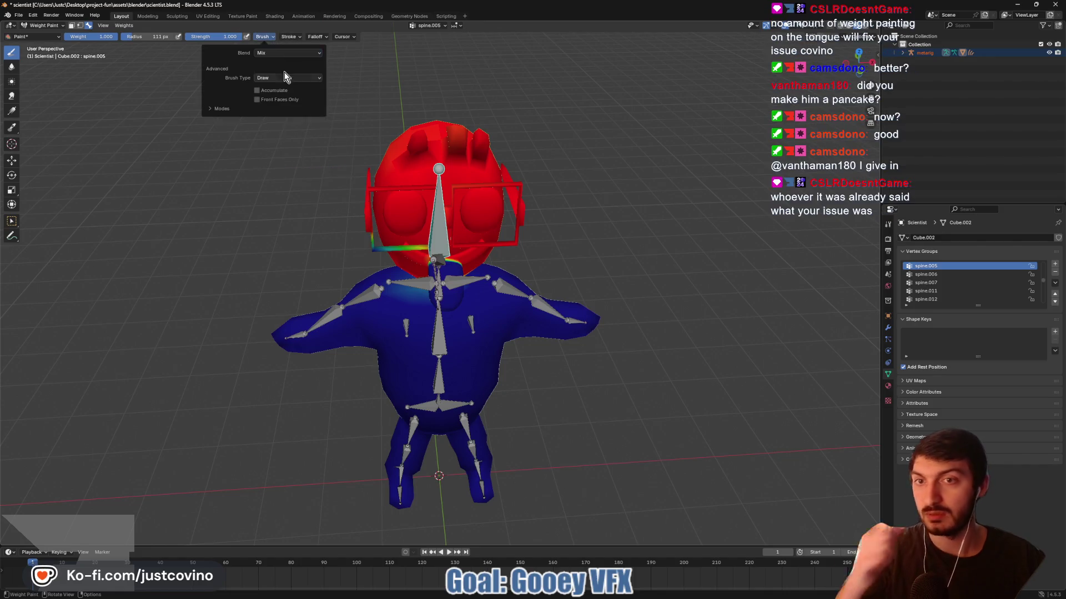
pyautogui.press('f')
pyautogui.click(414, 228)
pyautogui.press('f')
pyautogui.click(425, 244)
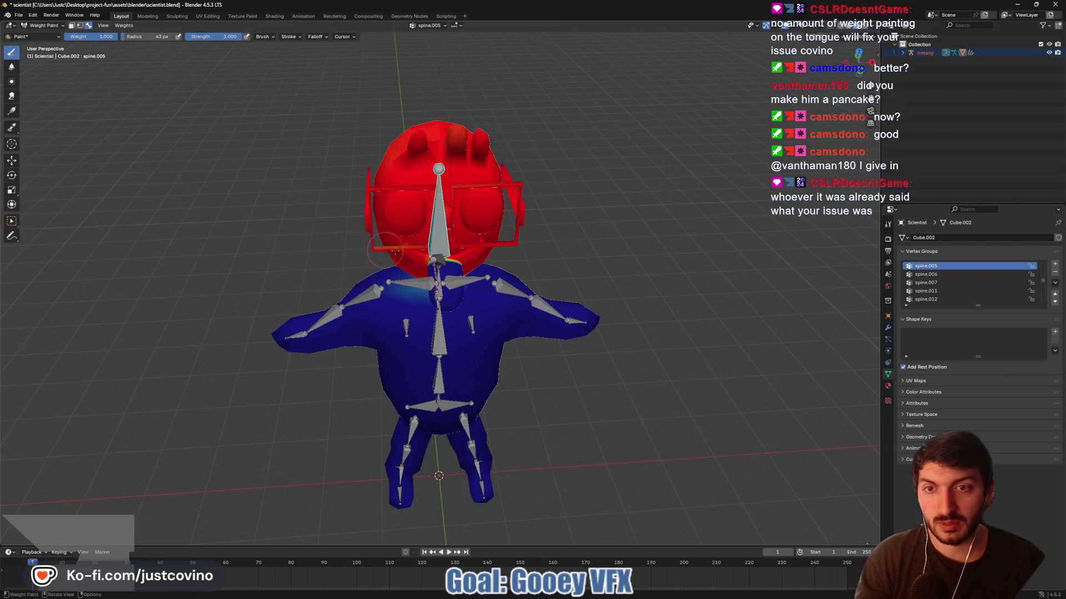
pyautogui.moveTo(491, 206); pyautogui.dragTo(487, 187, button='middle')
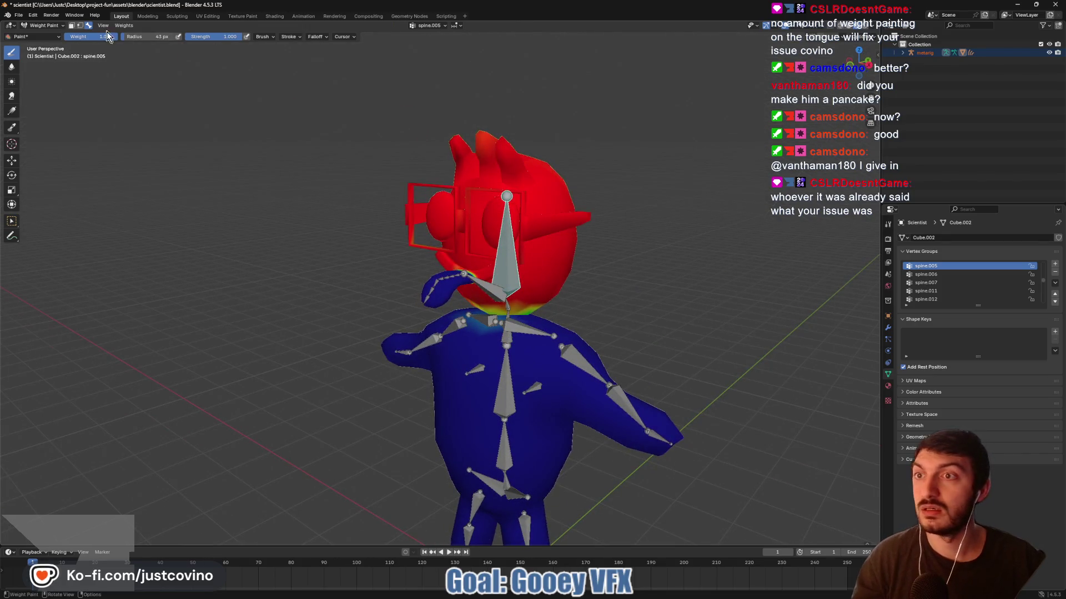
# Step: Put metarig in Pose Mode and test-rotate spine.005 on X, then cancel the rotation
pyautogui.click(55, 26)
pyautogui.click(46, 35)
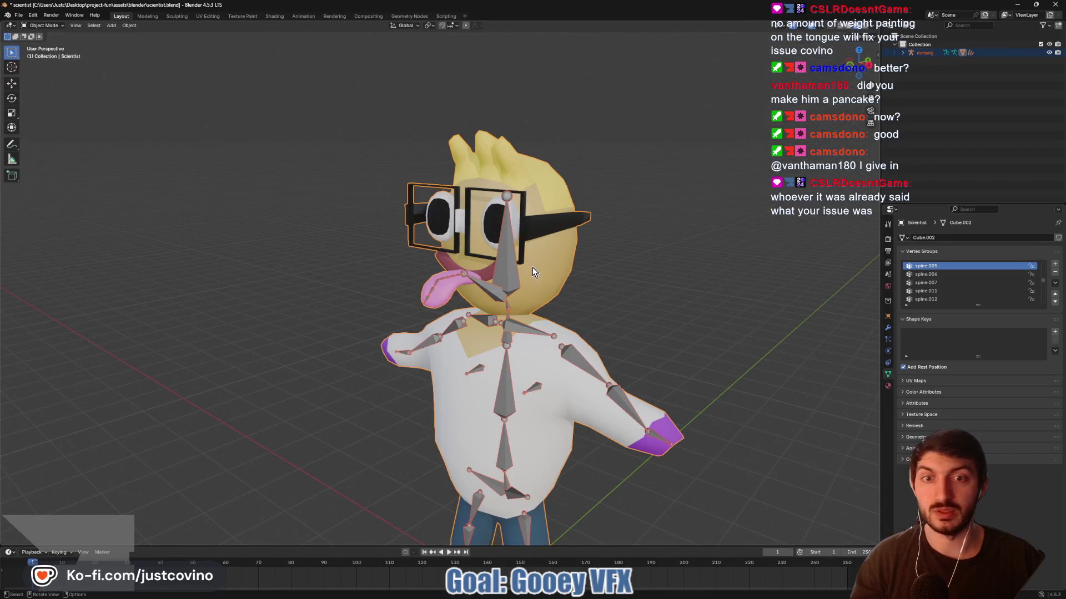
pyautogui.keyDown('shift'); pyautogui.click(491, 254); pyautogui.keyUp('shift')
pyautogui.click(55, 26)
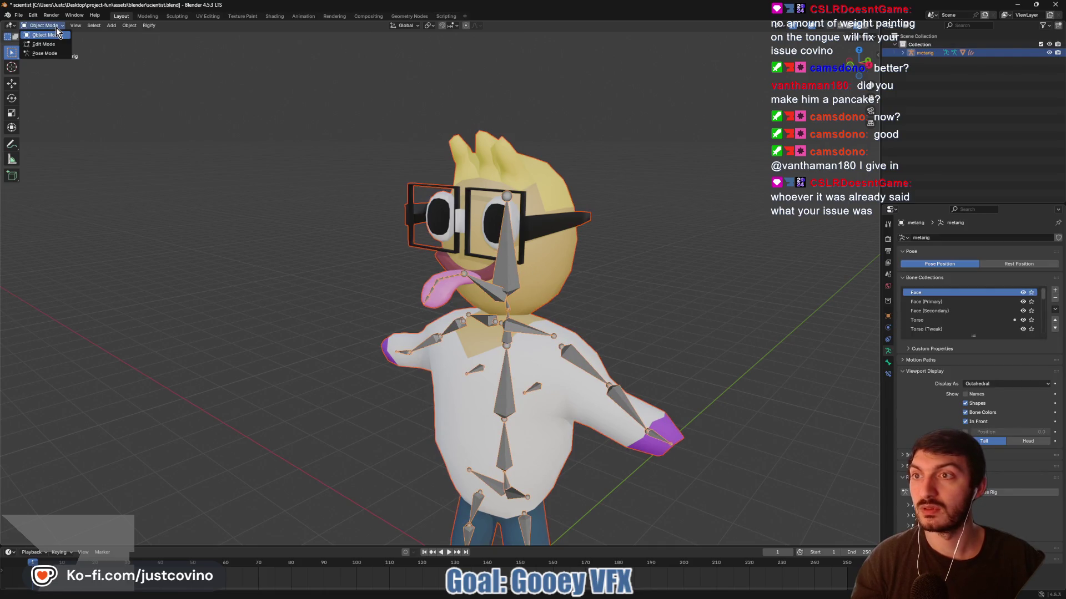
pyautogui.click(49, 55)
pyautogui.press('r')
pyautogui.press('x')
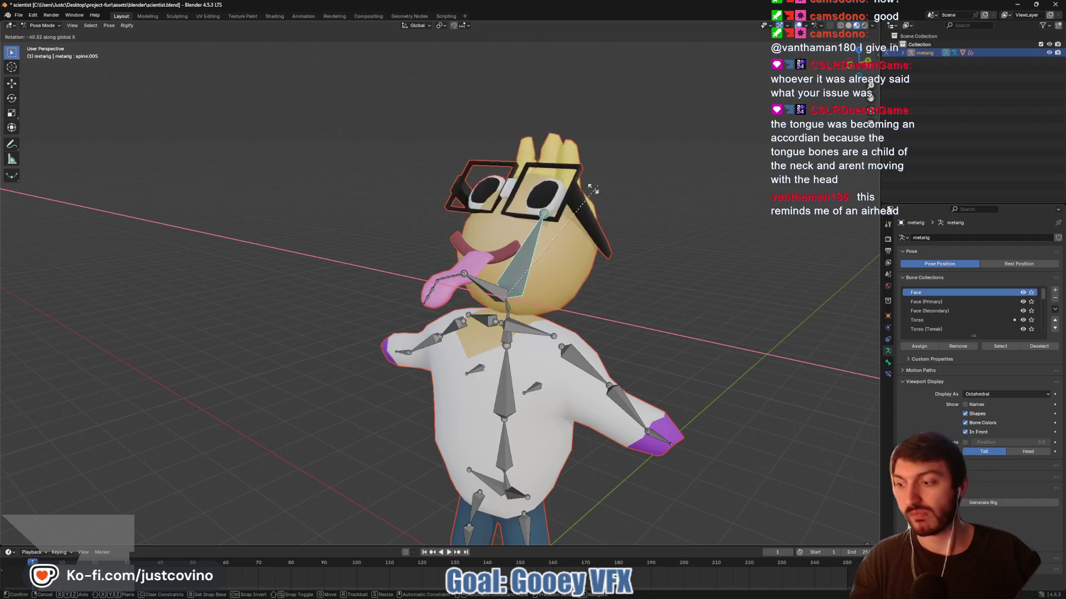
pyautogui.rightClick(756, 154)
pyautogui.moveTo(756, 154)
pyautogui.mouseDown(button='middle')
pyautogui.moveTo(656, 191)
pyautogui.moveTo(694, 246)
pyautogui.moveTo(601, 222)
pyautogui.mouseUp(button='middle')
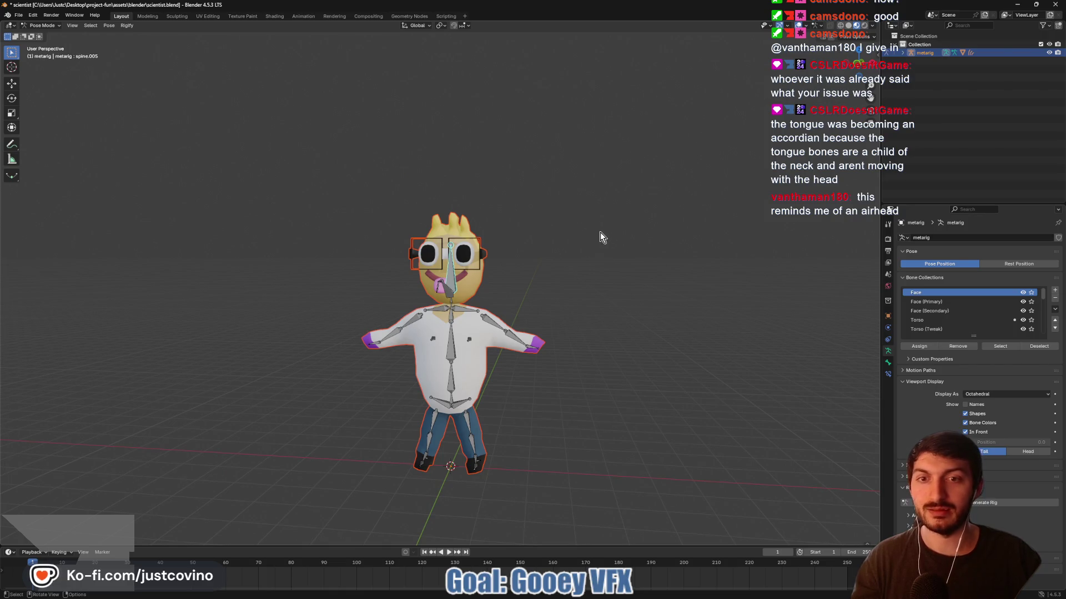
# Step: Save scientist.blend and return to the Godot project
pyautogui.hotkey('ctrl', 's')
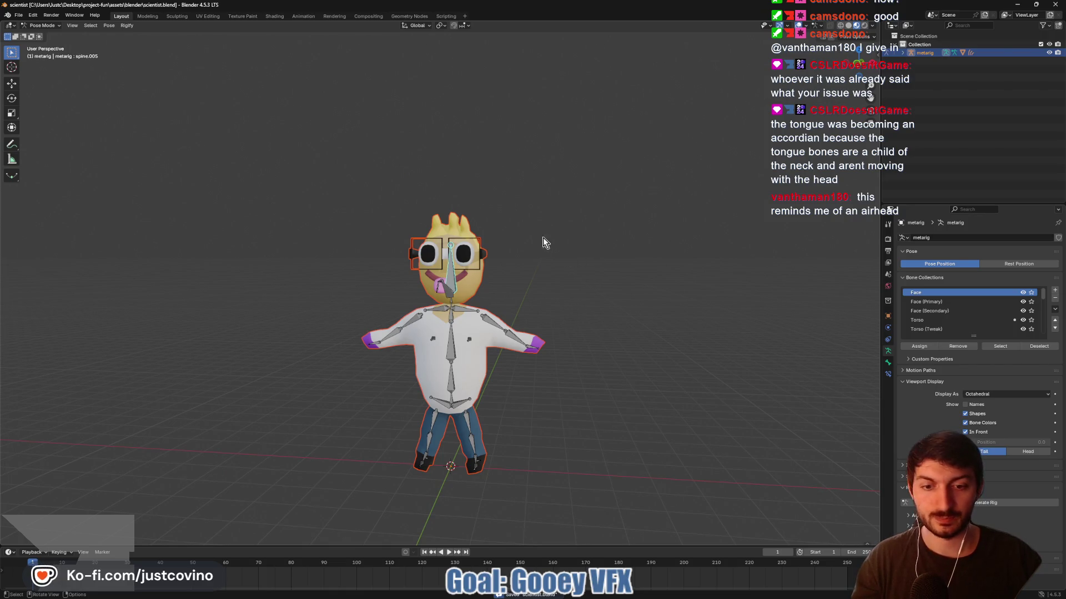
pyautogui.moveTo(616, 596)
pyautogui.click(607, 541)
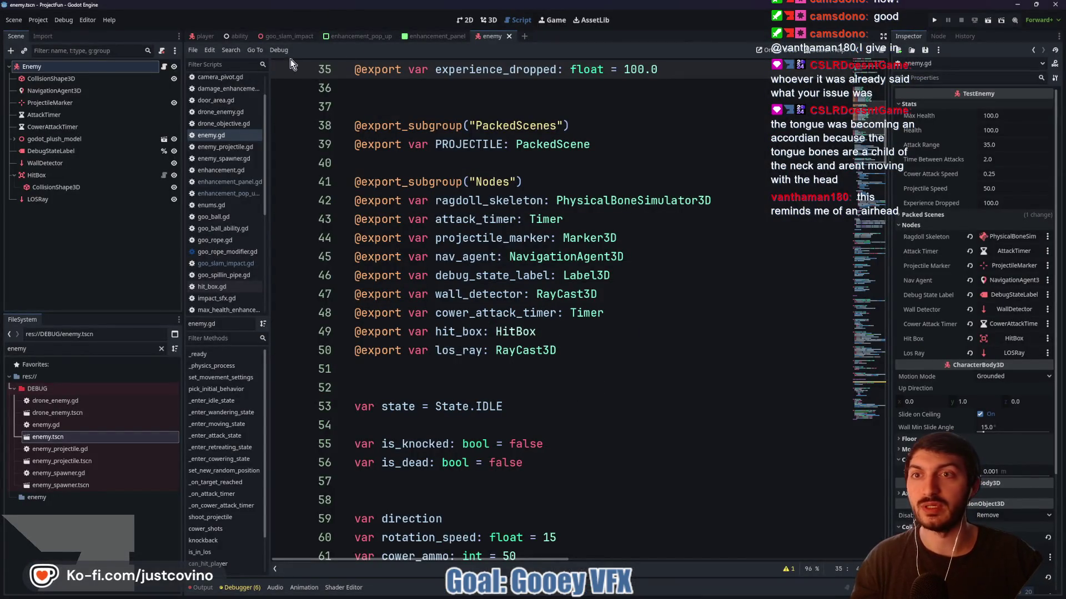
# Step: Hide godot_plush_model, drop scientist.blend into the enemy scene, and enable Editable Children
pyautogui.click(490, 19)
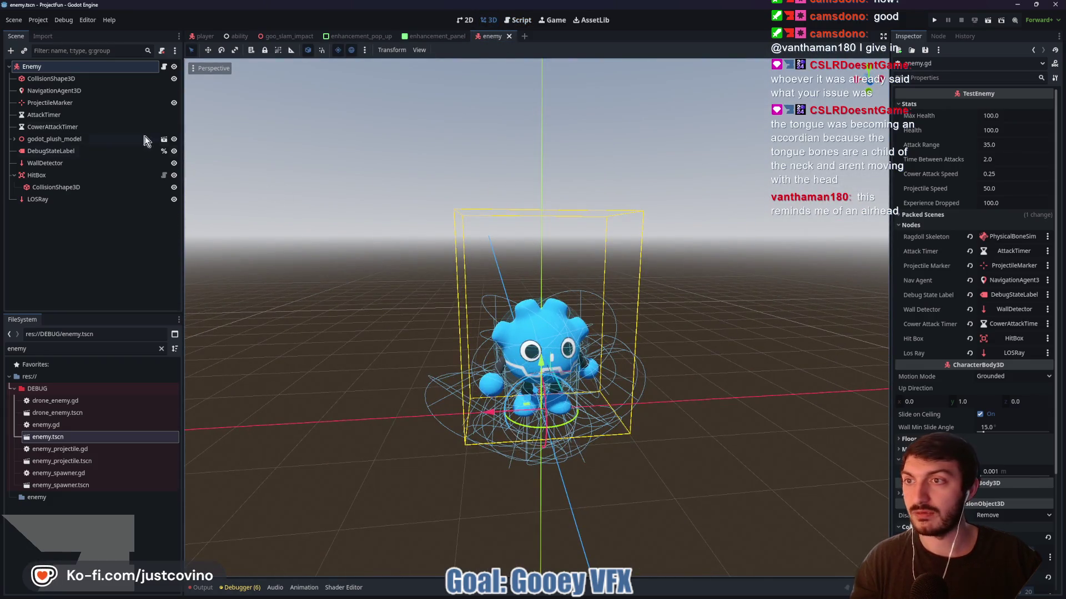
pyautogui.click(174, 139)
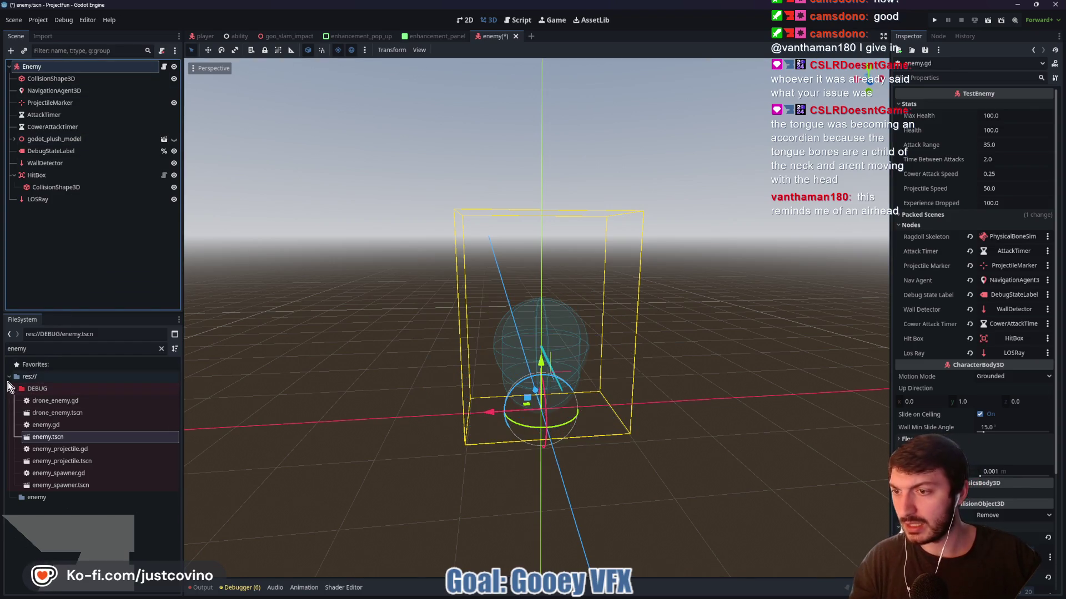
pyautogui.click(161, 348)
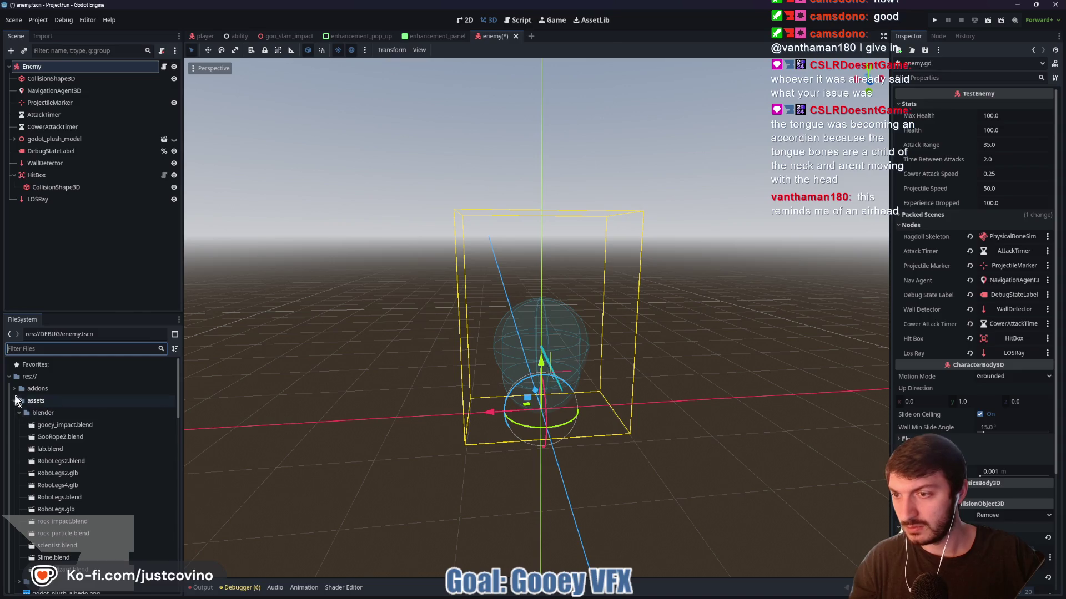
pyautogui.click(76, 548)
pyautogui.moveTo(69, 551)
pyautogui.mouseDown()
pyautogui.moveTo(310, 528)
pyautogui.moveTo(589, 435)
pyautogui.mouseUp()
pyautogui.scroll(-5, 674, 394)
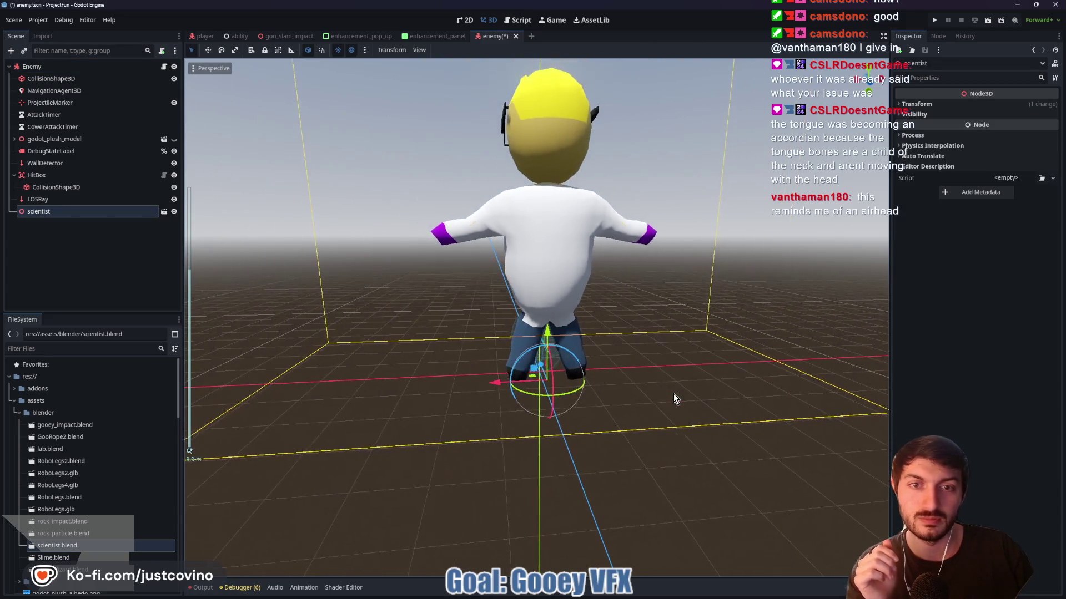
pyautogui.moveTo(657, 400)
pyautogui.mouseDown(button='middle')
pyautogui.moveTo(357, 409)
pyautogui.moveTo(530, 429)
pyautogui.mouseUp(button='middle')
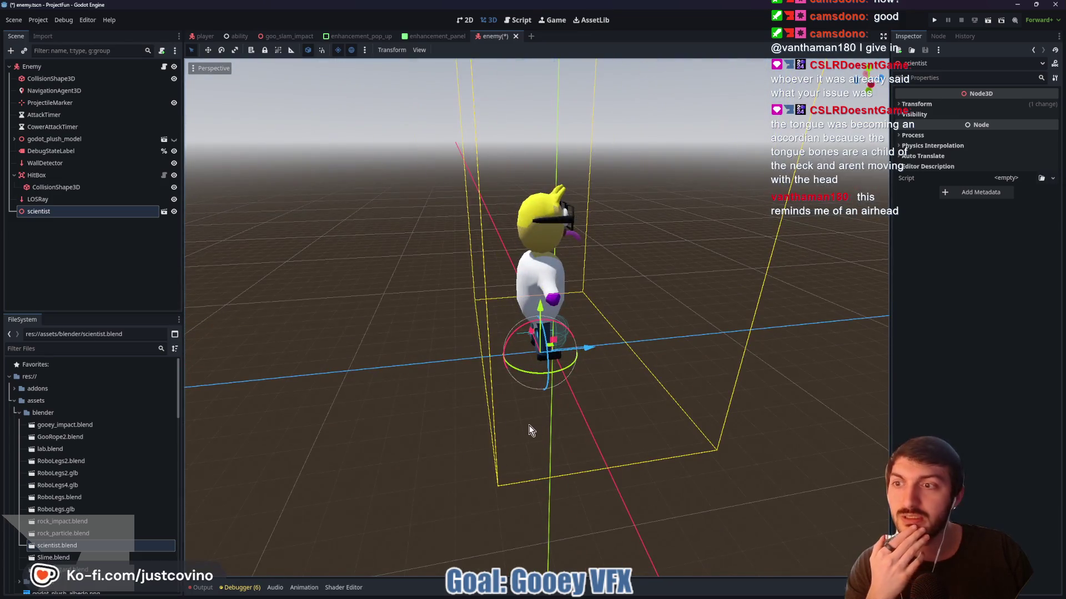
pyautogui.rightClick(79, 215)
pyautogui.click(139, 442)
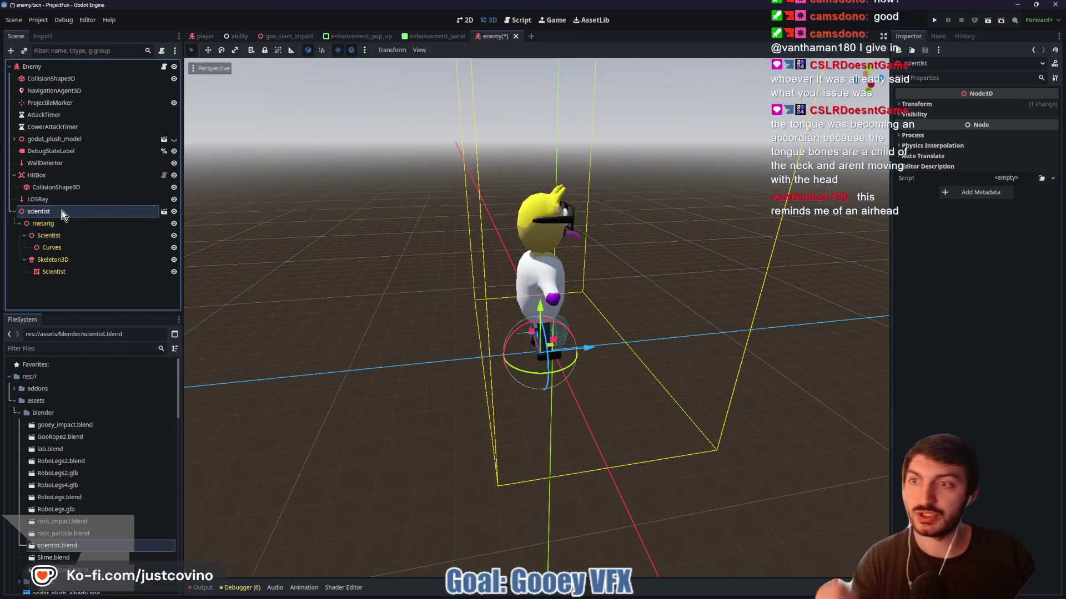
# Step: Set the scientist's linked Transform Scale to 0.5
pyautogui.click(917, 104)
pyautogui.click(925, 182)
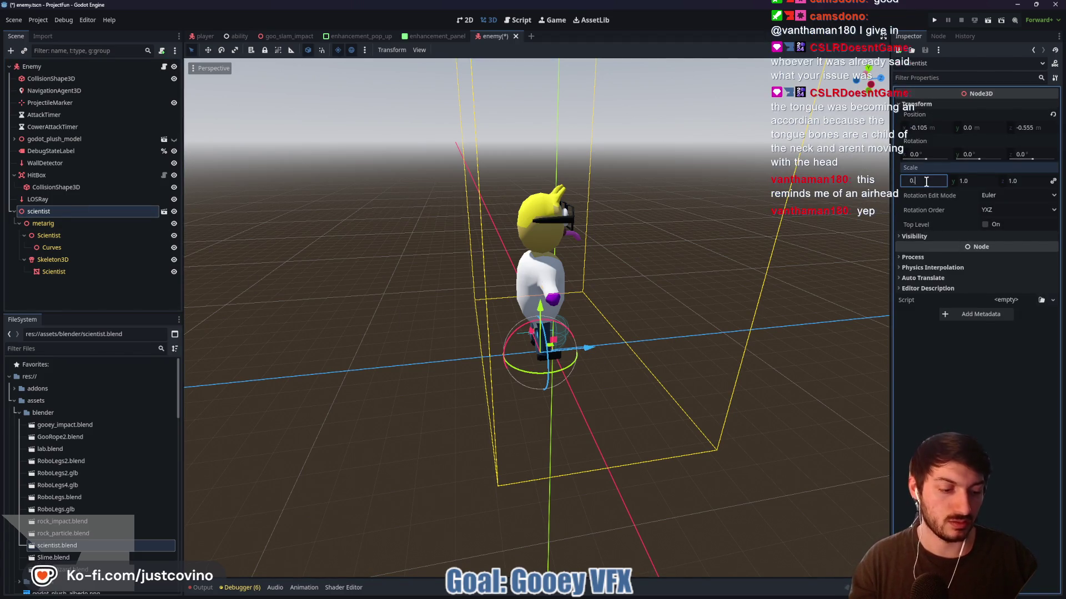
pyautogui.write('5')
pyautogui.press('Return')
pyautogui.moveTo(694, 249); pyautogui.dragTo(565, 258, button='middle')
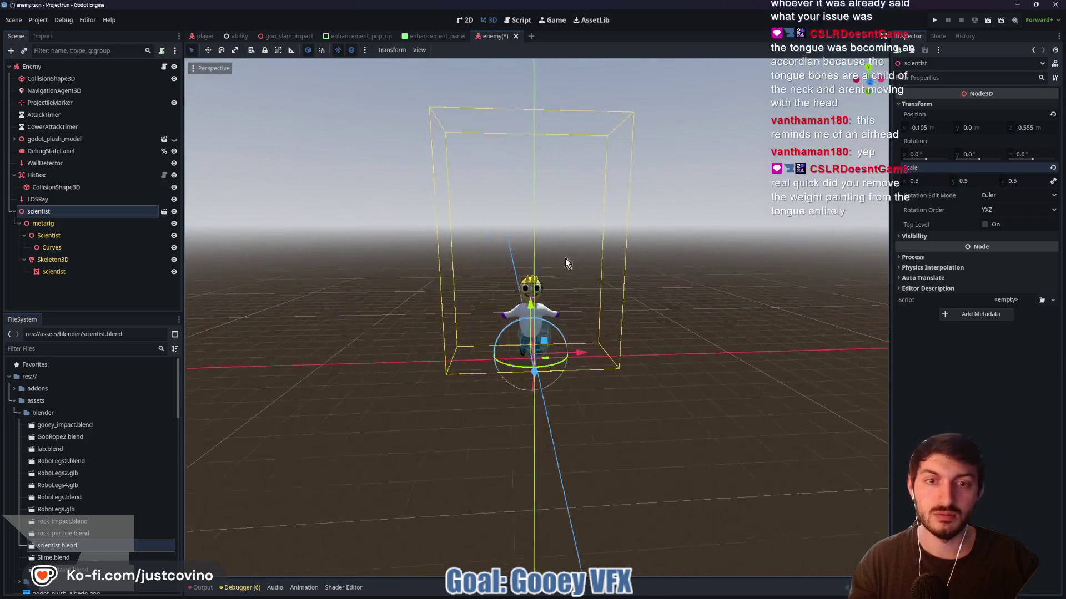
pyautogui.scroll(3, 632, 314)
pyautogui.scroll(2, 638, 319)
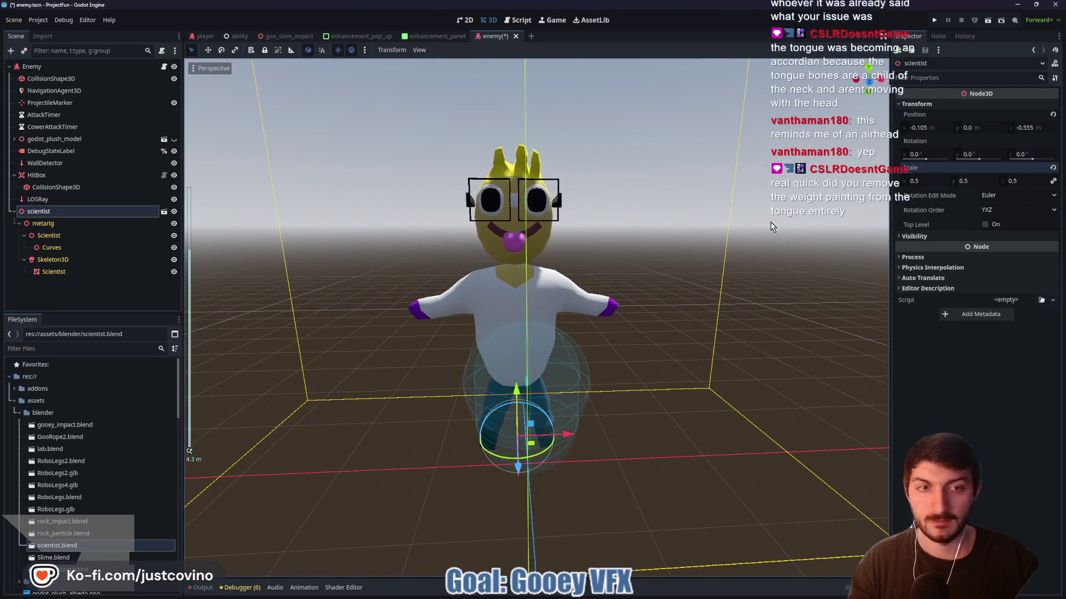
# Step: Set the scientist's X and Z position to 0
pyautogui.click(935, 128)
pyautogui.press('Tab')
pyautogui.press('Tab')
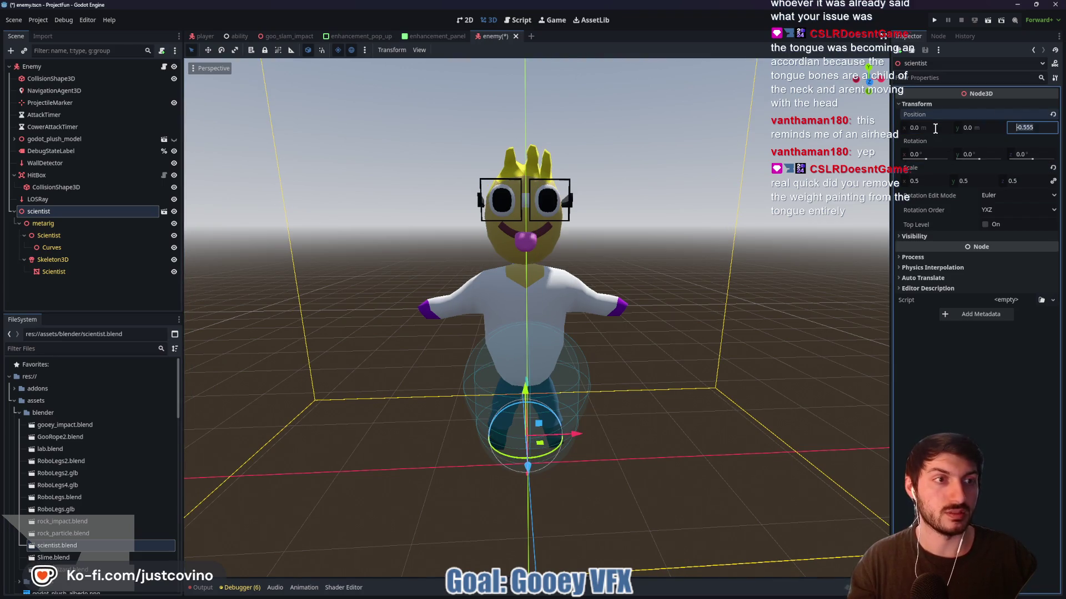
pyautogui.write('0')
pyautogui.press('Return')
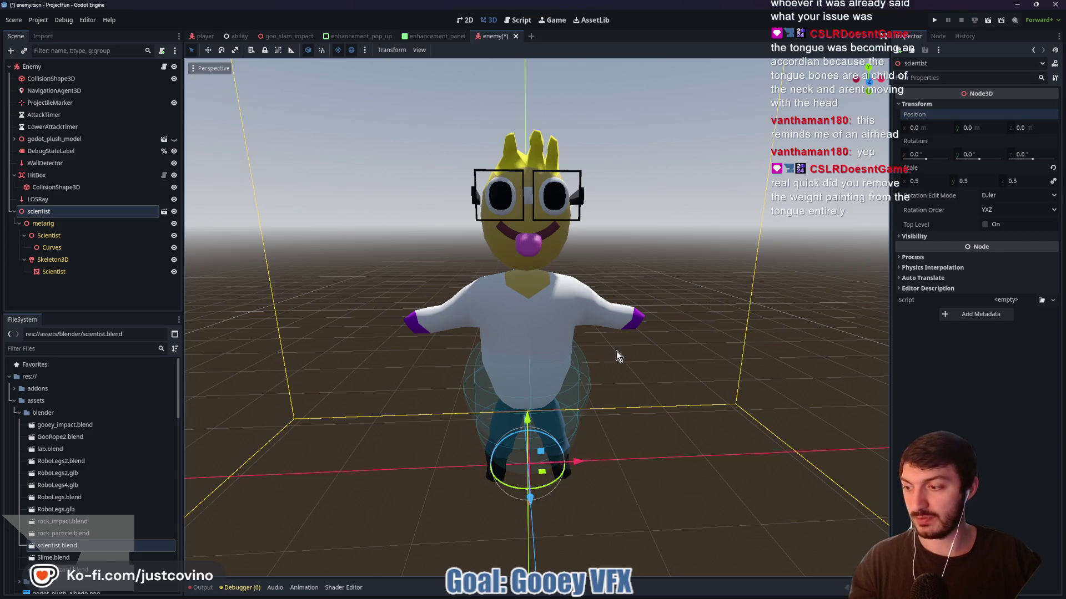
pyautogui.moveTo(651, 320); pyautogui.dragTo(569, 333, button='middle')
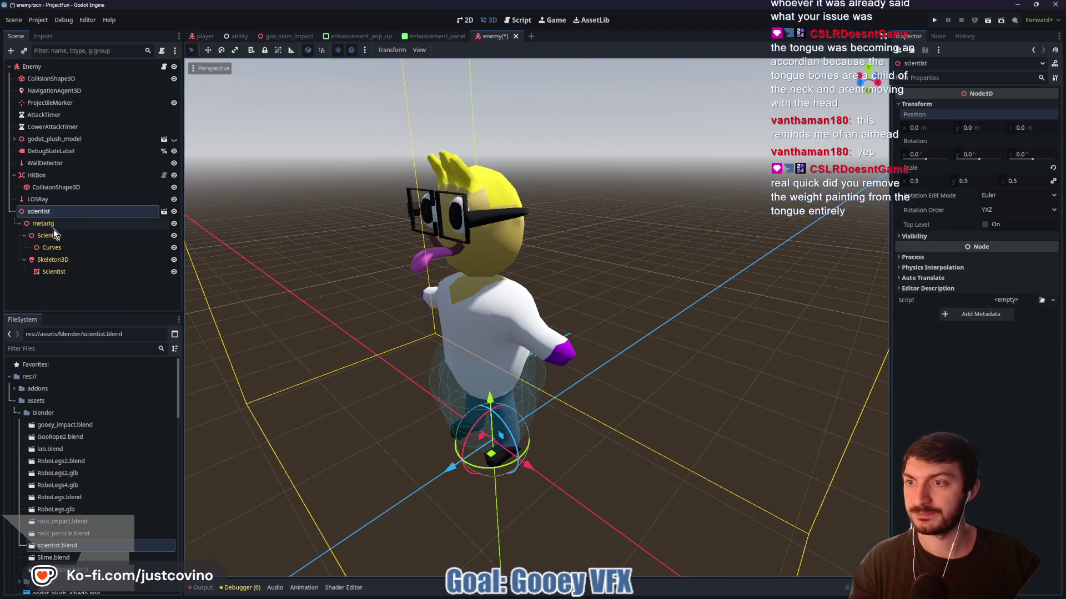
pyautogui.click(55, 261)
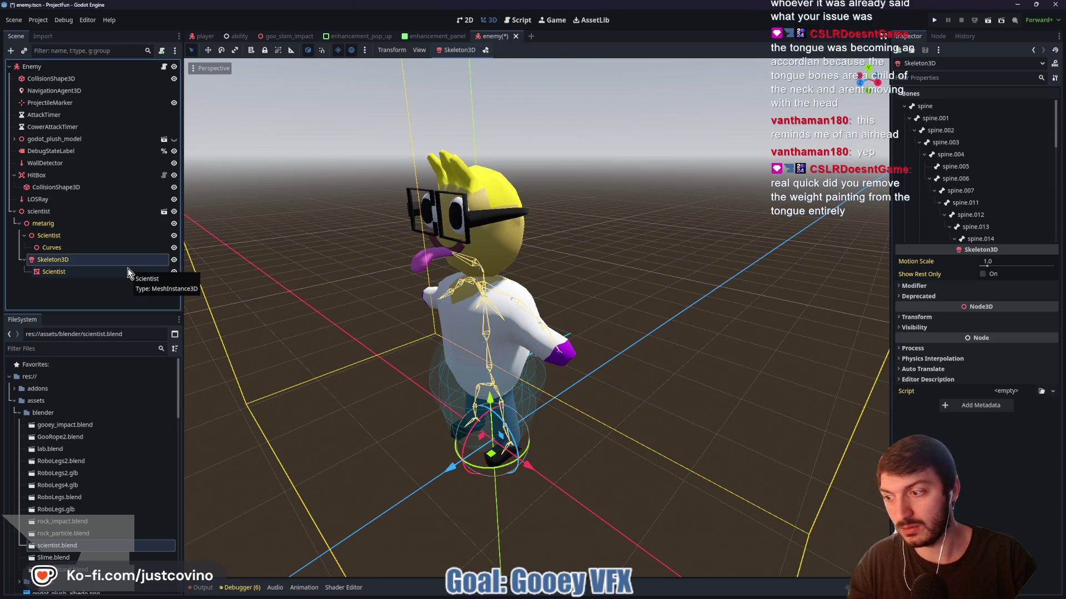
# Step: Close the chest_mimic Blender window without saving
pyautogui.moveTo(630, 591)
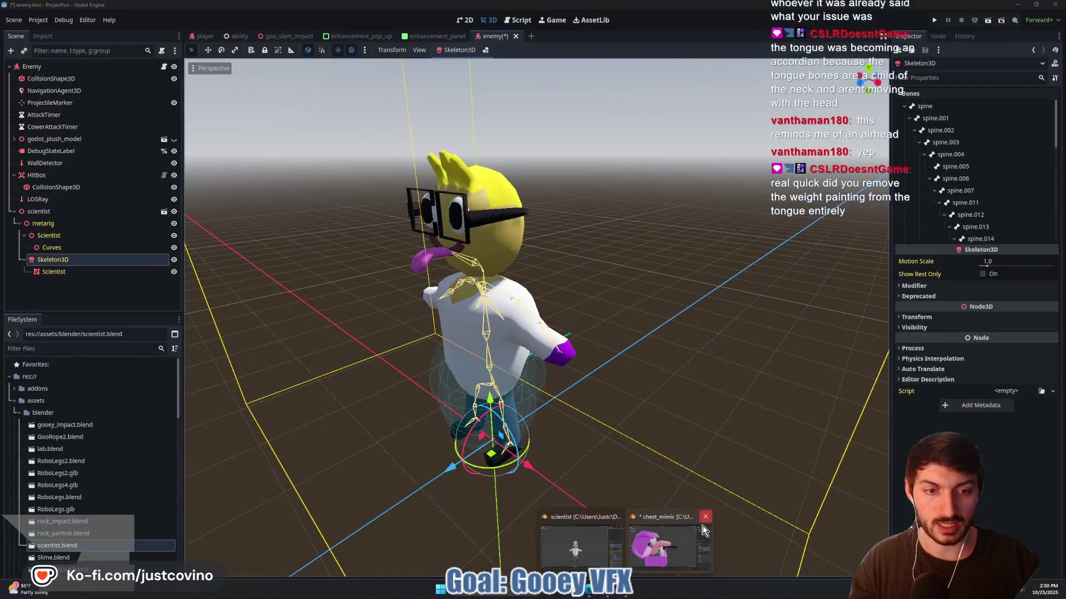
pyautogui.click(705, 519)
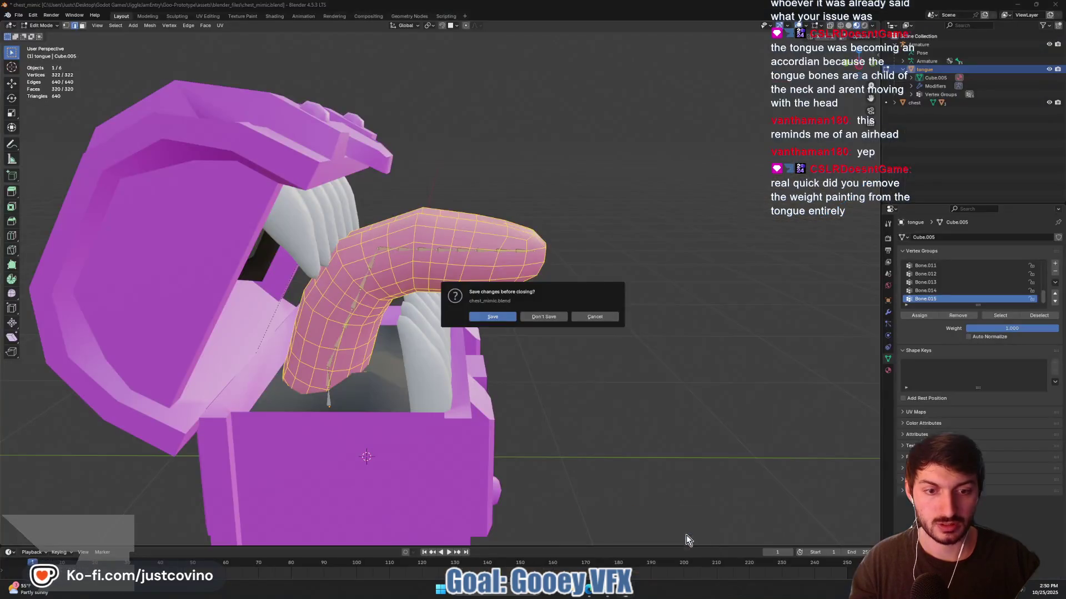
pyautogui.click(557, 315)
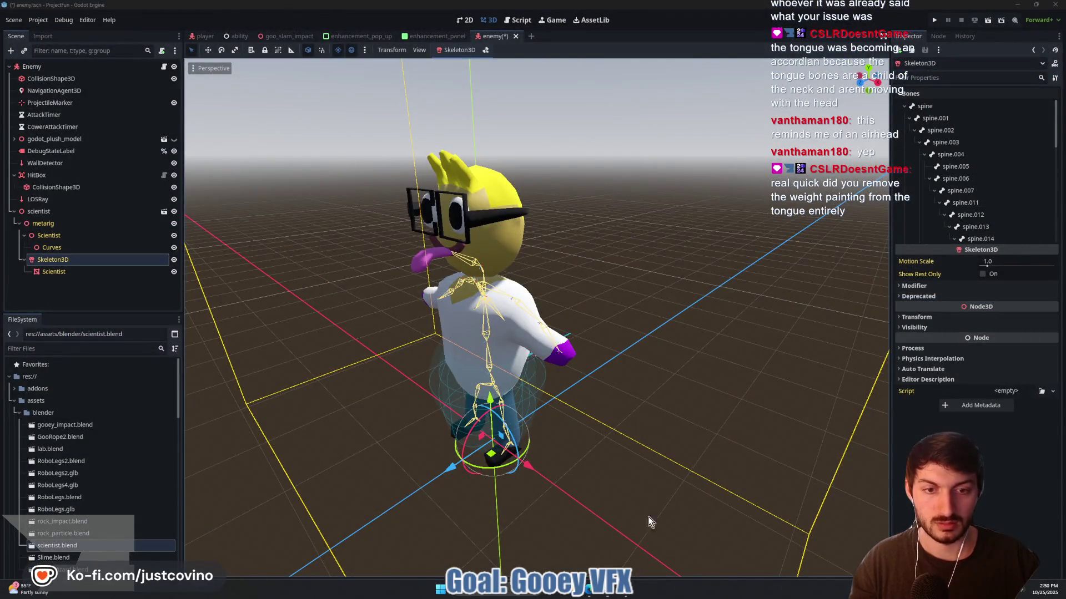
# Step: In scientist.blend, browse the rig's bone collections and select tongue bone spine.013
pyautogui.click(629, 595)
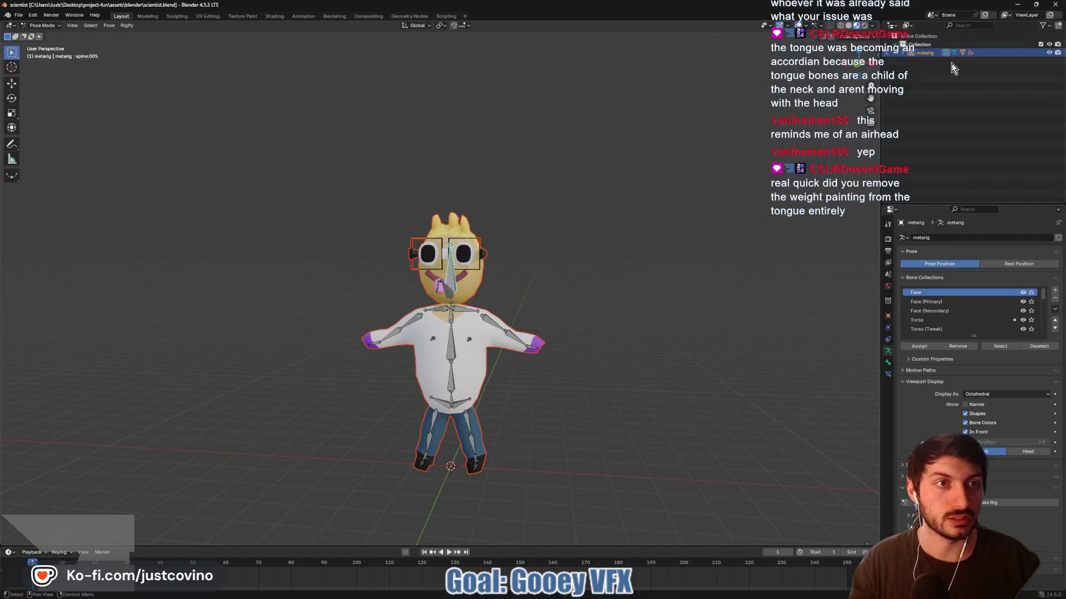
pyautogui.click(910, 69)
pyautogui.click(919, 78)
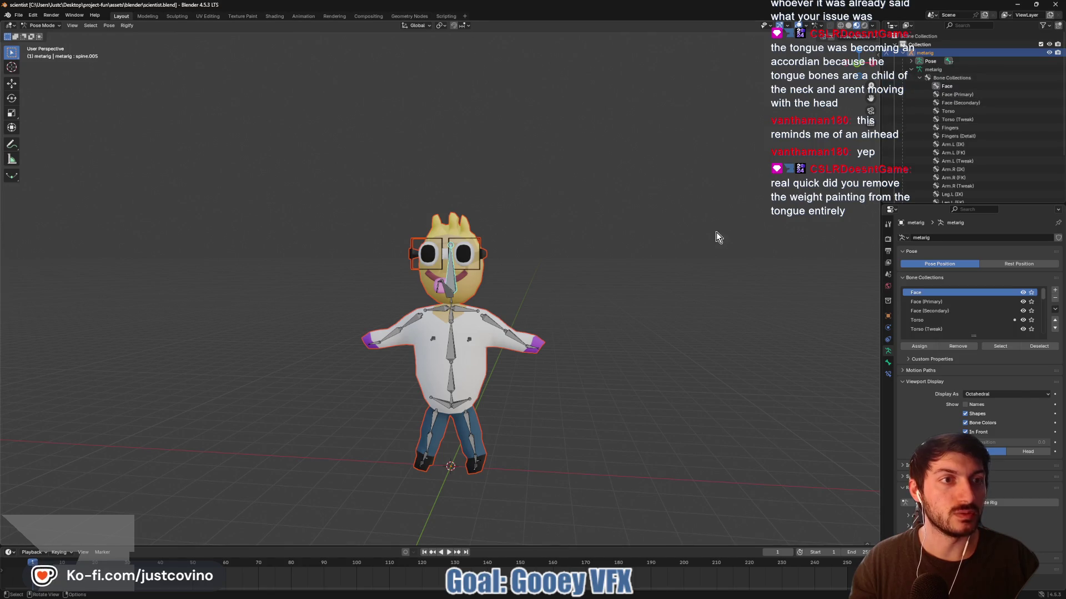
pyautogui.scroll(-1, 943, 136)
pyautogui.moveTo(694, 250); pyautogui.dragTo(538, 266, button='middle')
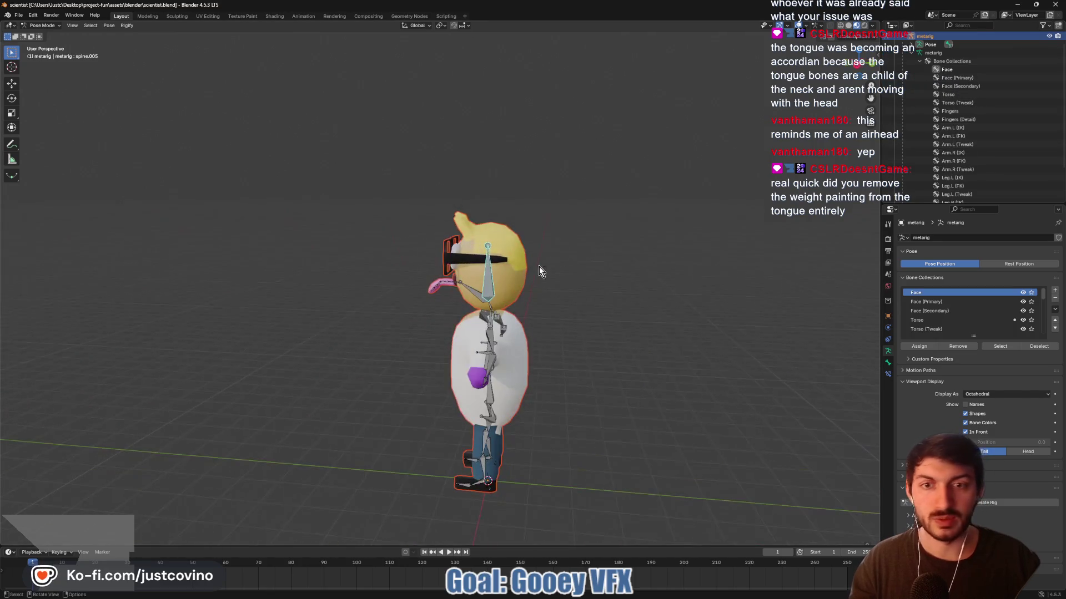
pyautogui.scroll(5, 401, 309)
pyautogui.scroll(4, 400, 309)
pyautogui.click(468, 283)
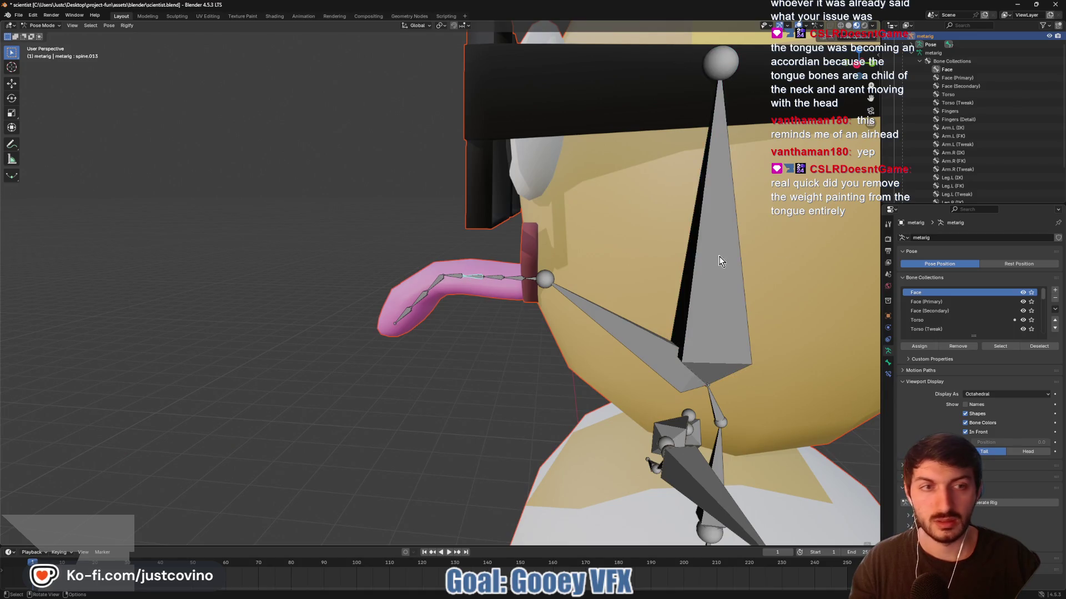
pyautogui.scroll(-3, 994, 142)
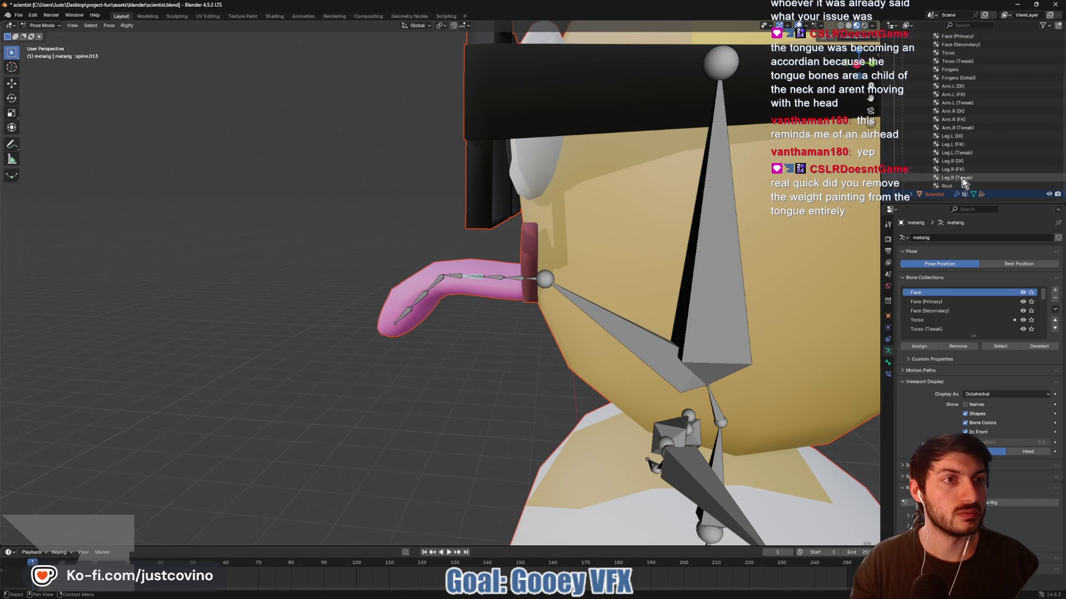
pyautogui.scroll(3, 960, 152)
pyautogui.click(919, 78)
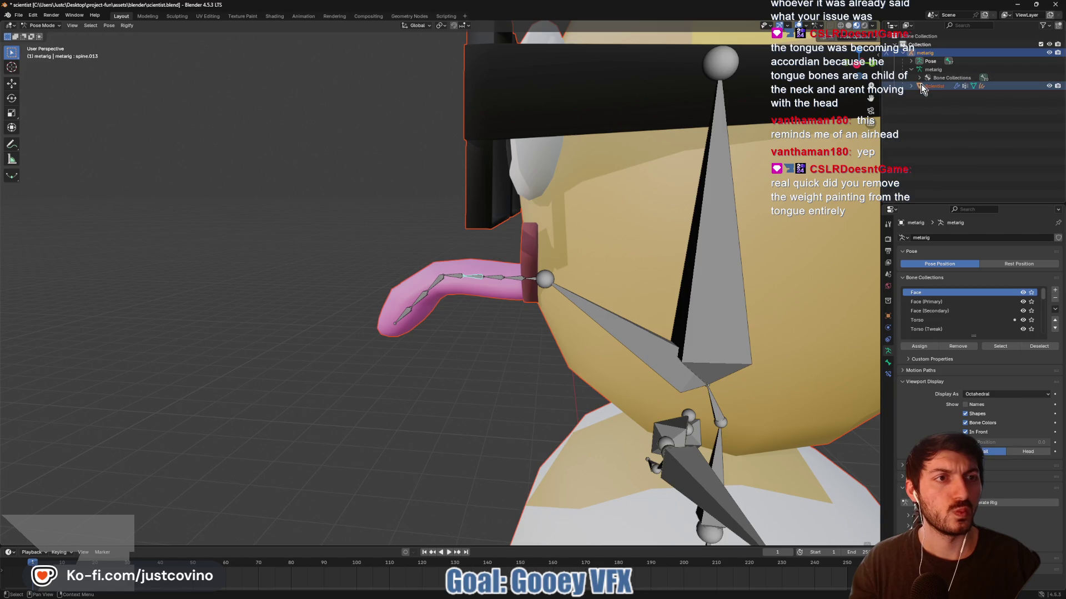
# Step: Expand the Scientist mesh's Vertex Groups in the Outliner and select Bone.011
pyautogui.click(912, 87)
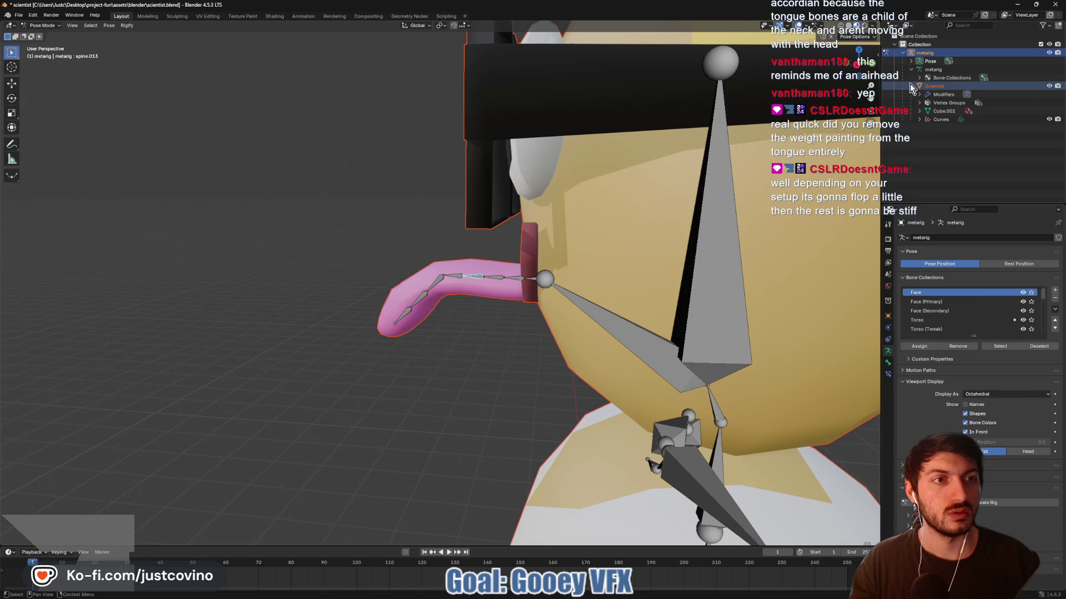
pyautogui.click(918, 103)
pyautogui.scroll(-3, 967, 148)
pyautogui.scroll(-2, 964, 144)
pyautogui.click(957, 103)
# Step: Select the spine.014, spine.013 and spine.012 vertex groups and show Bone properties
pyautogui.scroll(-5, 694, 222)
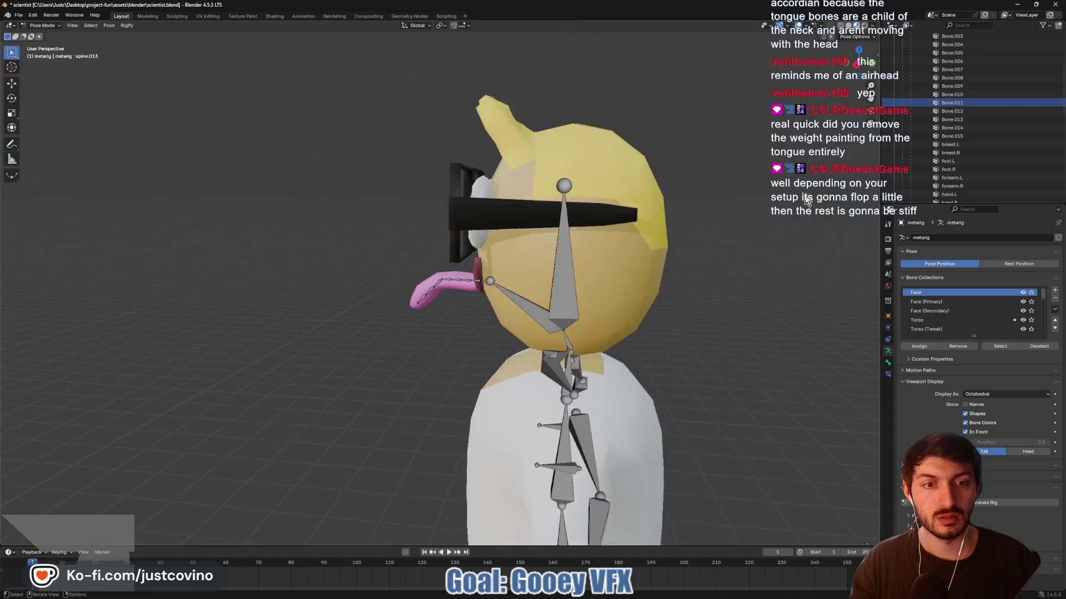
pyautogui.scroll(-5, 963, 164)
pyautogui.scroll(-8, 963, 164)
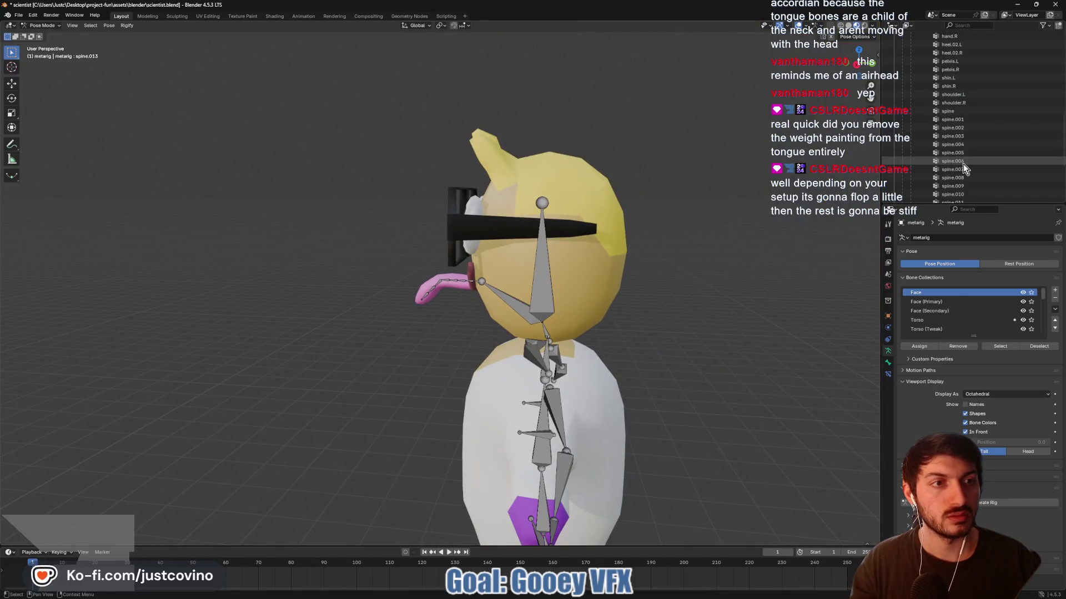
pyautogui.click(962, 128)
pyautogui.click(961, 119)
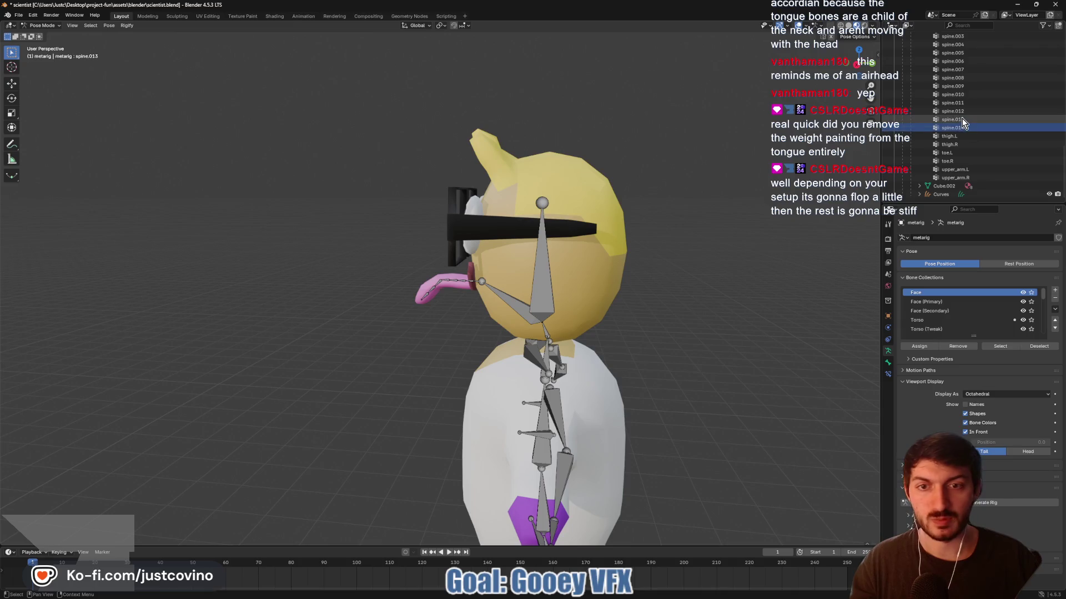
pyautogui.click(964, 111)
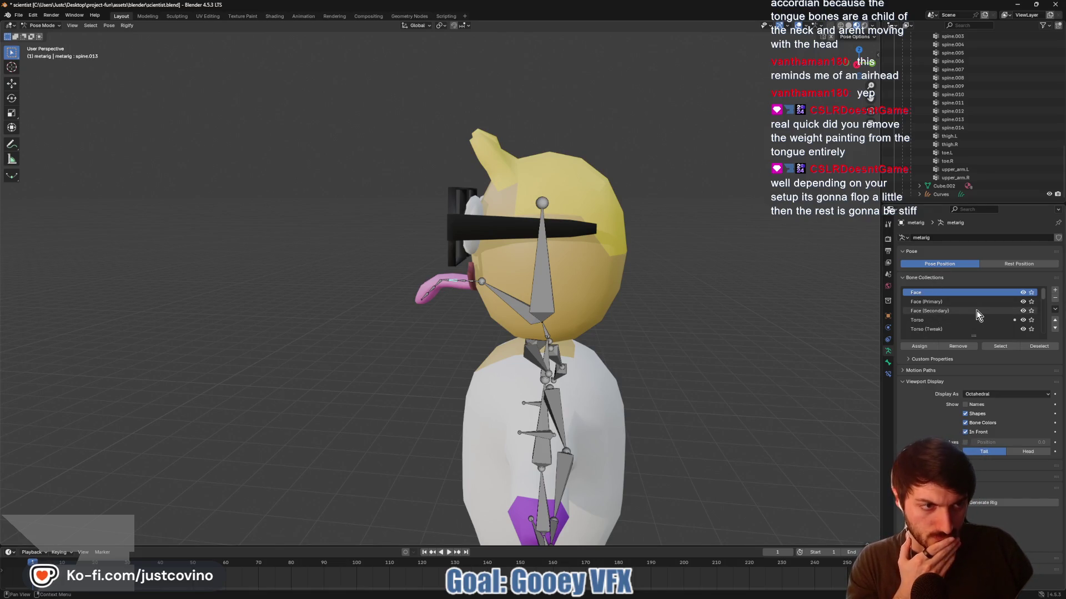
pyautogui.click(888, 364)
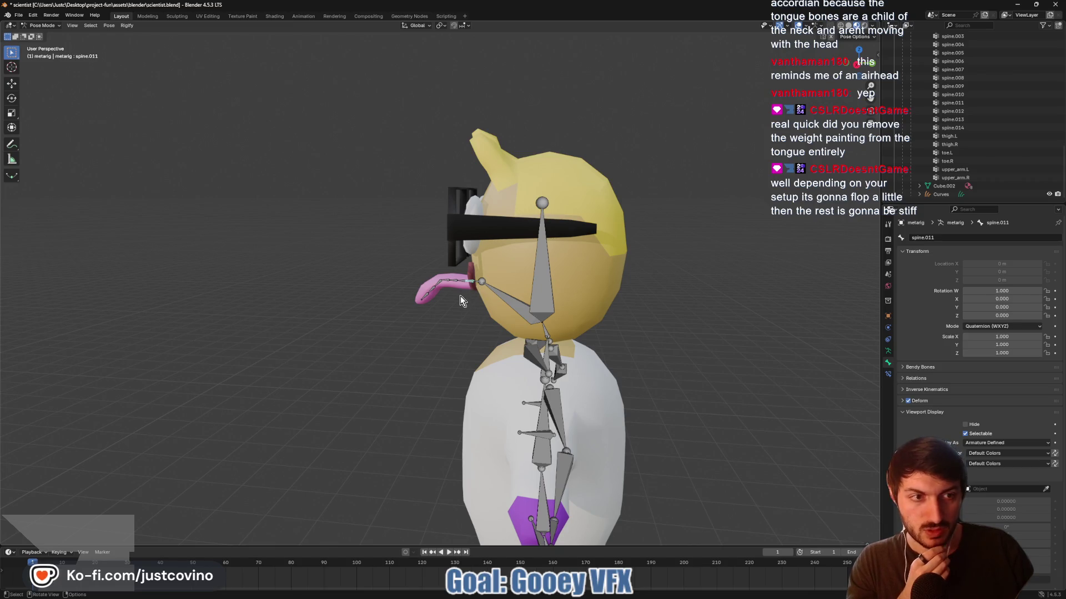
# Step: Rename bone spine.011 to tongue_base and spine.010 to tongue_tip
pyautogui.click(938, 238)
pyautogui.write('tongue_base')
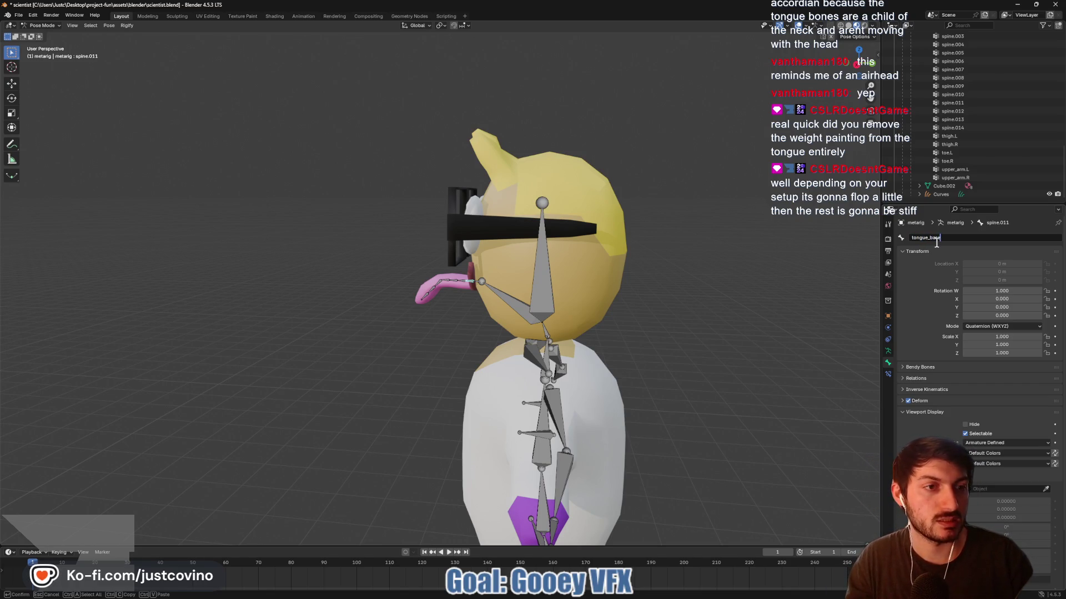
pyautogui.press('Return')
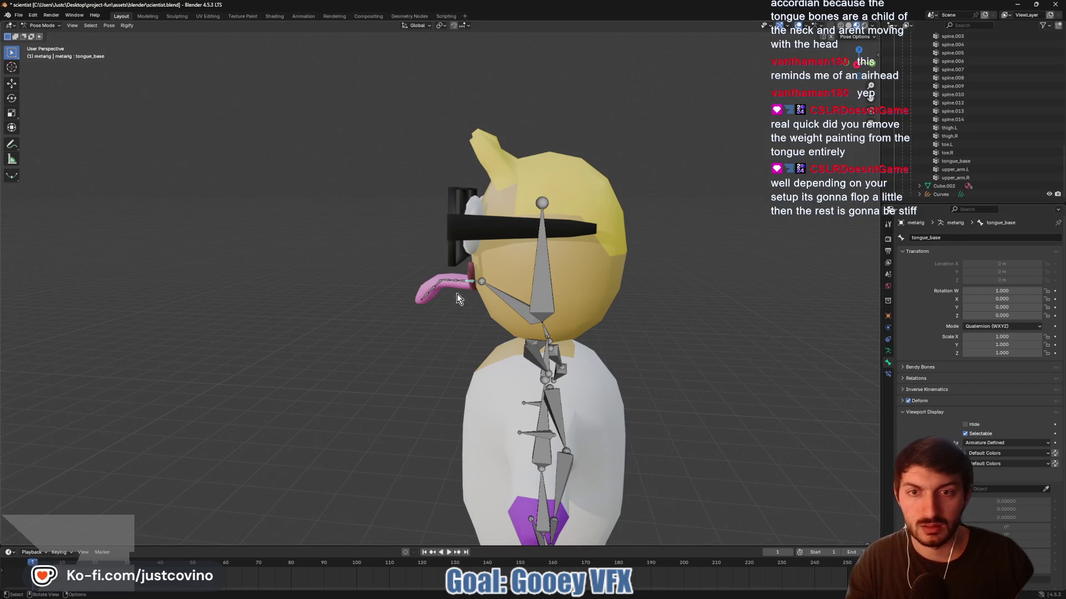
pyautogui.click(955, 238)
pyautogui.write('tongue_tip')
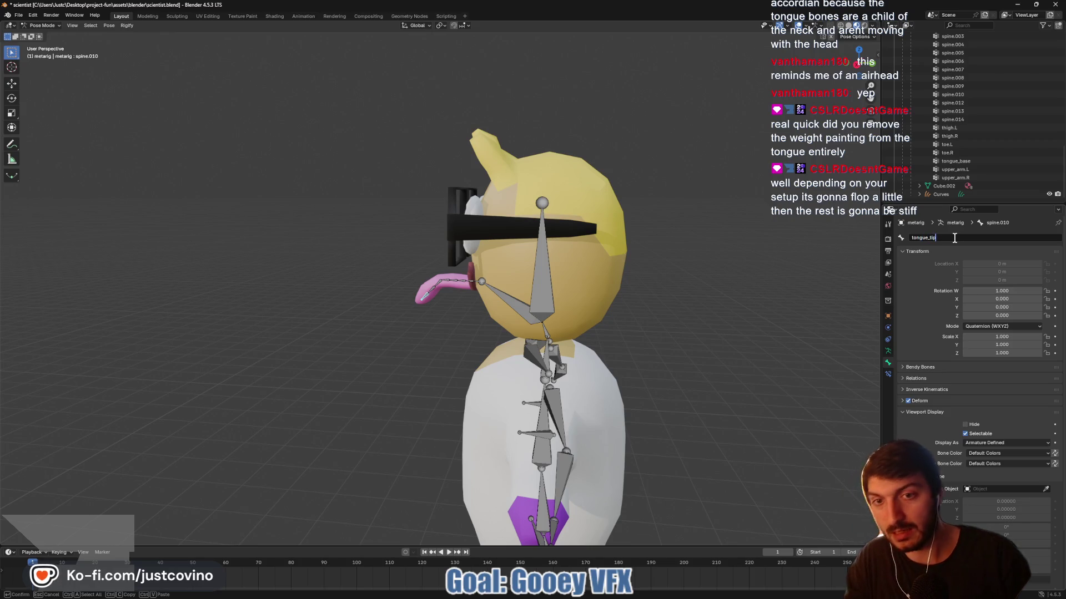
pyautogui.press('Return')
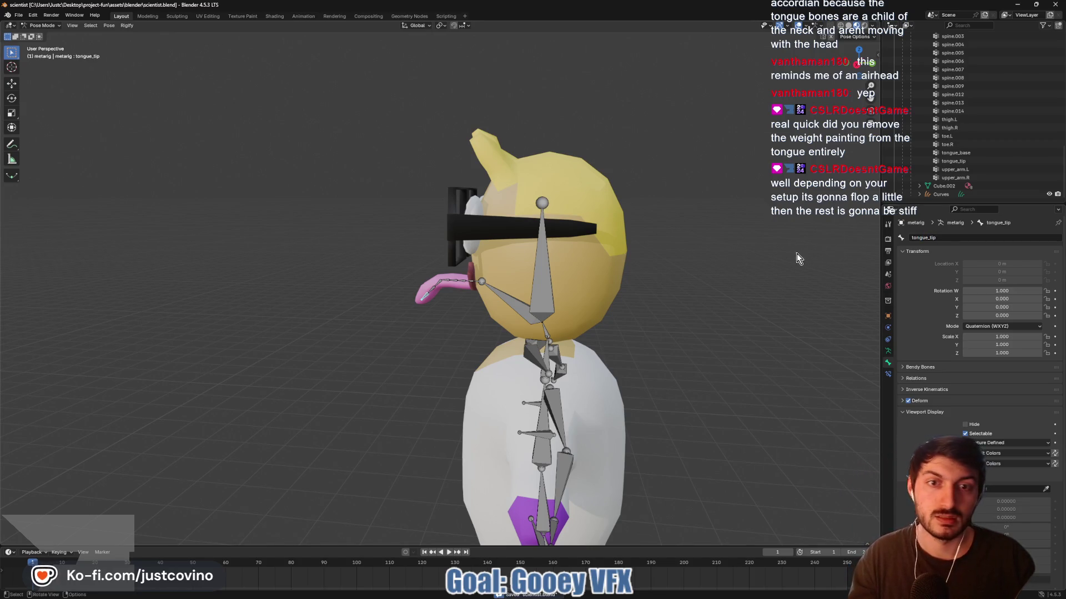
pyautogui.moveTo(611, 596)
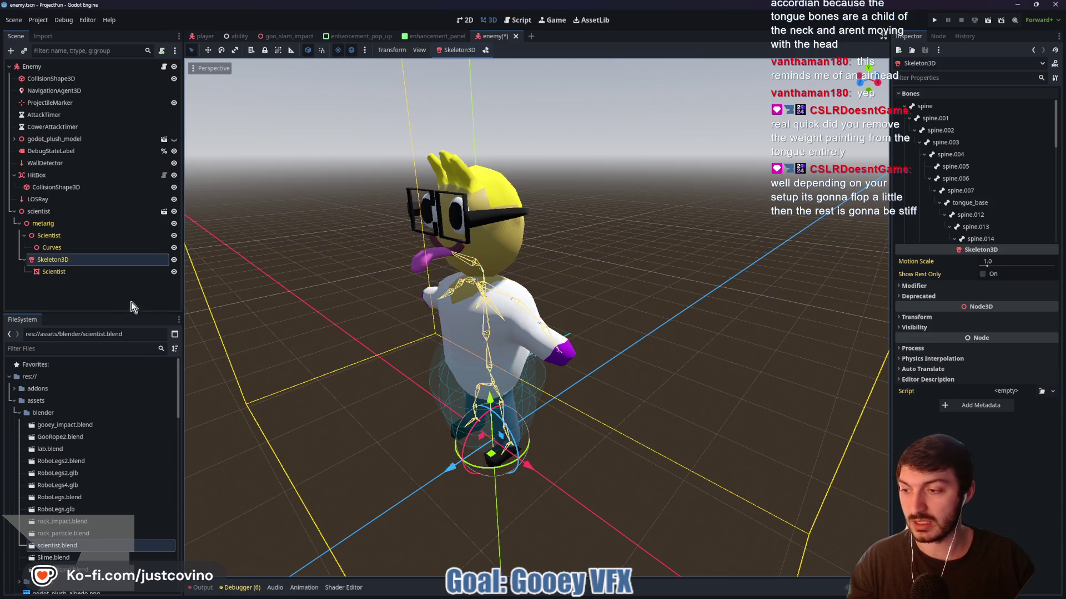
# Step: Add a SpringBoneSimulator3D child under Skeleton3D
pyautogui.click(67, 263)
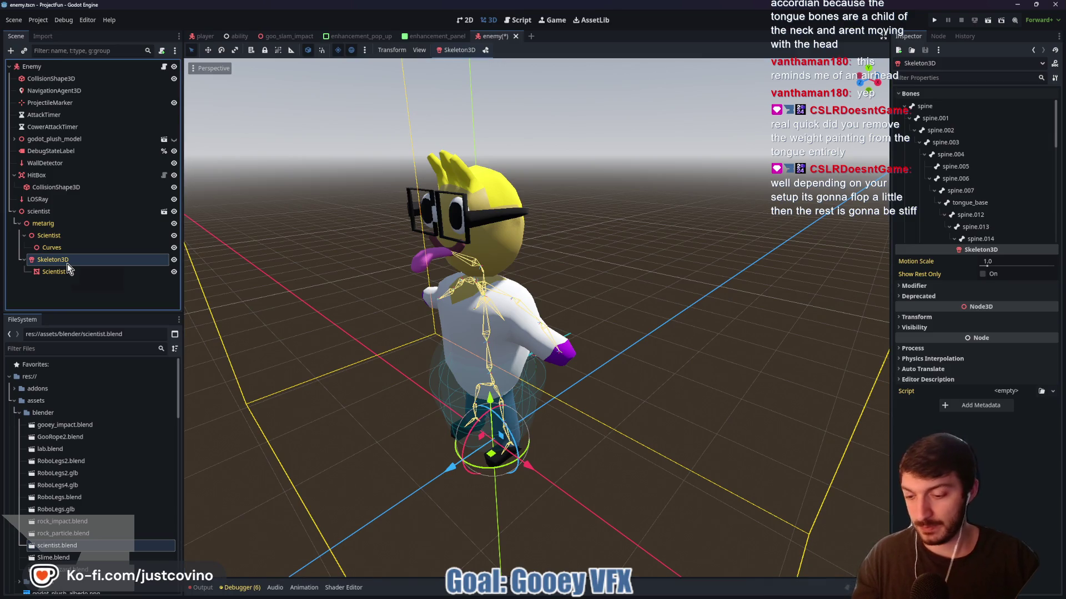
pyautogui.hotkey('ctrl', 'a')
pyautogui.write('springbon')
pyautogui.press('Return')
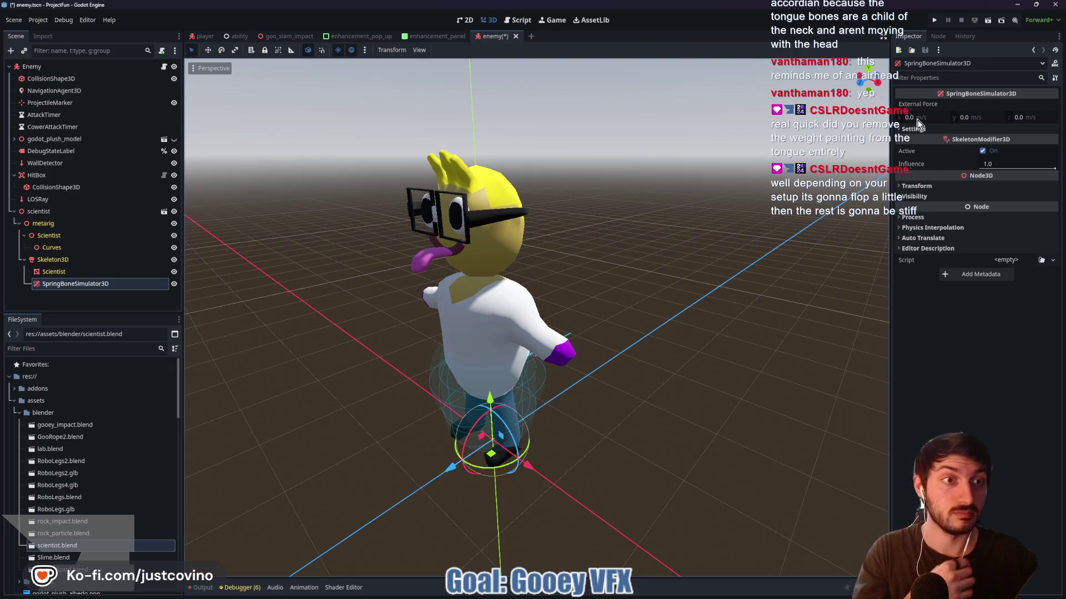
# Step: Set the spring bone Root Bone to tongue_base and End Bone to tongue_tip
pyautogui.click(914, 128)
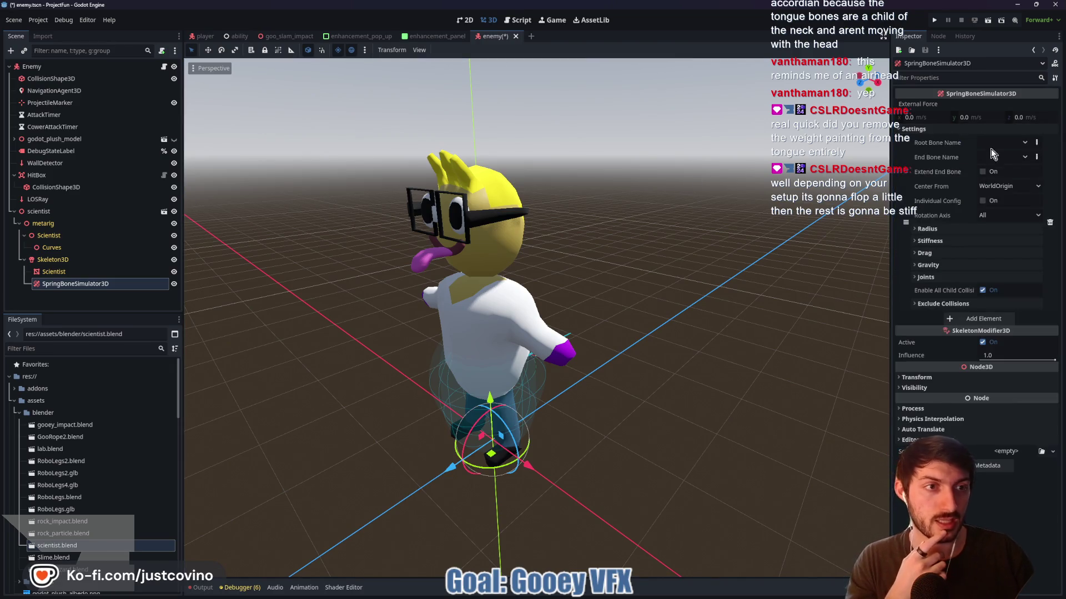
pyautogui.click(996, 145)
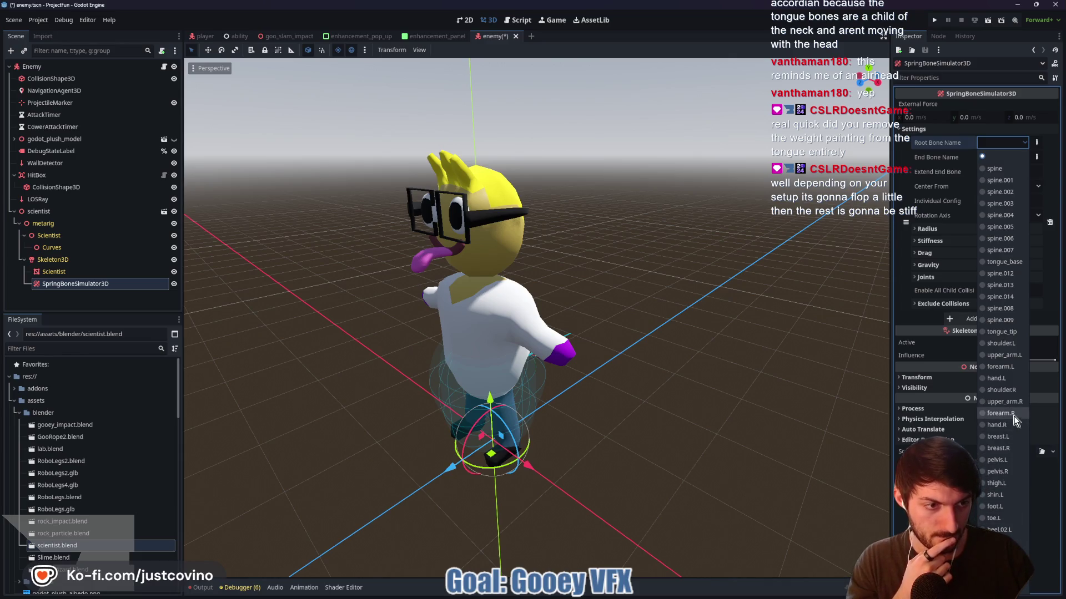
pyautogui.click(1003, 261)
pyautogui.click(1002, 157)
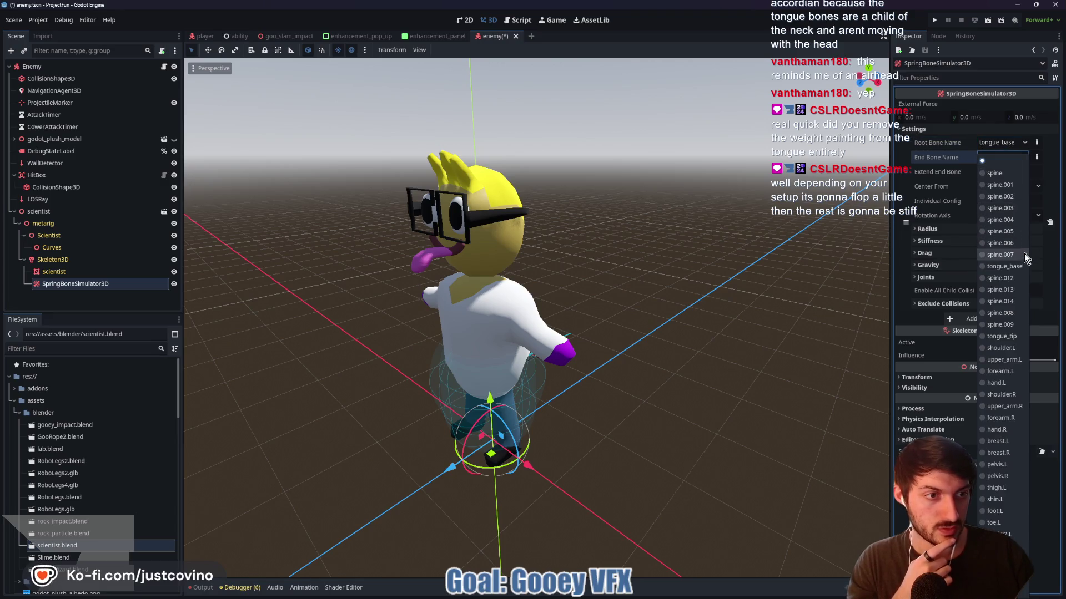
pyautogui.click(1018, 336)
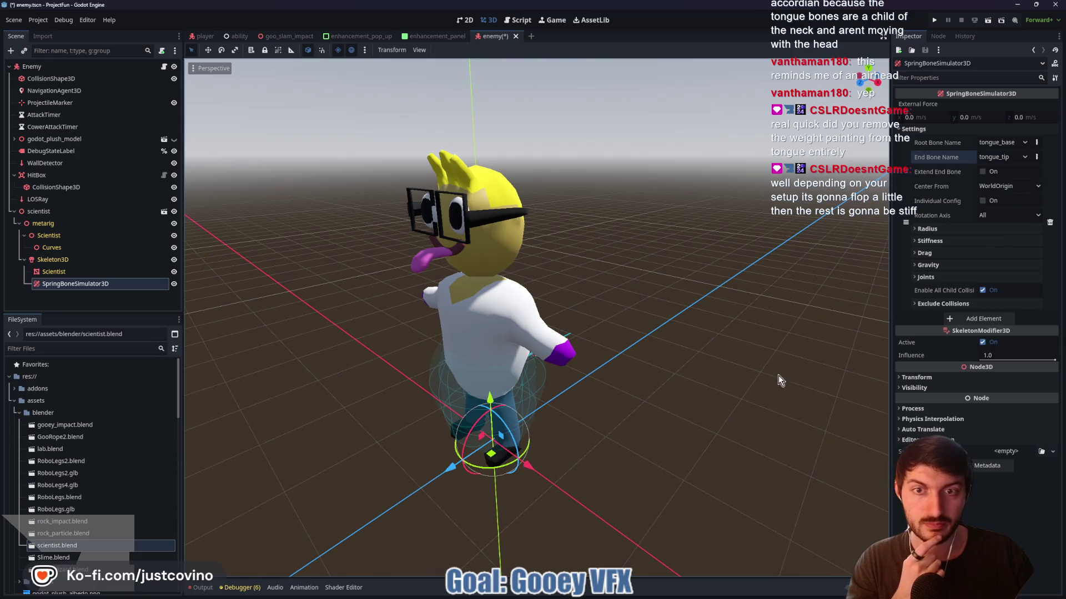
# Step: Set the spring bone gravity to about 0.52
pyautogui.click(930, 241)
pyautogui.click(928, 293)
pyautogui.moveTo(993, 305); pyautogui.dragTo(1016, 304)
pyautogui.scroll(-3, 713, 337)
pyautogui.moveTo(713, 337)
pyautogui.mouseDown(button='middle')
pyautogui.moveTo(677, 330)
pyautogui.moveTo(804, 317)
pyautogui.moveTo(739, 318)
pyautogui.mouseUp(button='middle')
pyautogui.moveTo(1016, 308); pyautogui.dragTo(1013, 308)
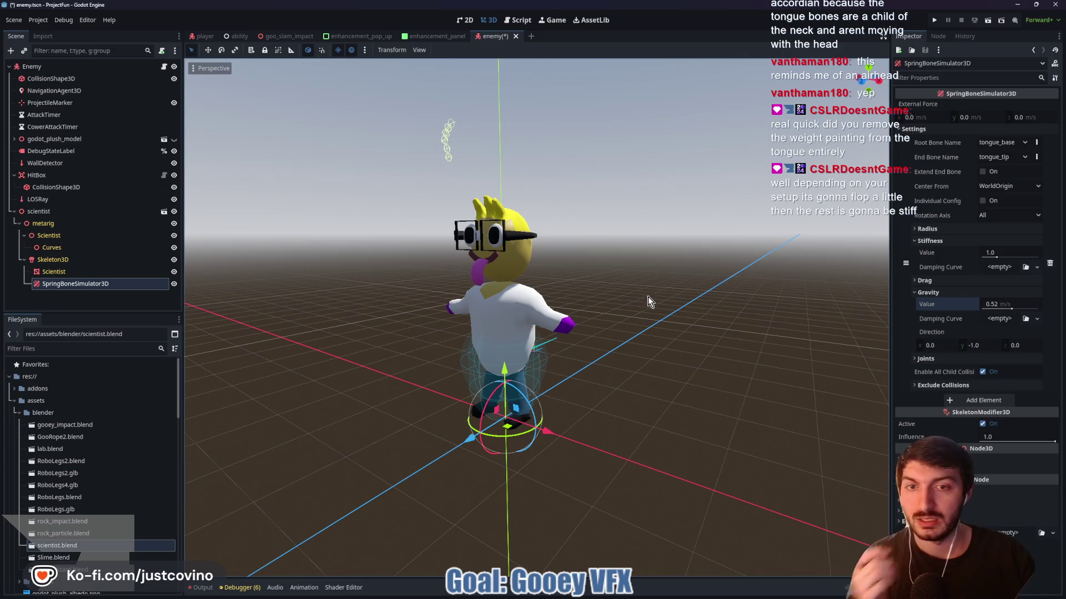
pyautogui.click(63, 212)
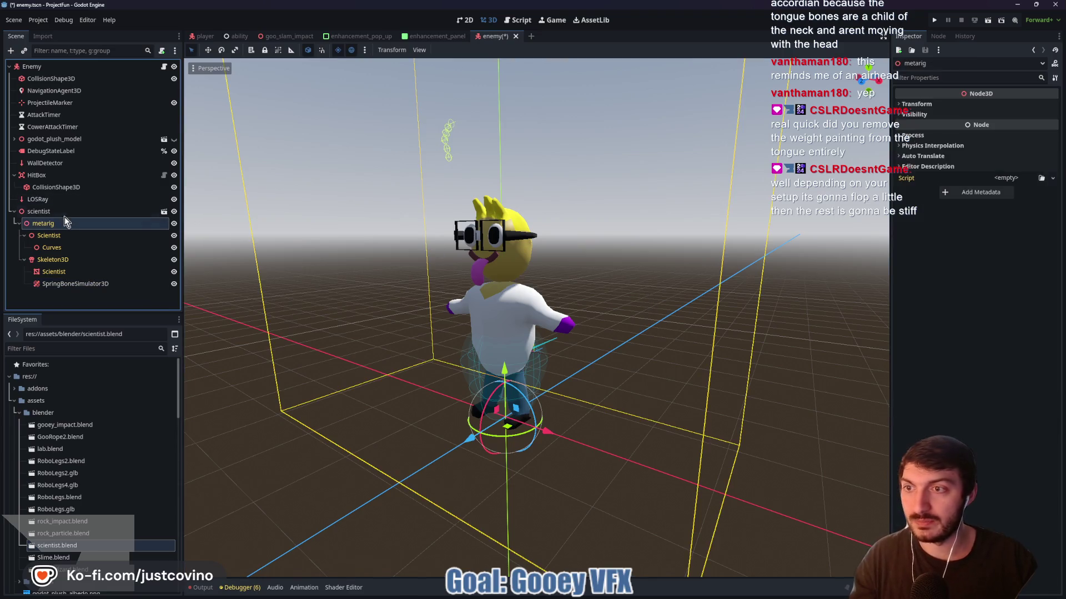
# Step: Reset the scientist's Transform Scale to 1.0
pyautogui.click(916, 104)
pyautogui.click(930, 181)
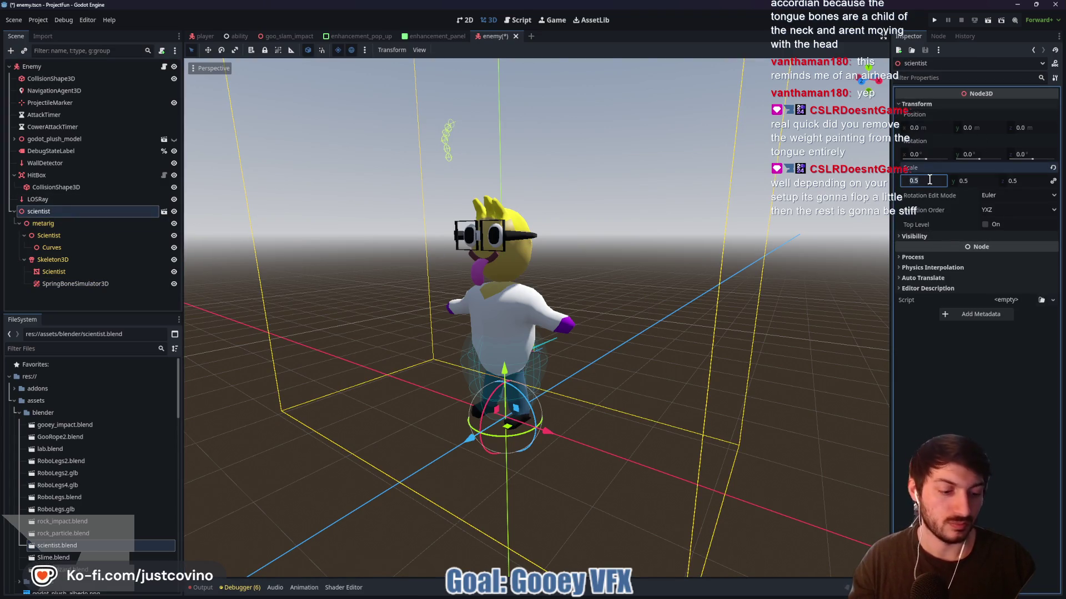
pyautogui.write('1')
pyautogui.press('Return')
pyautogui.scroll(-2, 499, 285)
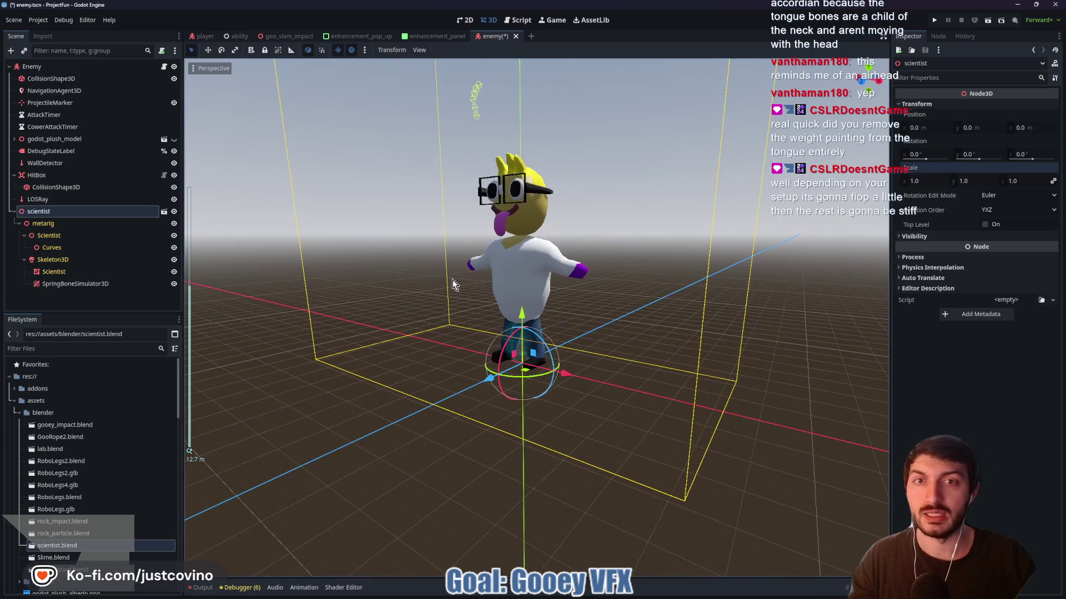
# Step: Delete the SpringBoneSimulator3D from Skeleton3D
pyautogui.click(92, 285)
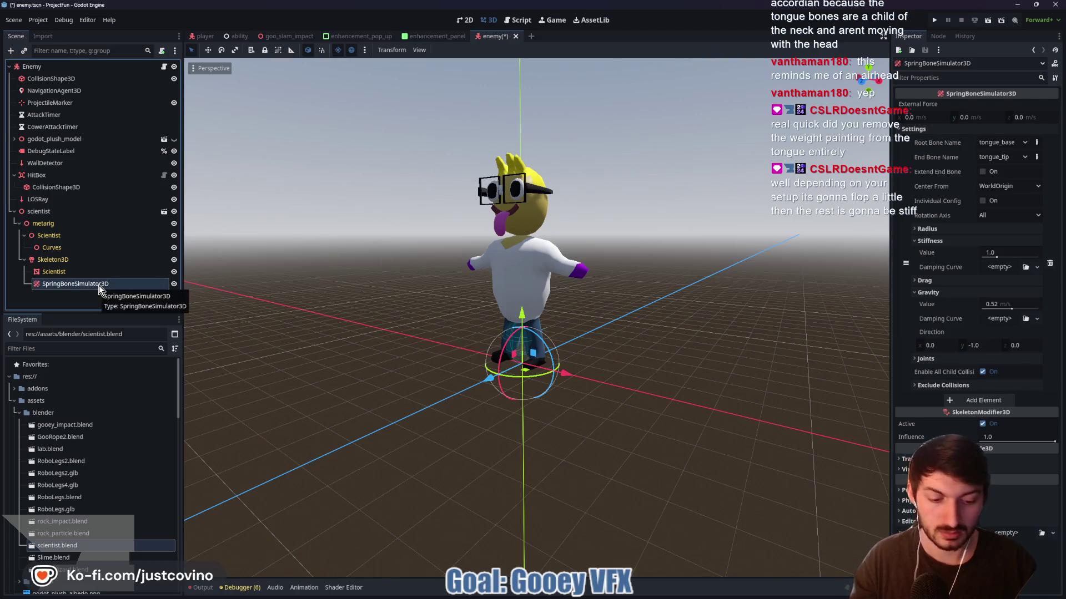
pyautogui.press('Delete')
pyautogui.click(505, 307)
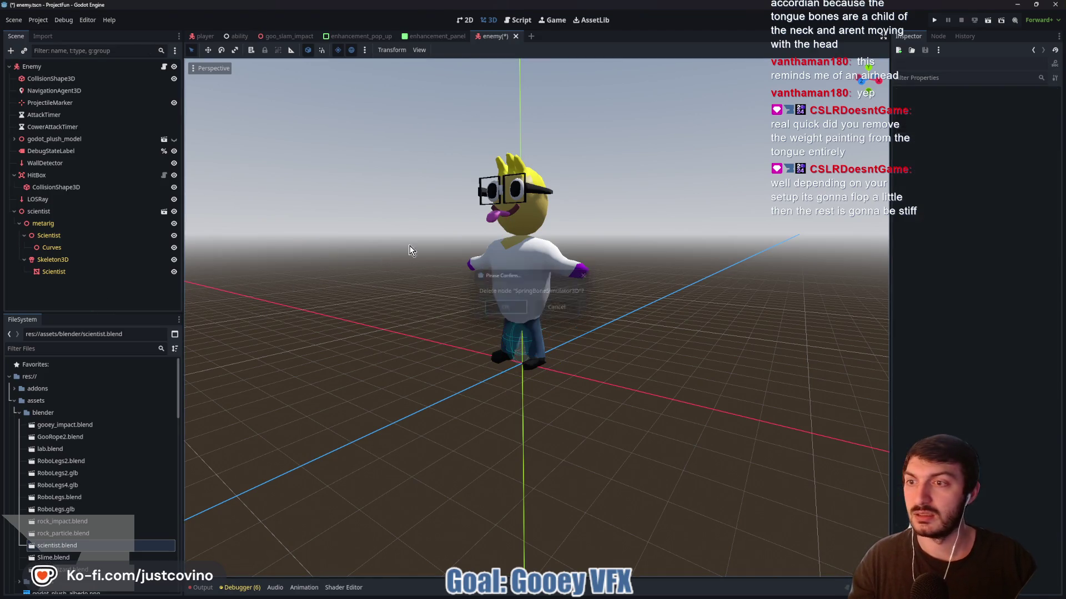
# Step: Add a Node3D under Enemy named ScientistScale
pyautogui.click(55, 65)
pyautogui.hotkey('ctrl', 'a')
pyautogui.write('node3d')
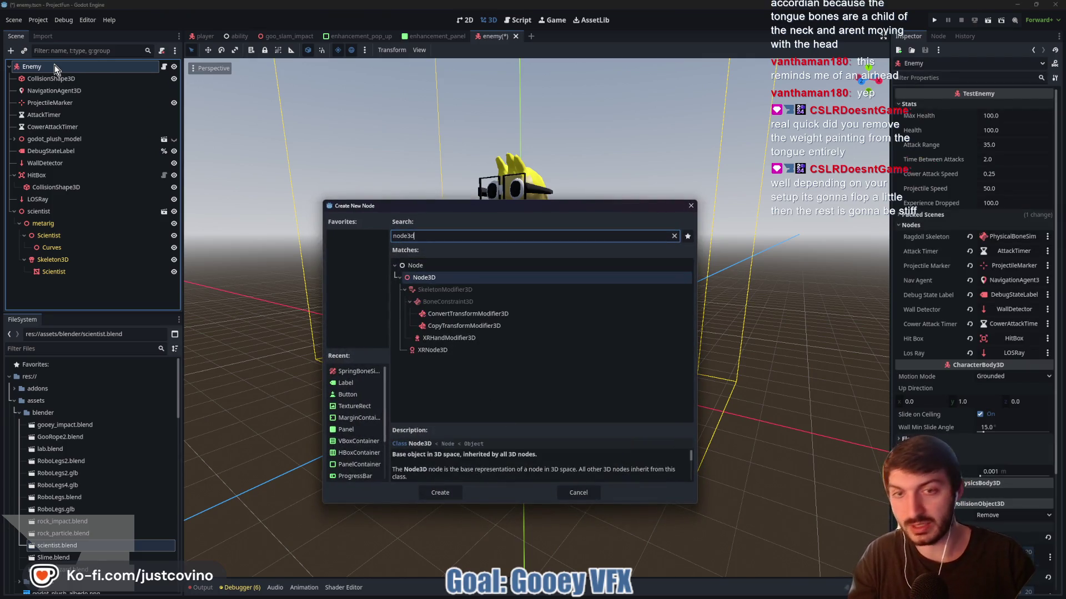
pyautogui.press('Return')
pyautogui.doubleClick(65, 283)
pyautogui.write('ScientistSca')
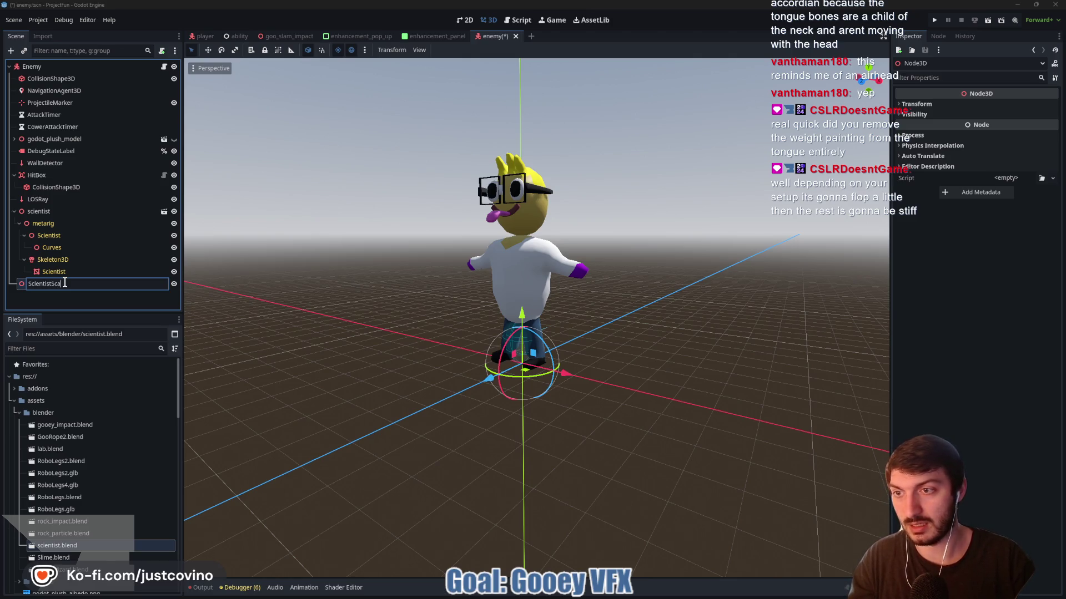
pyautogui.write('le')
pyautogui.press('Return')
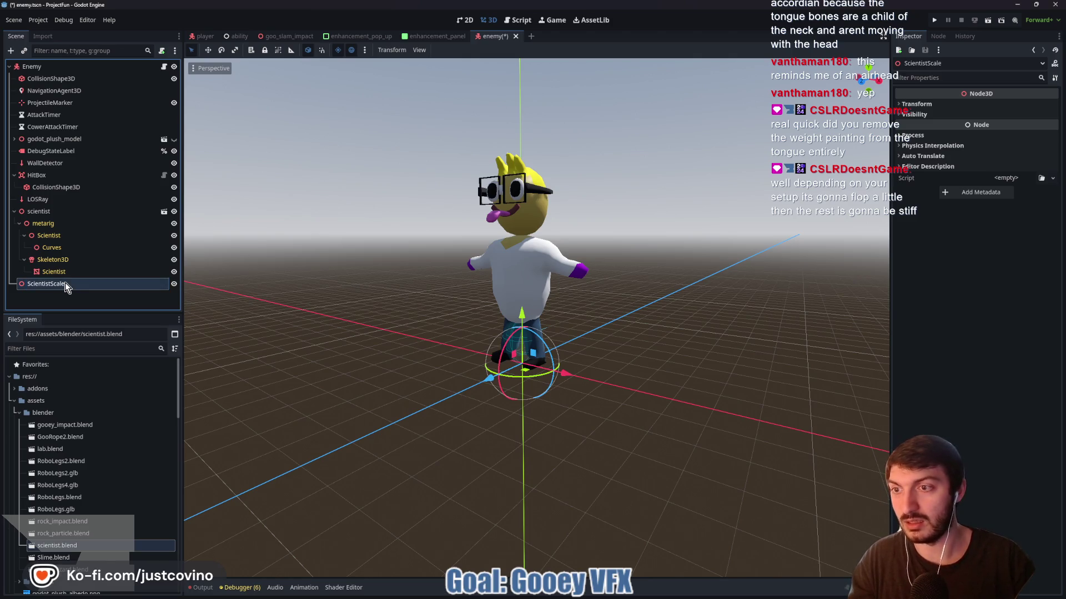
# Step: Move the scientist under ScientistScale and scale ScientistScale to 0.5
pyautogui.click(36, 215)
pyautogui.moveTo(36, 217); pyautogui.dragTo(52, 284)
pyautogui.click(39, 215)
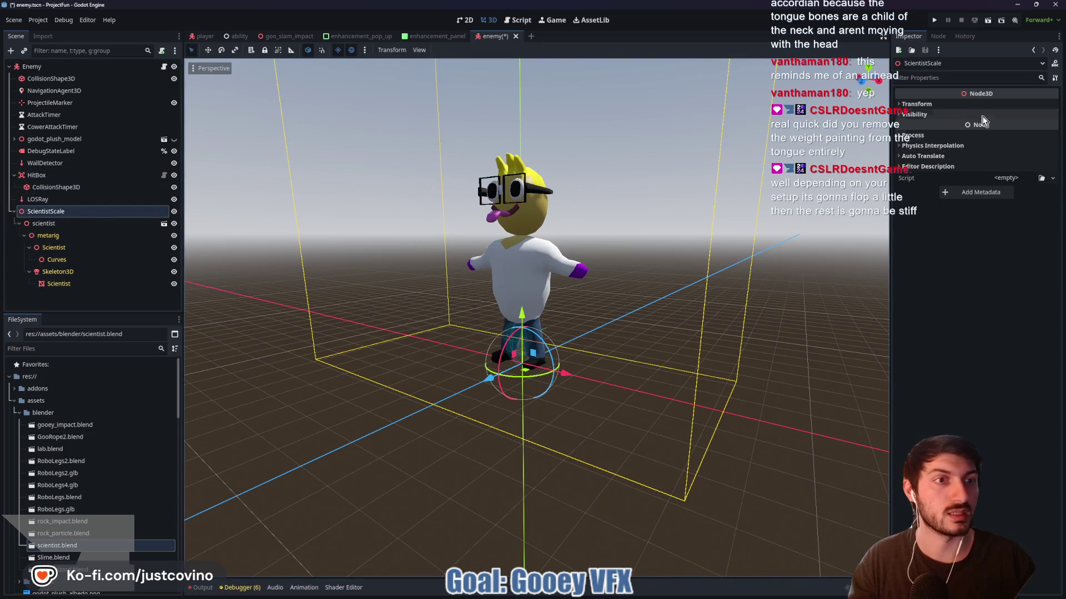
pyautogui.click(930, 103)
pyautogui.click(921, 182)
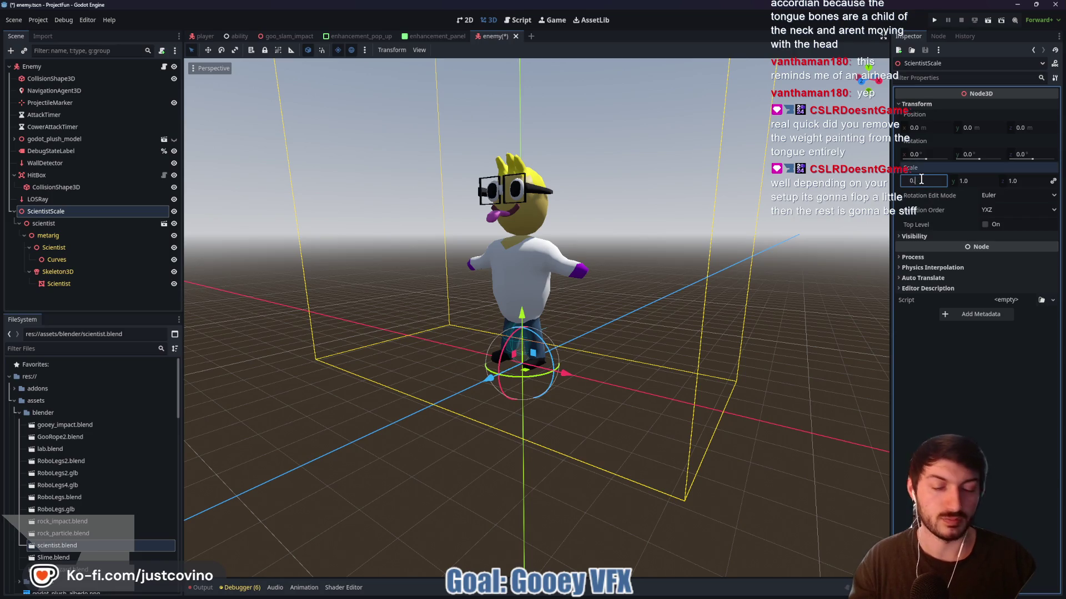
pyautogui.write('5')
pyautogui.press('Return')
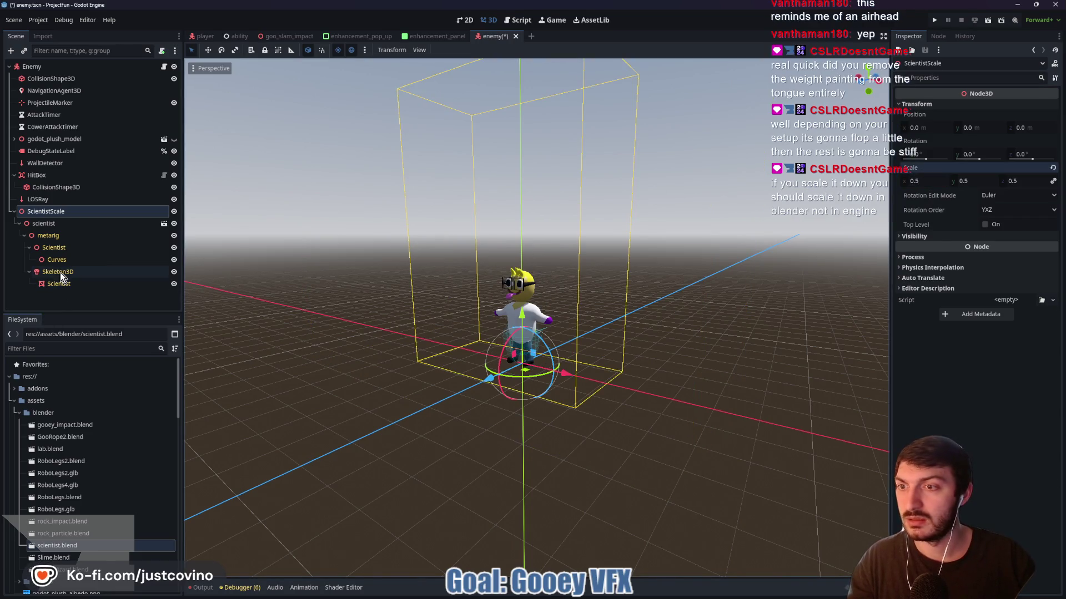
# Step: Delete the SpringArm3D that was accidentally added under Skeleton3D
pyautogui.click(61, 272)
pyautogui.hotkey('ctrl', 'a')
pyautogui.write('spring')
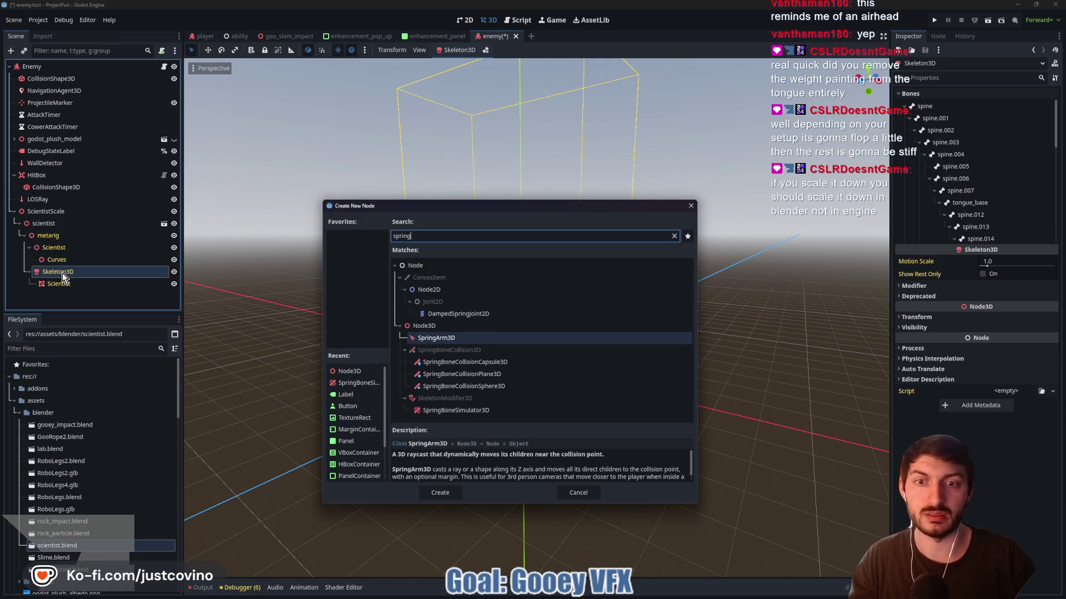
pyautogui.press('Return')
pyautogui.rightClick(66, 272)
pyautogui.click(50, 300)
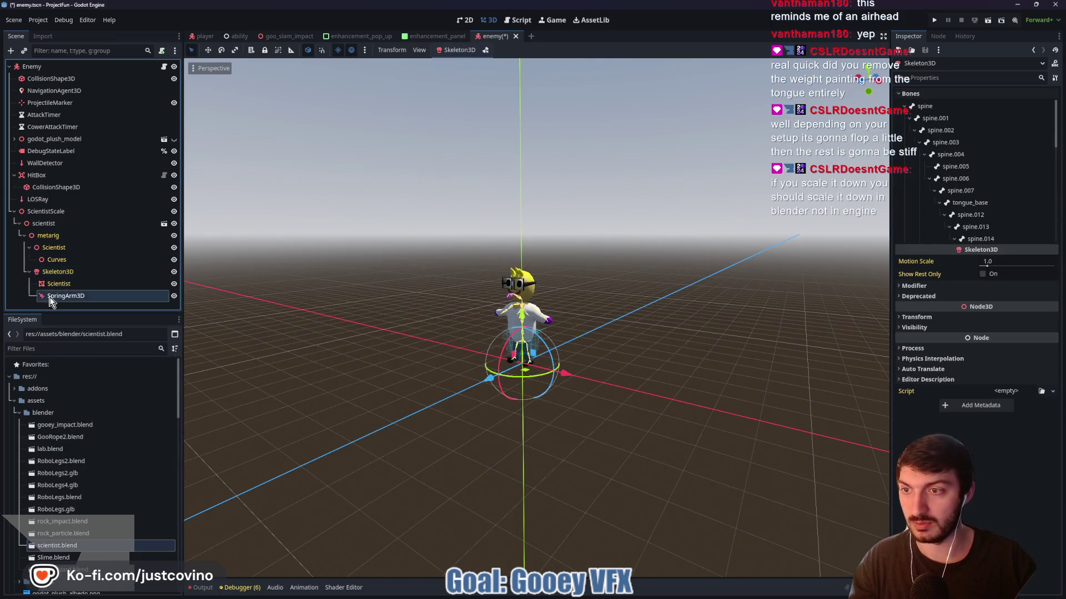
pyautogui.press('Delete')
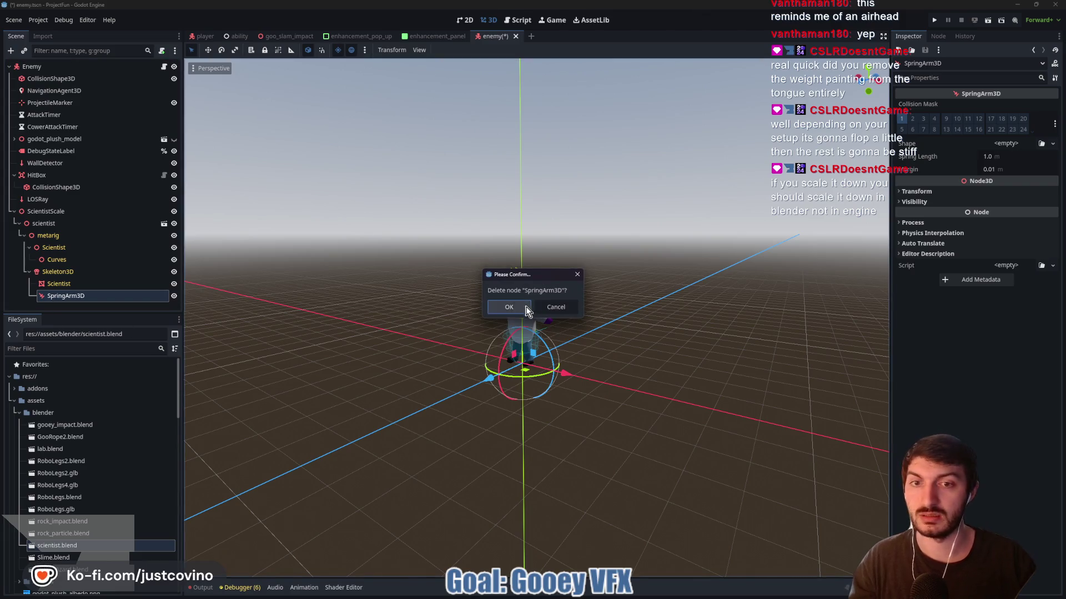
pyautogui.click(525, 307)
# Step: Add a SpringBoneSimulator3D under Skeleton3D and give it one spring-bone element
pyautogui.click(78, 272)
pyautogui.hotkey('ctrl', 'a')
pyautogui.write('b')
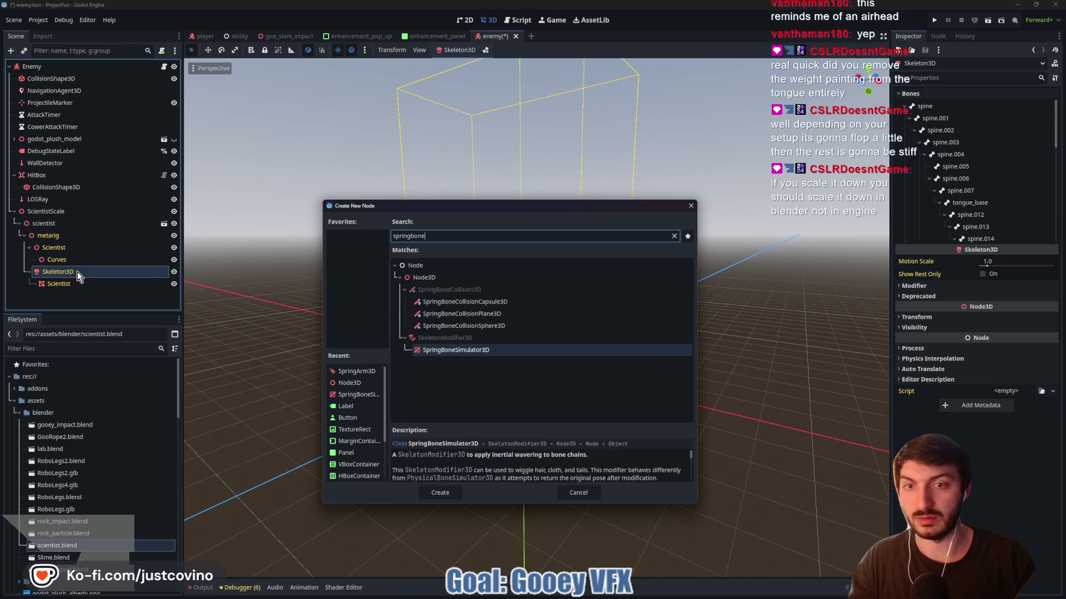
pyautogui.press('Return')
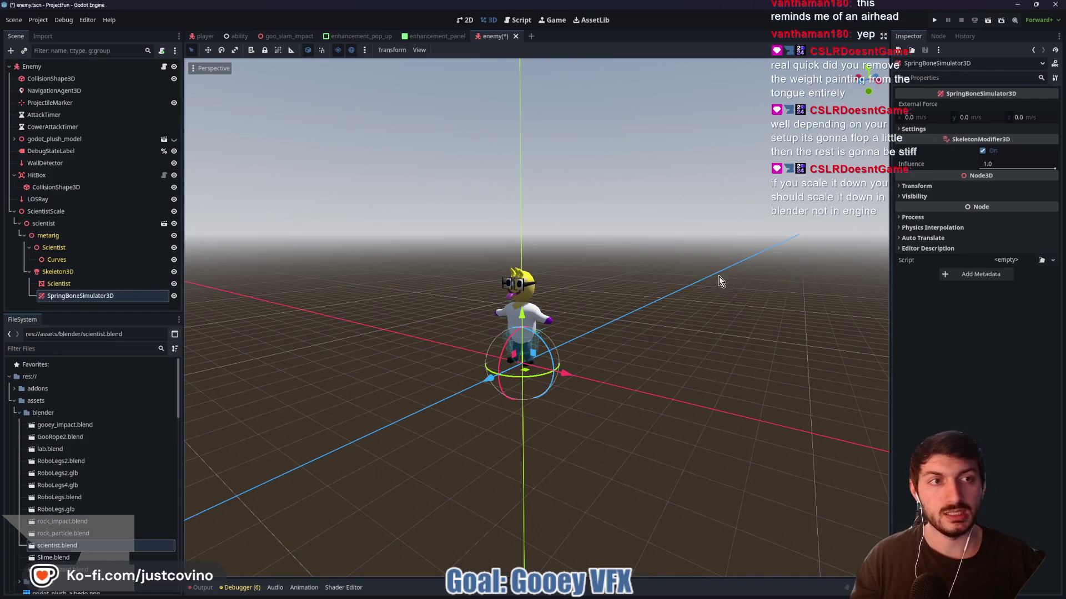
pyautogui.click(916, 130)
pyautogui.click(982, 141)
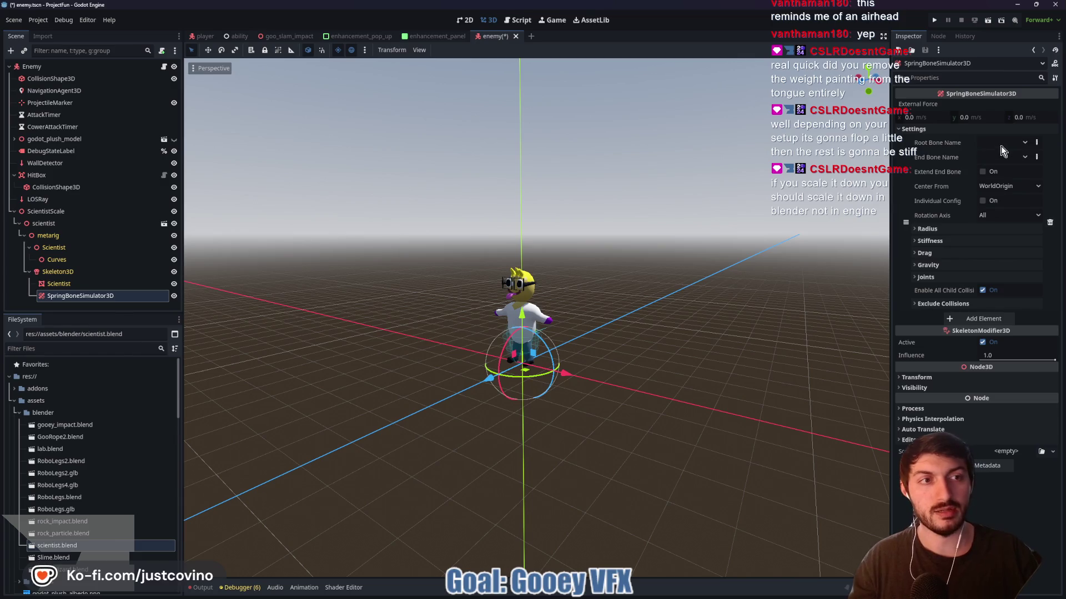
# Step: Make the chain run from root bone tongue_base to end bone tongue_tip
pyautogui.click(1000, 143)
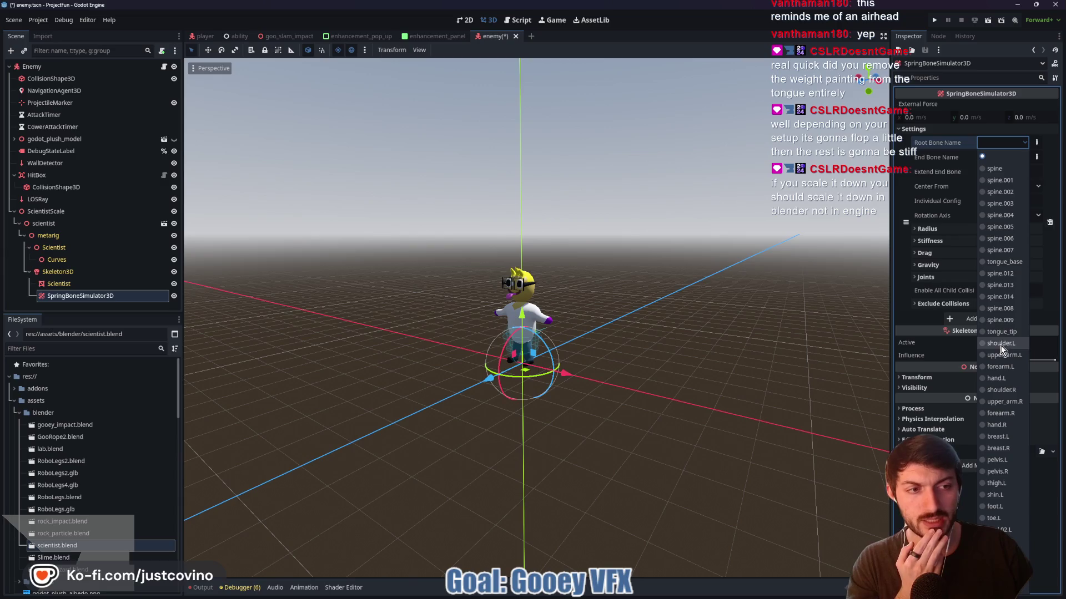
pyautogui.click(1006, 263)
pyautogui.click(997, 157)
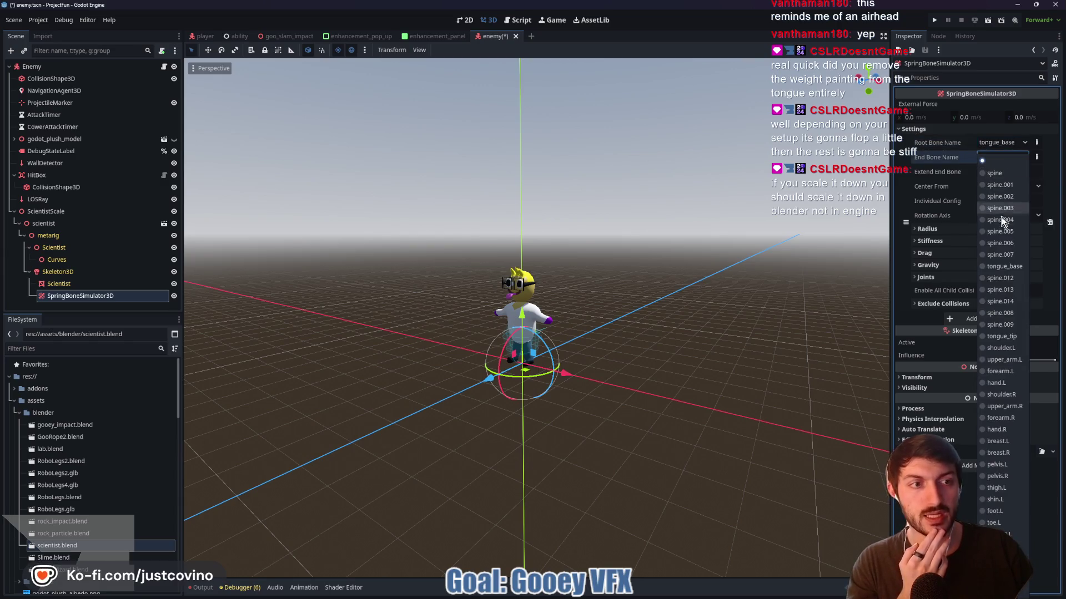
pyautogui.click(1003, 336)
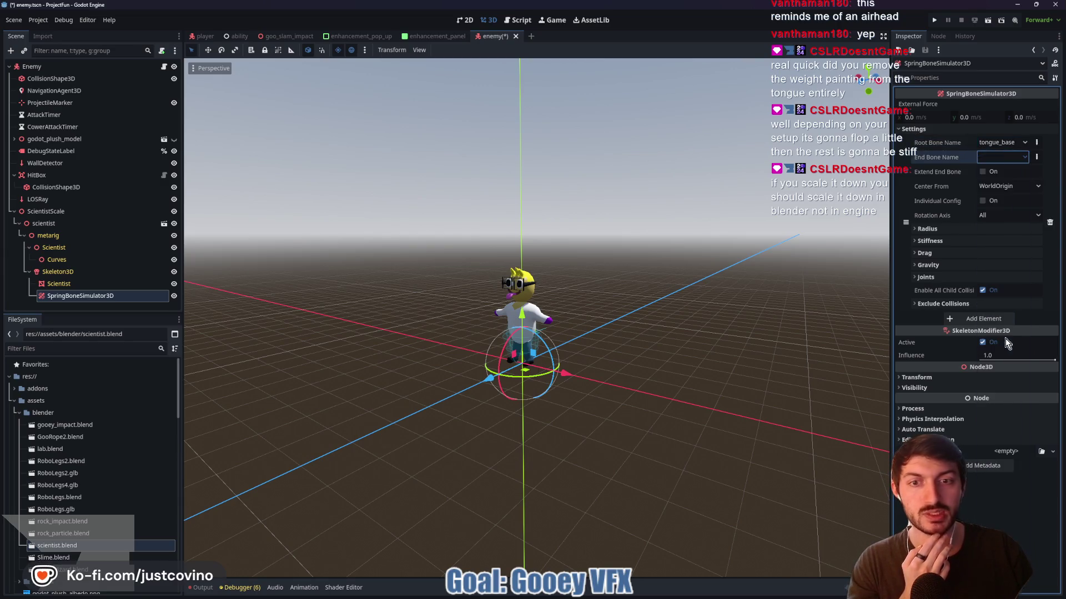
pyautogui.scroll(5, 645, 333)
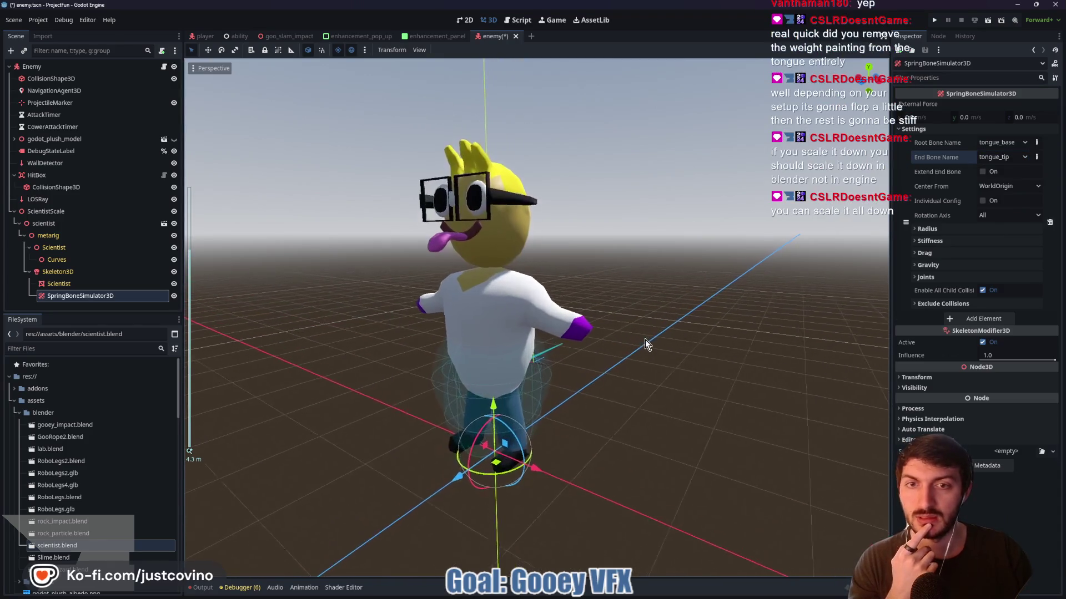
pyautogui.moveTo(655, 348); pyautogui.dragTo(603, 352, button='middle')
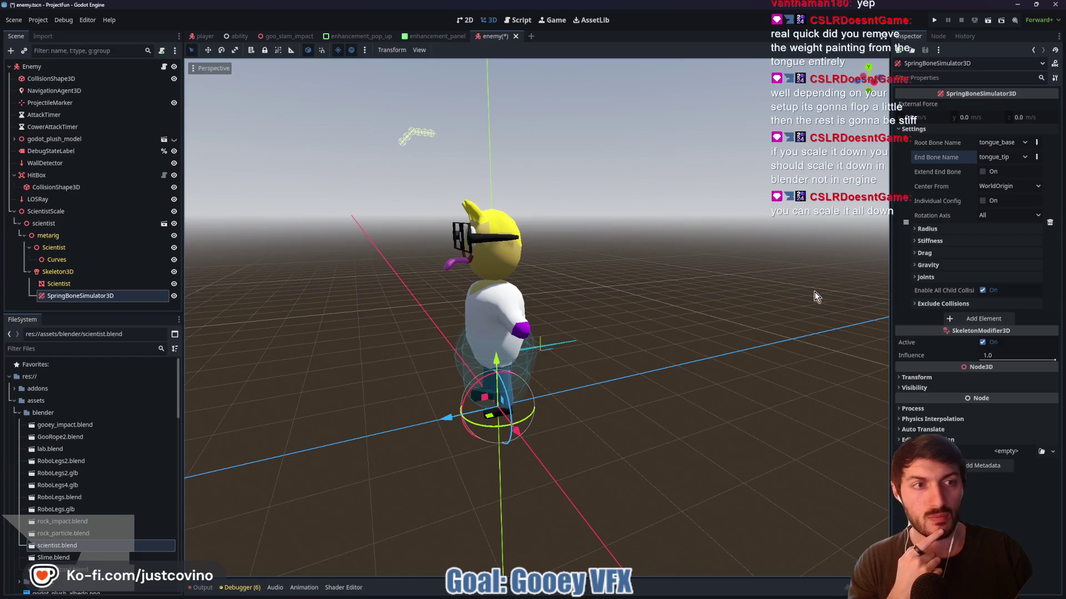
# Step: Set the tongue chain's gravity to 0.5 m/s and stiffness to 2.5
pyautogui.click(954, 265)
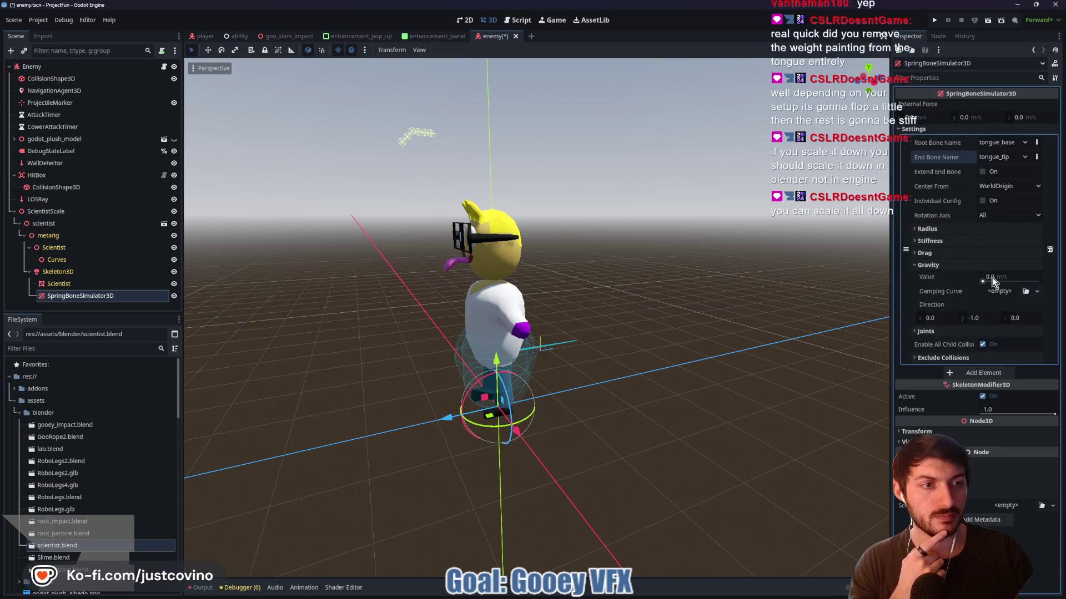
pyautogui.click(992, 279)
pyautogui.write('.1')
pyautogui.press('Return')
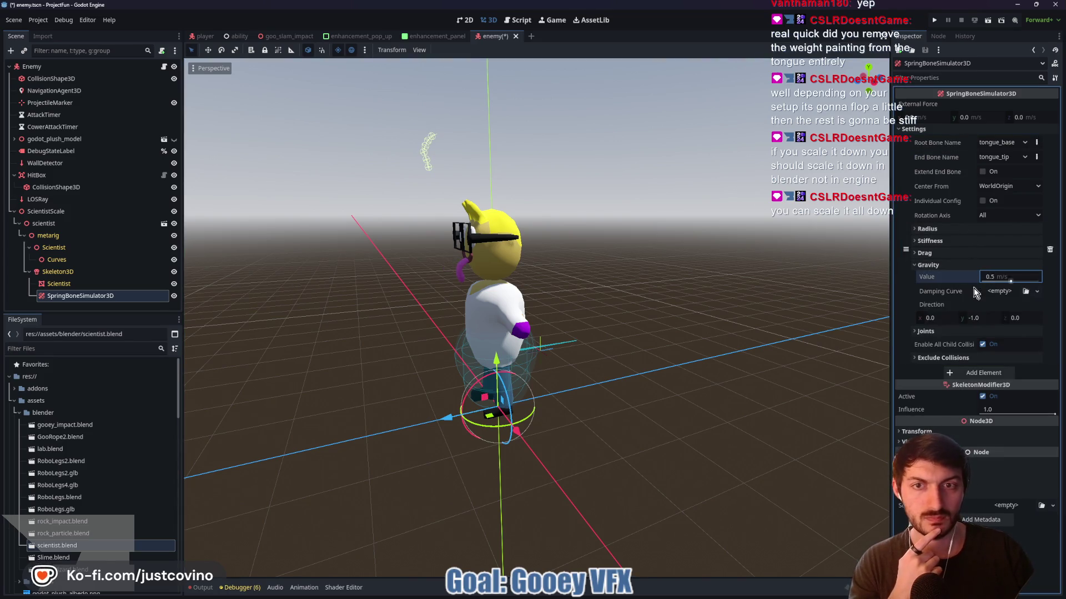
pyautogui.click(980, 241)
pyautogui.click(1000, 252)
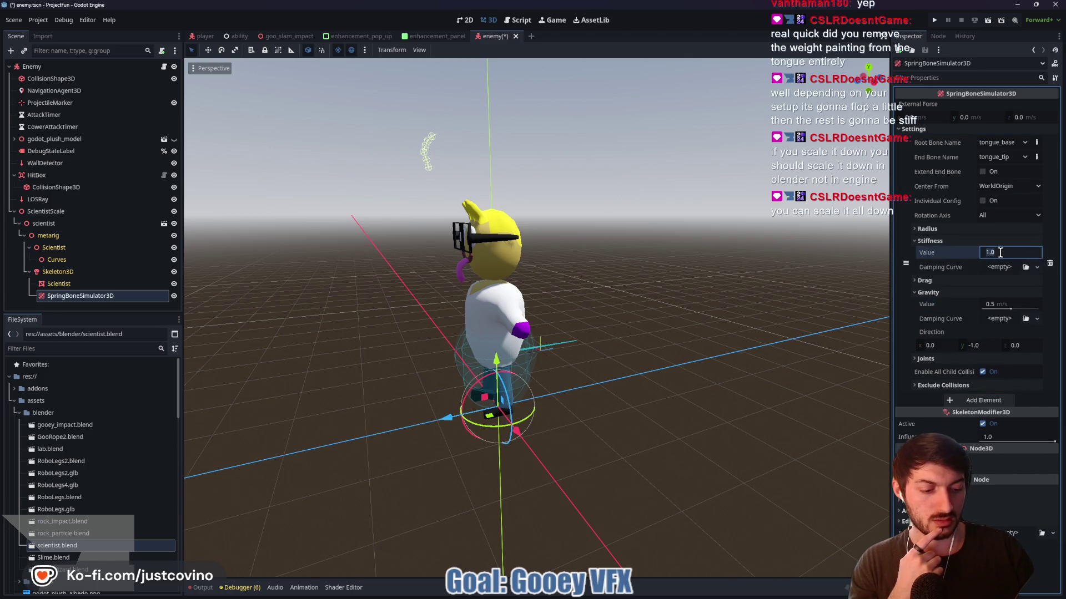
pyautogui.write('2.5')
pyautogui.press('Return')
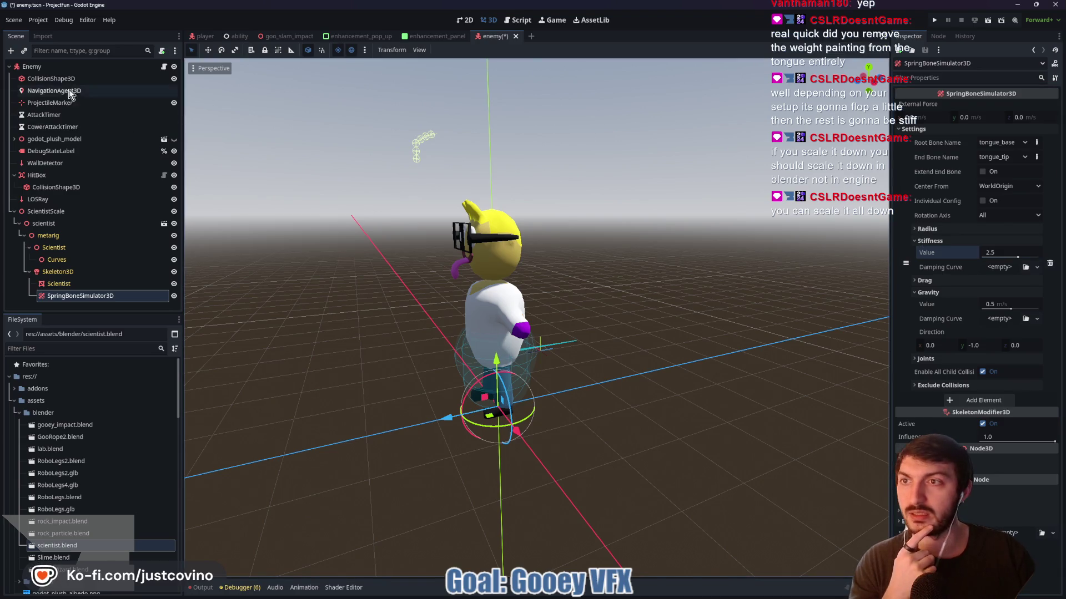
# Step: Test-drag the Enemy along Z to watch the tongue jiggle, then cancel the move
pyautogui.click(33, 67)
pyautogui.moveTo(464, 440)
pyautogui.mouseDown()
pyautogui.moveTo(495, 429)
pyautogui.moveTo(451, 441)
pyautogui.moveTo(555, 432)
pyautogui.moveTo(487, 445)
pyautogui.moveTo(552, 440)
pyautogui.moveTo(502, 451)
pyautogui.moveTo(594, 437)
pyautogui.moveTo(523, 437)
pyautogui.moveTo(420, 470)
pyautogui.moveTo(638, 455)
pyautogui.moveTo(454, 477)
pyautogui.moveTo(632, 468)
pyautogui.moveTo(418, 495)
pyautogui.moveTo(543, 487)
pyautogui.mouseUp()
pyautogui.press('Escape')
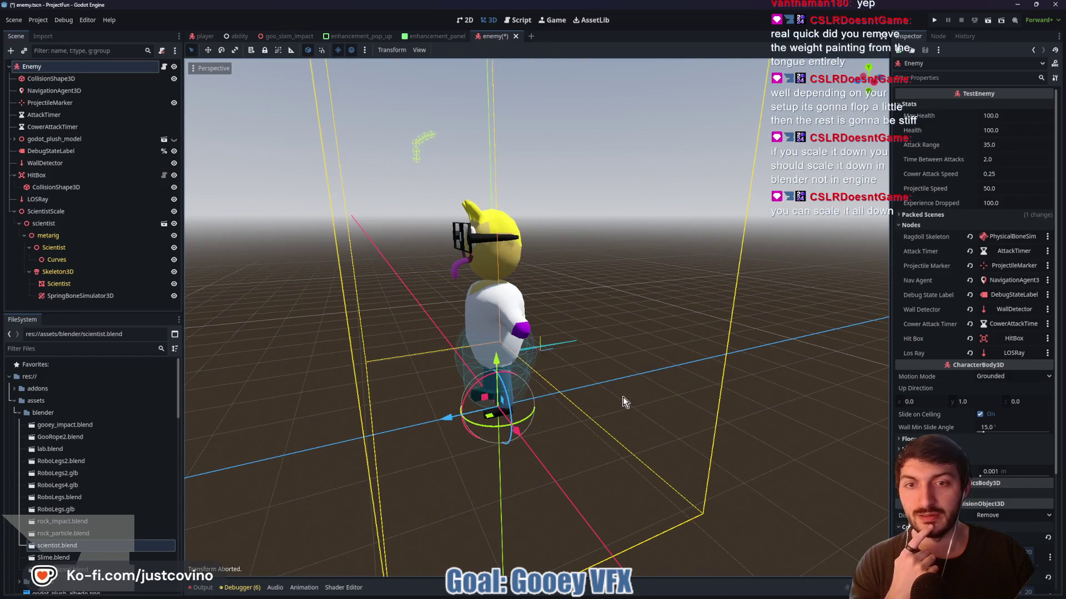
# Step: Name the tongue simulator node TongueJiggleBone, then reselect Skeleton3D
pyautogui.moveTo(322, 321)
pyautogui.mouseDown(button='middle')
pyautogui.moveTo(475, 307)
pyautogui.moveTo(436, 318)
pyautogui.mouseUp(button='middle')
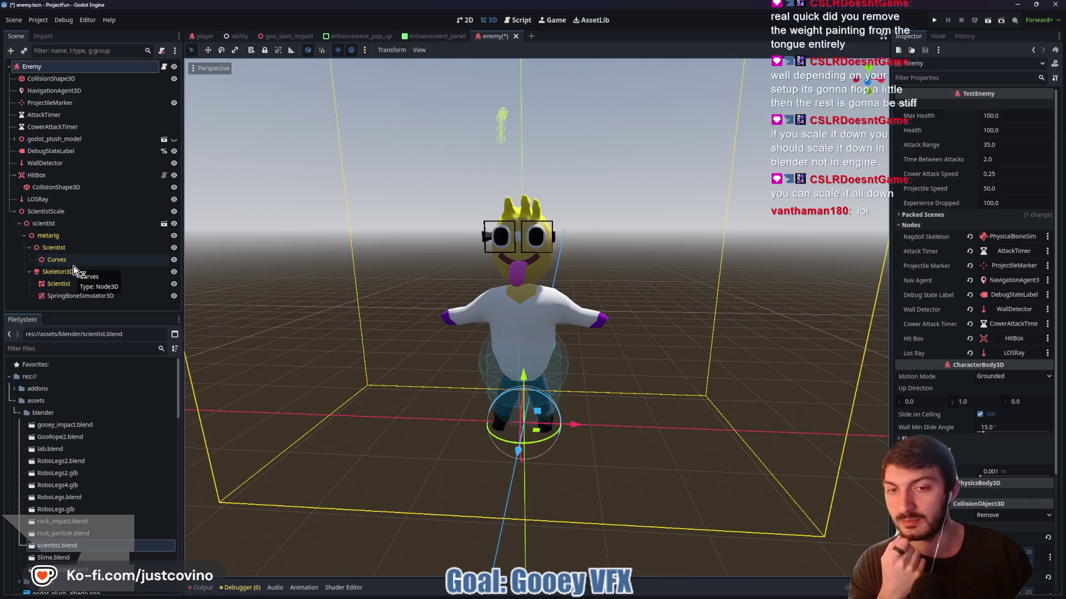
pyautogui.doubleClick(92, 296)
pyautogui.write('TongueJiggleBone')
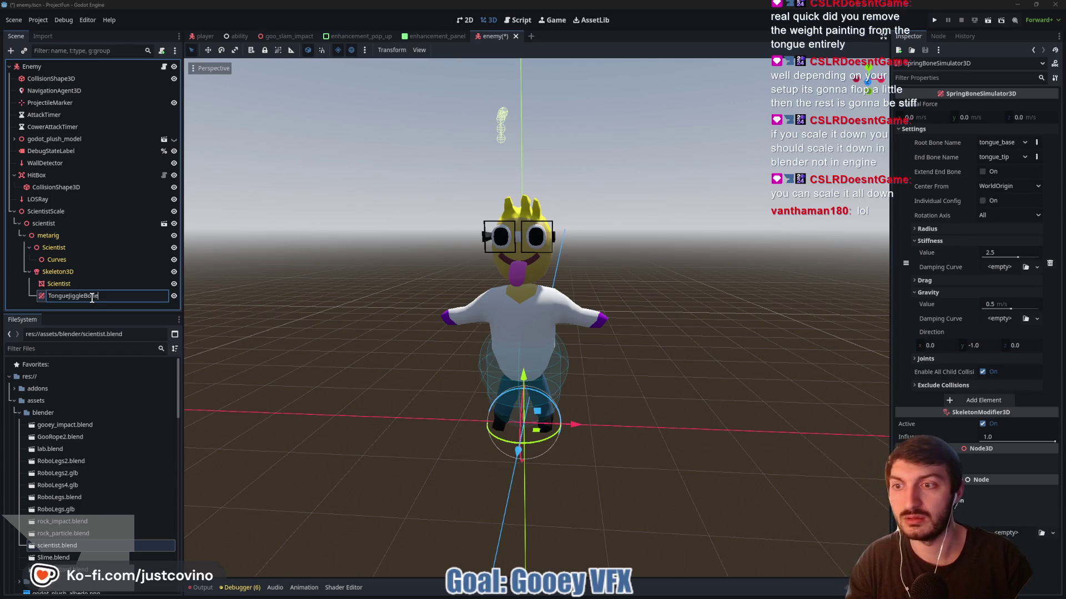
pyautogui.press('Return')
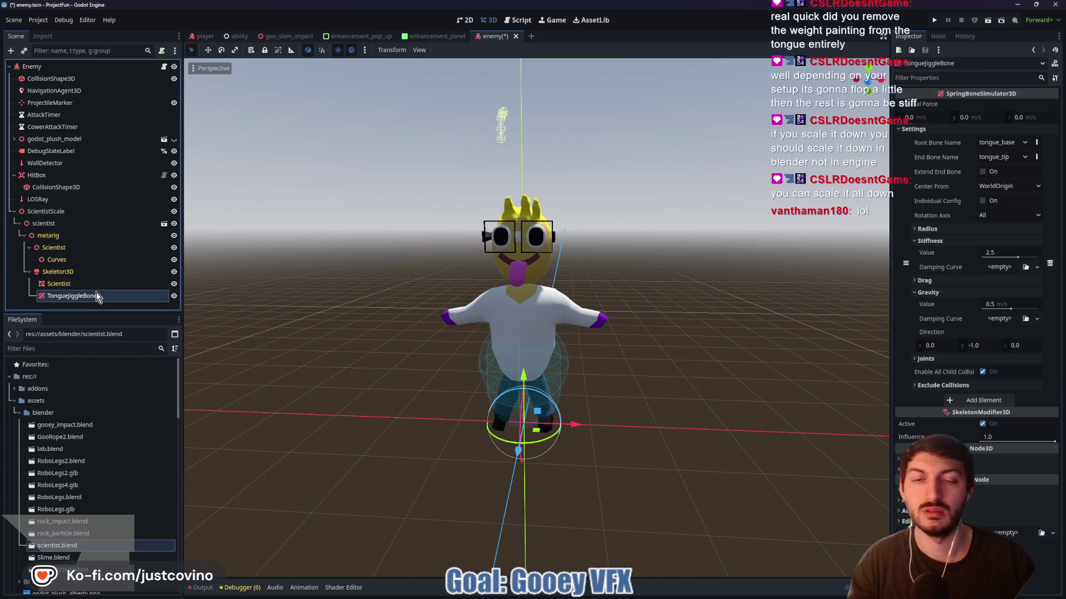
pyautogui.moveTo(788, 264)
pyautogui.mouseDown(button='middle')
pyautogui.moveTo(748, 261)
pyautogui.moveTo(690, 290)
pyautogui.moveTo(689, 302)
pyautogui.moveTo(618, 290)
pyautogui.moveTo(644, 304)
pyautogui.mouseUp(button='middle')
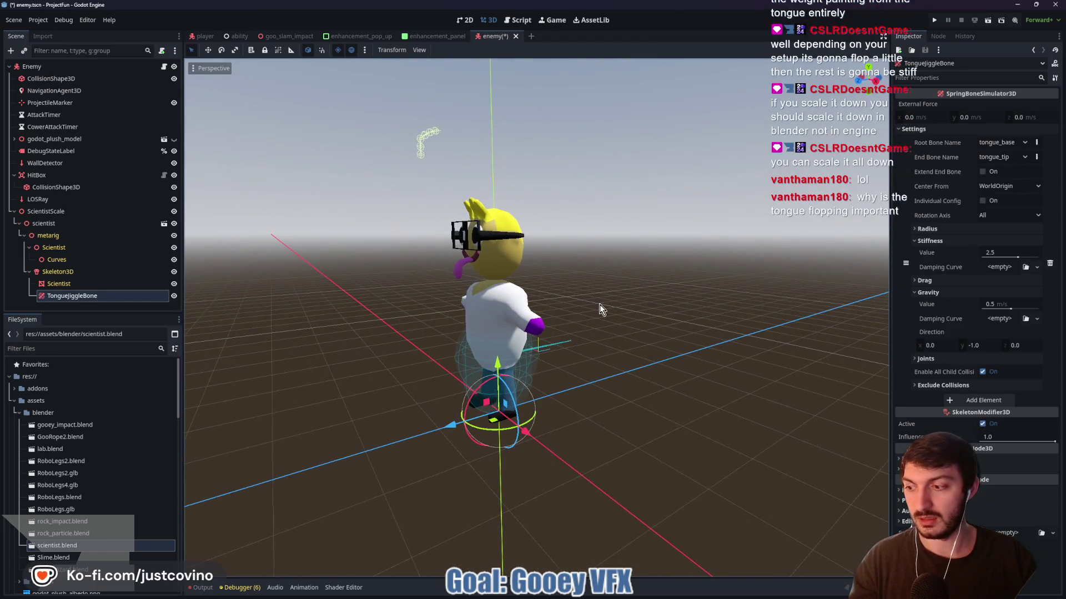
pyautogui.scroll(2, 596, 305)
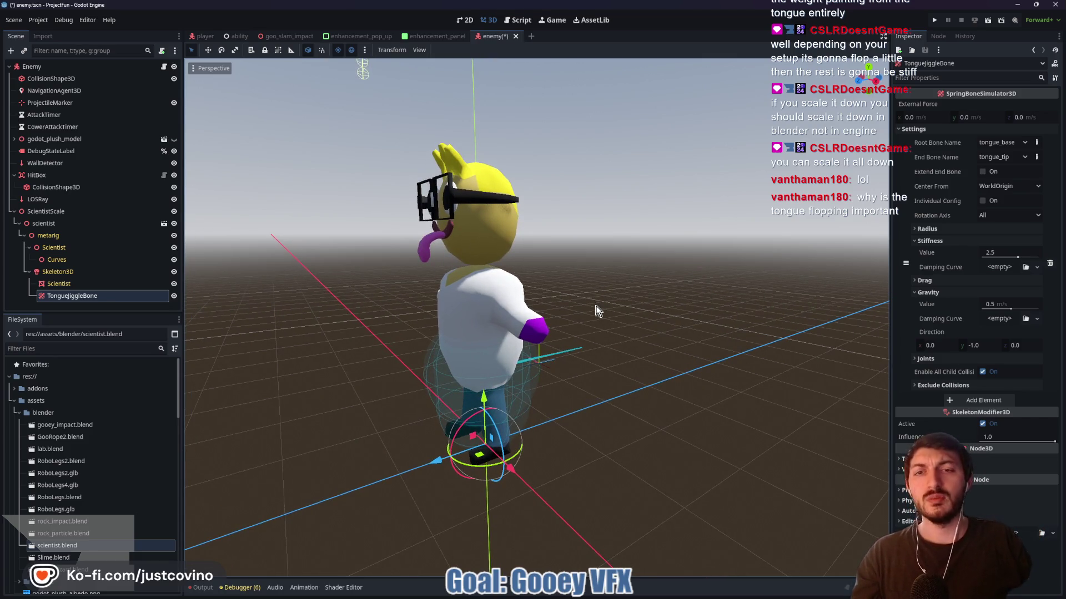
pyautogui.moveTo(597, 311)
pyautogui.mouseDown(button='middle')
pyautogui.moveTo(612, 275)
pyautogui.moveTo(627, 286)
pyautogui.mouseUp(button='middle')
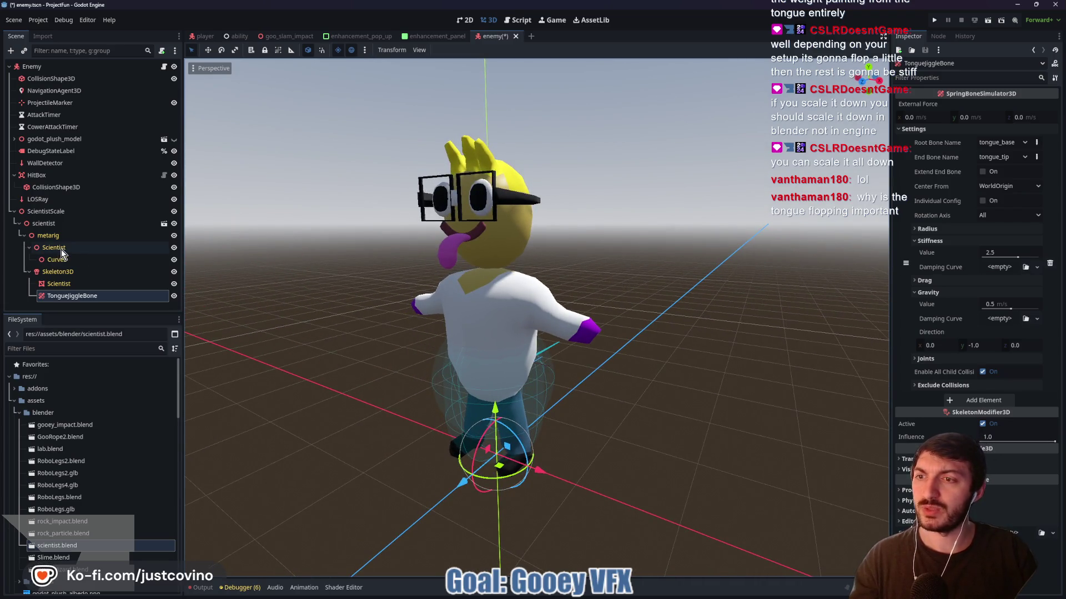
pyautogui.click(72, 273)
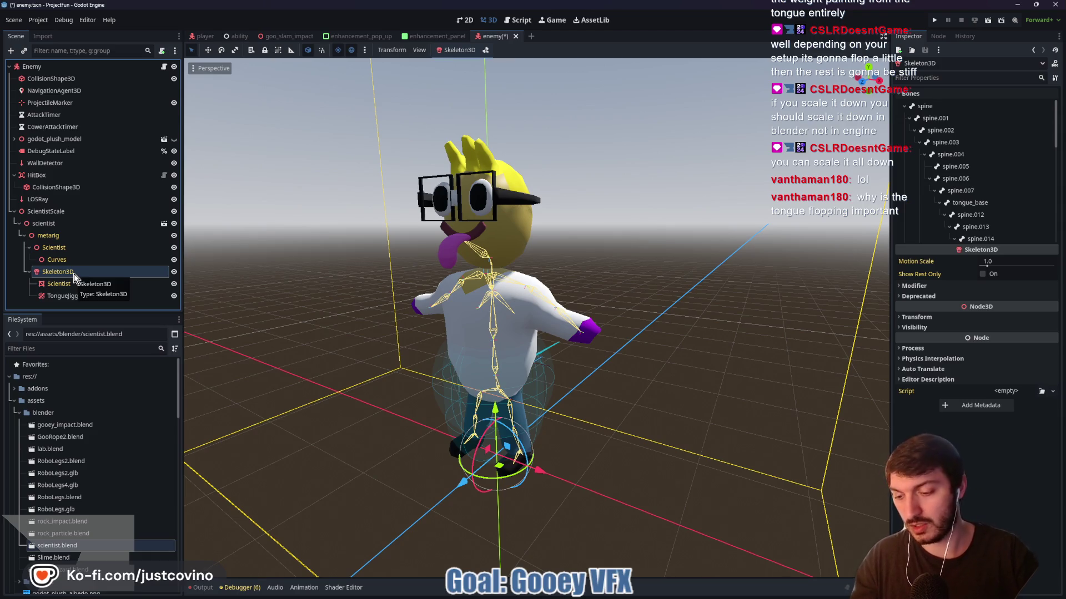
# Step: Add a SpringBoneSimulator3D with one element chaining shoulder.R to hand.R
pyautogui.hotkey('ctrl', 'a')
pyautogui.press('Return')
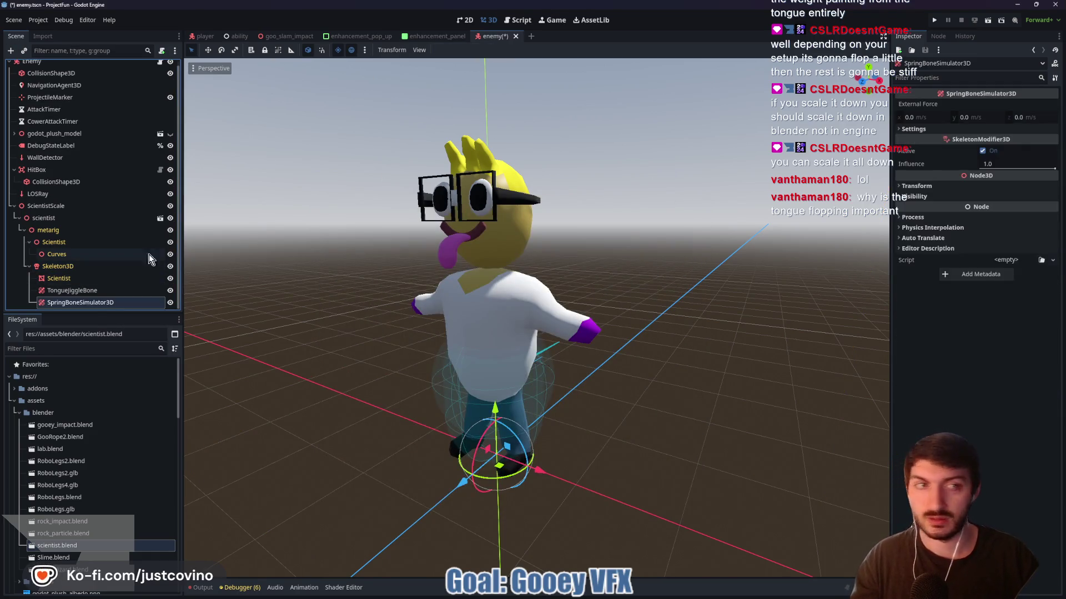
pyautogui.click(980, 129)
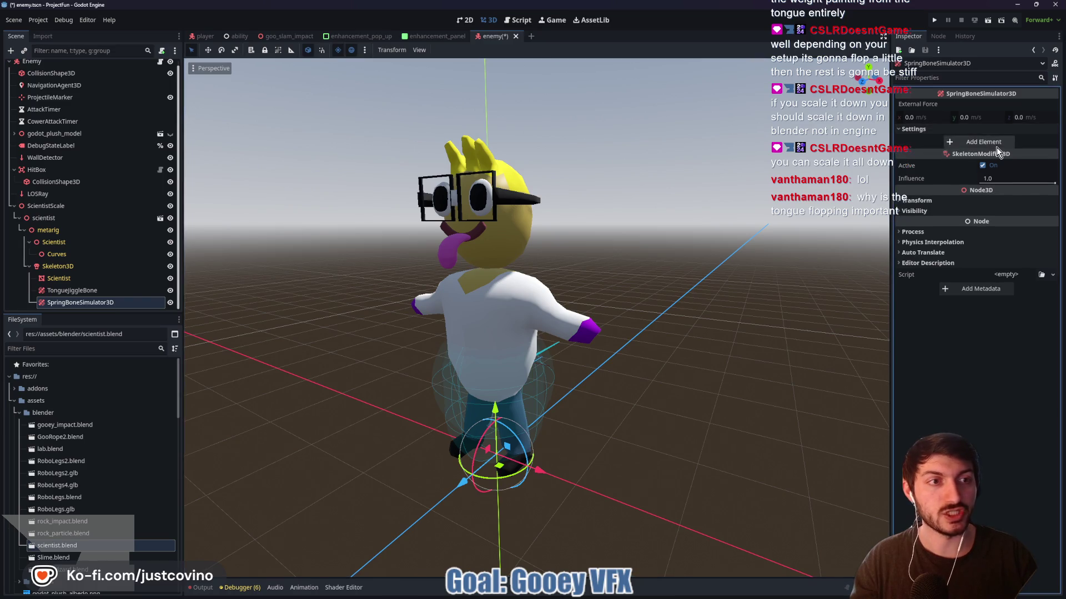
pyautogui.click(987, 143)
pyautogui.click(992, 145)
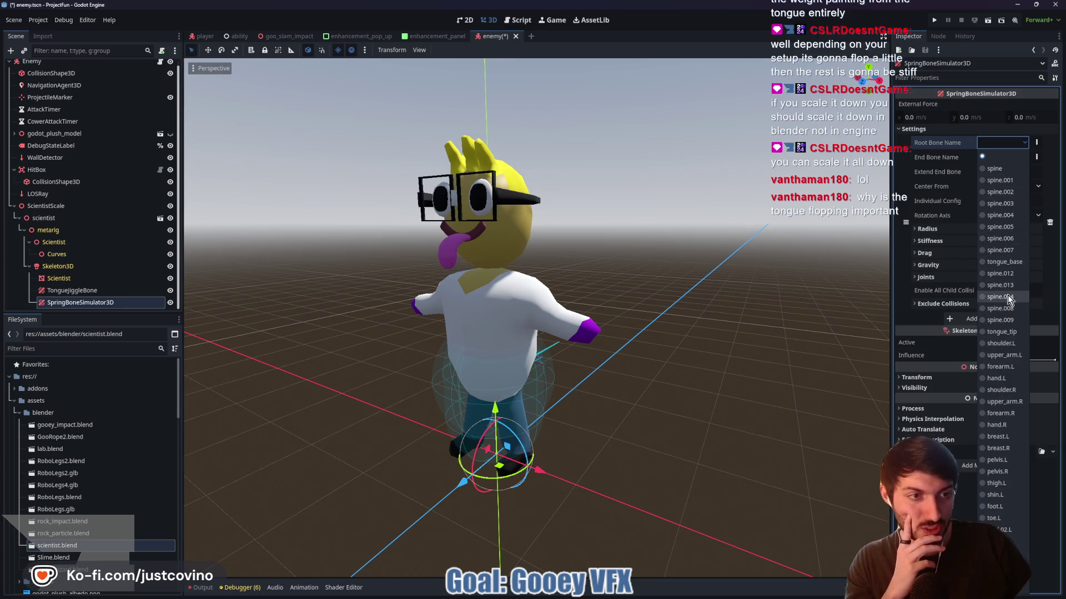
pyautogui.click(1014, 390)
pyautogui.click(1005, 157)
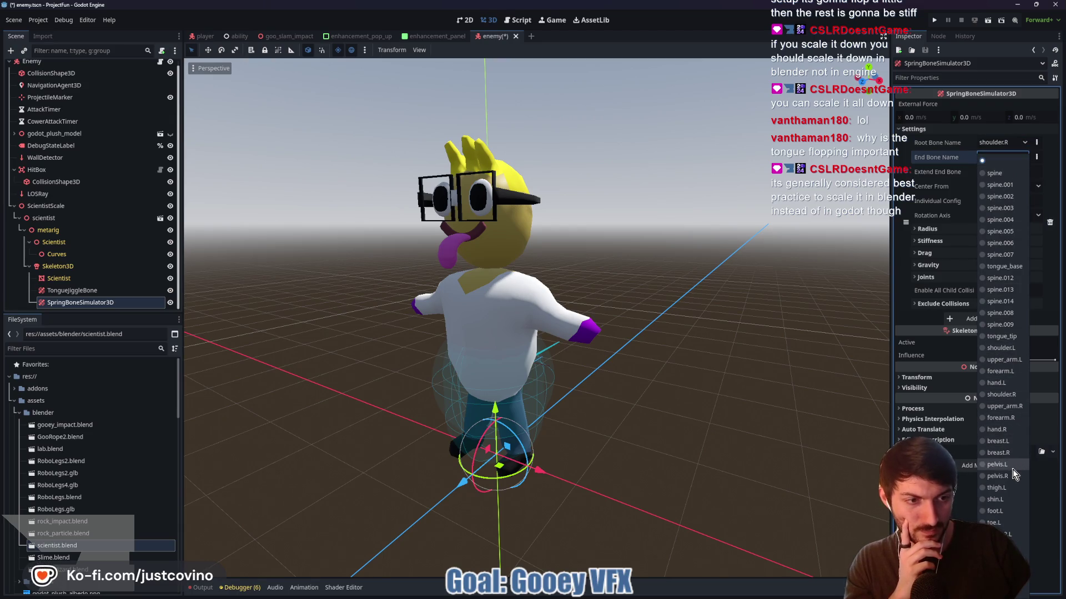
pyautogui.click(1011, 430)
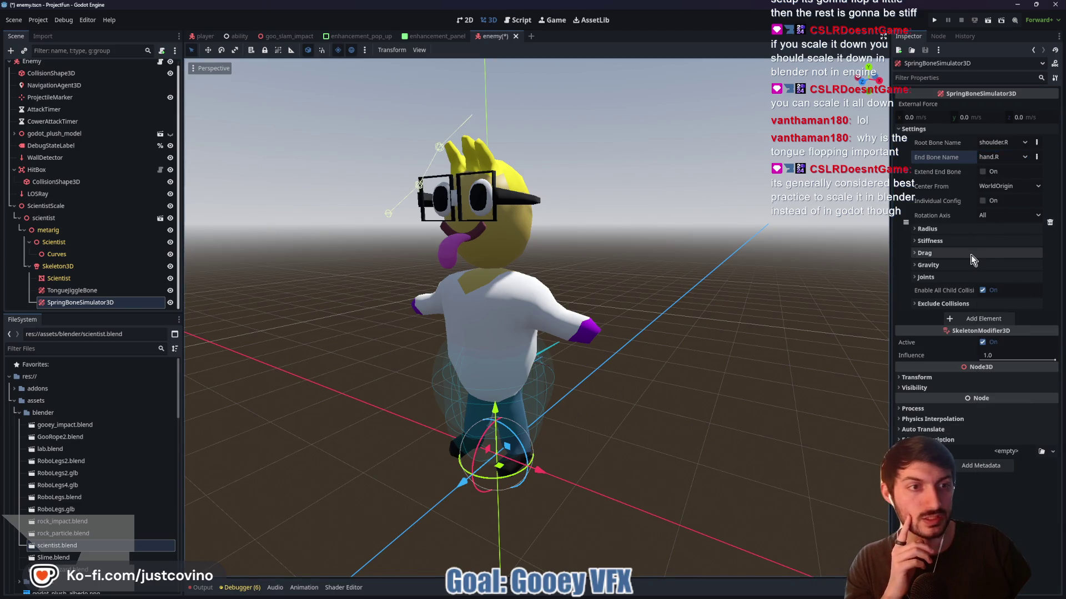
# Step: Set the right arm chain's stiffness to 3.5 and gravity to 2.0 m/s
pyautogui.click(948, 243)
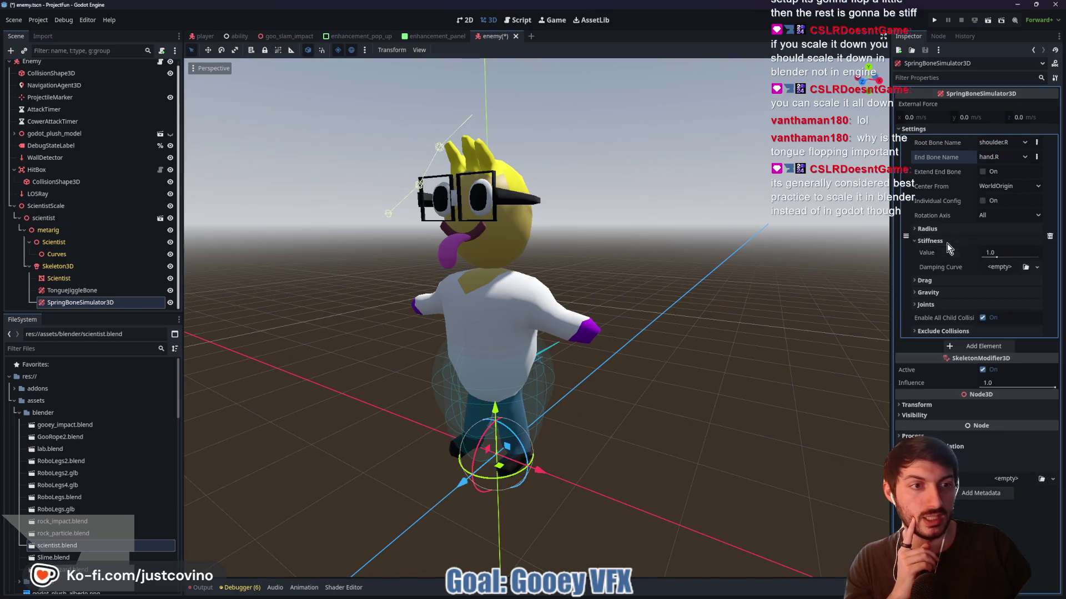
pyautogui.click(997, 255)
pyautogui.write('3.5')
pyautogui.press('Return')
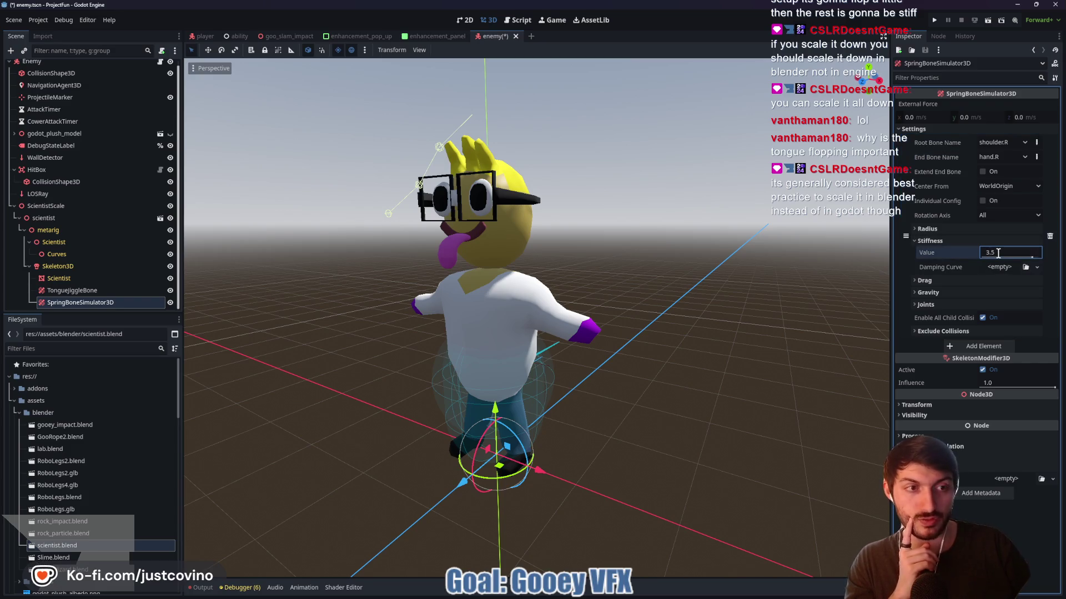
pyautogui.click(946, 292)
pyautogui.click(1004, 304)
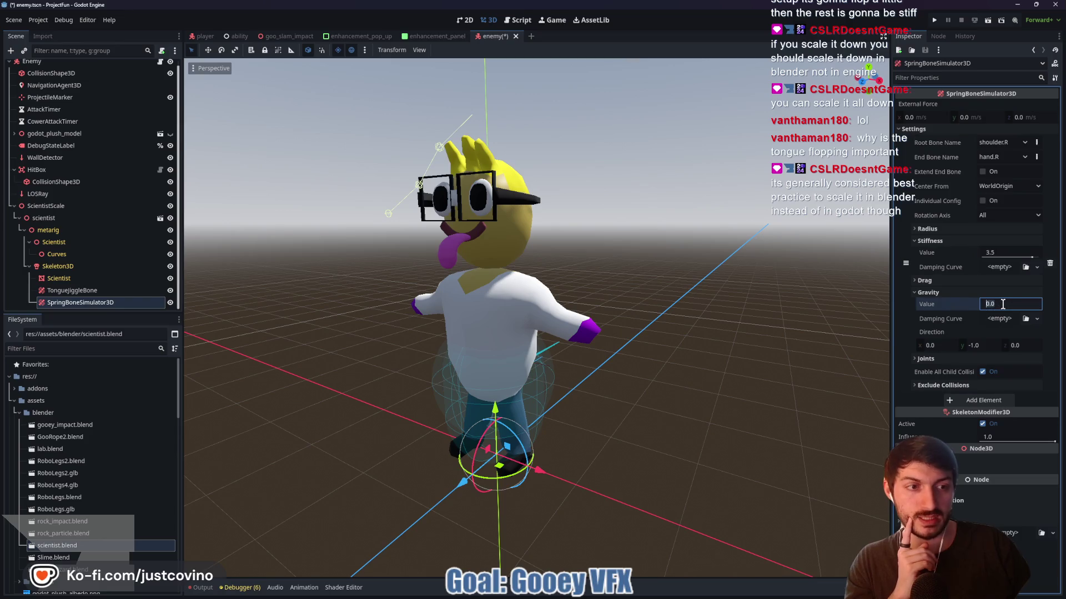
pyautogui.write('2')
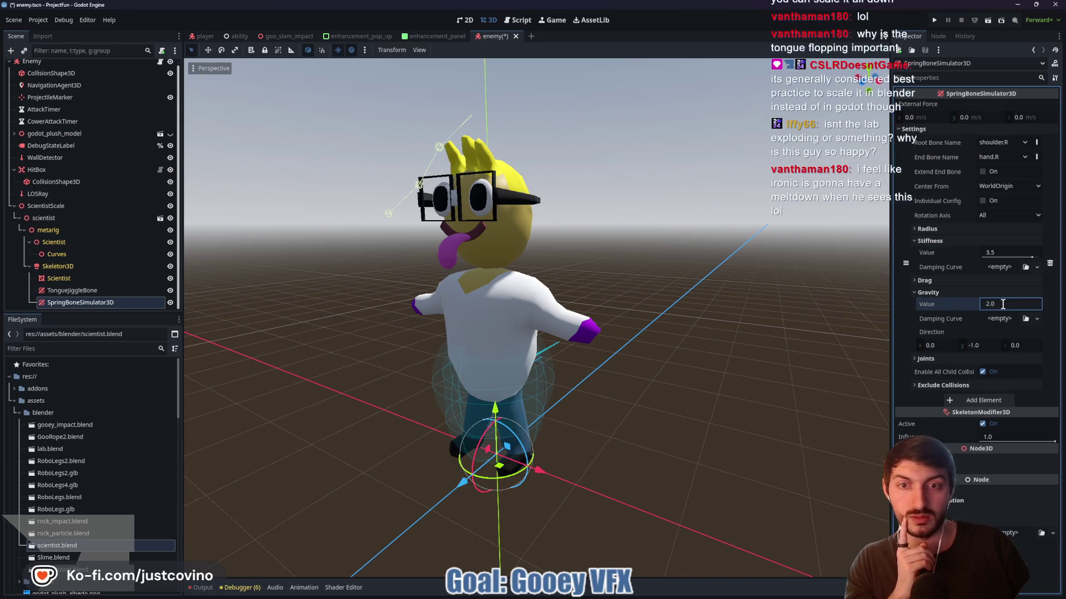
pyautogui.press('Return')
# Step: Name the simulator ArmRightJiggleBone and add another SpringBoneSimulator3D under Skeleton3D
pyautogui.moveTo(683, 365)
pyautogui.mouseDown(button='middle')
pyautogui.moveTo(768, 356)
pyautogui.moveTo(737, 352)
pyautogui.moveTo(753, 346)
pyautogui.mouseUp(button='middle')
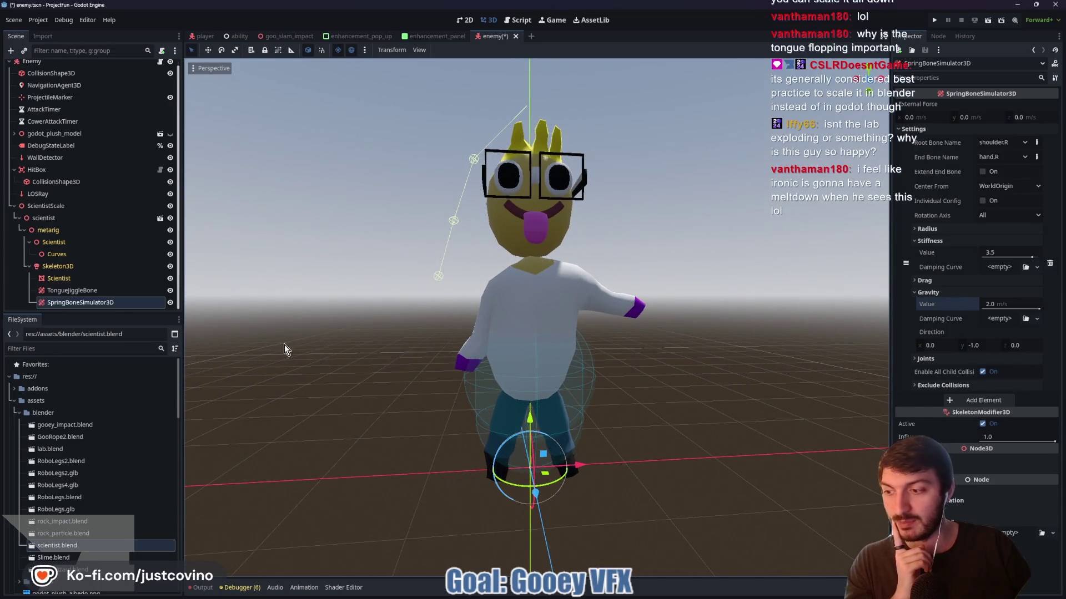
pyautogui.doubleClick(111, 302)
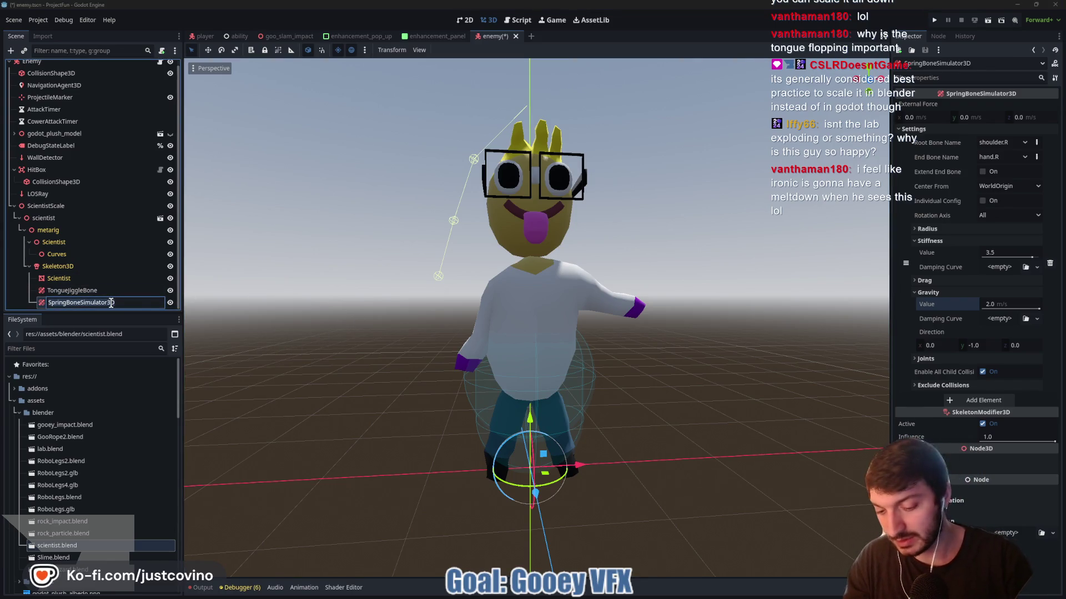
pyautogui.write('ArmRightJiggo')
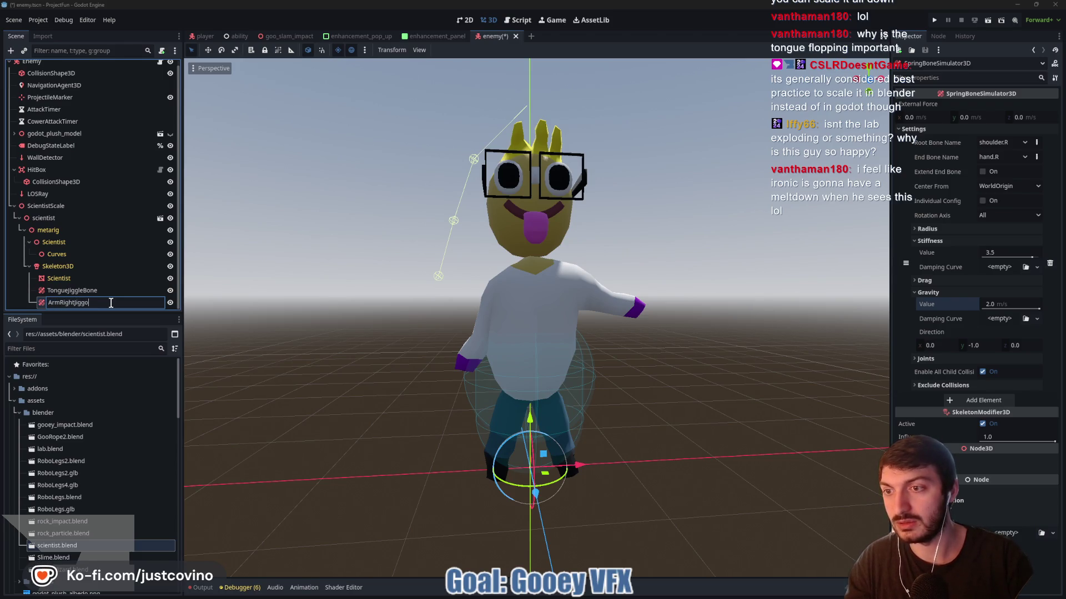
pyautogui.press('Return')
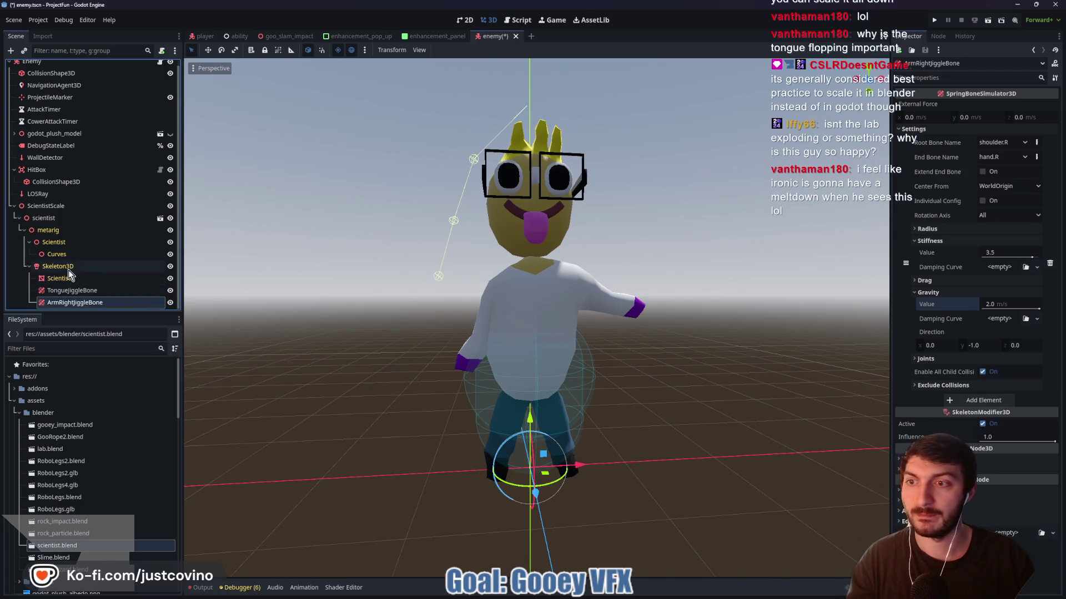
pyautogui.click(69, 267)
pyautogui.press('Return')
pyautogui.write('ArmLeftJiggleBone')
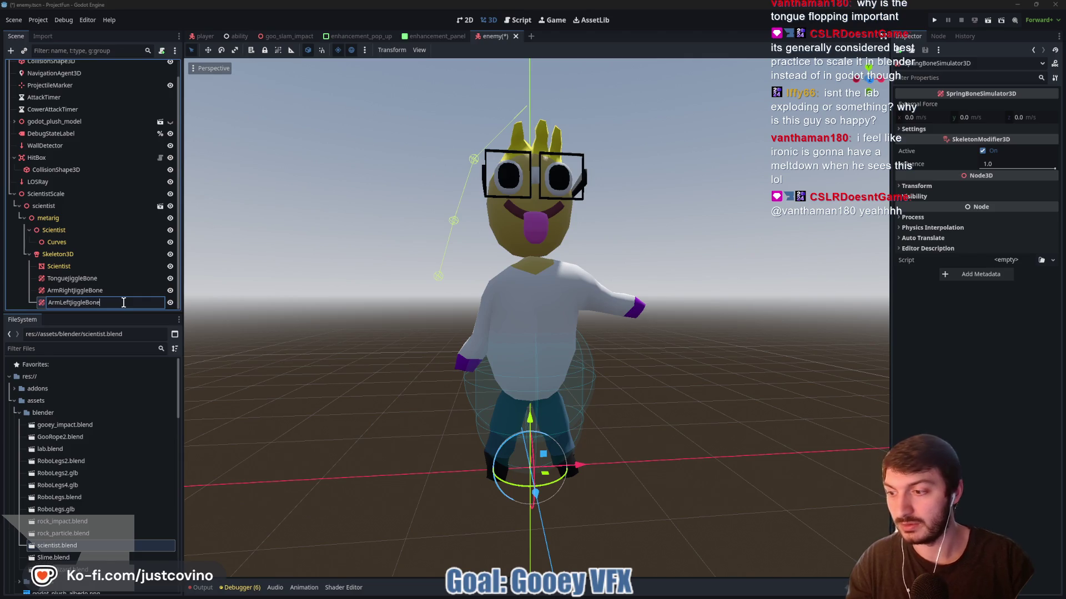
# Step: Name the new simulator ArmLeftJiggleBone and chain it from shoulder.L to hand.L
pyautogui.press('Return')
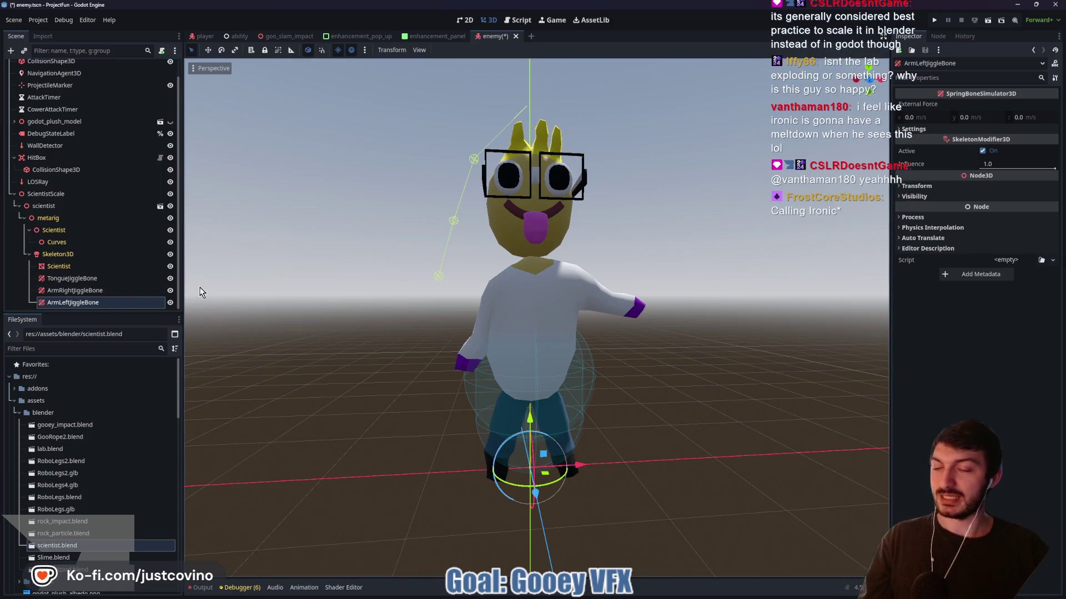
pyautogui.click(944, 128)
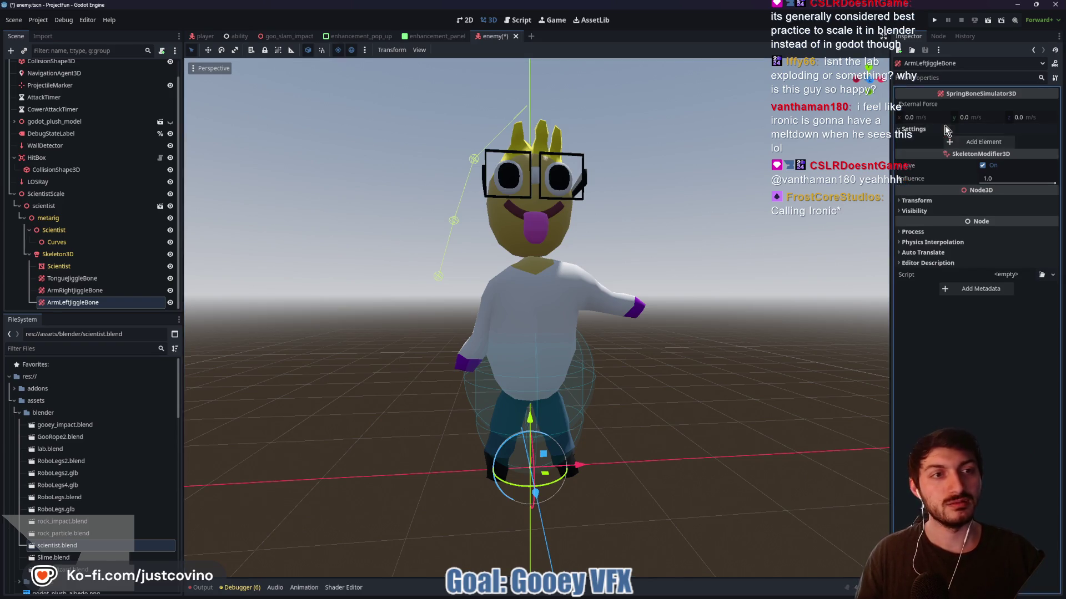
pyautogui.click(944, 140)
pyautogui.click(999, 142)
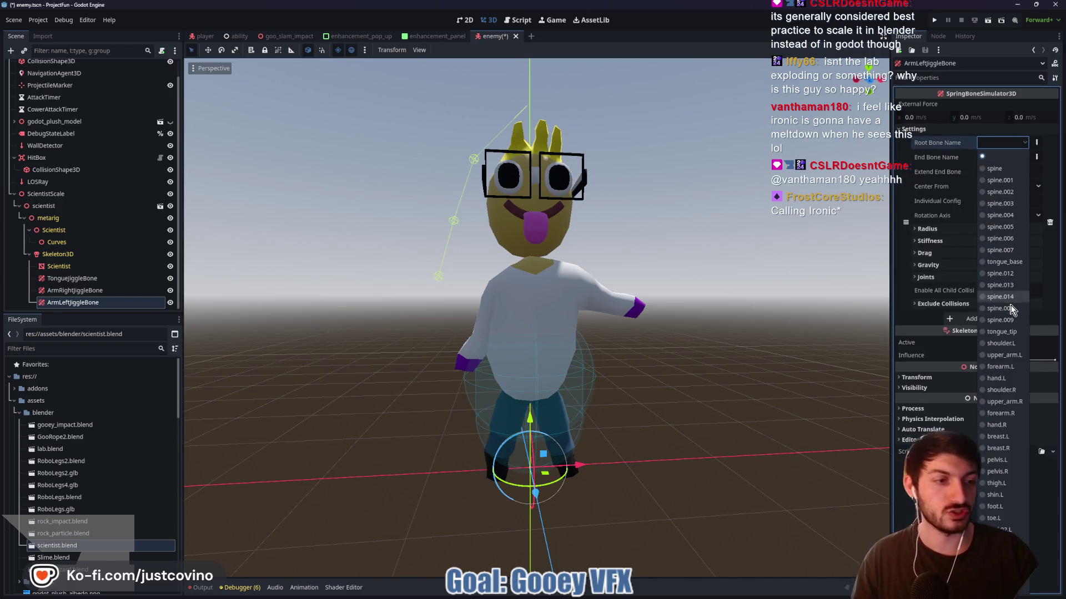
pyautogui.click(1002, 344)
pyautogui.click(1010, 159)
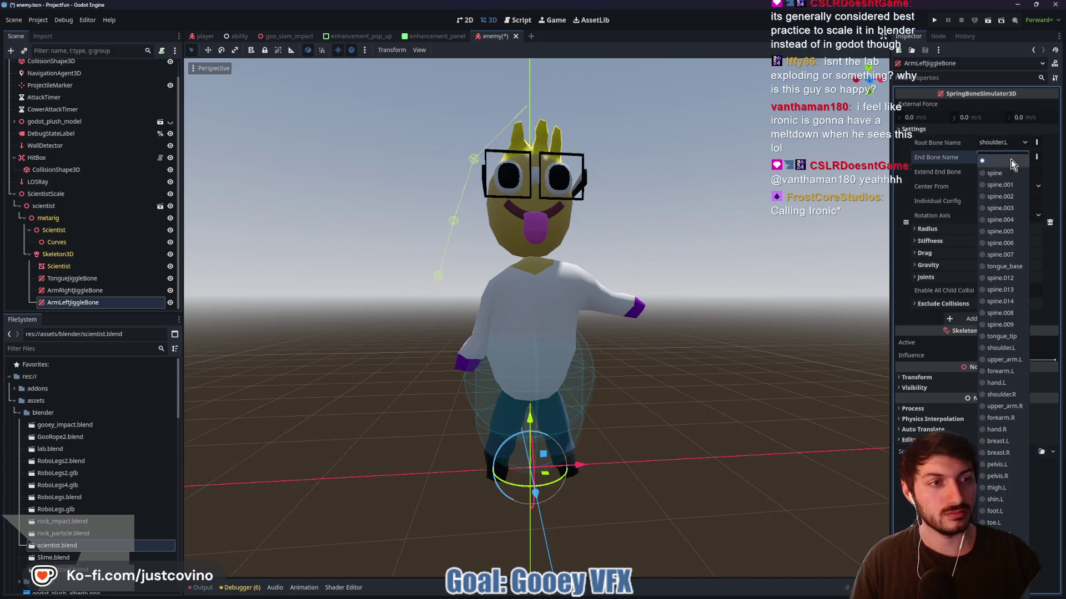
pyautogui.click(1007, 384)
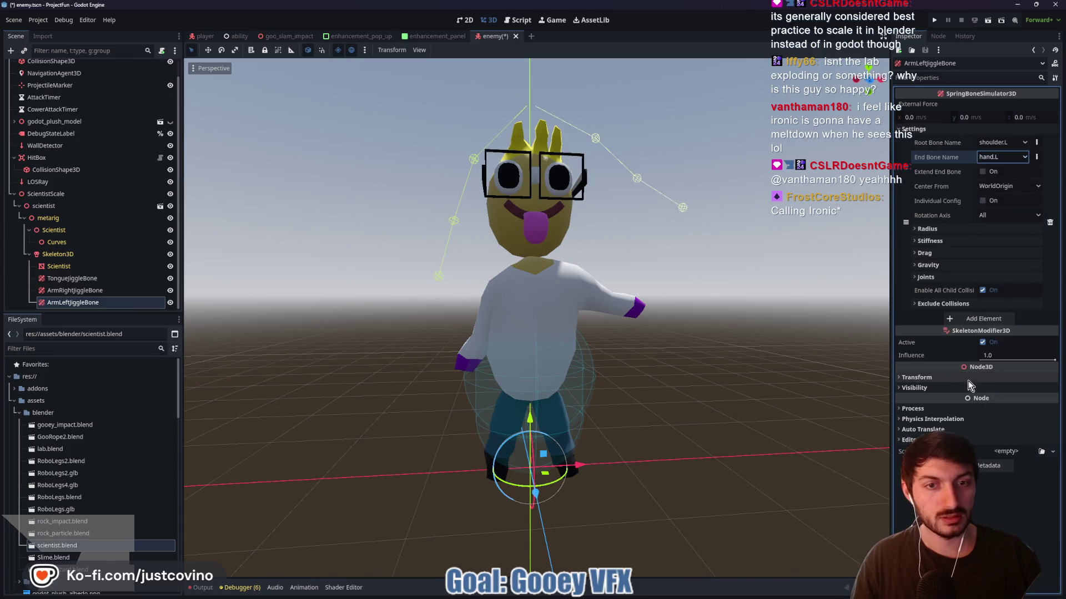
# Step: Give the left arm chain stiffness 3.5 and gravity 2.0, then save the scene
pyautogui.click(957, 240)
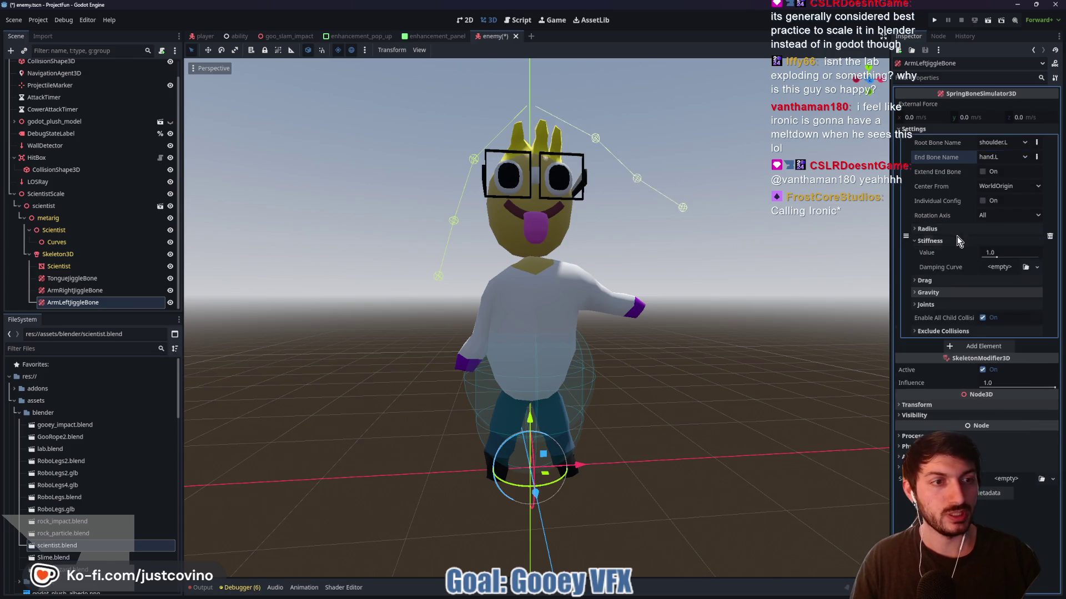
pyautogui.click(998, 252)
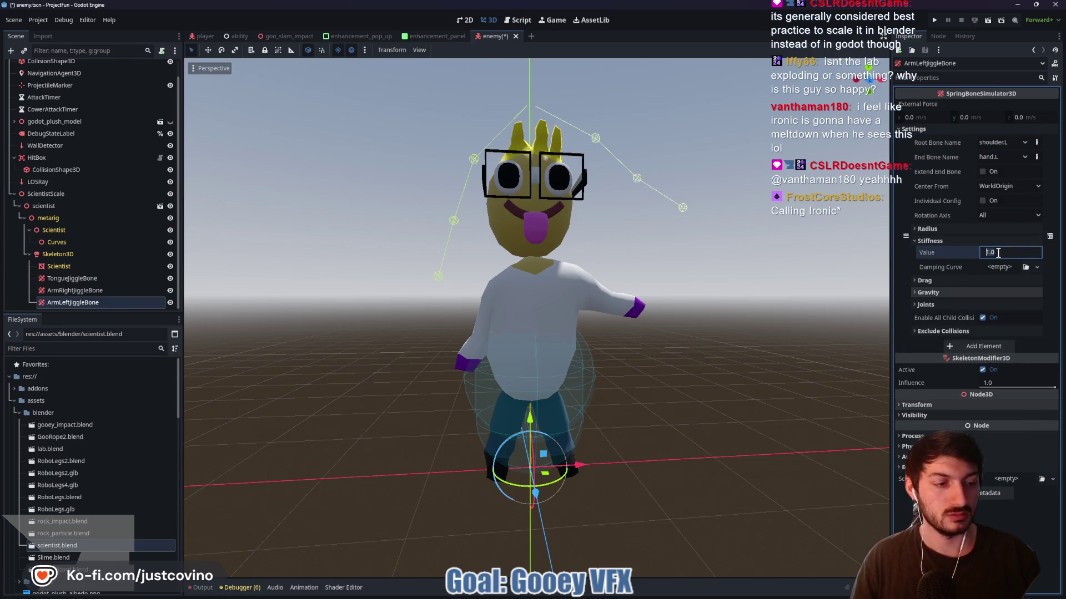
pyautogui.click(988, 282)
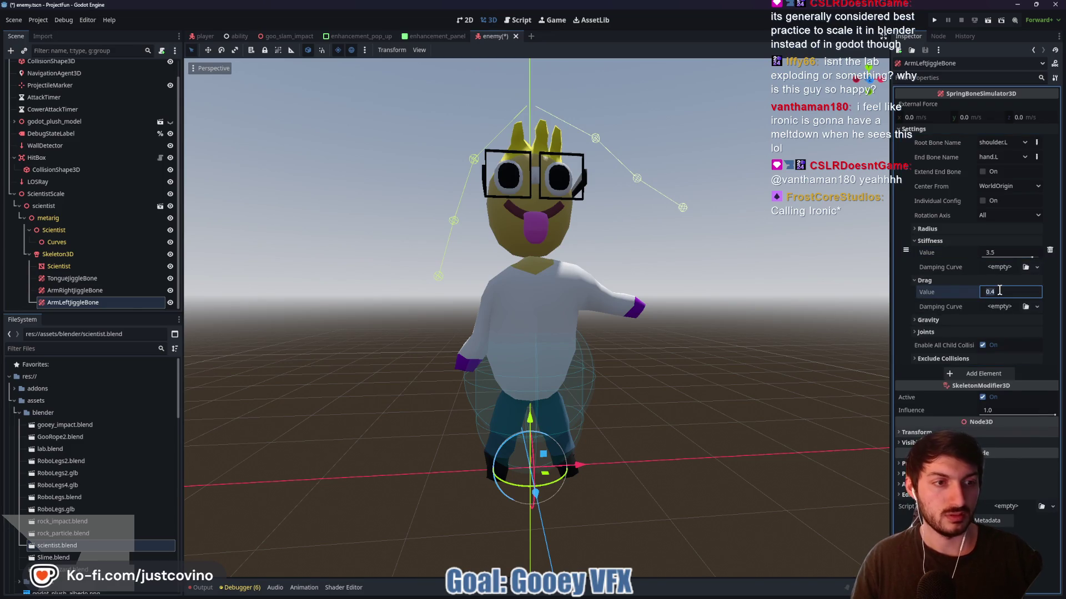
pyautogui.click(935, 282)
pyautogui.click(934, 293)
pyautogui.click(992, 305)
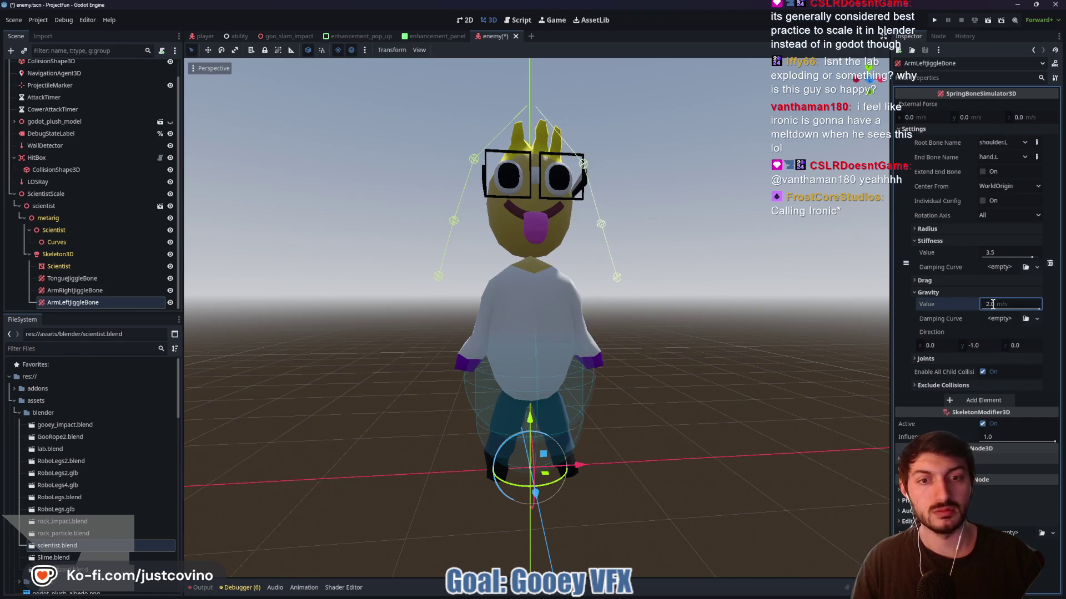
pyautogui.press('Return')
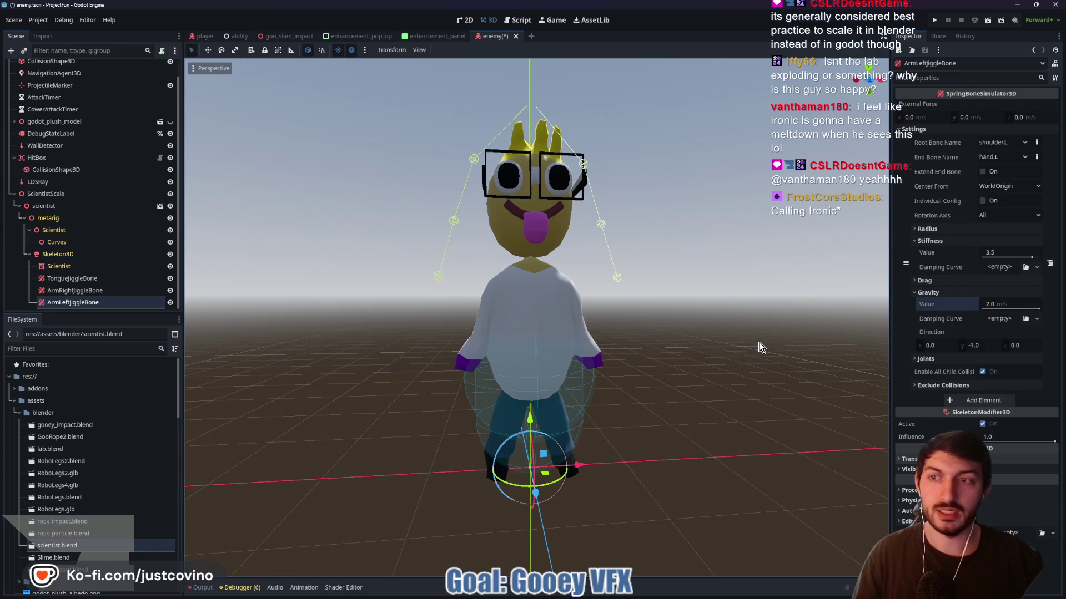
pyautogui.hotkey('ctrl', 's')
pyautogui.moveTo(687, 277); pyautogui.dragTo(617, 295, button='middle')
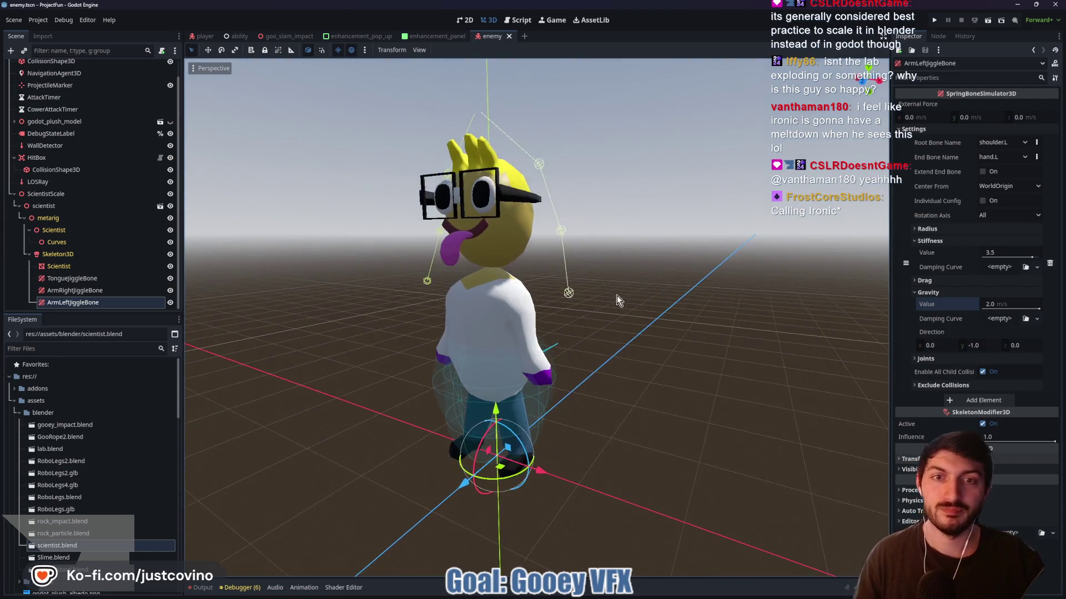
# Step: Test-move the Enemy back along Z, then cancel the move
pyautogui.scroll(1, 94, 130)
pyautogui.click(33, 67)
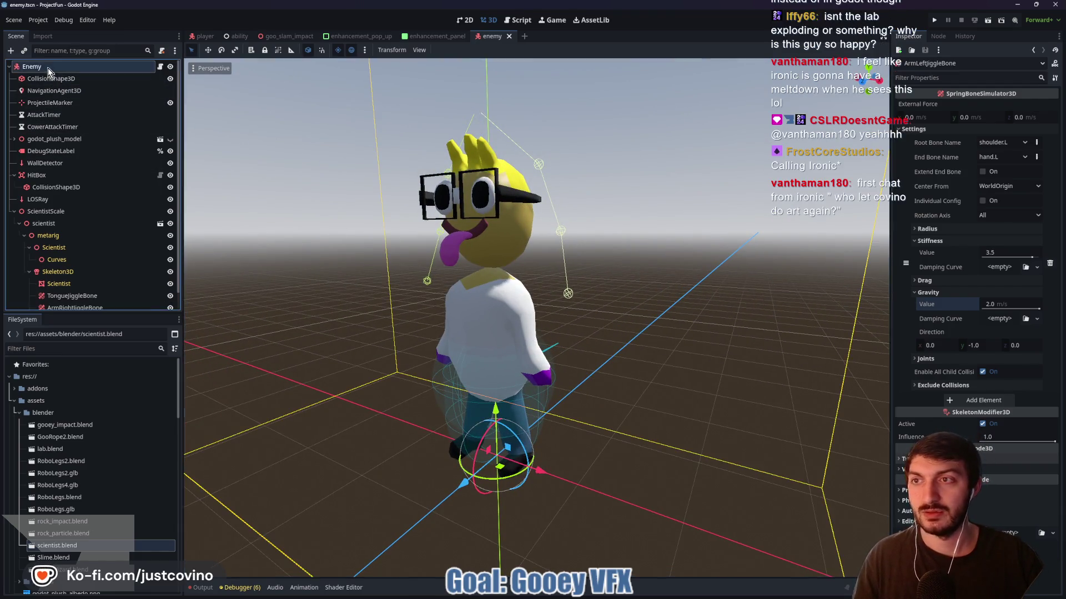
pyautogui.scroll(-3, 542, 407)
pyautogui.moveTo(481, 430)
pyautogui.mouseDown()
pyautogui.moveTo(438, 455)
pyautogui.moveTo(499, 344)
pyautogui.moveTo(697, 329)
pyautogui.moveTo(605, 355)
pyautogui.moveTo(510, 415)
pyautogui.moveTo(547, 412)
pyautogui.moveTo(537, 432)
pyautogui.moveTo(484, 462)
pyautogui.moveTo(518, 458)
pyautogui.moveTo(524, 469)
pyautogui.moveTo(661, 389)
pyautogui.moveTo(469, 480)
pyautogui.moveTo(409, 478)
pyautogui.moveTo(578, 440)
pyautogui.moveTo(671, 405)
pyautogui.moveTo(554, 447)
pyautogui.mouseUp()
pyautogui.press('Escape')
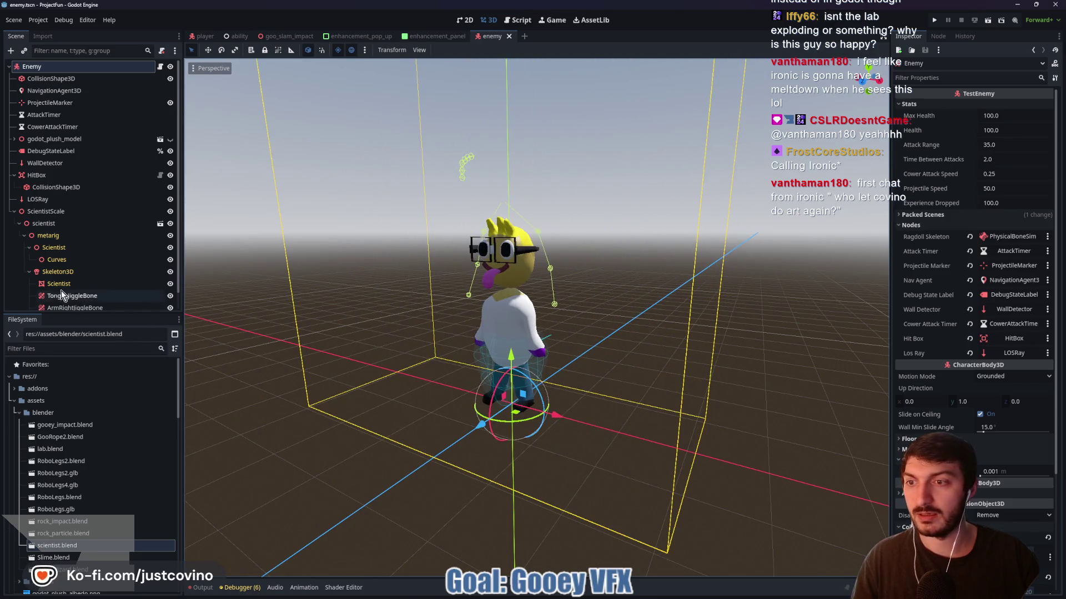
# Step: Set gravity direction X to -0.25 on ArmRightJiggleBone and 0.25 on ArmLeftJiggleBone, then save
pyautogui.scroll(-1, 72, 297)
pyautogui.click(98, 290)
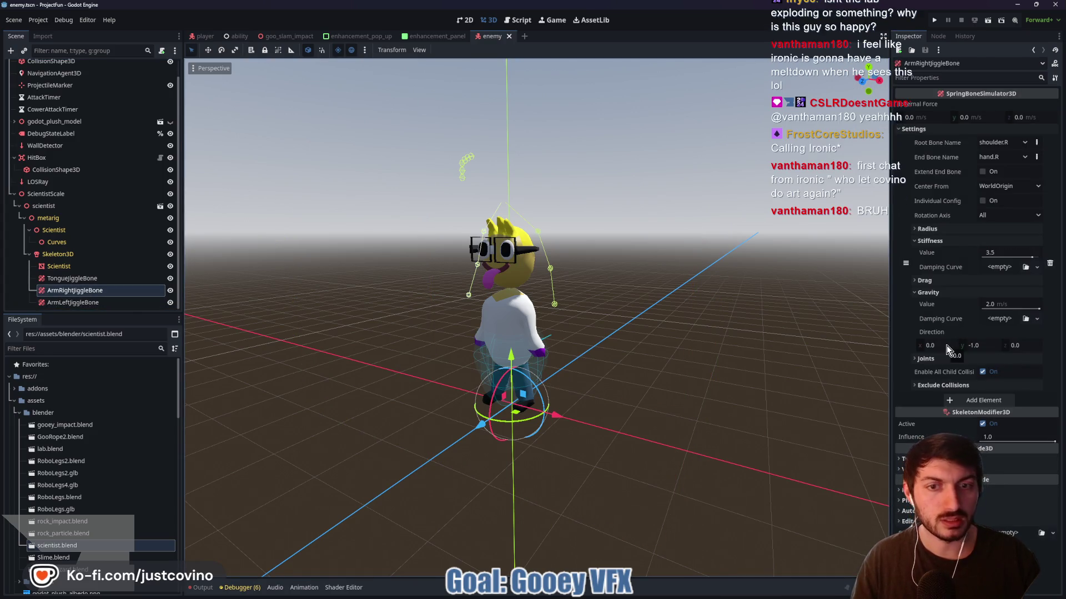
pyautogui.click(947, 346)
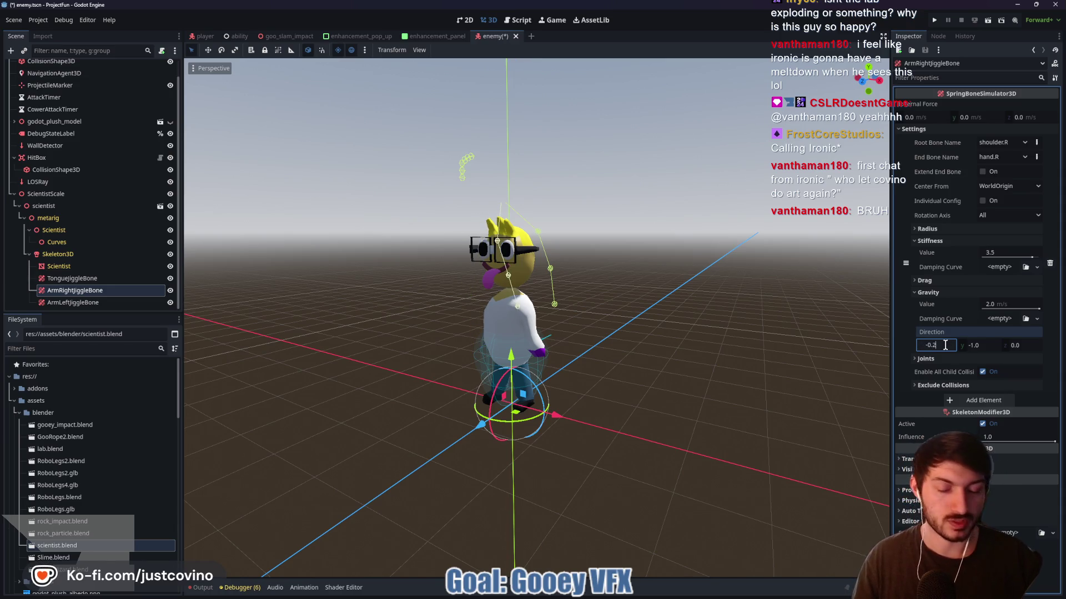
pyautogui.moveTo(615, 395); pyautogui.dragTo(665, 395, button='middle')
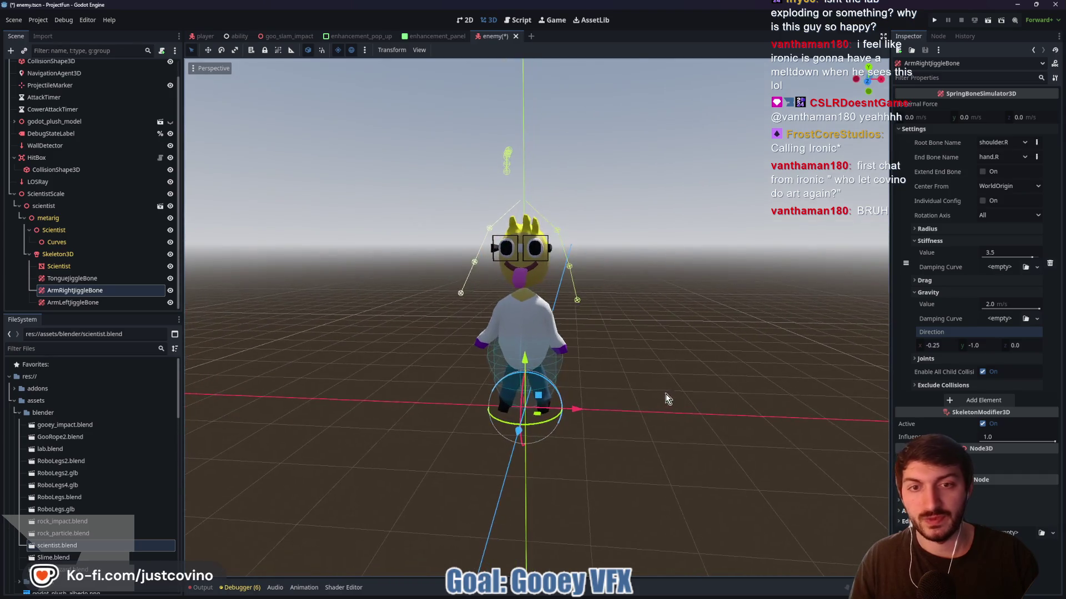
pyautogui.click(943, 344)
pyautogui.write('0.')
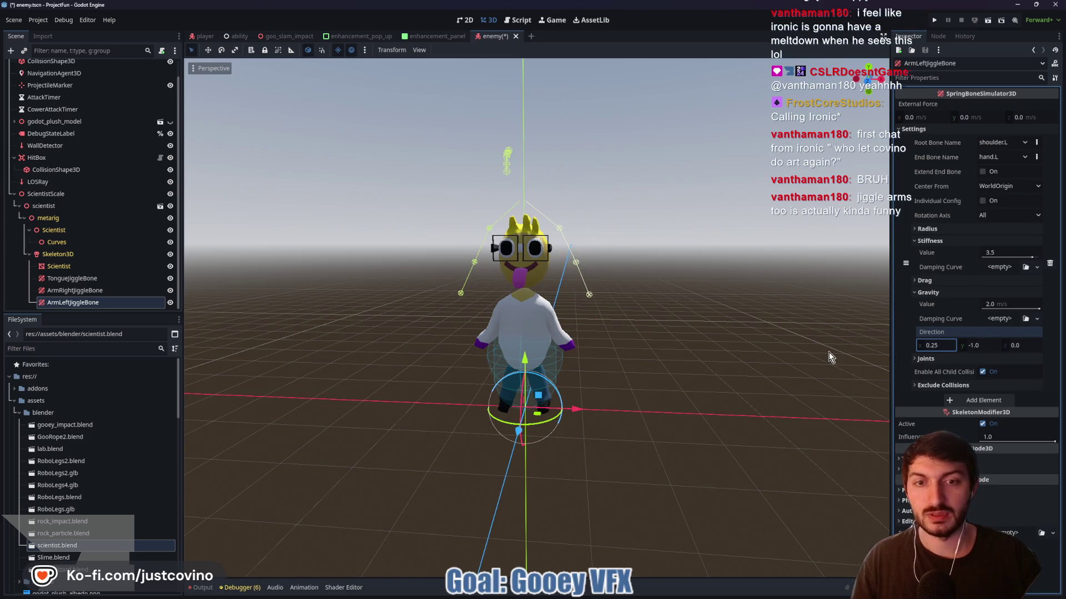
pyautogui.hotkey('ctrl', 's')
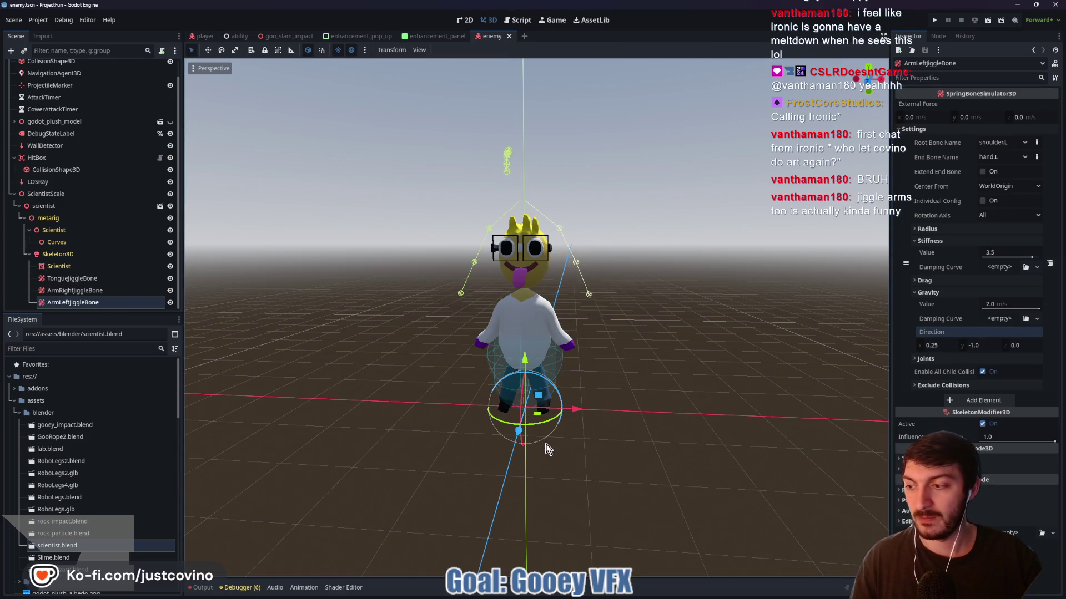
pyautogui.scroll(2, 67, 77)
# Step: Test-move the Enemy along X and Z, cancel both moves, then run the project
pyautogui.click(61, 67)
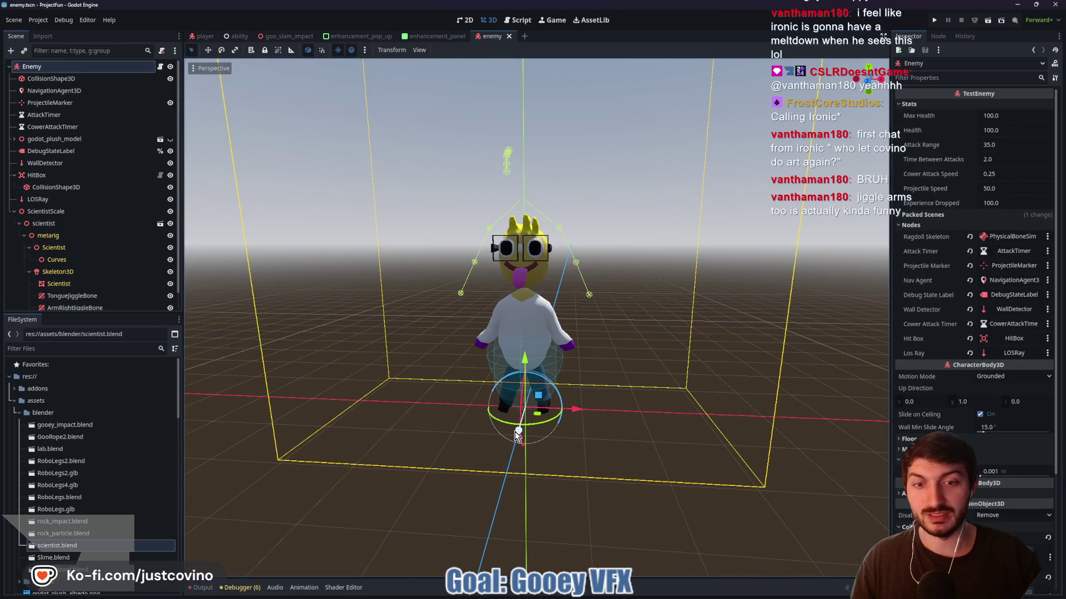
pyautogui.moveTo(582, 409)
pyautogui.mouseDown()
pyautogui.moveTo(529, 410)
pyautogui.moveTo(647, 428)
pyautogui.moveTo(512, 419)
pyautogui.moveTo(577, 434)
pyautogui.moveTo(545, 368)
pyautogui.mouseUp()
pyautogui.rightClick(576, 434)
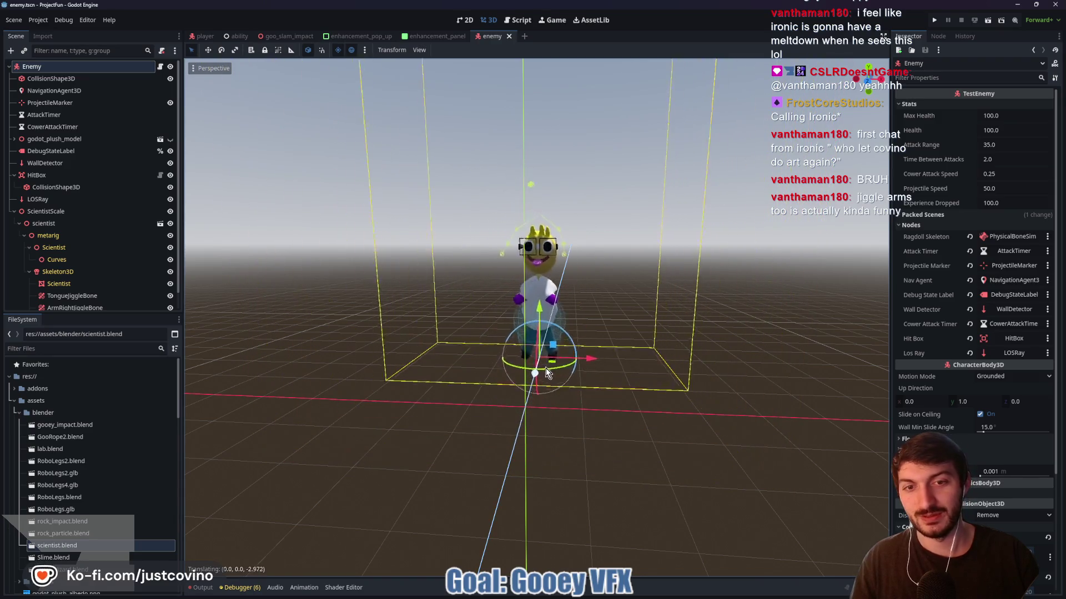
pyautogui.moveTo(562, 325)
pyautogui.mouseDown()
pyautogui.moveTo(530, 424)
pyautogui.moveTo(534, 378)
pyautogui.moveTo(504, 446)
pyautogui.moveTo(514, 356)
pyautogui.moveTo(492, 449)
pyautogui.moveTo(482, 432)
pyautogui.moveTo(511, 405)
pyautogui.moveTo(497, 471)
pyautogui.moveTo(504, 452)
pyautogui.moveTo(506, 469)
pyautogui.mouseUp()
pyautogui.rightClick(508, 475)
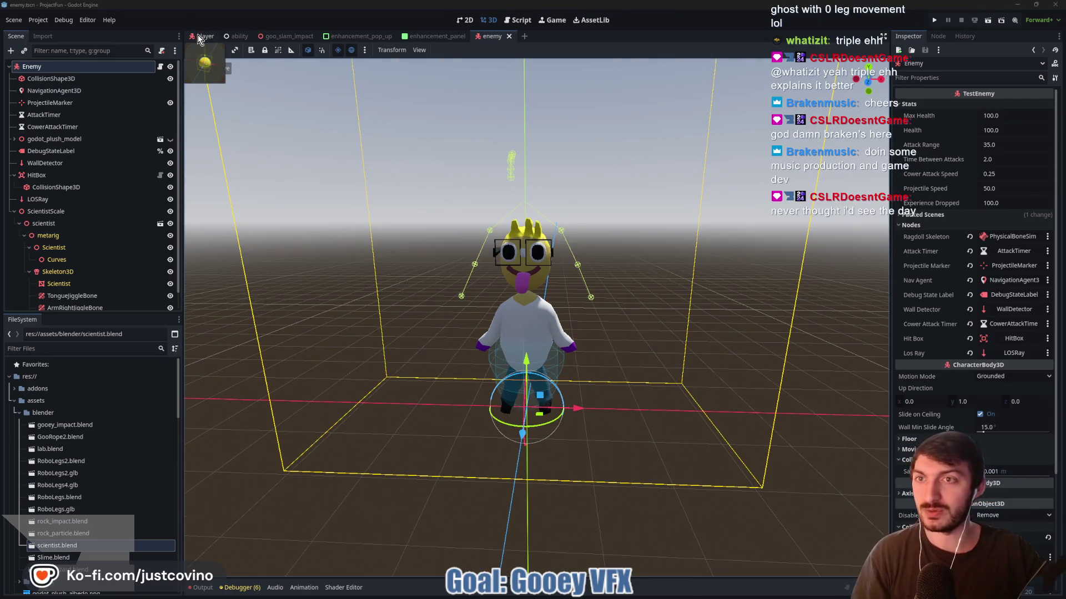
pyautogui.click(936, 21)
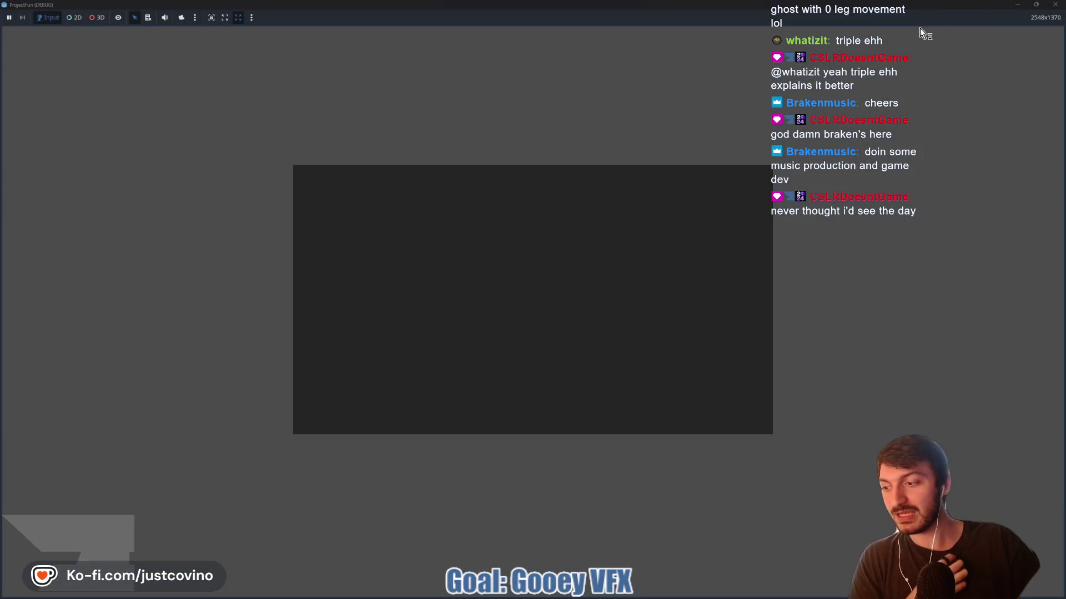
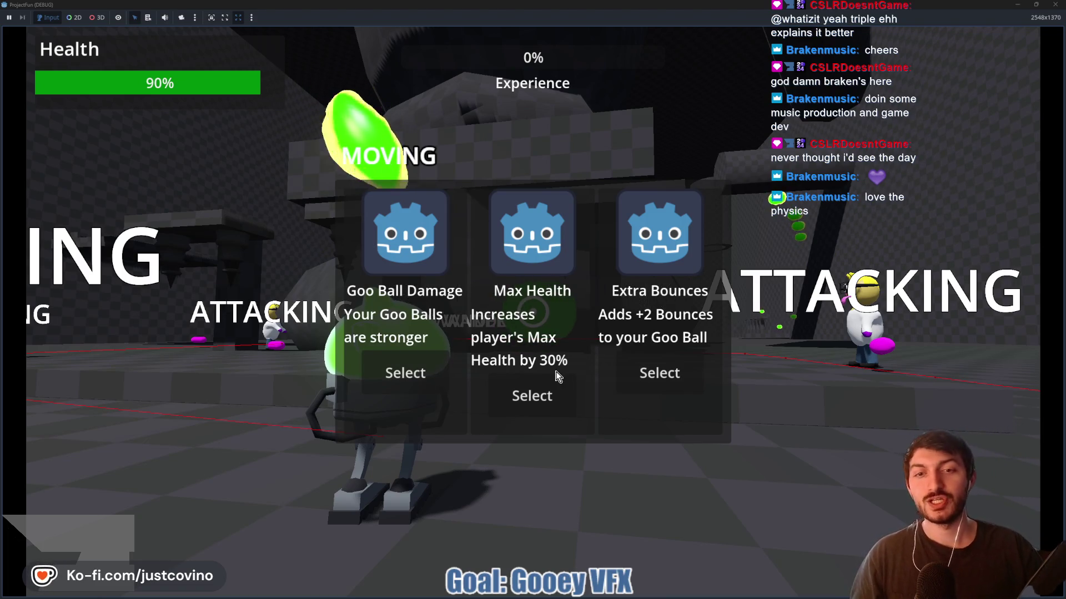
# Step: Pick the Goo Ball Damage upgrade and another upgrade, firing goo balls at the enemies
pyautogui.click(405, 373)
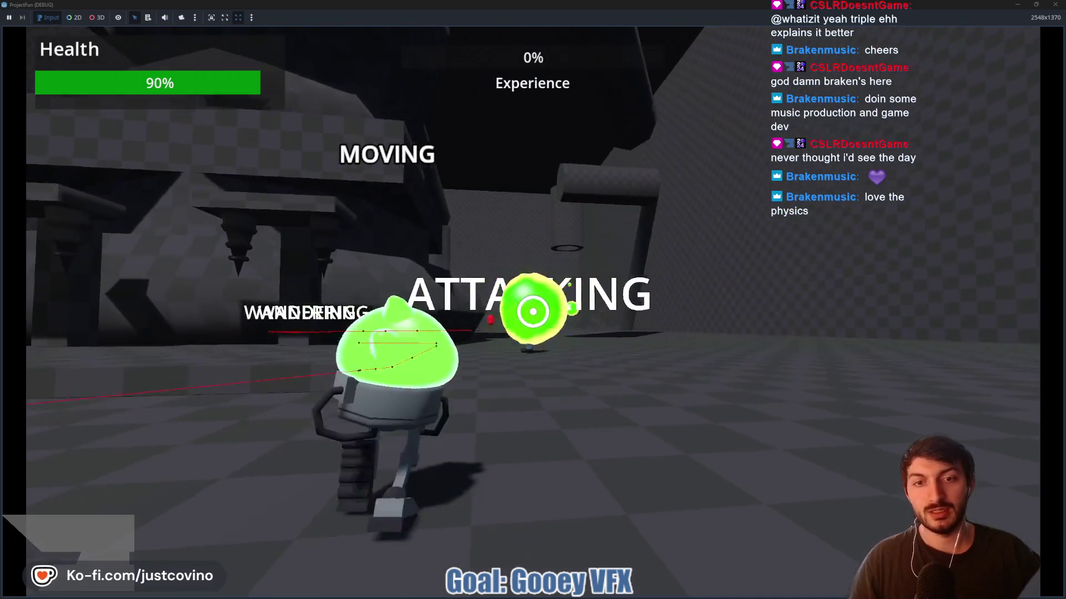
pyautogui.click(532, 311)
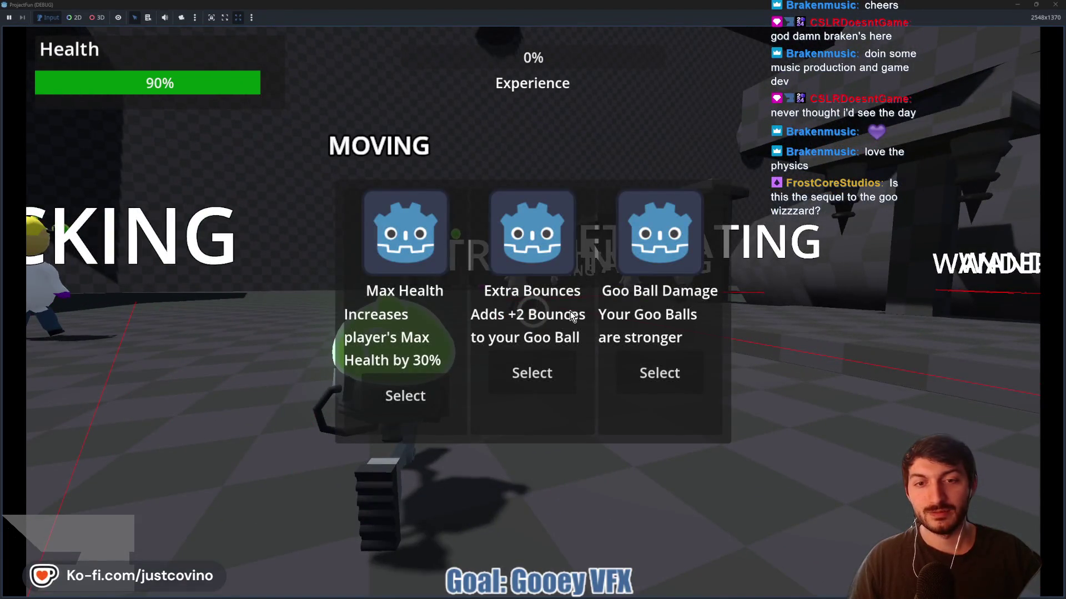
pyautogui.click(431, 383)
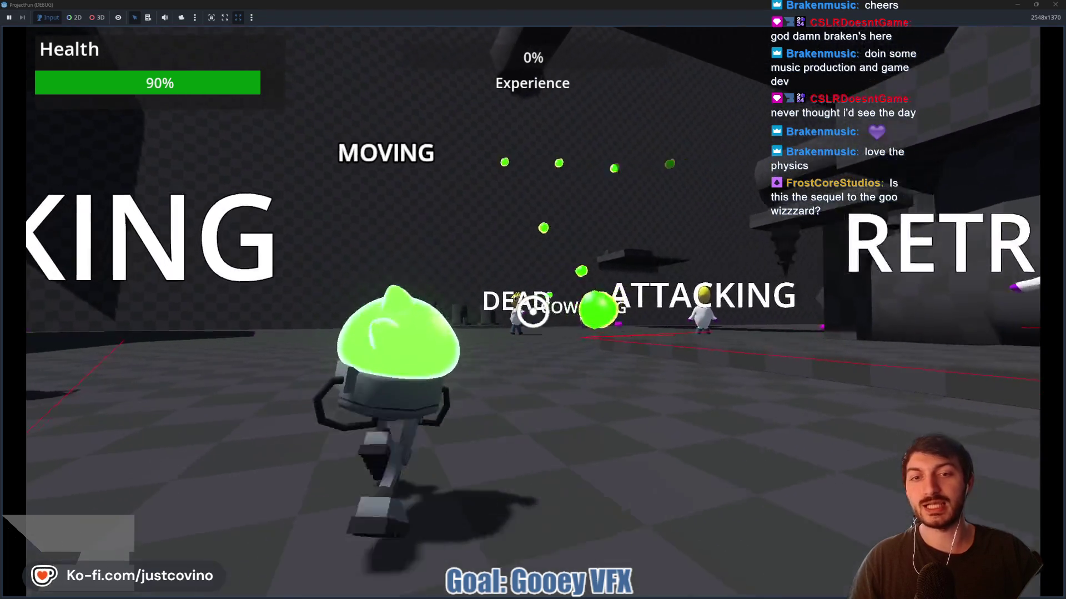
pyautogui.click(533, 312)
pyautogui.click(533, 312)
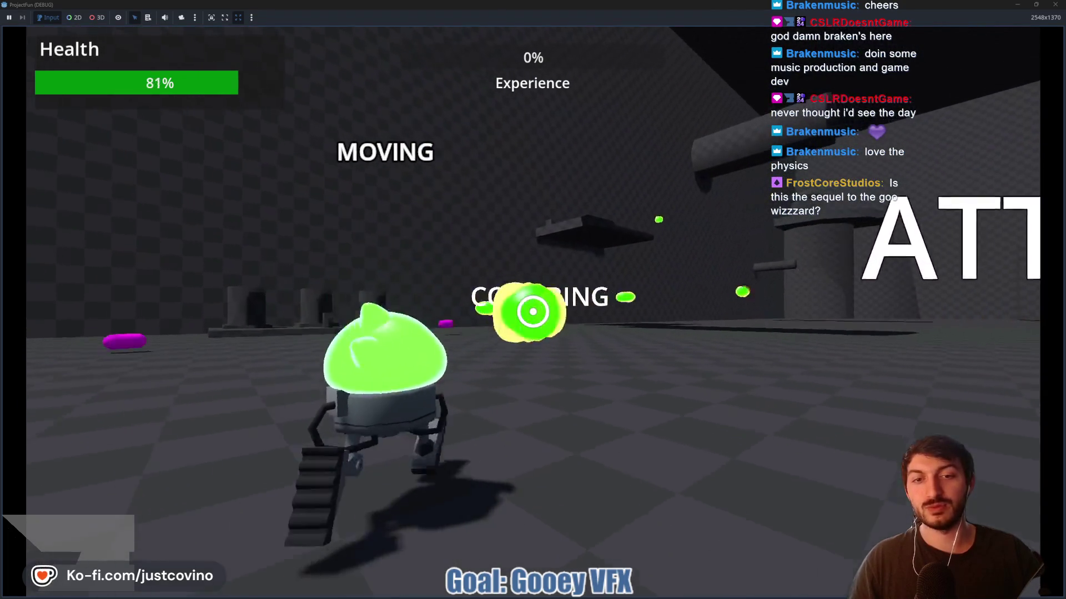
pyautogui.click(533, 312)
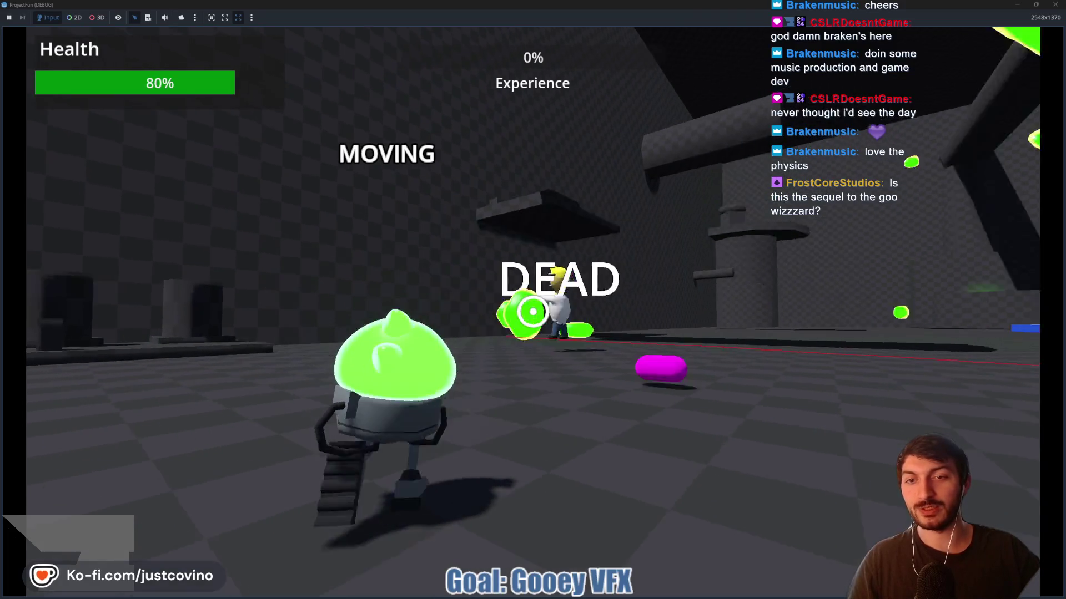
# Step: Fire goo balls, swing on goo strands, and slam down onto the debris twice
pyautogui.click(532, 311)
pyautogui.click(533, 311)
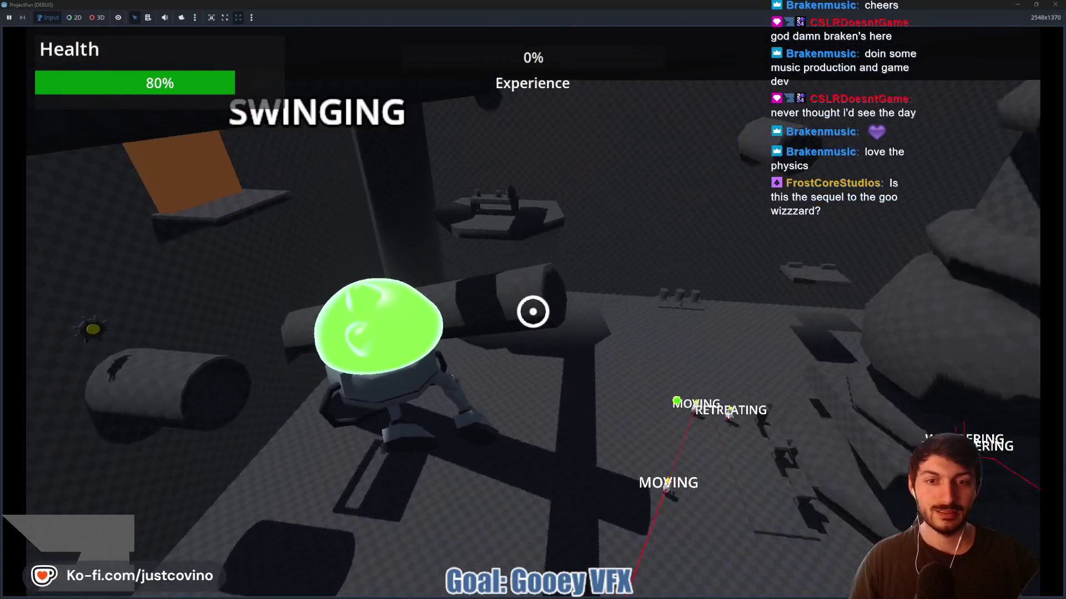
pyautogui.click(533, 311)
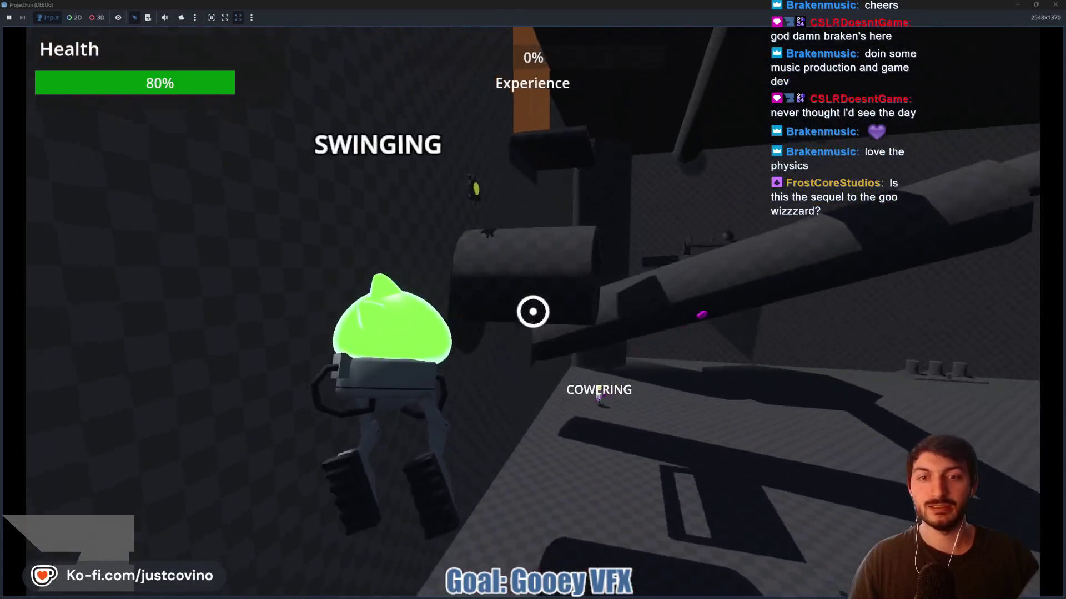
pyautogui.click(532, 311)
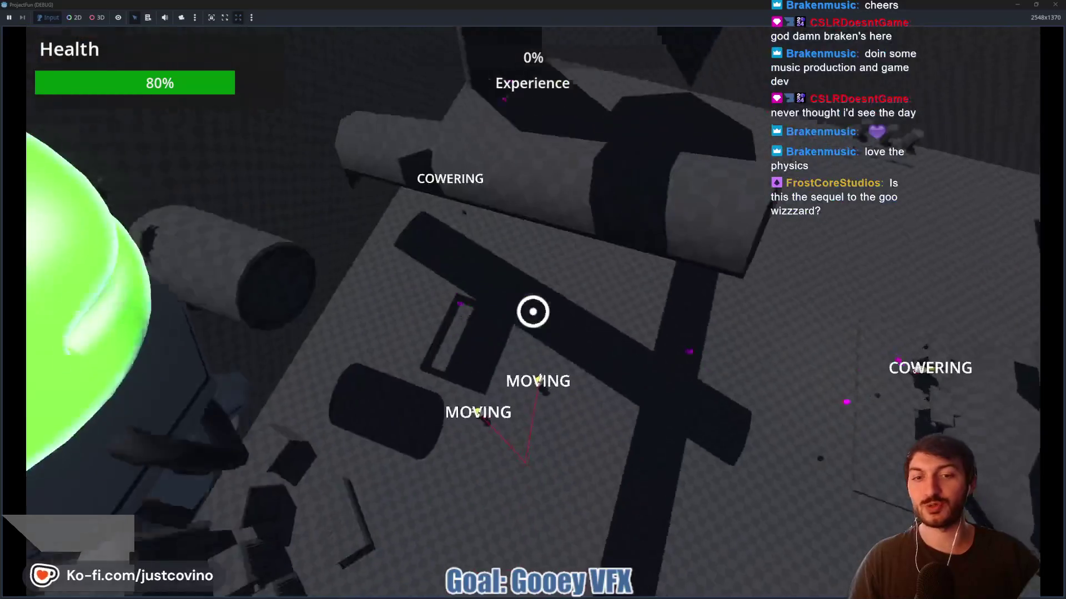
pyautogui.rightClick(533, 312)
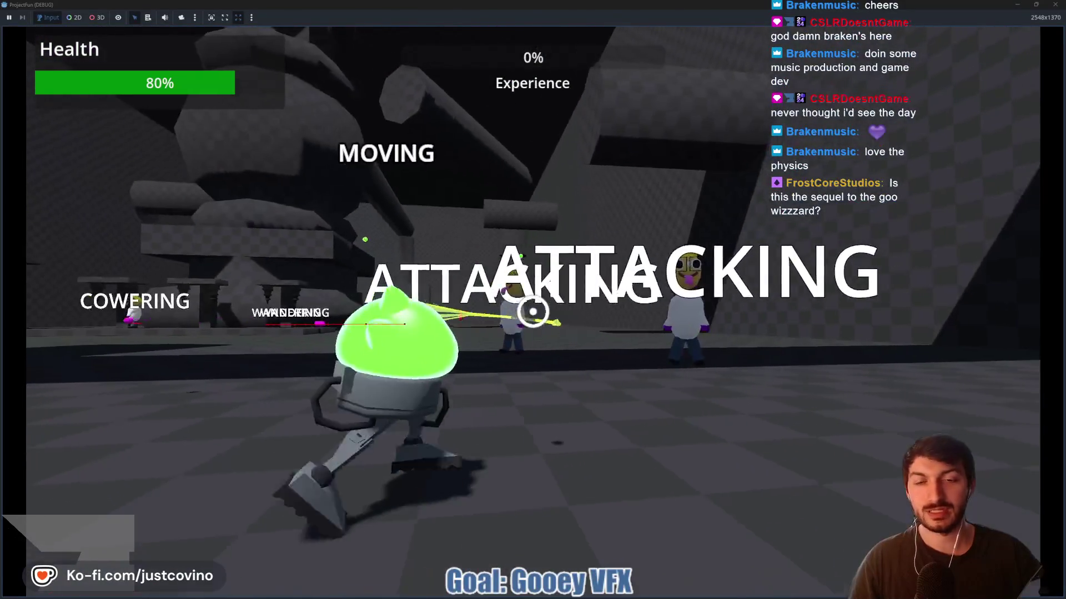
pyautogui.click(533, 311)
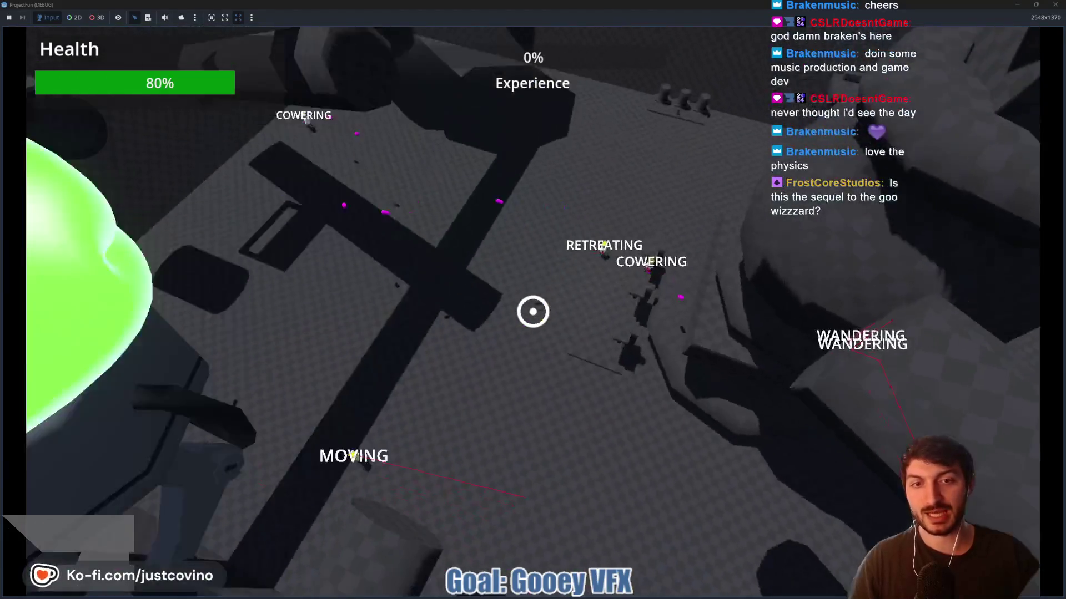
pyautogui.rightClick(533, 311)
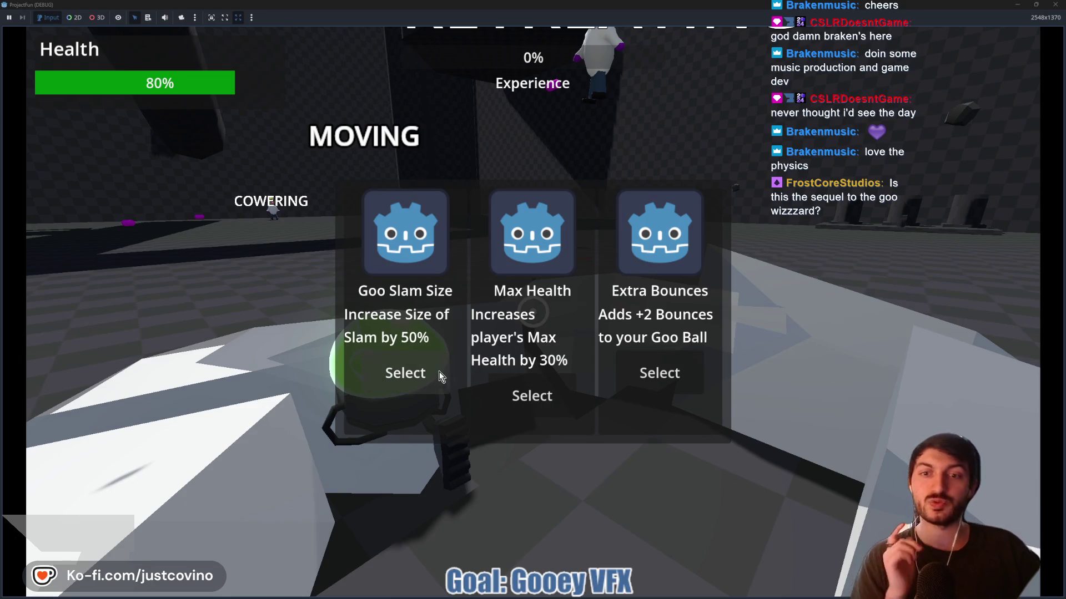
# Step: Pick the Goo Slam Size upgrade, walk toward the attacking enemy, then stop the game with F8
pyautogui.click(440, 373)
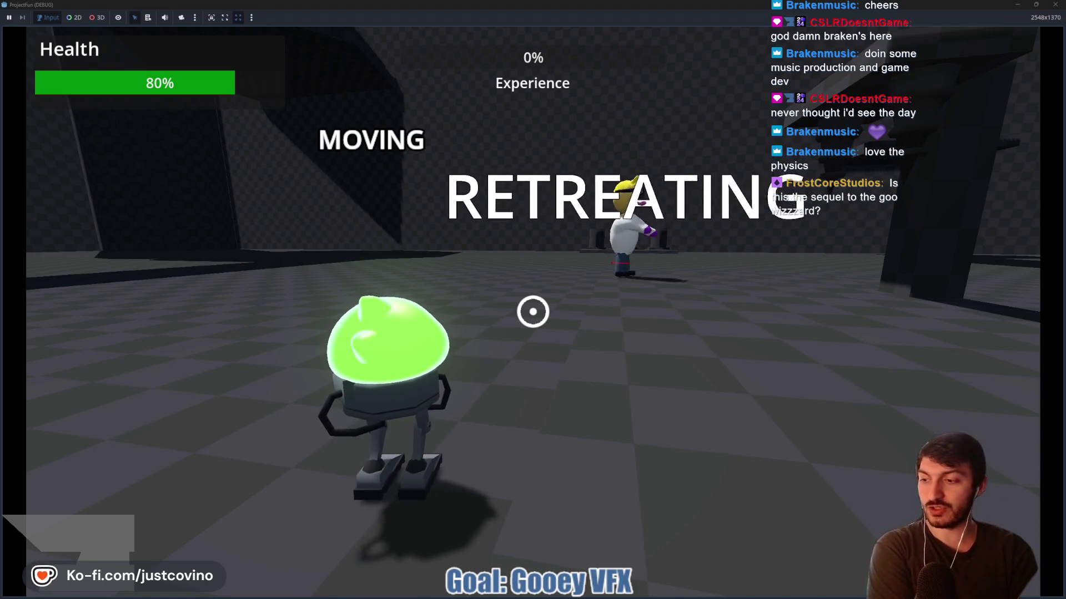
pyautogui.press('w')
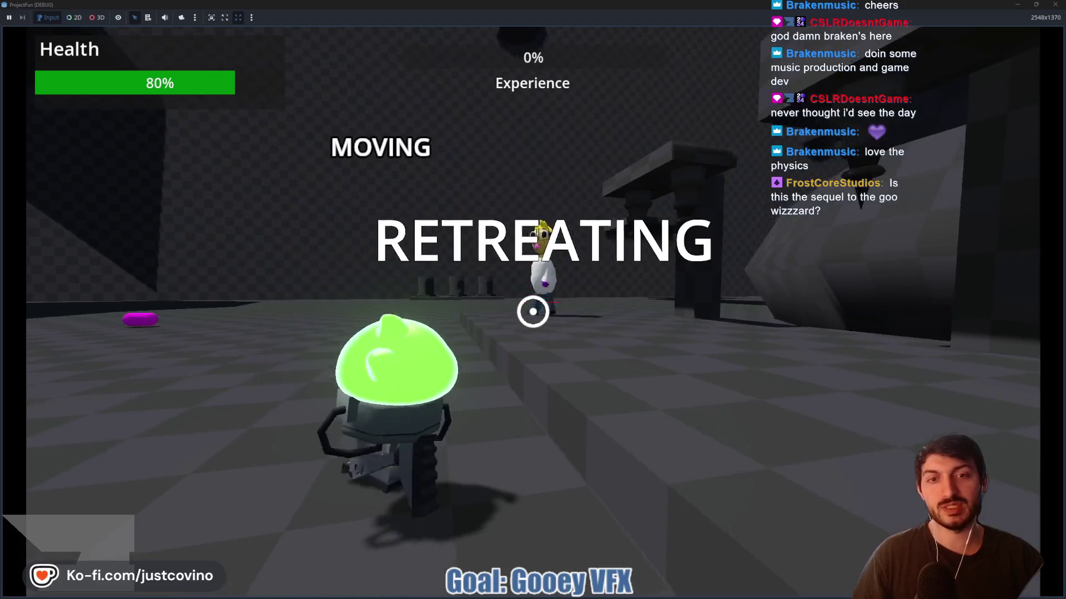
pyautogui.press('w')
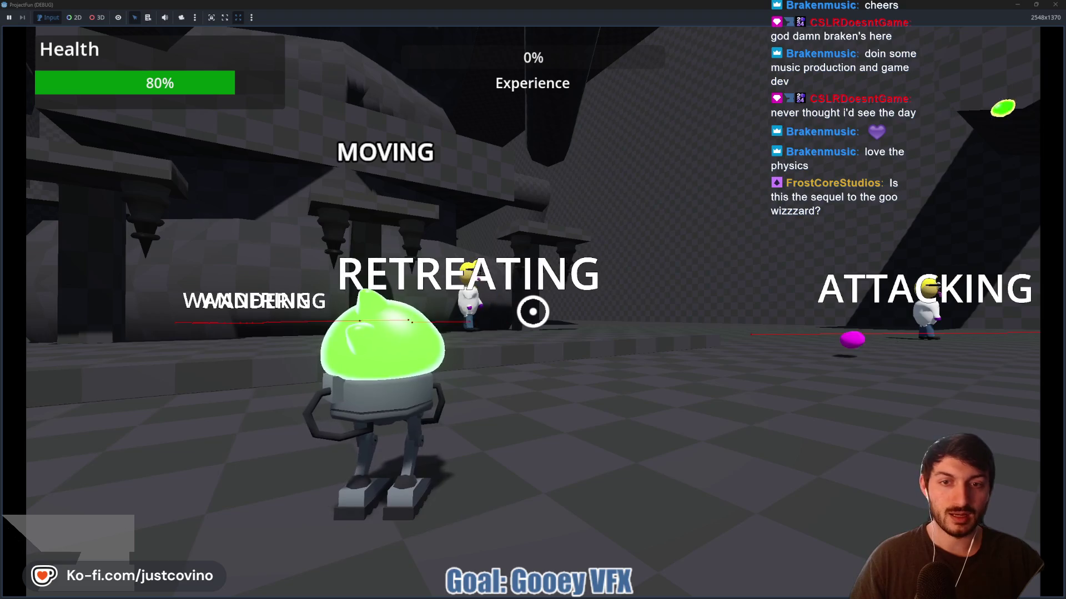
pyautogui.press('w')
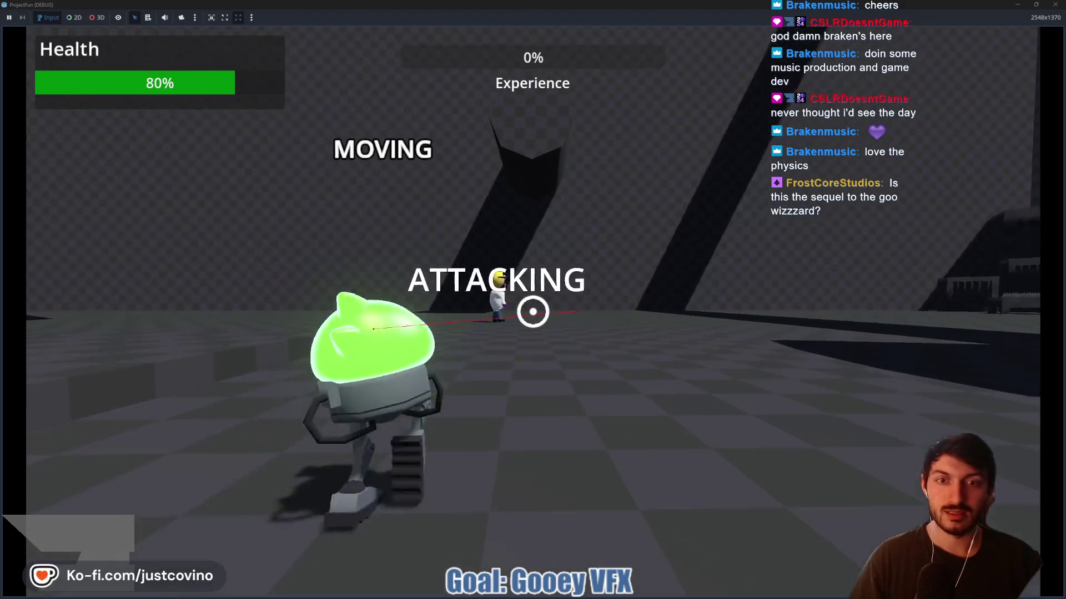
pyautogui.press('w')
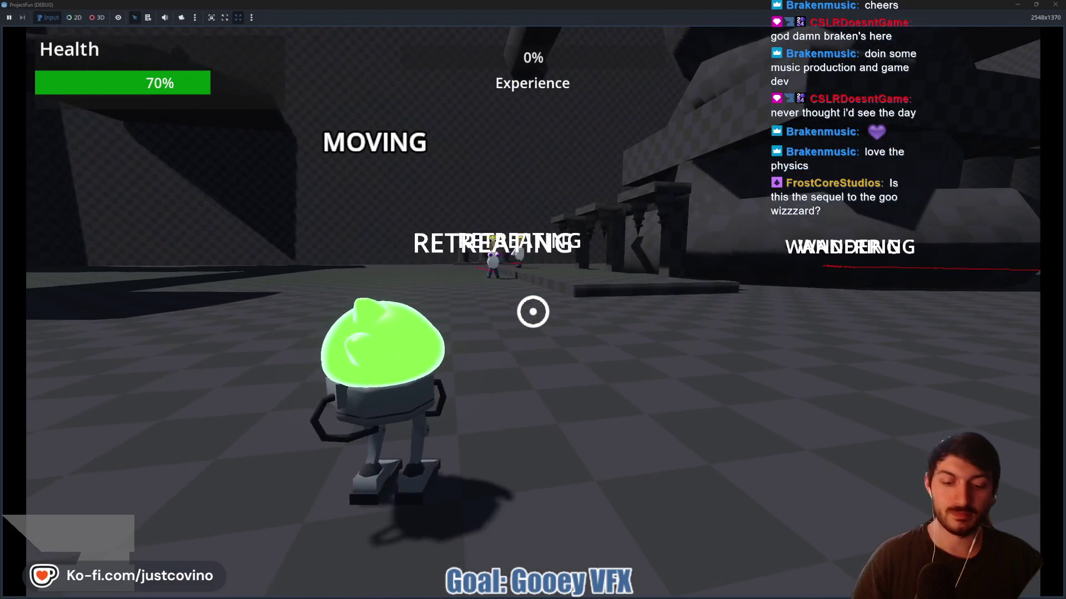
pyautogui.press('F8')
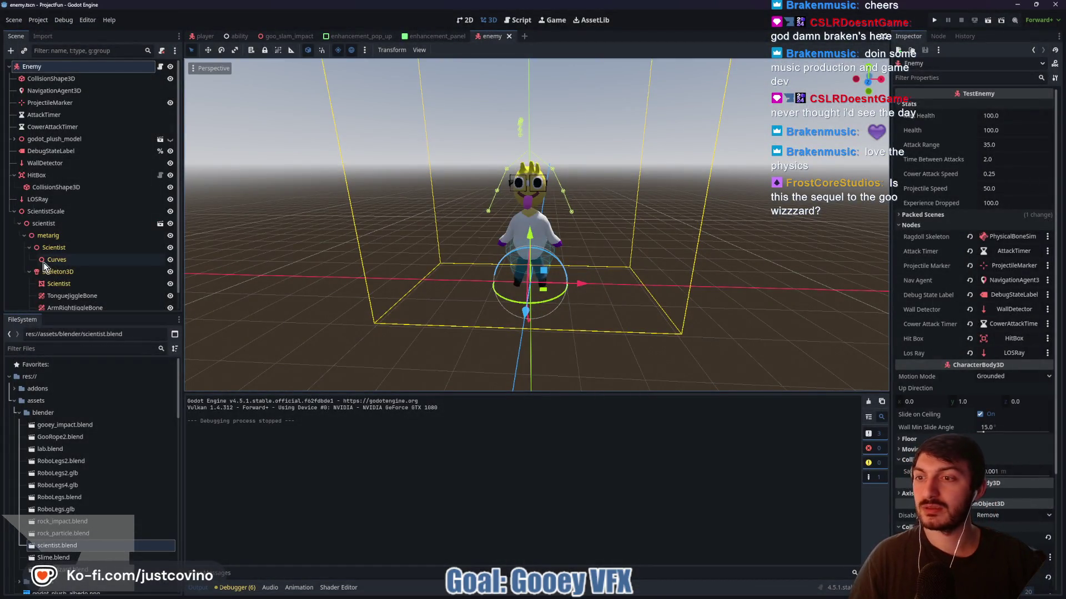
# Step: Set the scientist node's Y rotation to -180 and orbit to view its front
pyautogui.click(45, 224)
pyautogui.click(978, 154)
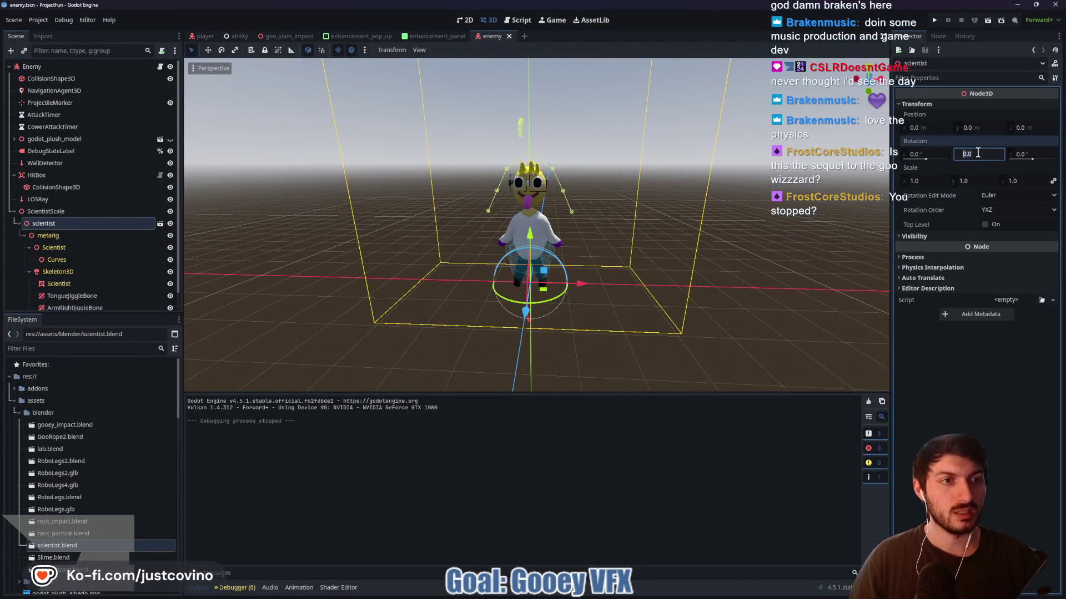
pyautogui.write('80')
pyautogui.press('Return')
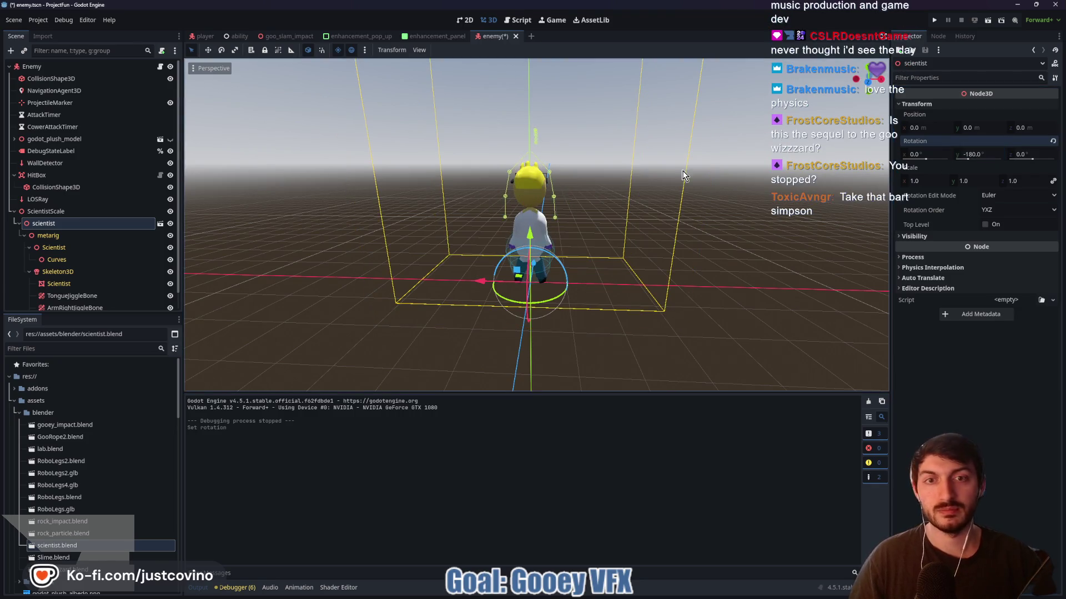
pyautogui.moveTo(747, 253)
pyautogui.mouseDown(button='middle')
pyautogui.moveTo(537, 257)
pyautogui.moveTo(592, 259)
pyautogui.mouseUp(button='middle')
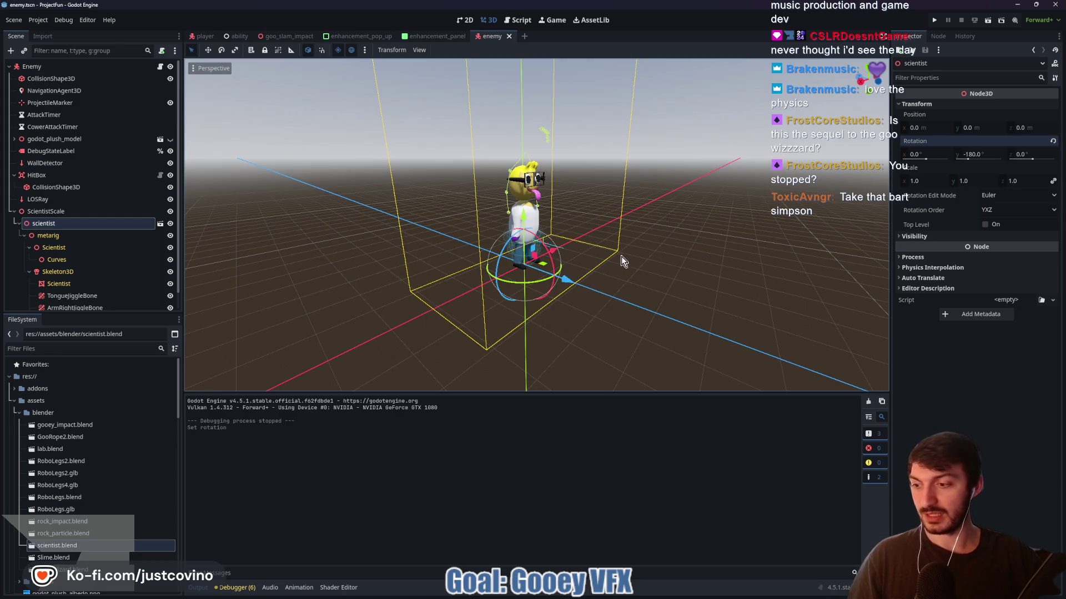
pyautogui.moveTo(653, 268)
pyautogui.mouseDown(button='middle')
pyautogui.moveTo(675, 264)
pyautogui.moveTo(627, 264)
pyautogui.moveTo(742, 248)
pyautogui.mouseUp(button='middle')
pyautogui.scroll(3, 645, 258)
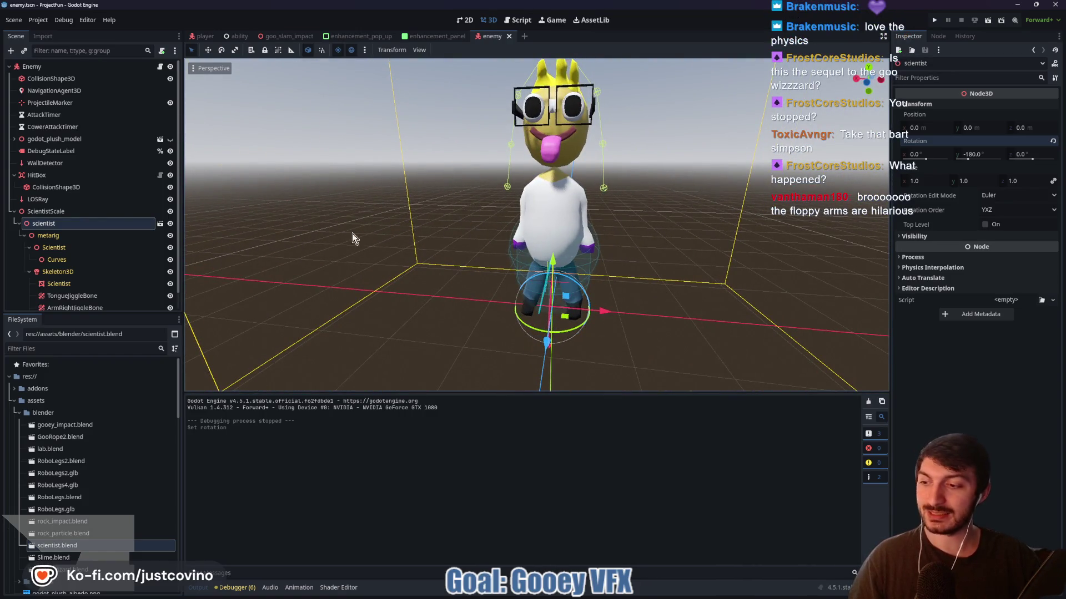
pyautogui.scroll(-1, 98, 284)
# Step: Set ArmRightJiggleBone gravity direction x to 0.25 and ArmLeftJiggleBone to -0.25
pyautogui.click(83, 290)
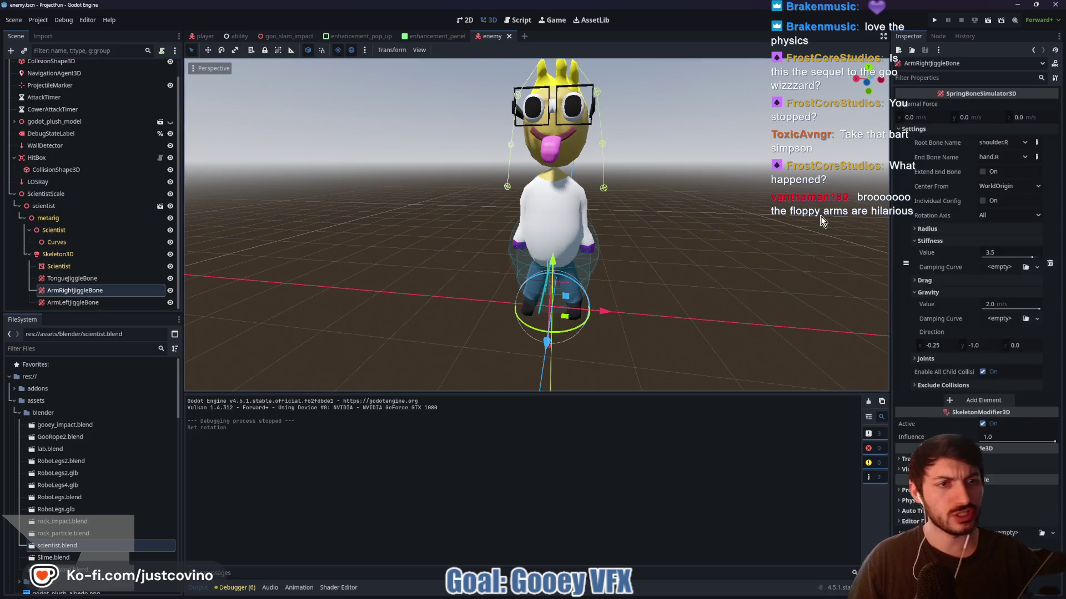
pyautogui.click(945, 345)
pyautogui.write('0.25')
pyautogui.press('Return')
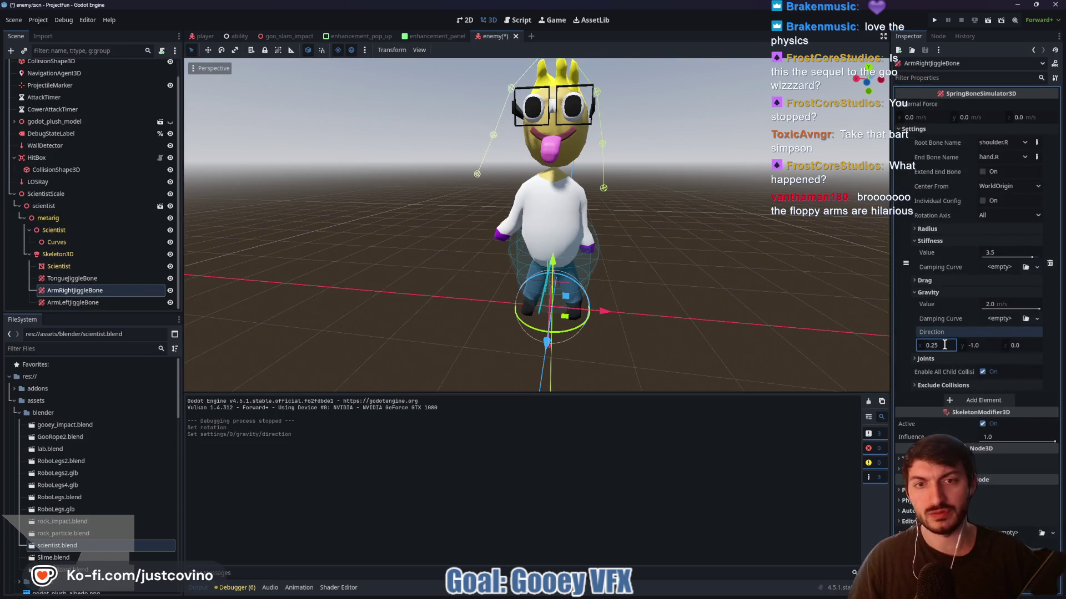
pyautogui.click(73, 302)
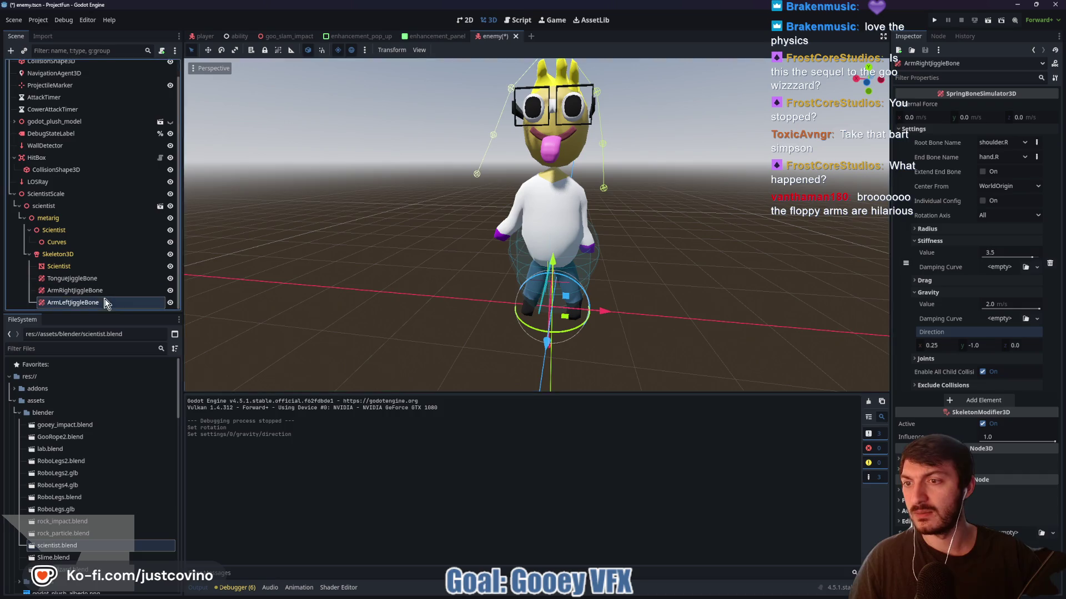
pyautogui.click(932, 346)
pyautogui.write('-0.25')
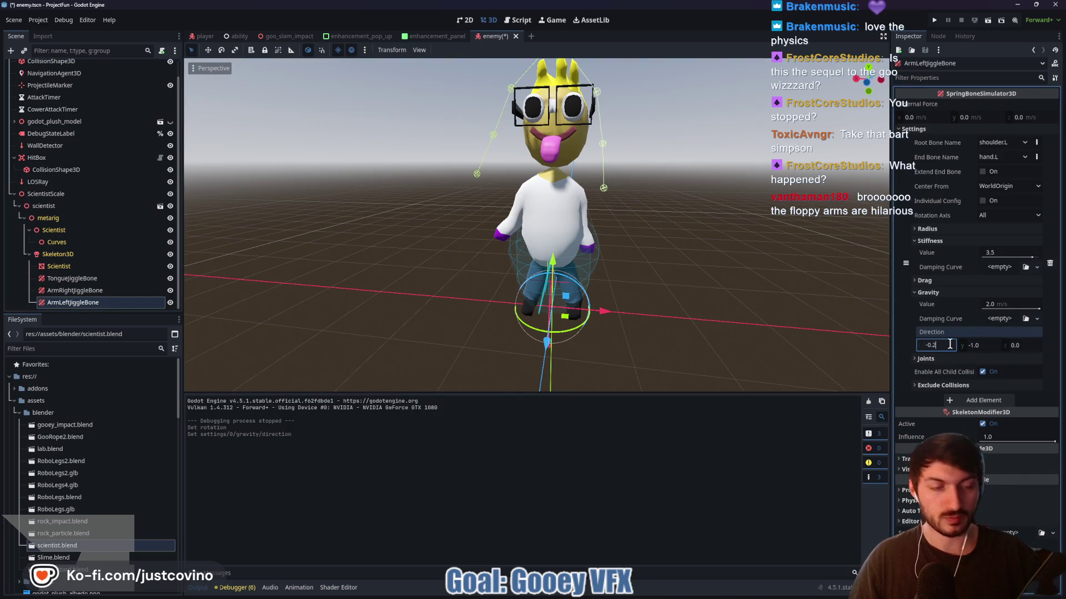
pyautogui.press('Return')
# Step: Save the enemy scene, look over the scientist model, then switch to scientist.blend in Blender
pyautogui.hotkey('ctrl', 's')
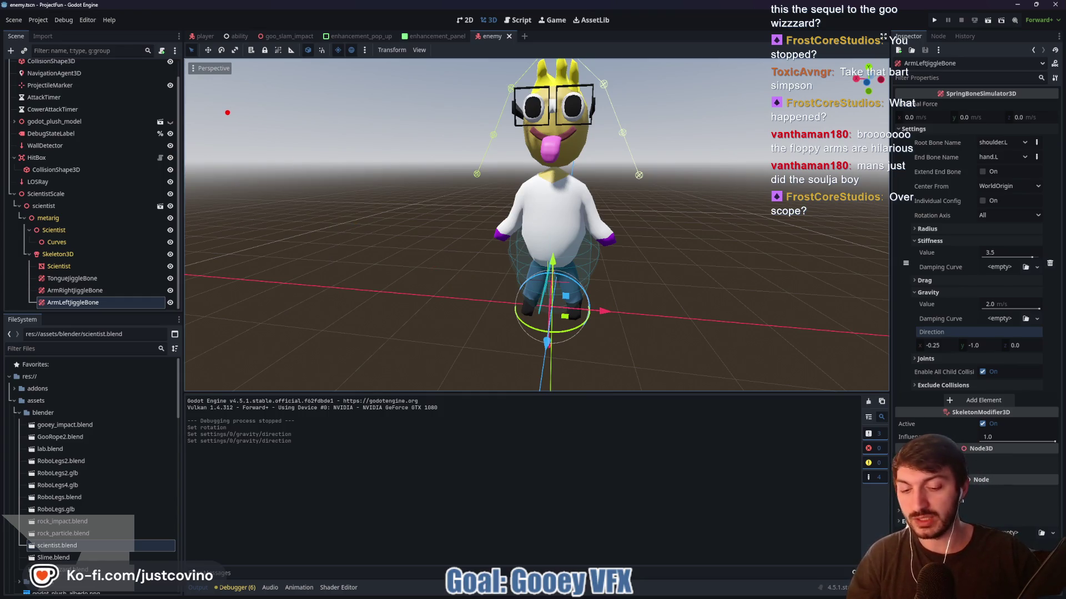
pyautogui.moveTo(205, 98); pyautogui.dragTo(357, 196)
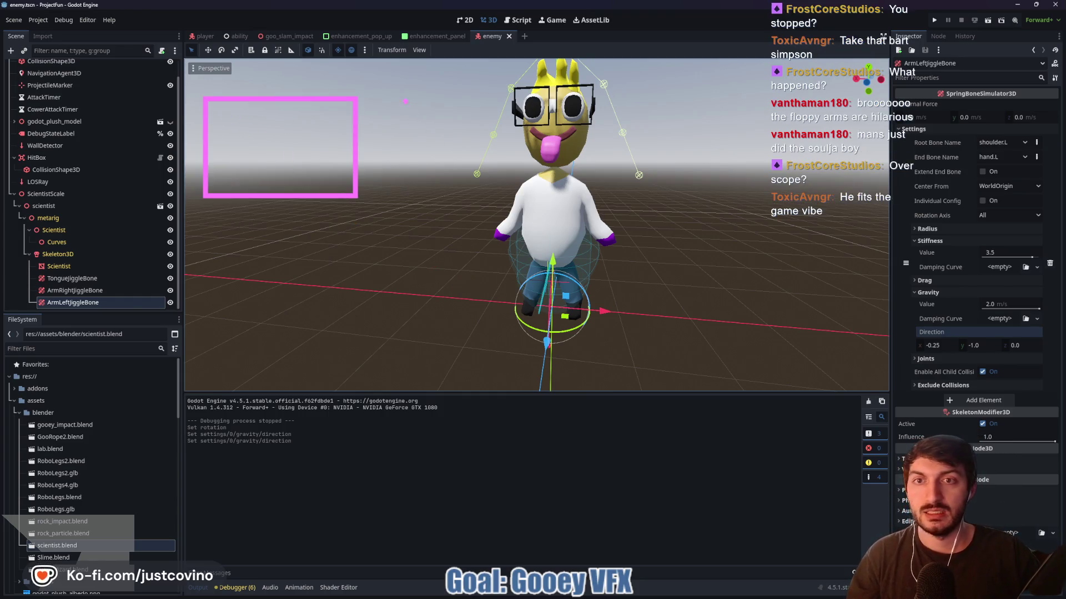
pyautogui.moveTo(404, 100); pyautogui.dragTo(557, 193)
pyautogui.moveTo(602, 96); pyautogui.dragTo(743, 200)
pyautogui.moveTo(759, 95); pyautogui.dragTo(862, 211)
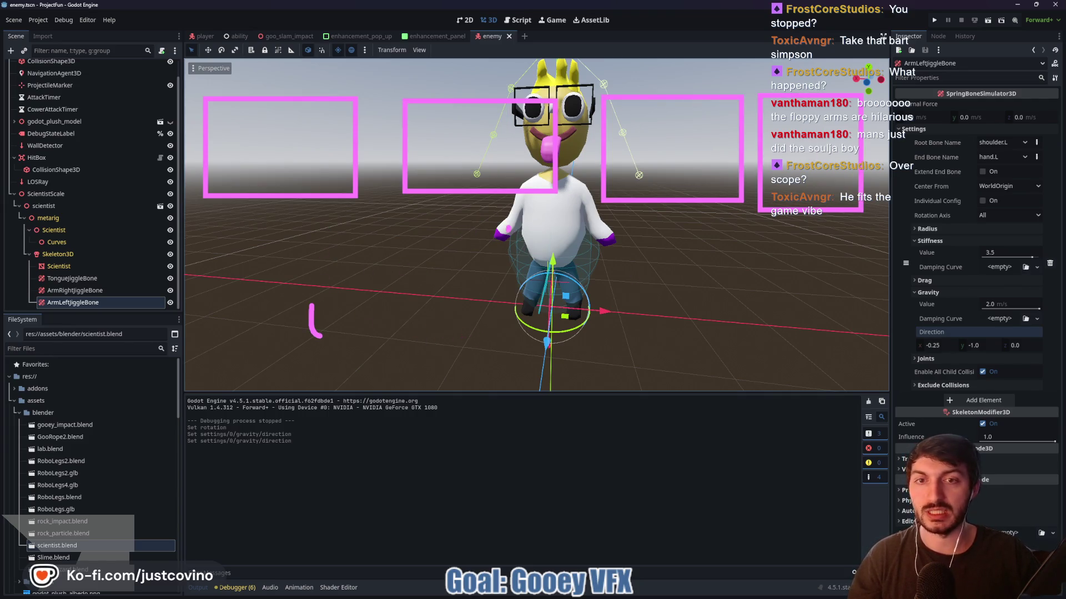
pyautogui.moveTo(578, 303); pyautogui.dragTo(658, 221)
pyautogui.moveTo(656, 324); pyautogui.dragTo(683, 239)
pyautogui.moveTo(716, 299); pyautogui.dragTo(791, 214)
pyautogui.press('Escape')
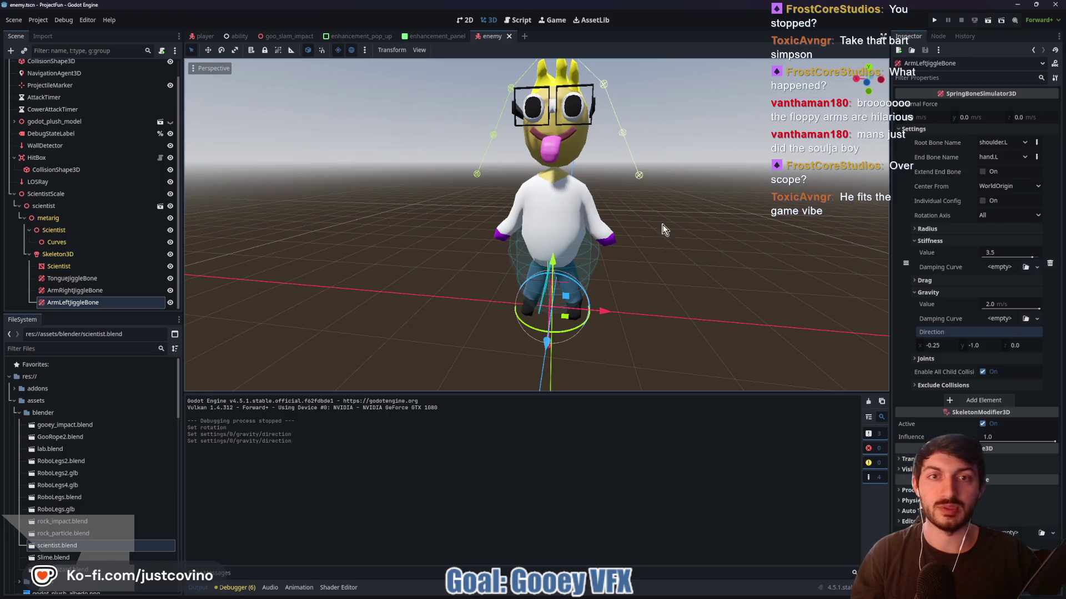
pyautogui.scroll(-4, 689, 254)
pyautogui.moveTo(684, 277)
pyautogui.mouseDown(button='middle')
pyautogui.moveTo(610, 285)
pyautogui.moveTo(688, 266)
pyautogui.mouseUp(button='middle')
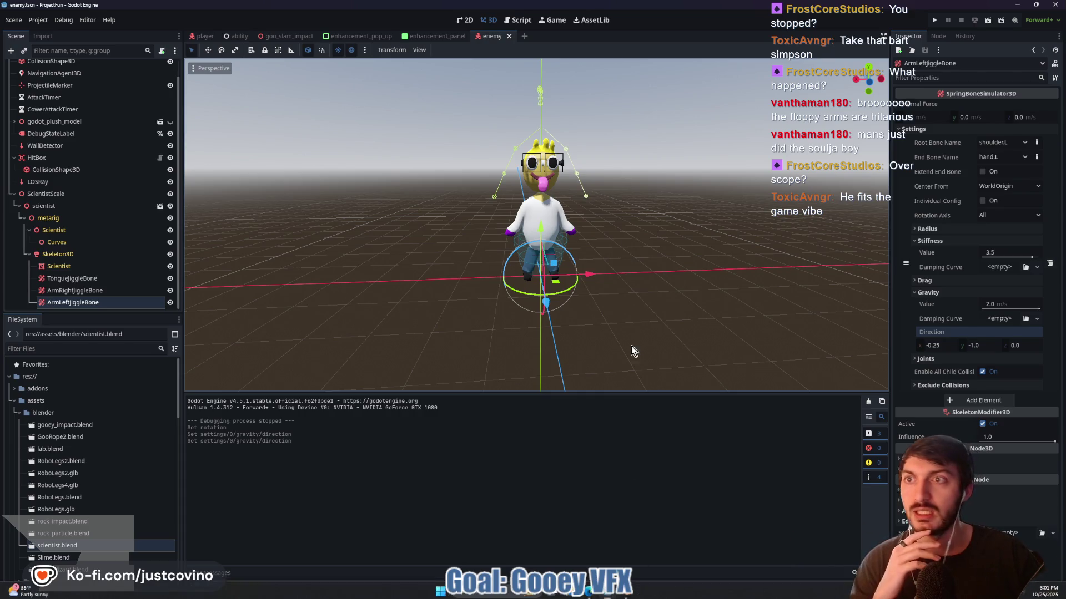
pyautogui.click(629, 595)
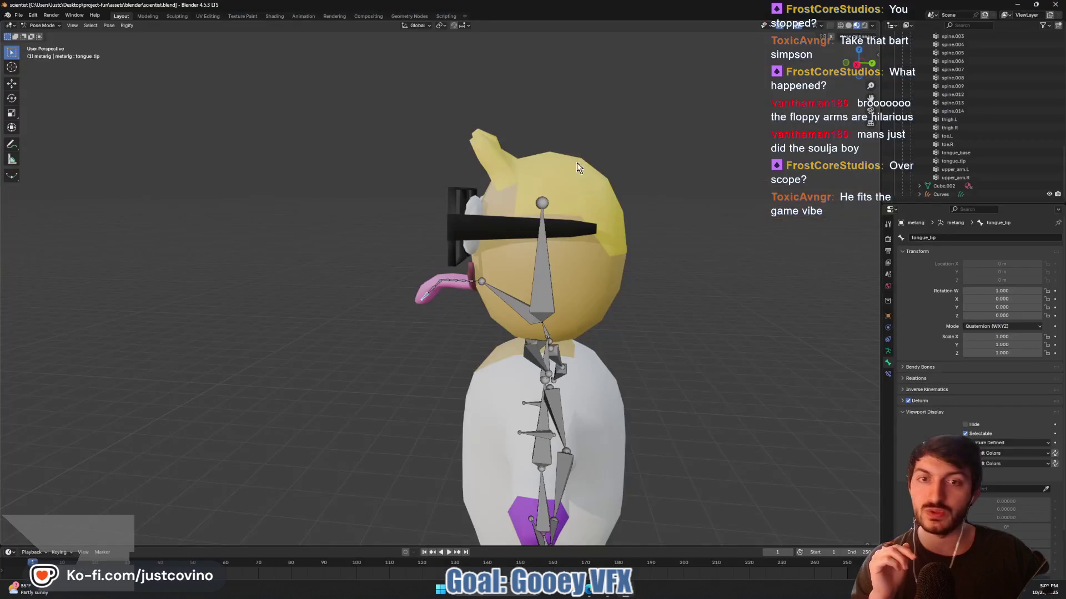
# Step: Toggle the scientist rig into Edit Mode and back to Pose Mode, then show the Animation workspace
pyautogui.moveTo(471, 276); pyautogui.dragTo(509, 342, button='middle')
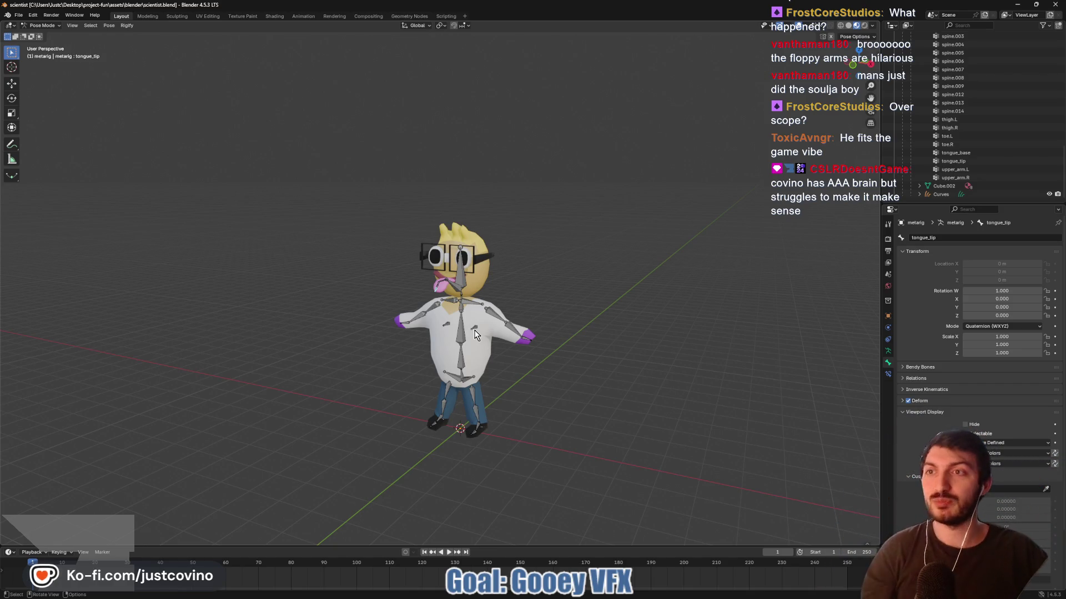
pyautogui.press('Tab')
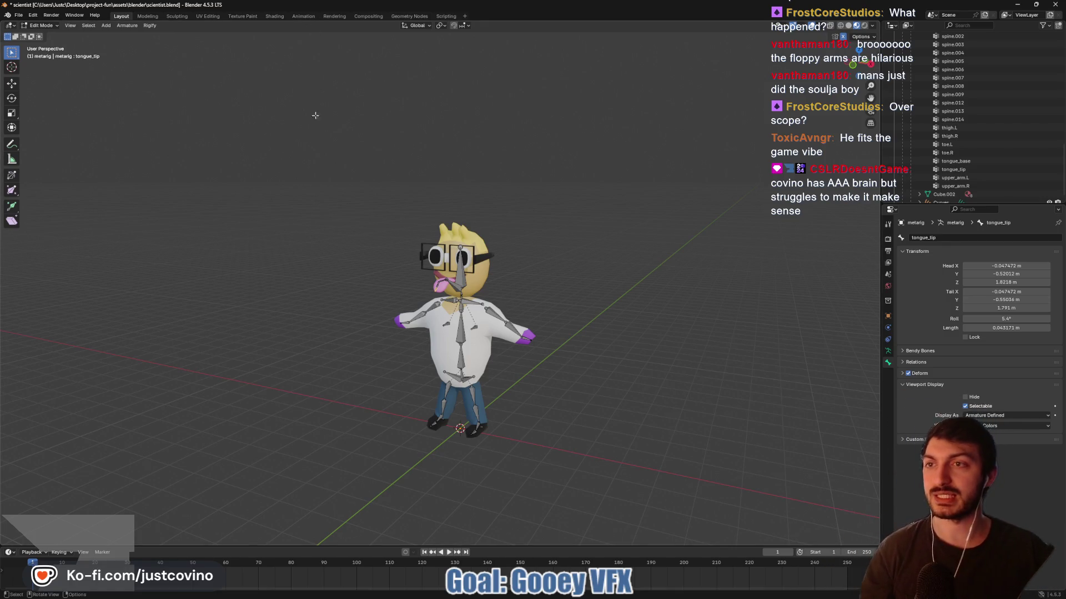
pyautogui.hotkey('ctrl', 'Tab')
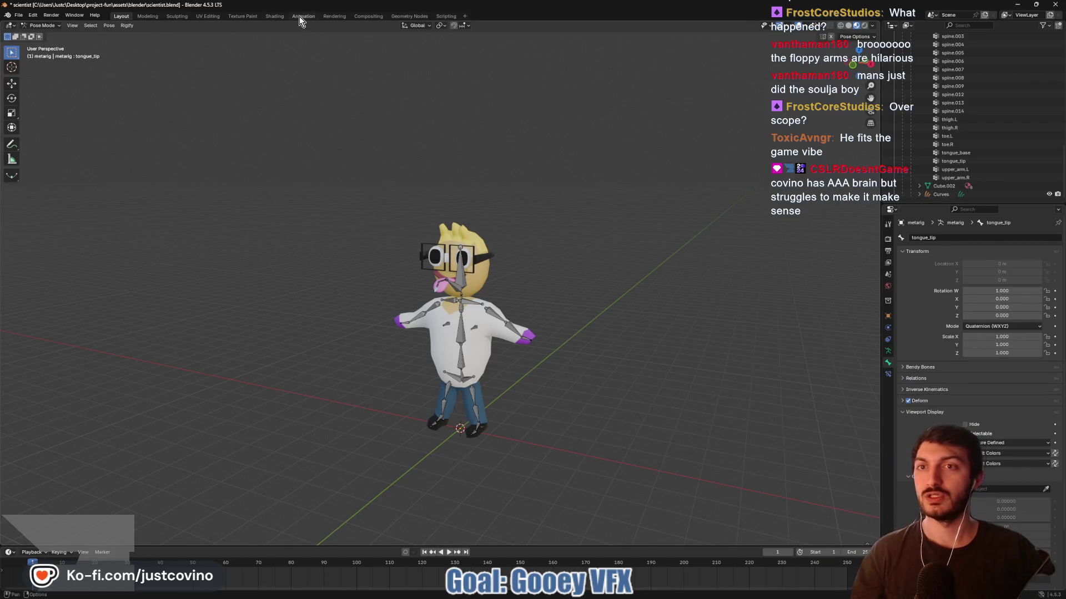
pyautogui.click(300, 16)
# Step: Switch the viewport to Material Preview, the left area to Nonlinear Animation, and the Dope Sheet to Action Editor
pyautogui.click(856, 25)
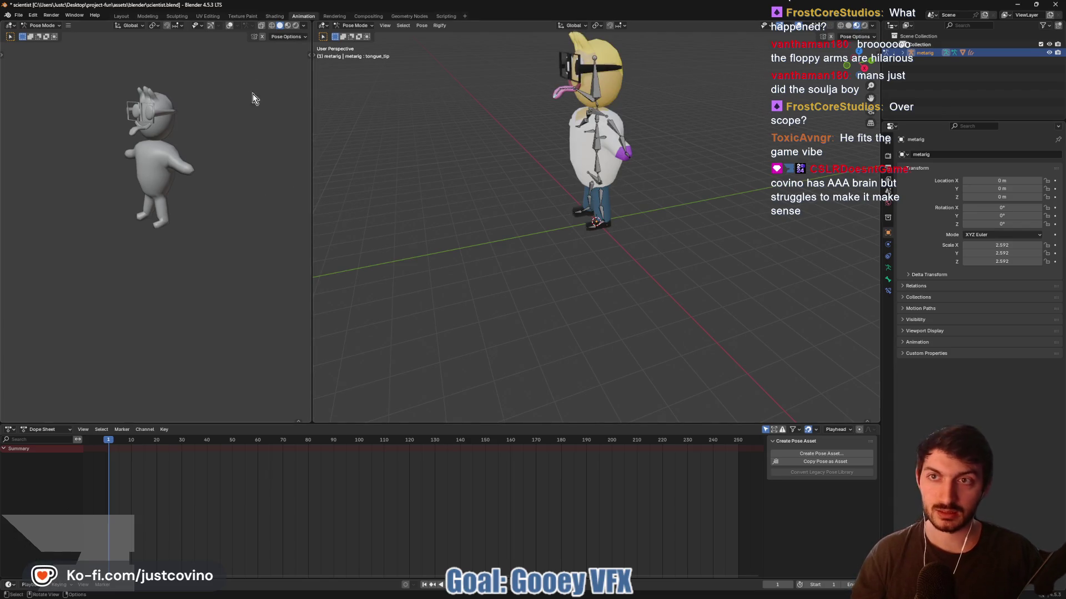
pyautogui.click(10, 25)
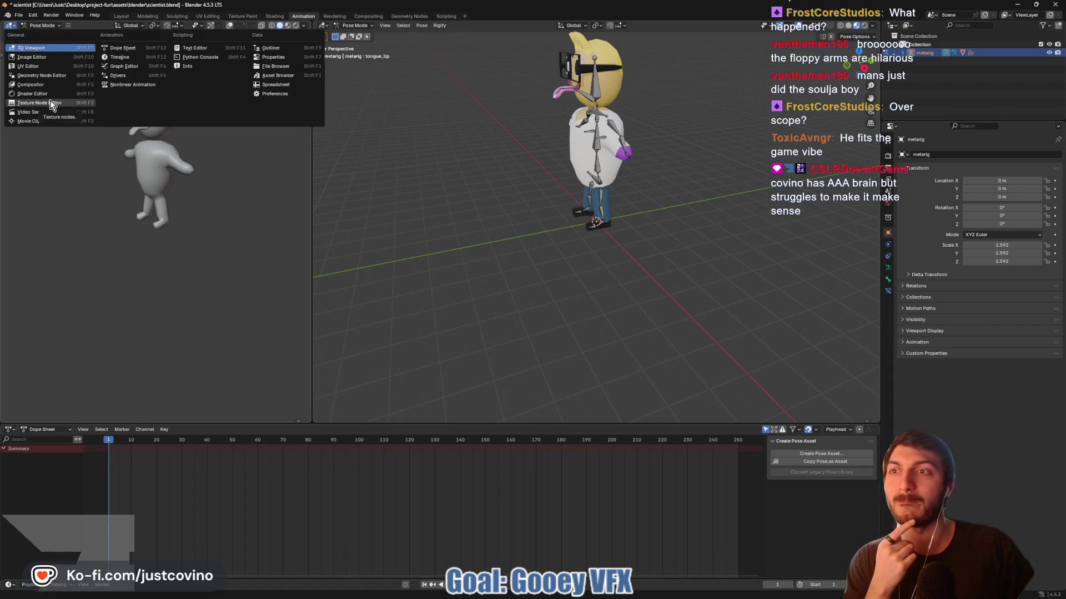
pyautogui.click(138, 85)
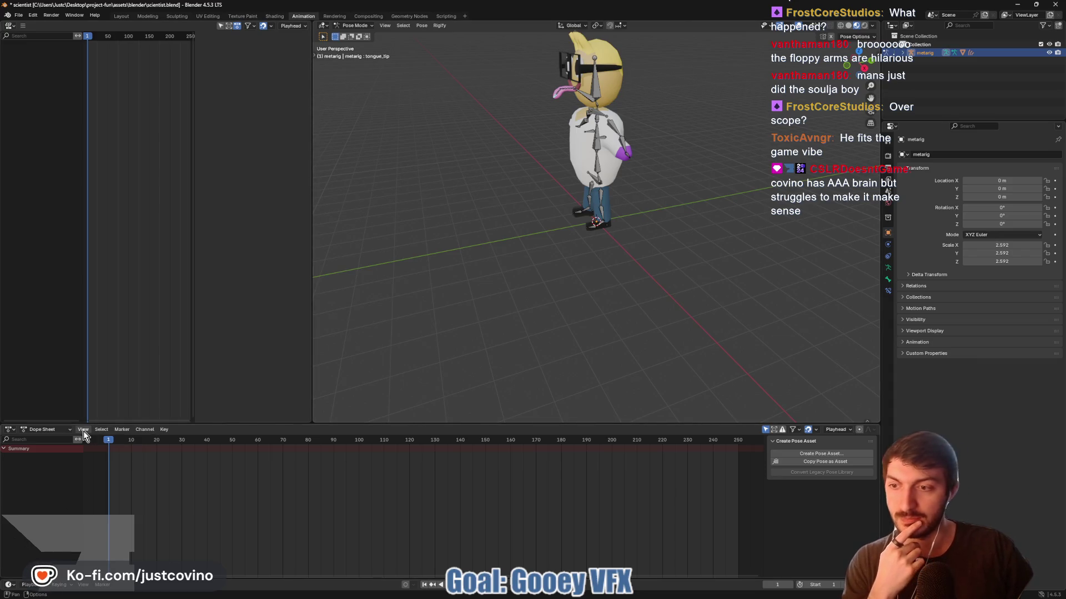
pyautogui.click(65, 428)
pyautogui.click(62, 461)
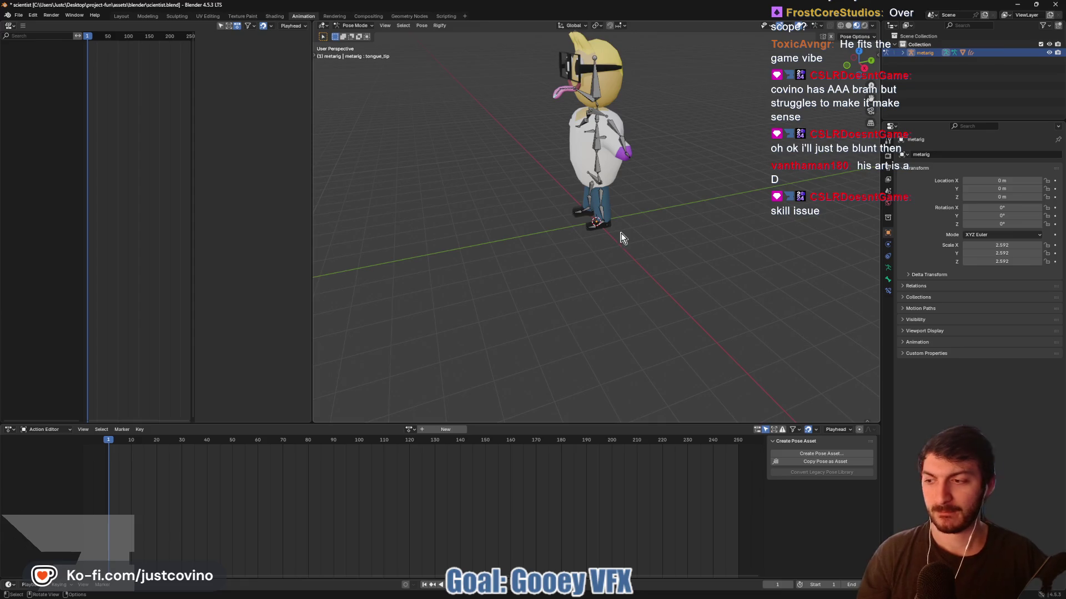
# Step: Frame the character up close and create a new action for the rig
pyautogui.scroll(3, 553, 267)
pyautogui.moveTo(534, 264)
pyautogui.keyDown('shift'); pyautogui.mouseDown(button='middle')
pyautogui.moveTo(662, 283)
pyautogui.moveTo(602, 264)
pyautogui.moveTo(574, 279)
pyautogui.moveTo(556, 268)
pyautogui.moveTo(566, 280)
pyautogui.mouseUp(button='middle'); pyautogui.keyUp('shift')
pyautogui.scroll(-3, 662, 283)
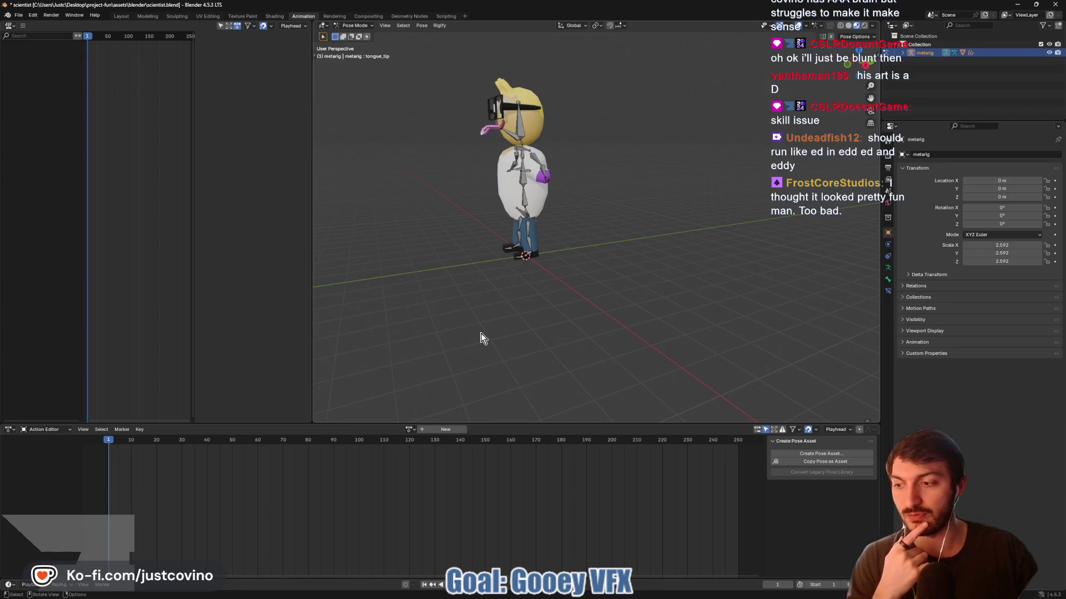
pyautogui.moveTo(511, 292); pyautogui.dragTo(527, 296, button='middle')
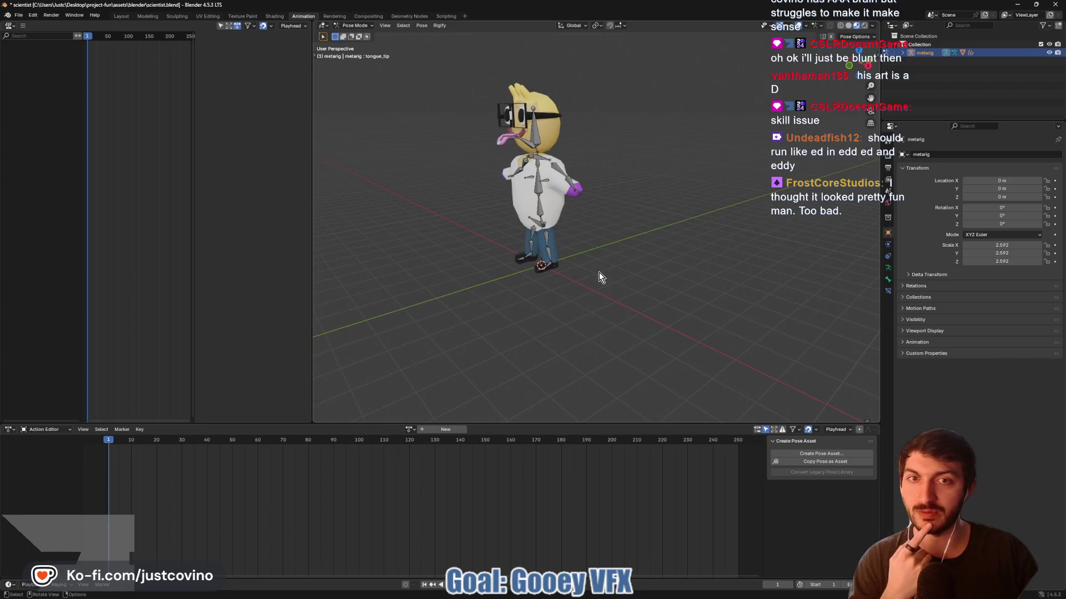
pyautogui.moveTo(600, 278); pyautogui.dragTo(584, 277, button='middle')
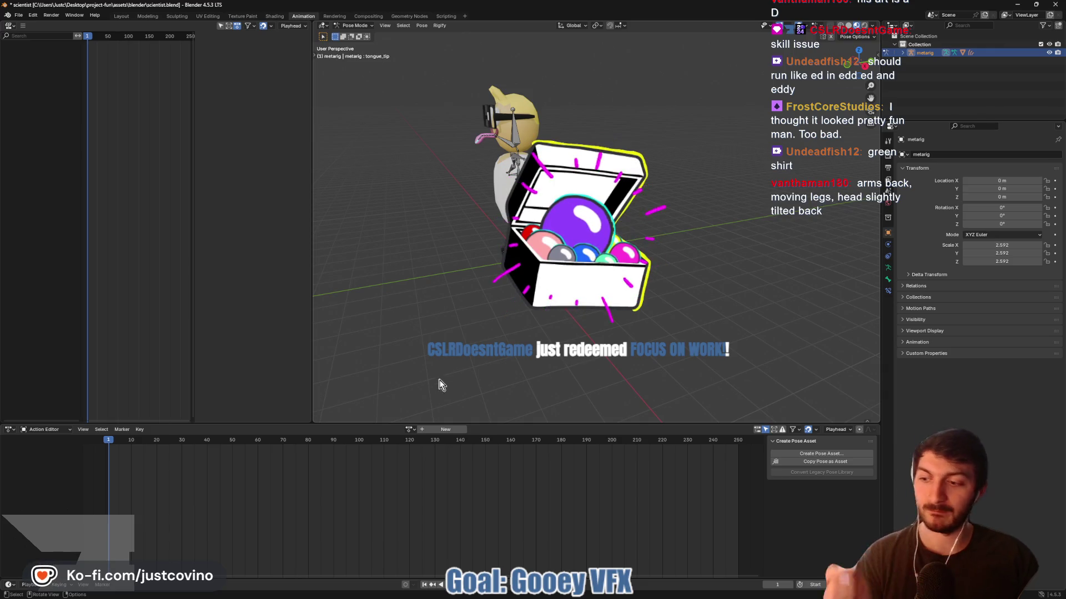
pyautogui.moveTo(563, 281)
pyautogui.keyDown('ctrl'); pyautogui.mouseDown(button='middle')
pyautogui.moveTo(492, 312)
pyautogui.moveTo(454, 415)
pyautogui.mouseUp(button='middle'); pyautogui.keyUp('ctrl')
pyautogui.click(447, 429)
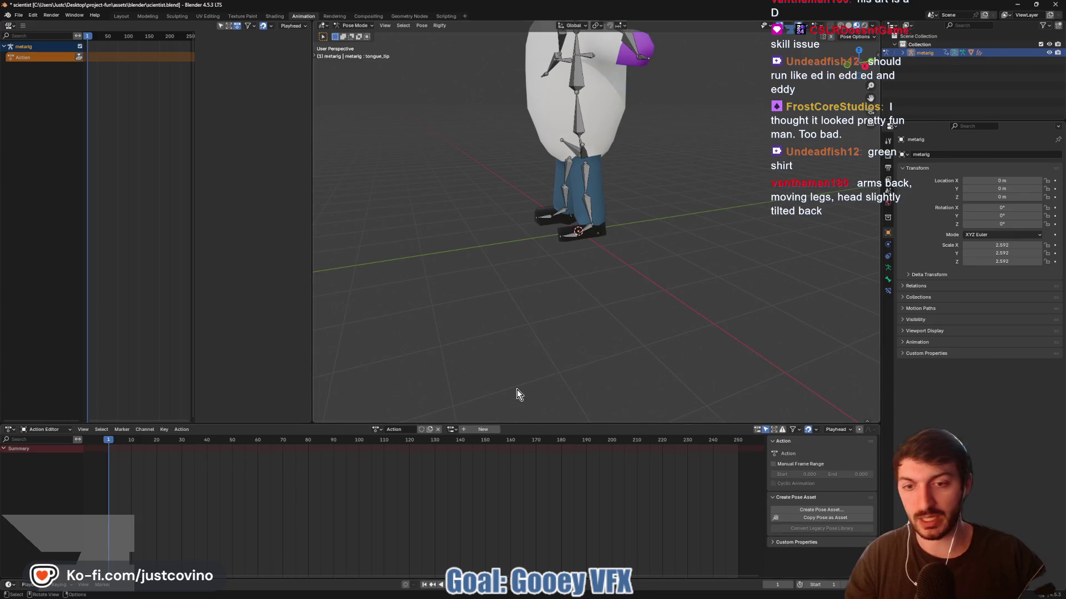
# Step: Rename the new action to Idle
pyautogui.doubleClick(398, 429)
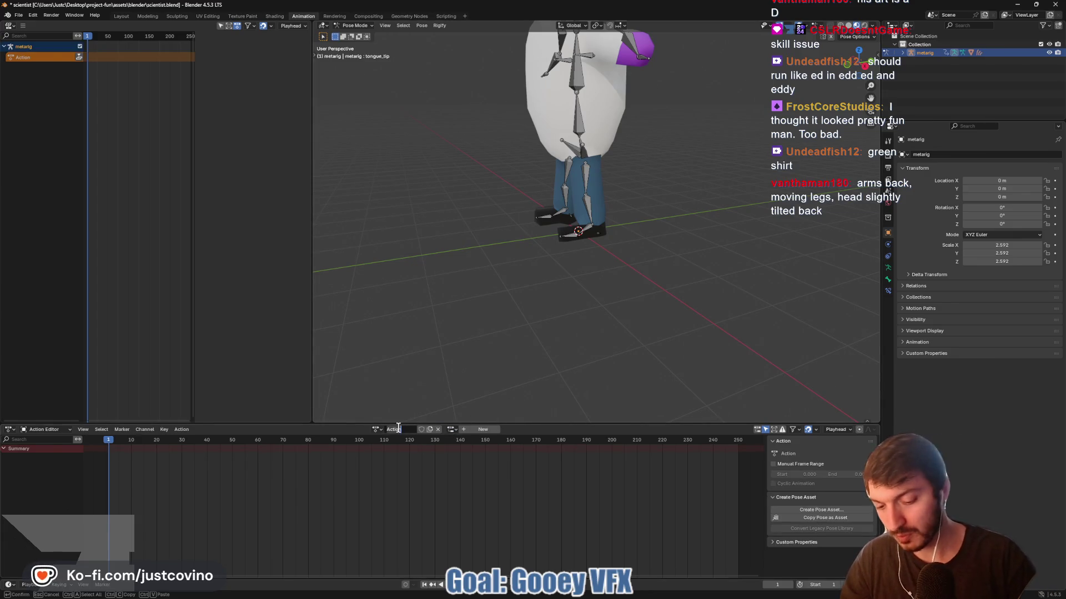
pyautogui.write('Idle')
pyautogui.press('Return')
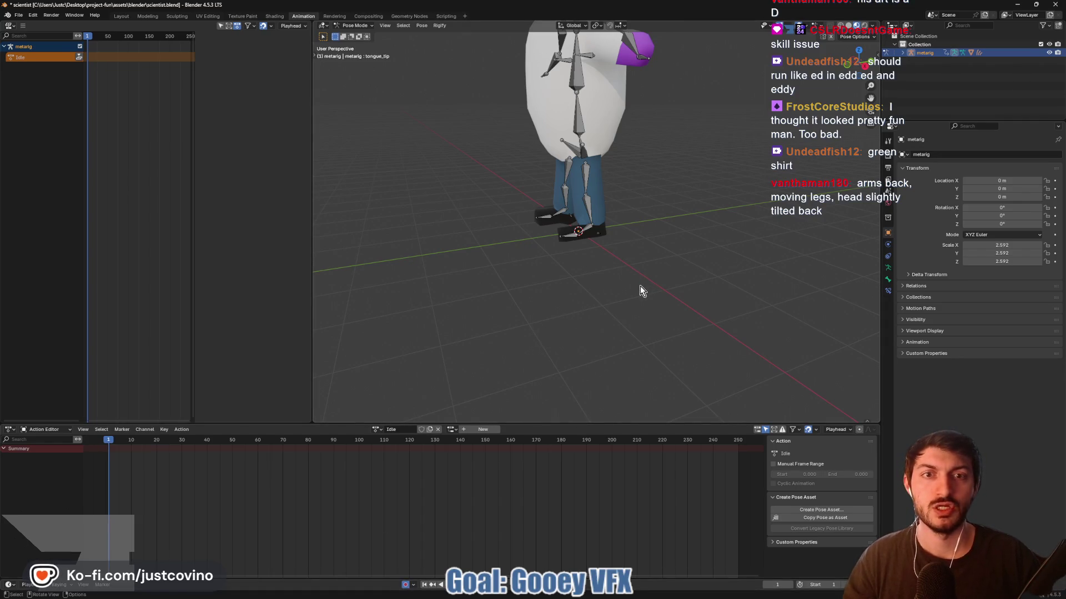
pyautogui.scroll(-3, 644, 286)
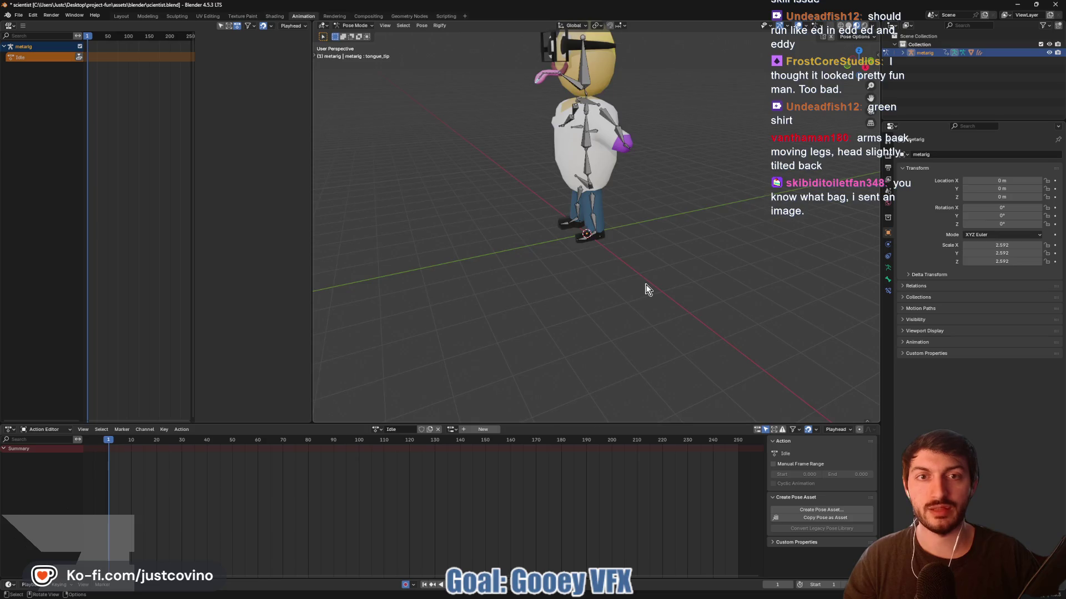
pyautogui.scroll(2, 646, 297)
pyautogui.scroll(-2, 644, 267)
pyautogui.moveTo(644, 249)
pyautogui.mouseDown(button='middle')
pyautogui.moveTo(675, 240)
pyautogui.moveTo(654, 241)
pyautogui.mouseUp(button='middle')
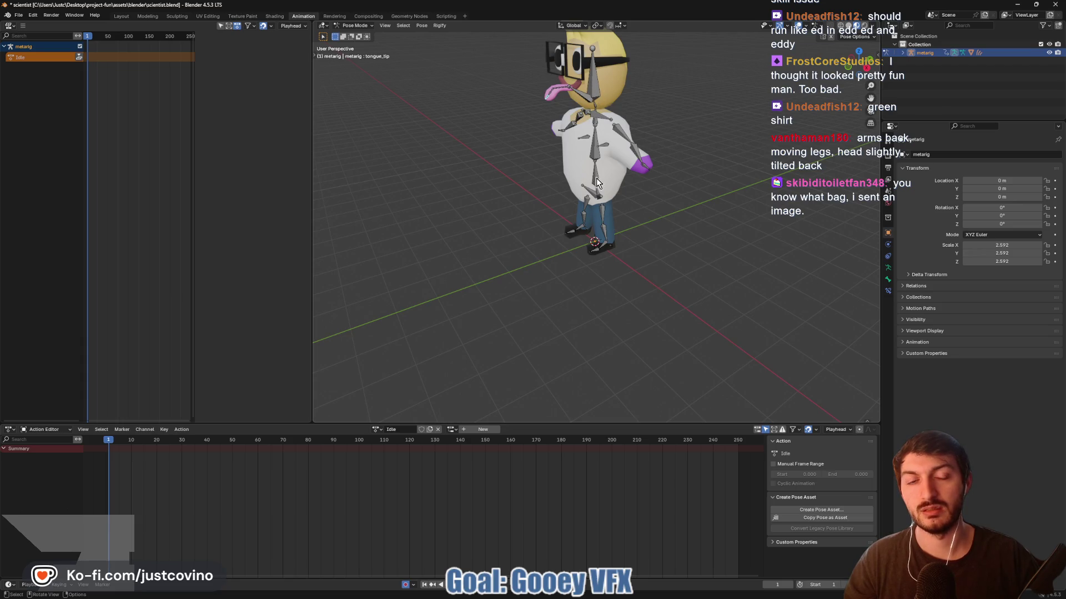
# Step: Select torso and thigh bones, try and cancel a lower spine rotation, then select the left shin
pyautogui.click(590, 69)
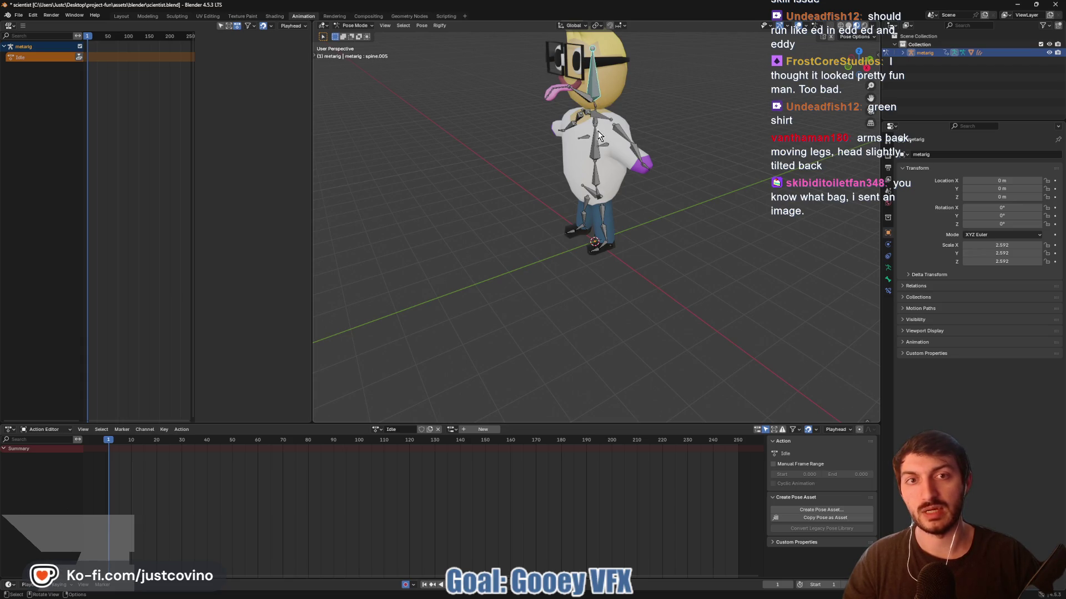
pyautogui.moveTo(573, 70); pyautogui.dragTo(607, 198)
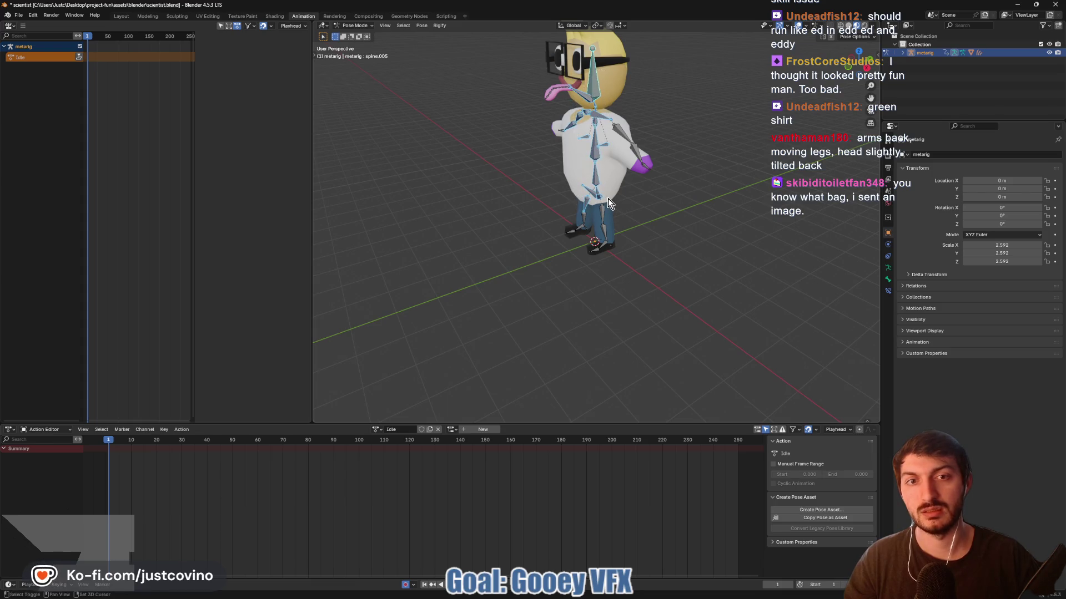
pyautogui.keyDown('shift'); pyautogui.click(609, 216); pyautogui.keyUp('shift')
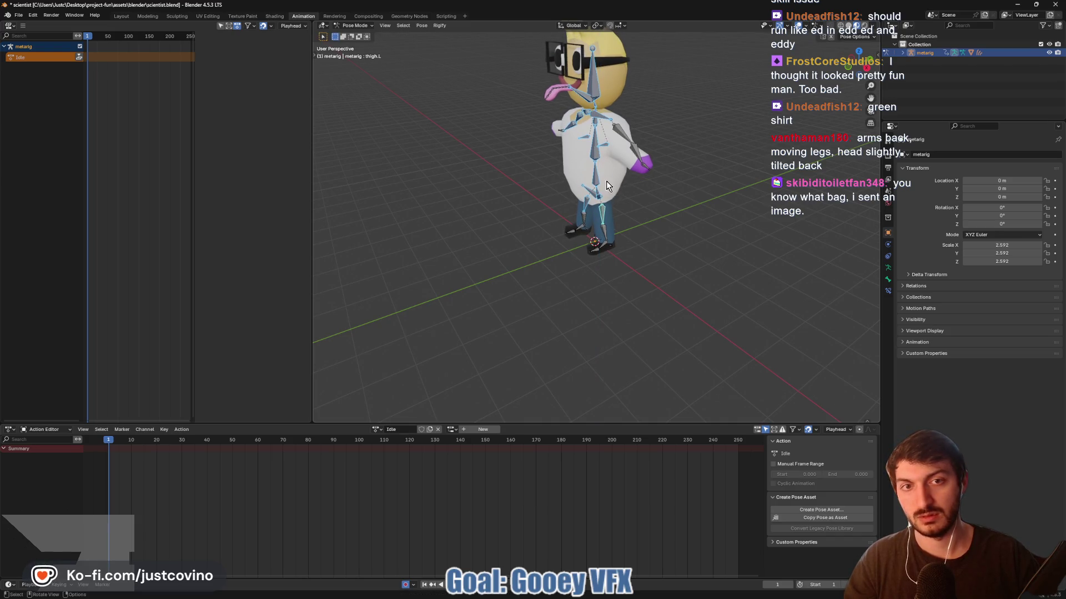
pyautogui.moveTo(655, 227); pyautogui.dragTo(643, 217, button='middle')
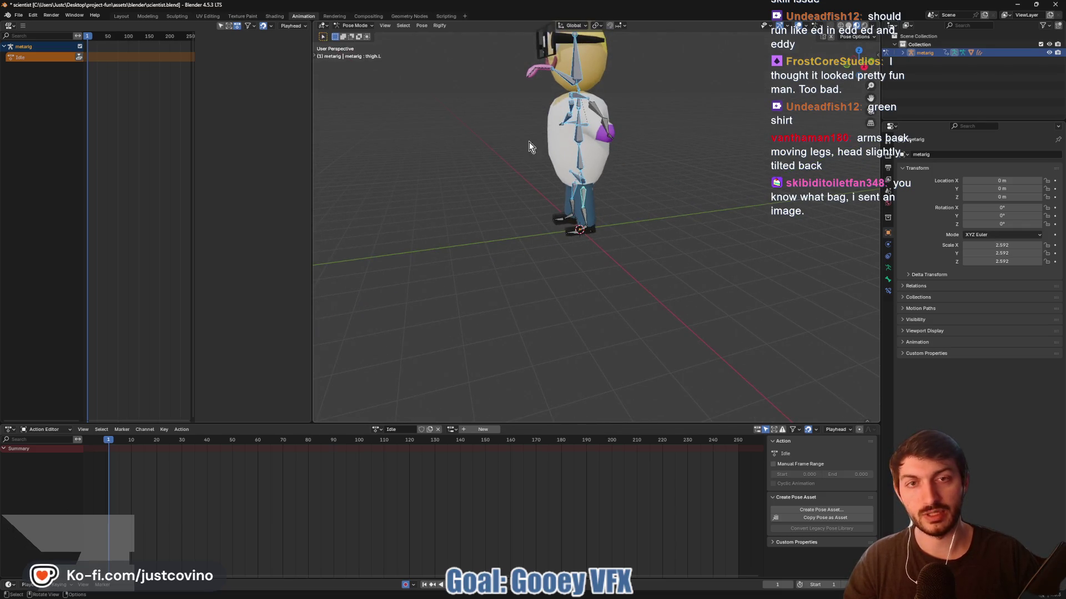
pyautogui.click(578, 166)
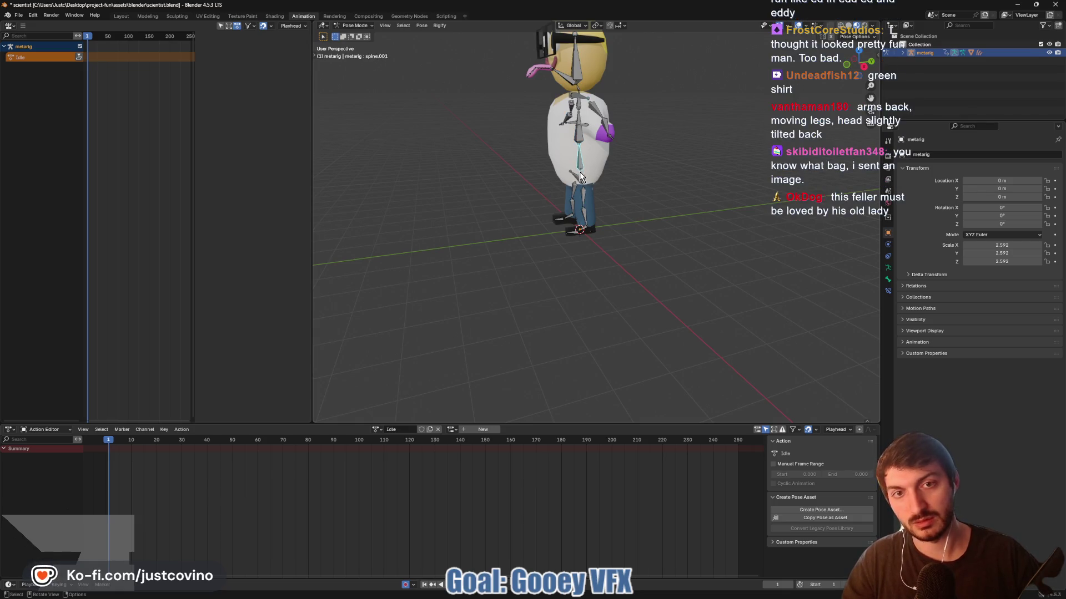
pyautogui.press('r')
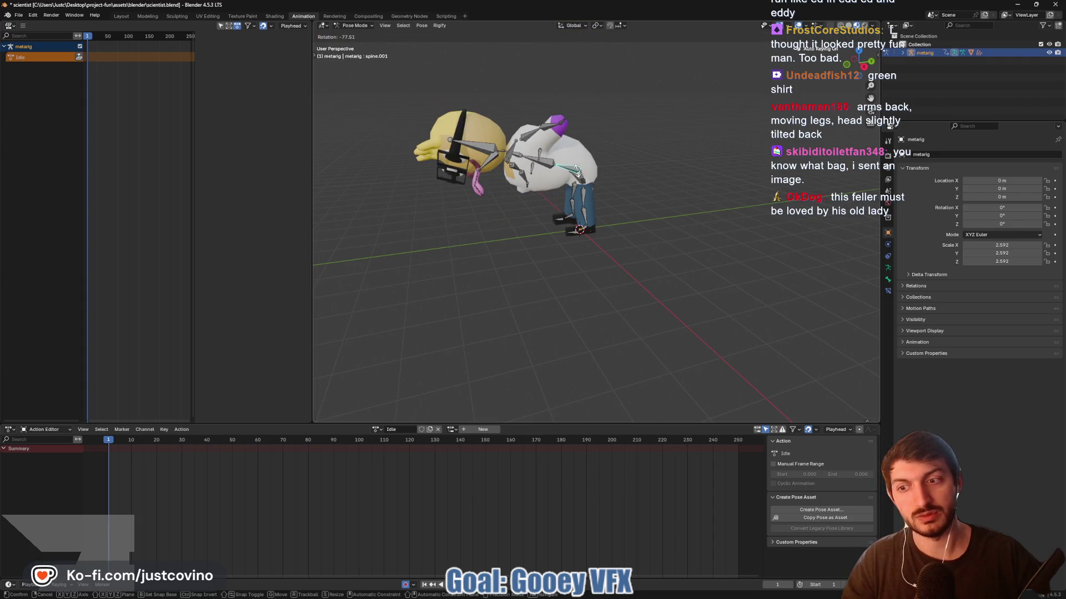
pyautogui.rightClick(580, 178)
pyautogui.click(587, 207)
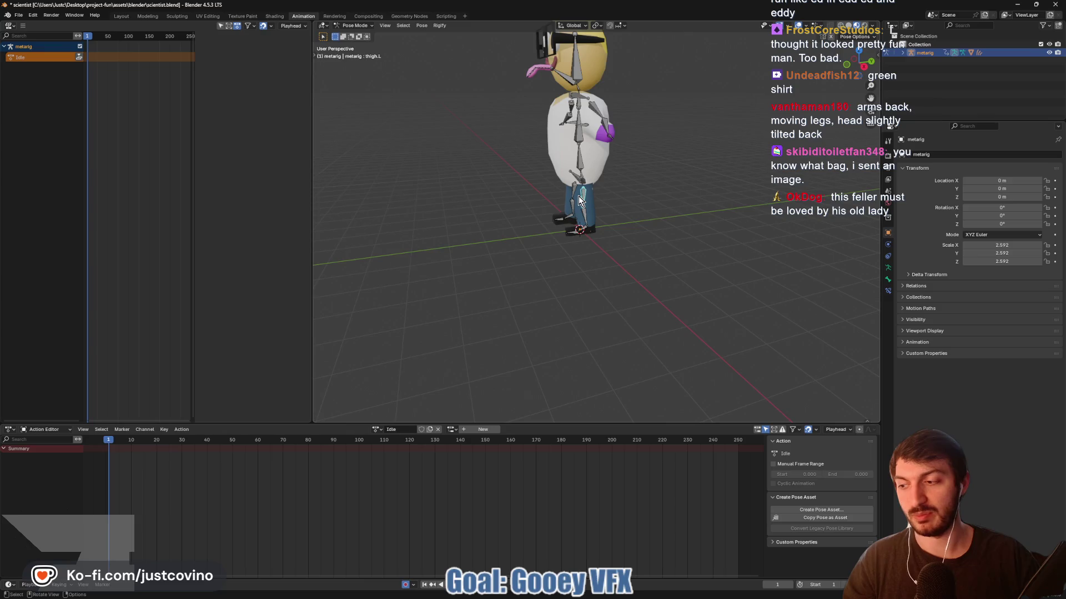
pyautogui.scroll(3, 609, 201)
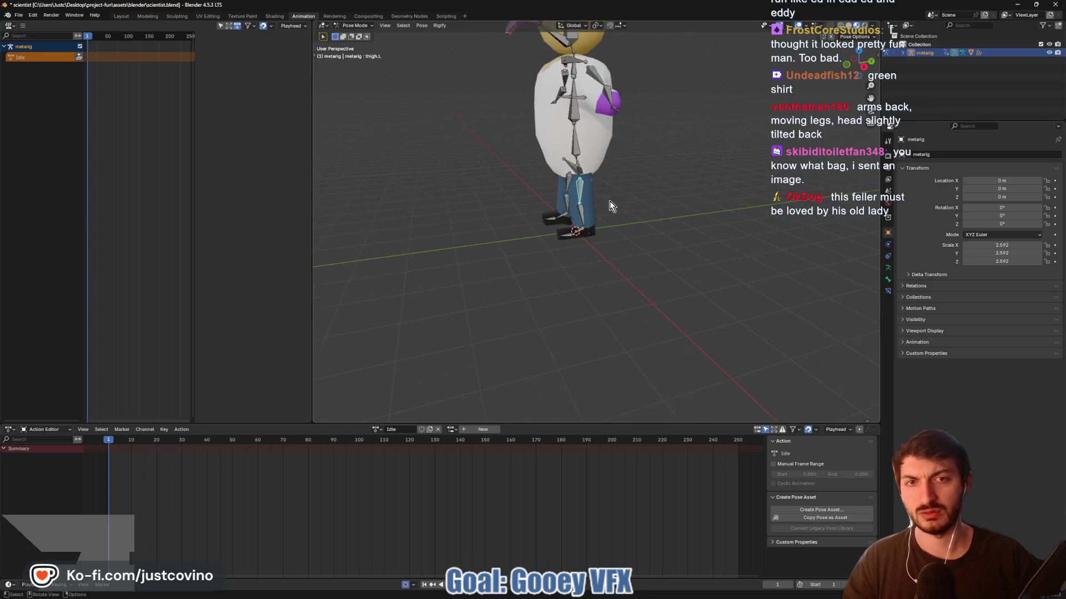
pyautogui.moveTo(610, 201); pyautogui.dragTo(615, 197, button='middle')
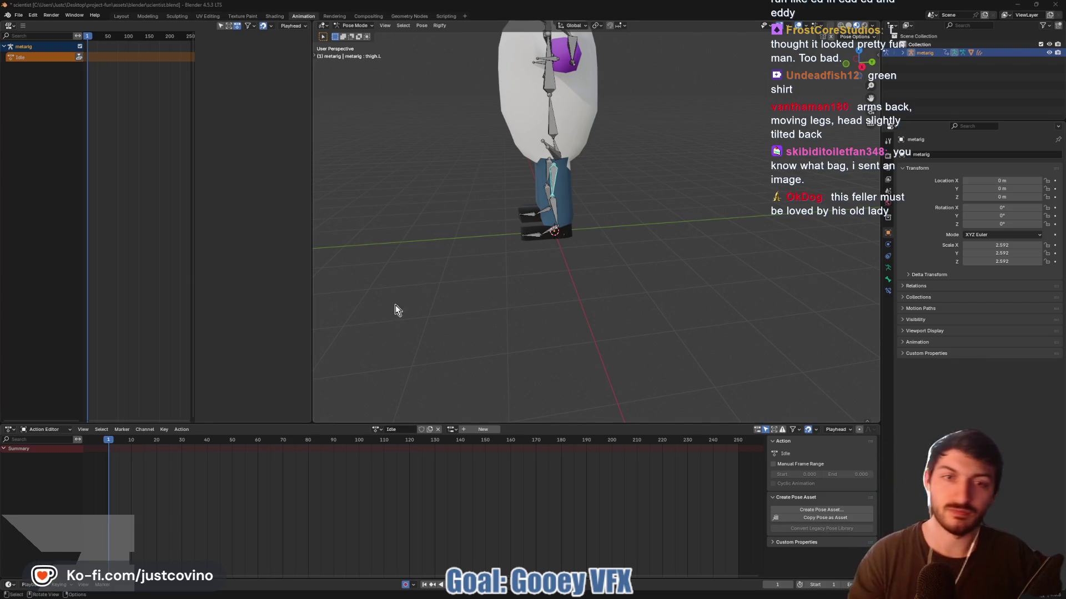
pyautogui.click(554, 211)
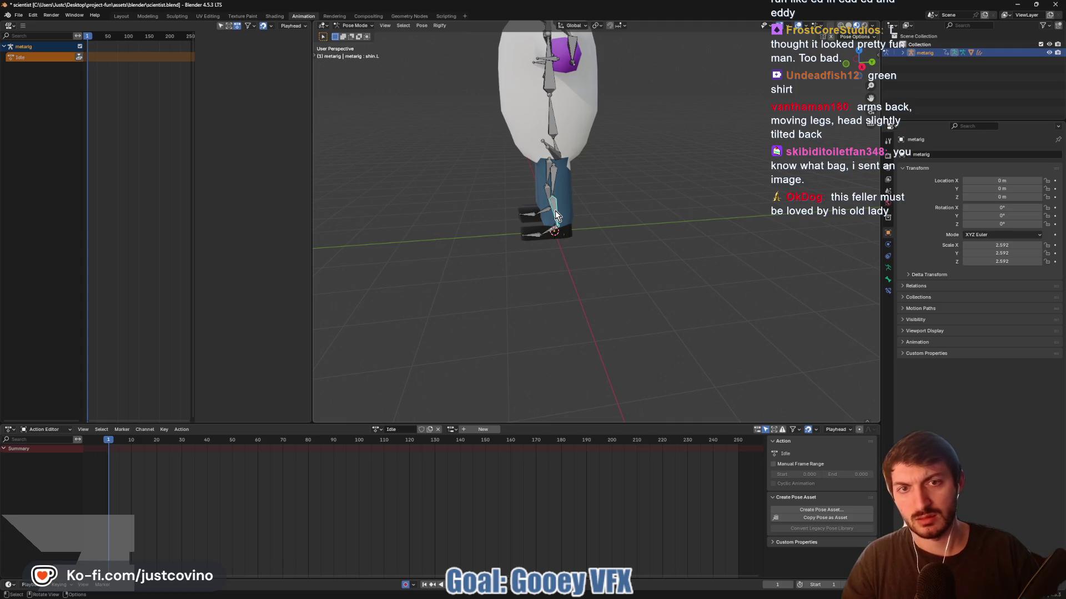
# Step: Bend the left shin and tilt the left foot about the X axis
pyautogui.press('r')
pyautogui.press('x')
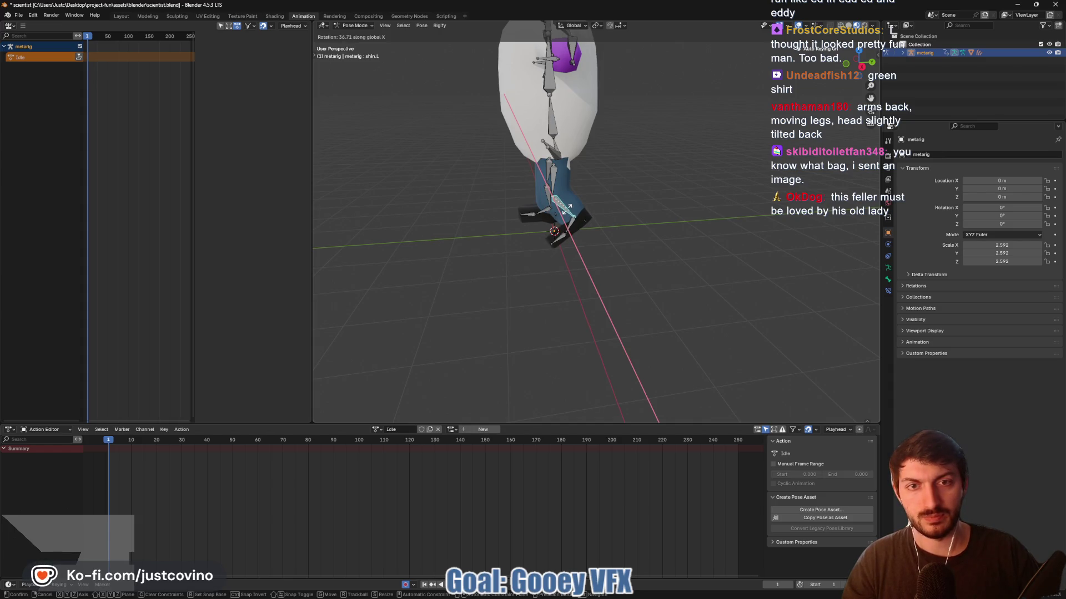
pyautogui.click(566, 208)
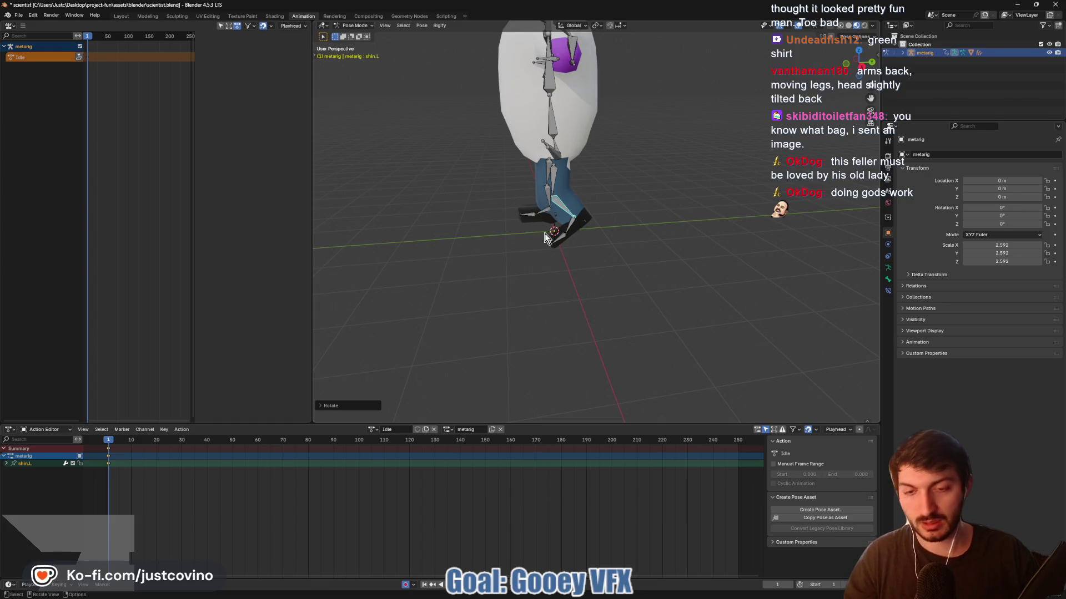
pyautogui.hotkey('ctrl', 'z')
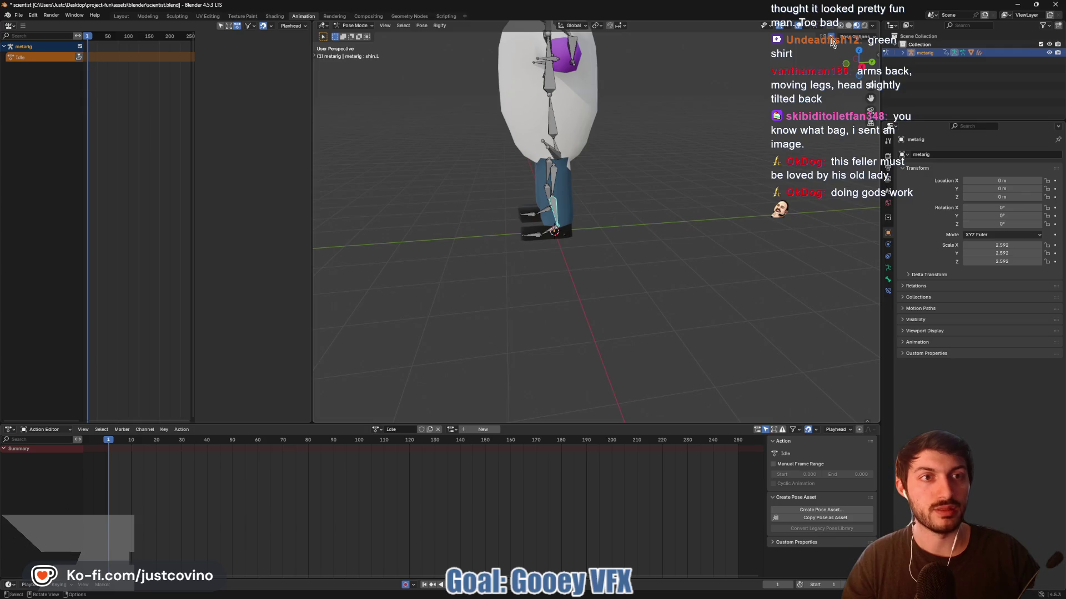
pyautogui.press('r')
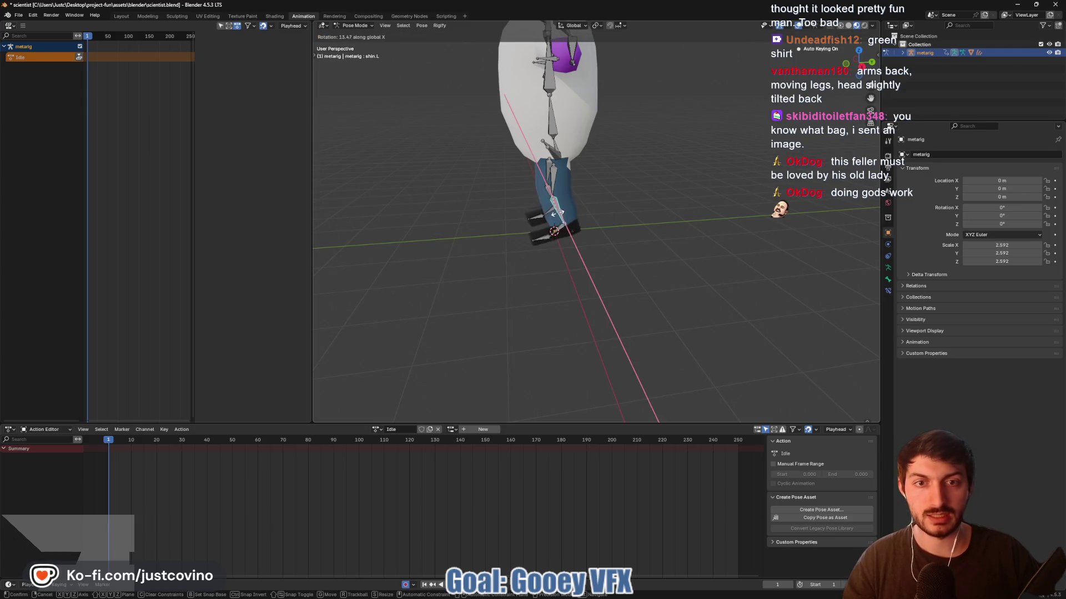
pyautogui.click(569, 225)
pyautogui.click(568, 224)
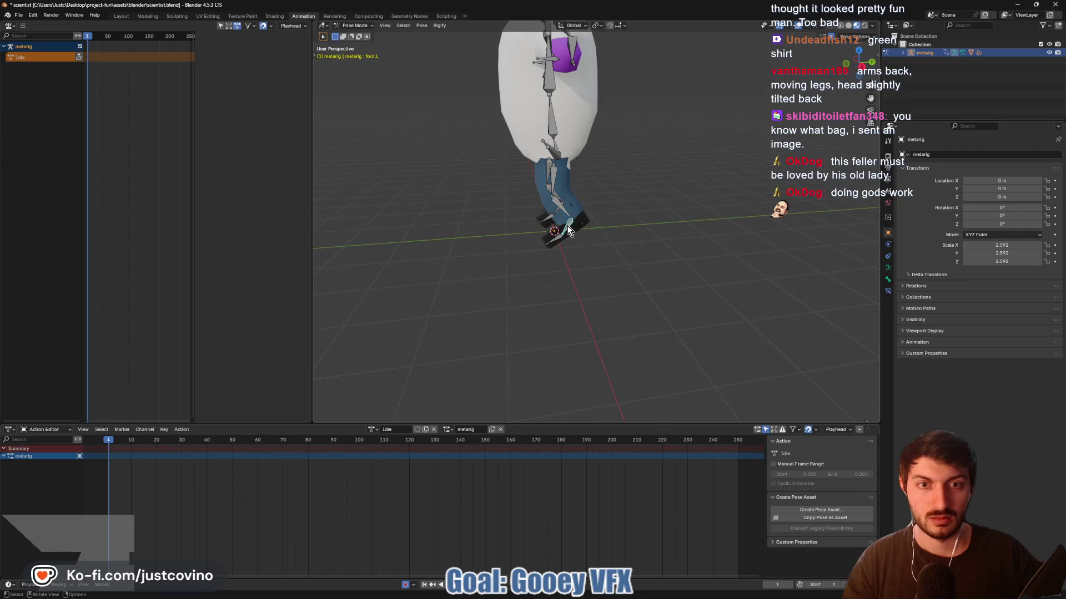
pyautogui.press('r')
pyautogui.press('x')
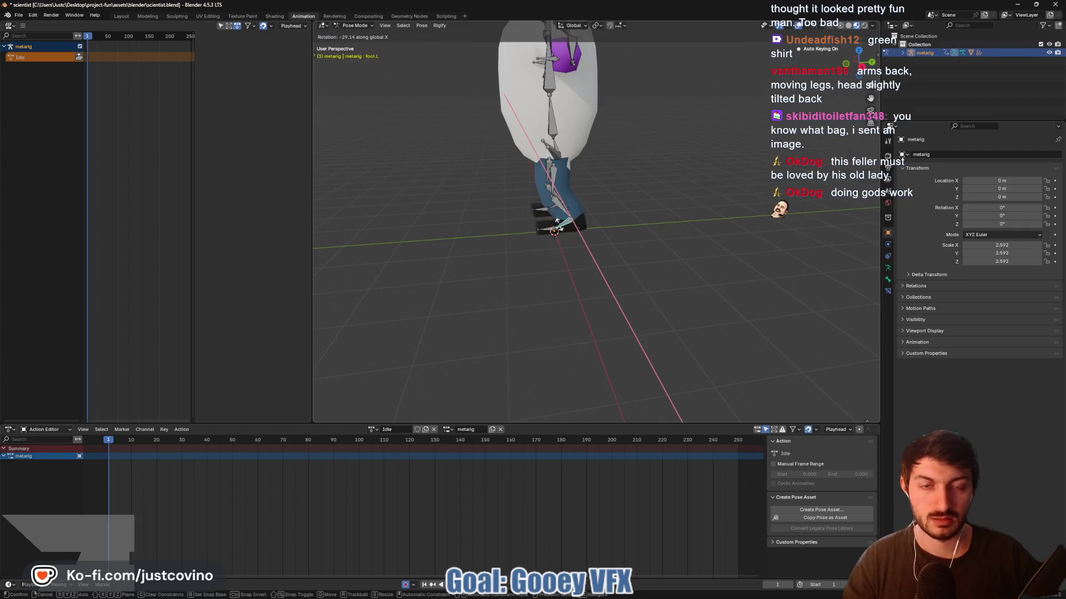
pyautogui.click(559, 224)
# Step: Turn the scientist's head bone slightly about the Z axis
pyautogui.moveTo(629, 222)
pyautogui.mouseDown(button='middle')
pyautogui.moveTo(718, 209)
pyautogui.moveTo(688, 215)
pyautogui.mouseUp(button='middle')
pyautogui.click(619, 135)
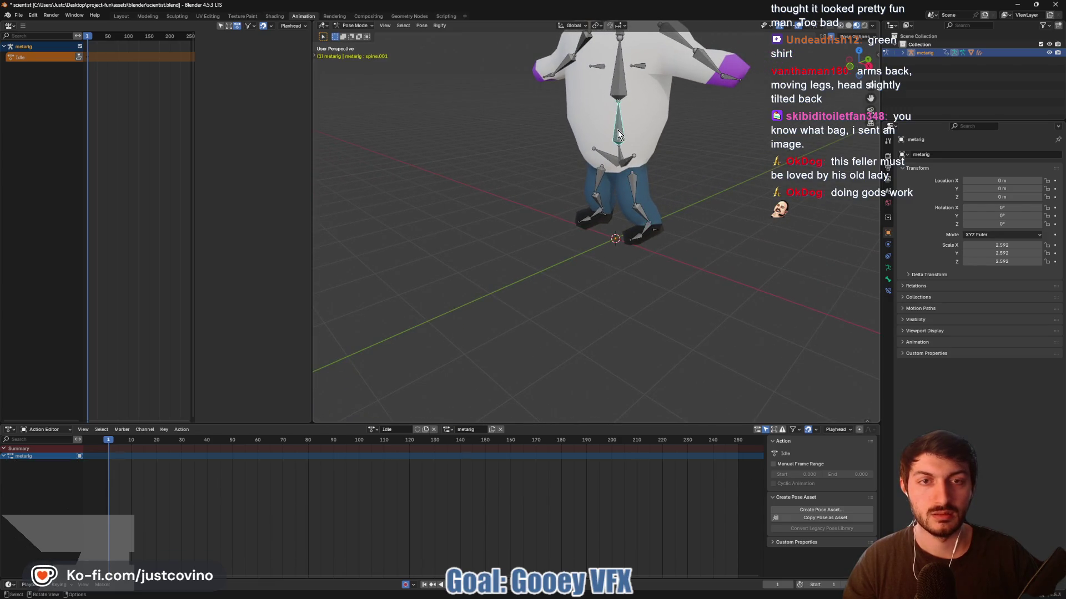
pyautogui.scroll(-3, 619, 135)
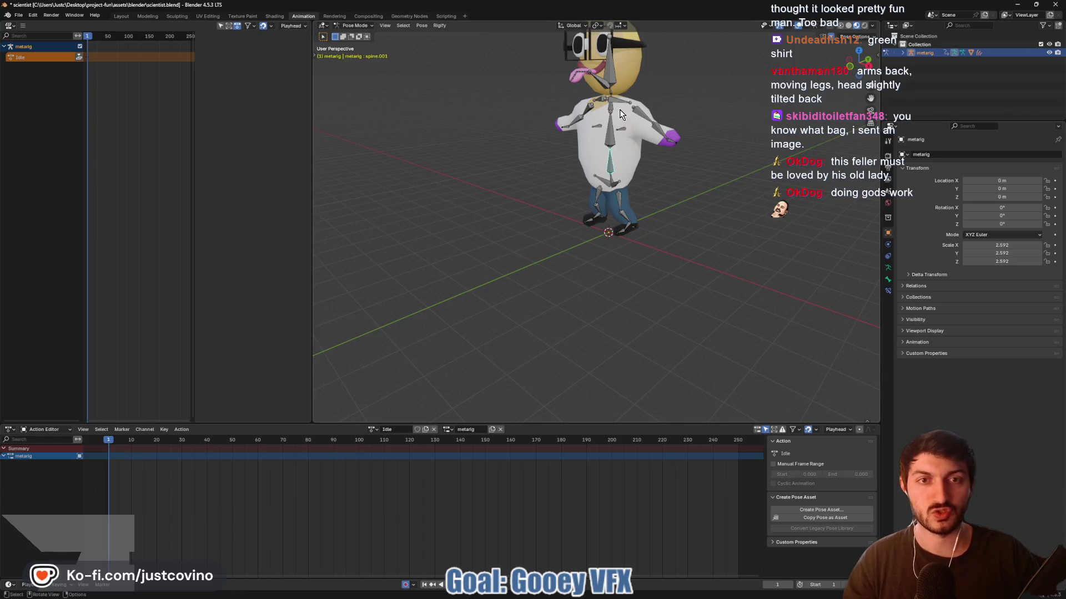
pyautogui.moveTo(668, 186)
pyautogui.mouseDown(button='middle')
pyautogui.moveTo(598, 187)
pyautogui.moveTo(651, 198)
pyautogui.moveTo(652, 189)
pyautogui.mouseUp(button='middle')
pyautogui.click(594, 88)
pyautogui.press('r')
pyautogui.press('z')
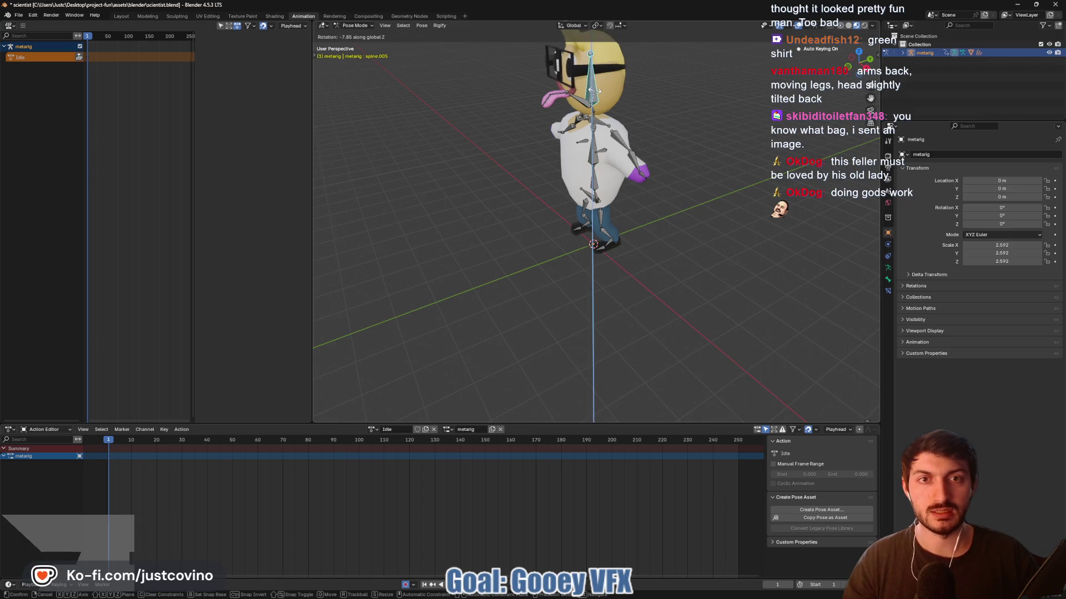
pyautogui.click(596, 95)
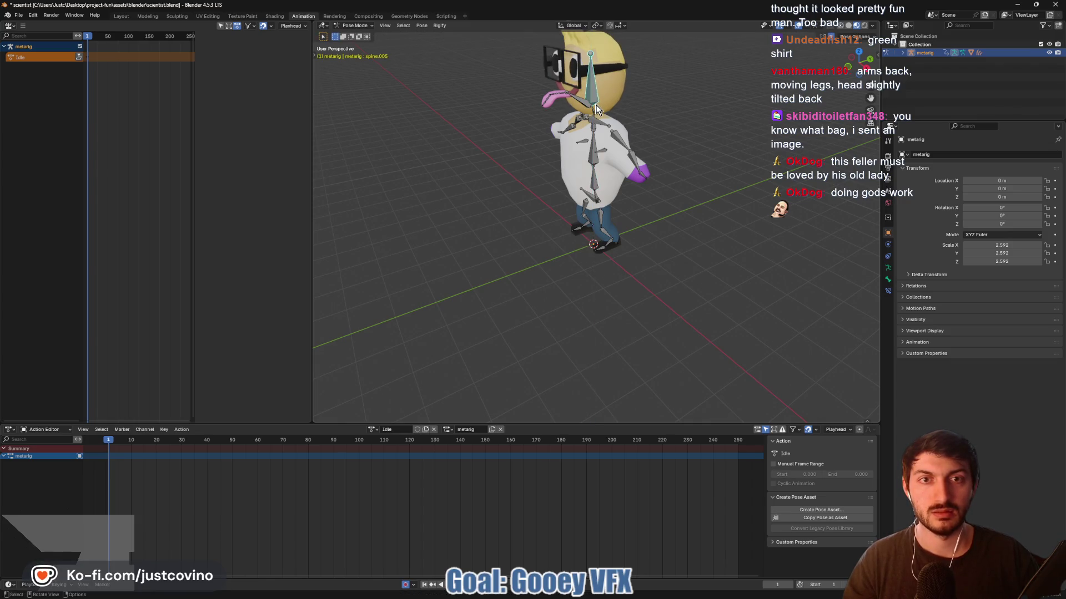
# Step: Cancel a stray head rotation, then rotate the whole rig slightly about Z, keyed at frame 1
pyautogui.moveTo(594, 111)
pyautogui.keyDown('ctrl'); pyautogui.mouseDown(button='middle')
pyautogui.moveTo(639, 157)
pyautogui.moveTo(600, 251)
pyautogui.mouseUp(button='middle'); pyautogui.keyUp('ctrl')
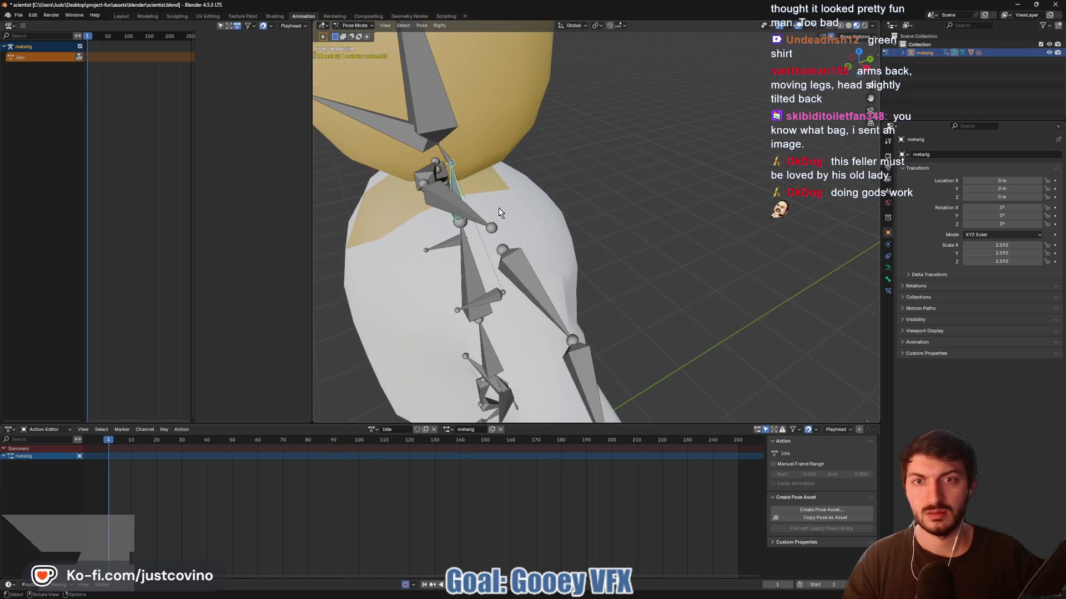
pyautogui.scroll(-5, 499, 208)
pyautogui.press('r')
pyautogui.press('x')
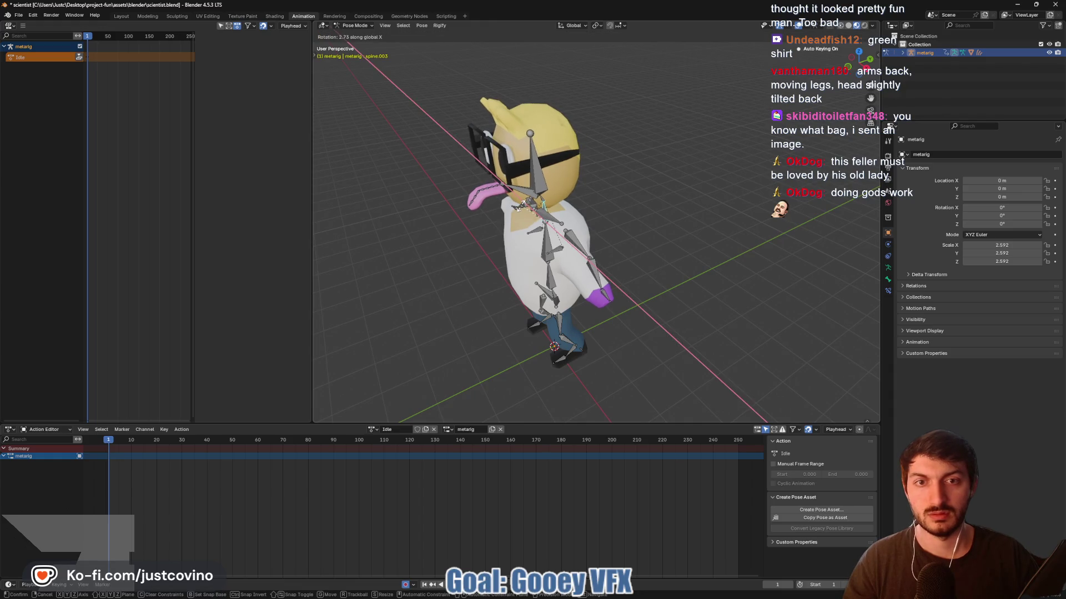
pyautogui.press('z')
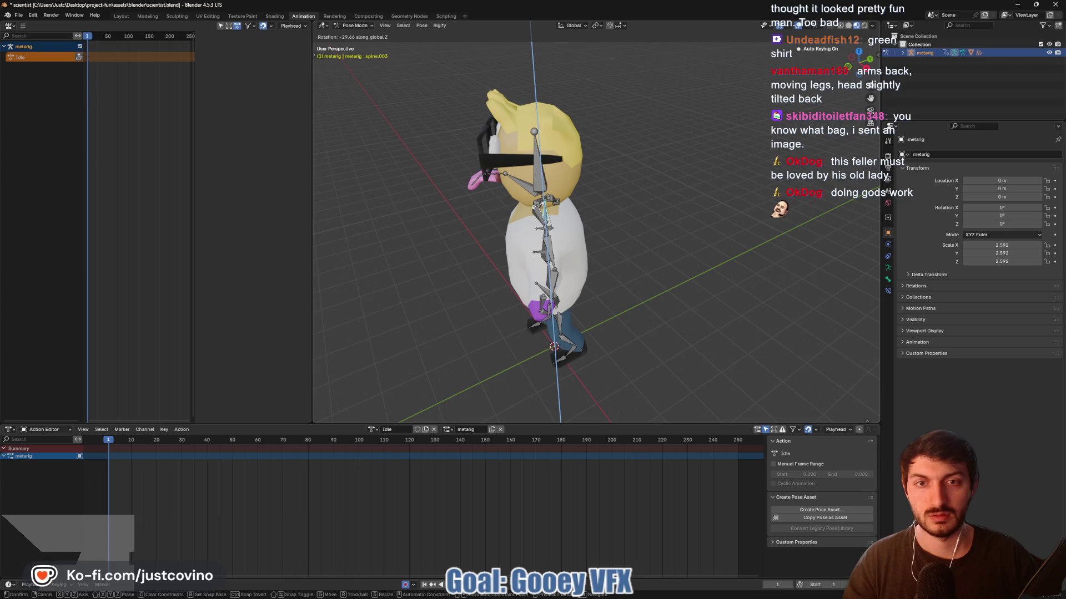
pyautogui.press('Escape')
pyautogui.press(']')
pyautogui.press(']')
pyautogui.moveTo(513, 345)
pyautogui.mouseDown(button='middle')
pyautogui.moveTo(470, 388)
pyautogui.moveTo(662, 337)
pyautogui.moveTo(637, 316)
pyautogui.mouseUp(button='middle')
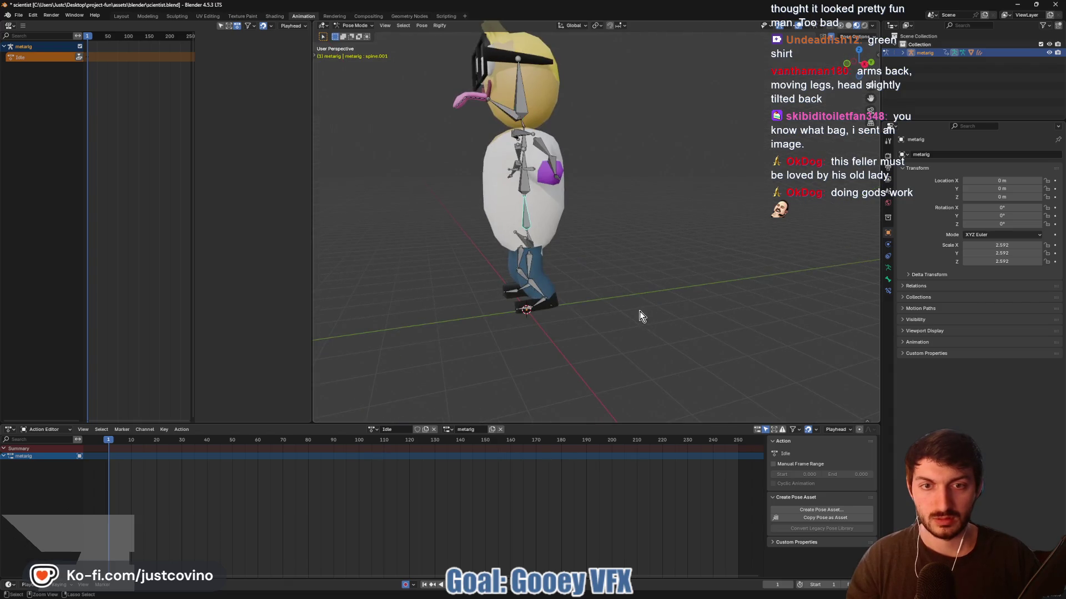
pyautogui.hotkey('ctrl', 'z')
pyautogui.hotkey('ctrl', 'z')
pyautogui.hotkey('ctrl', 'z')
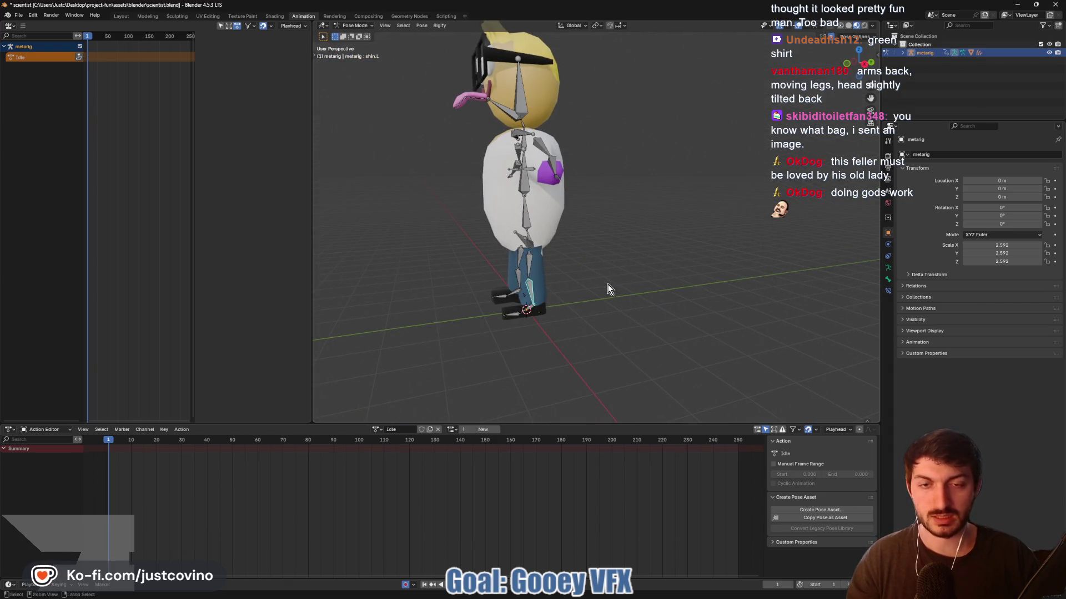
pyautogui.press('a')
pyautogui.press('r')
pyautogui.press('z')
pyautogui.click(548, 297)
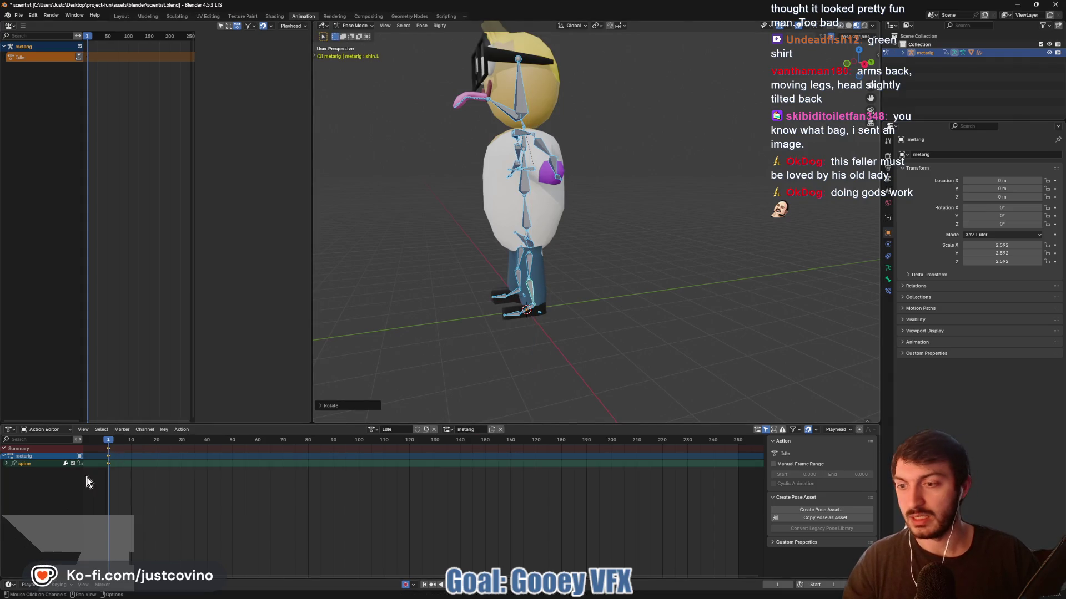
# Step: At frame 10, bend the left shin and tilt the left foot about X
pyautogui.moveTo(109, 442); pyautogui.dragTo(132, 444)
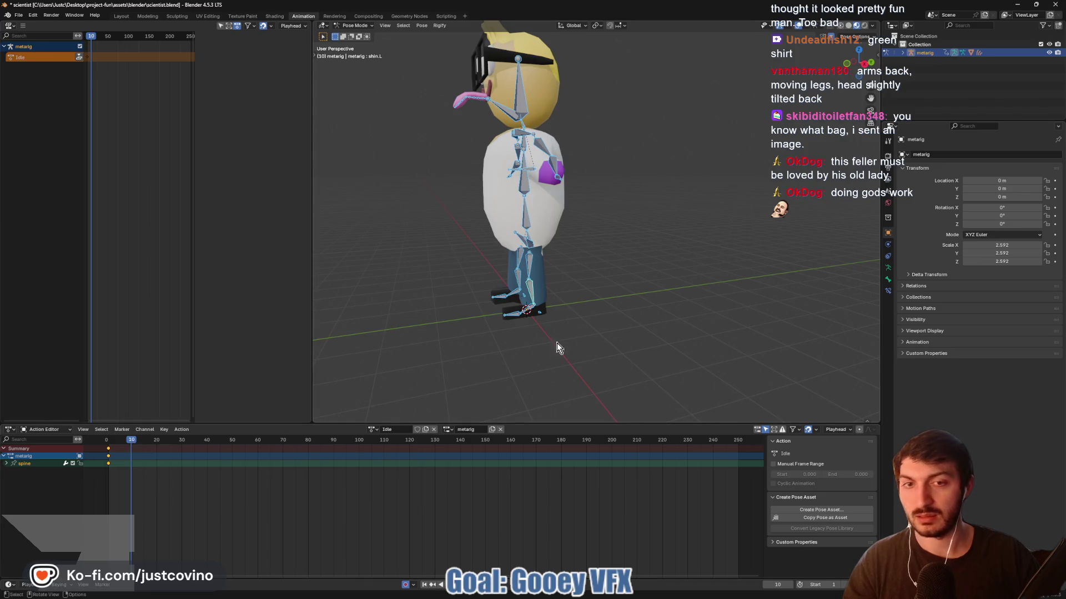
pyautogui.click(532, 293)
pyautogui.press('r')
pyautogui.press('x')
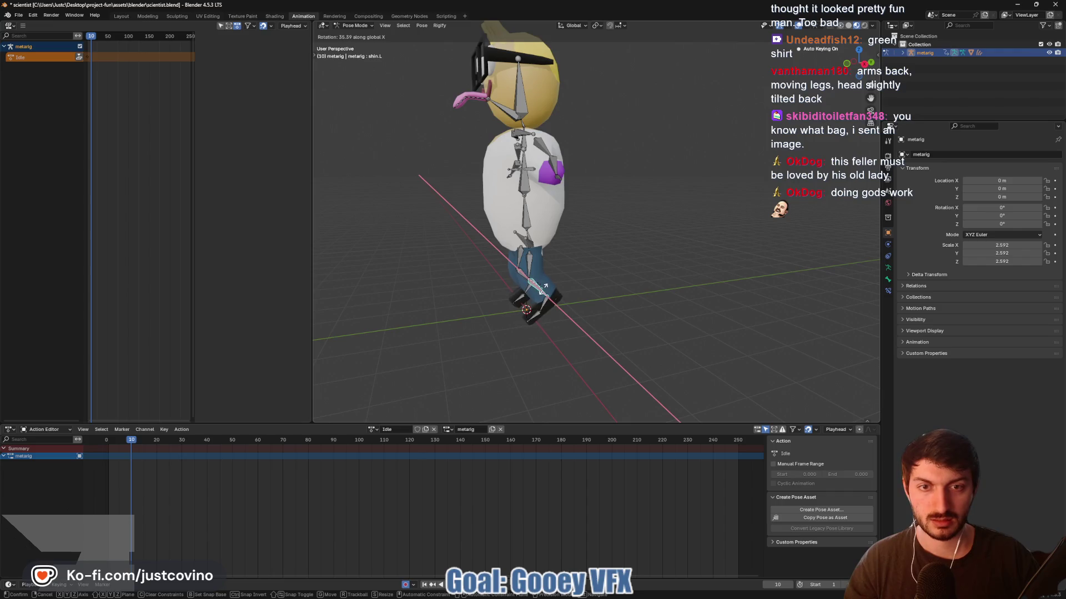
pyautogui.click(544, 287)
pyautogui.moveTo(627, 321); pyautogui.dragTo(611, 315, button='middle')
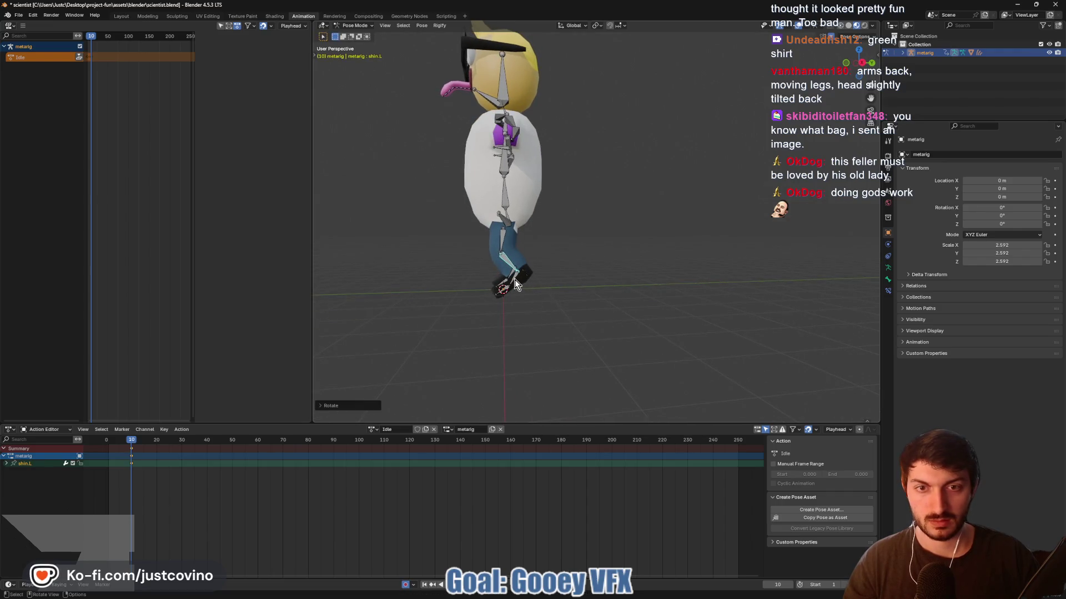
pyautogui.scroll(5, 514, 279)
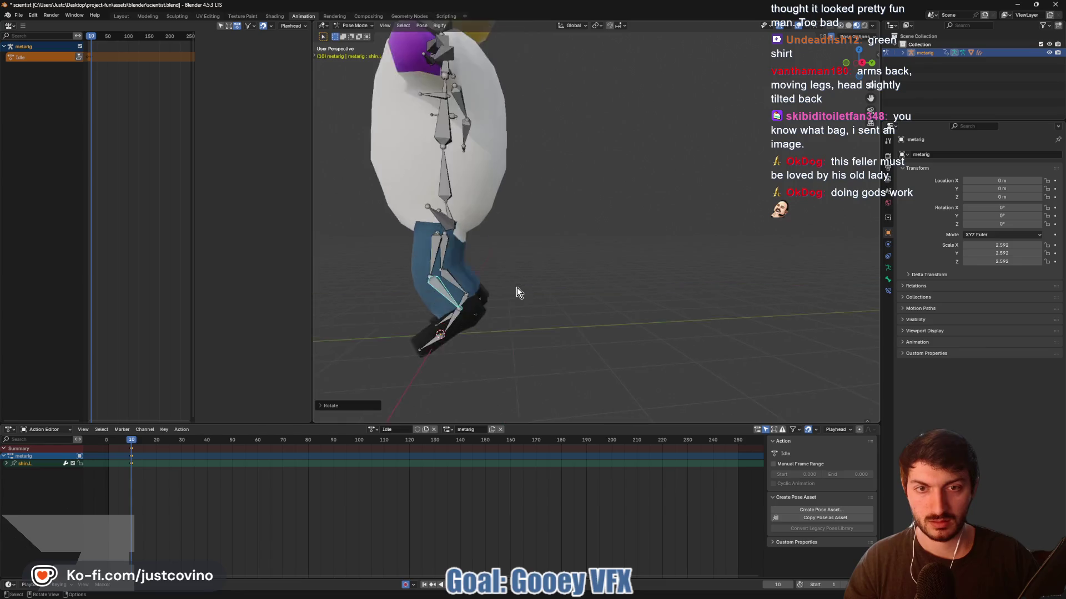
pyautogui.moveTo(509, 301)
pyautogui.mouseDown(button='middle')
pyautogui.moveTo(551, 327)
pyautogui.moveTo(577, 298)
pyautogui.mouseUp(button='middle')
pyautogui.scroll(3, 577, 298)
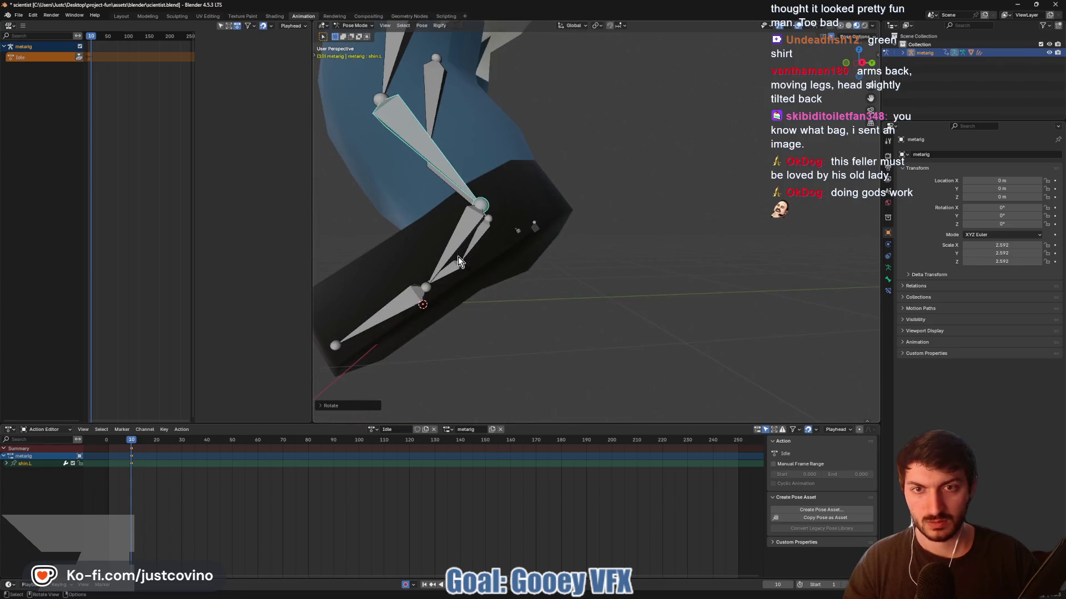
pyautogui.click(465, 234)
pyautogui.press('r')
pyautogui.press('x')
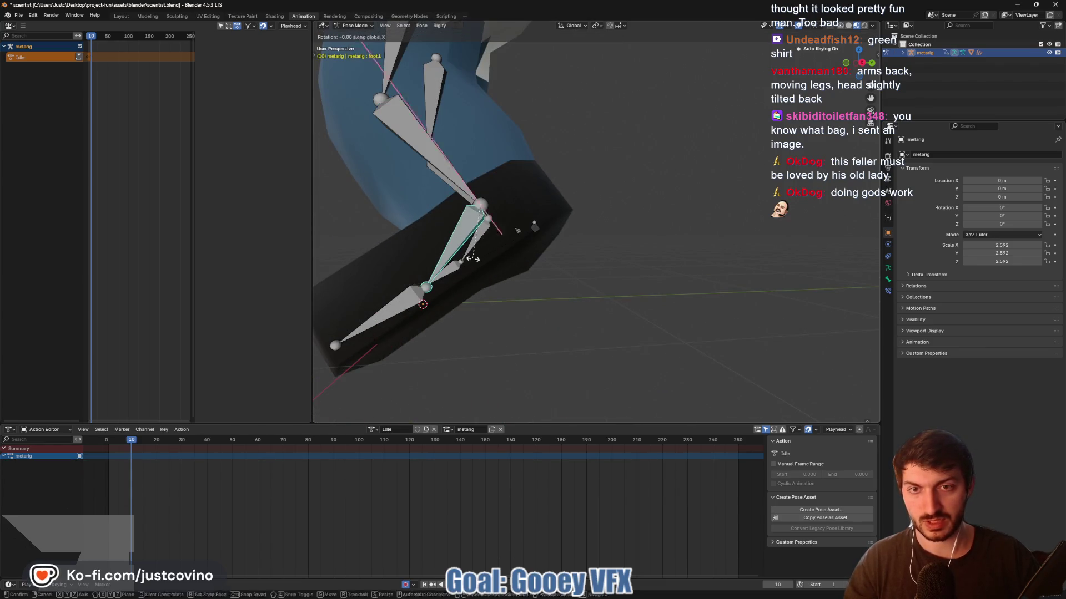
pyautogui.click(445, 249)
# Step: Lower the whole rig about 0.17 m on Z, keyframe the pose at frame 10, and preview the motion
pyautogui.scroll(-5, 507, 251)
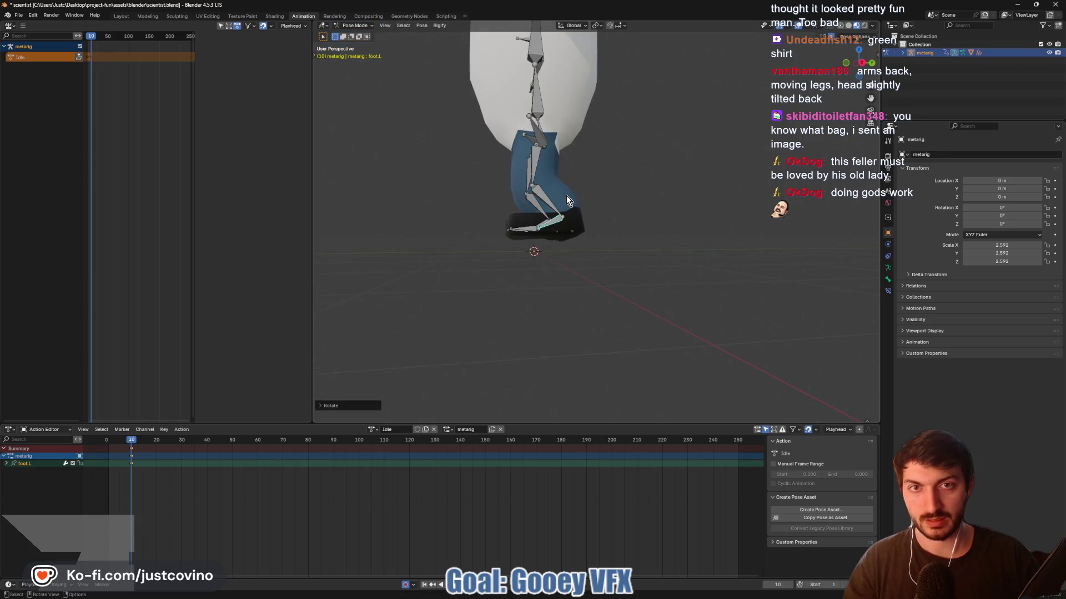
pyautogui.press('a')
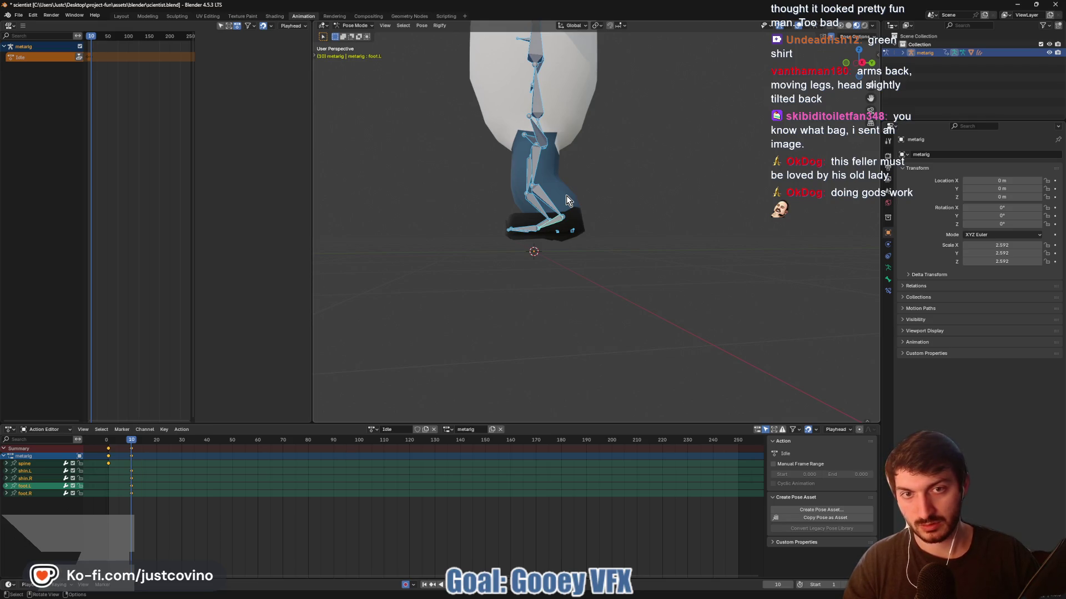
pyautogui.press('g')
pyautogui.press('z')
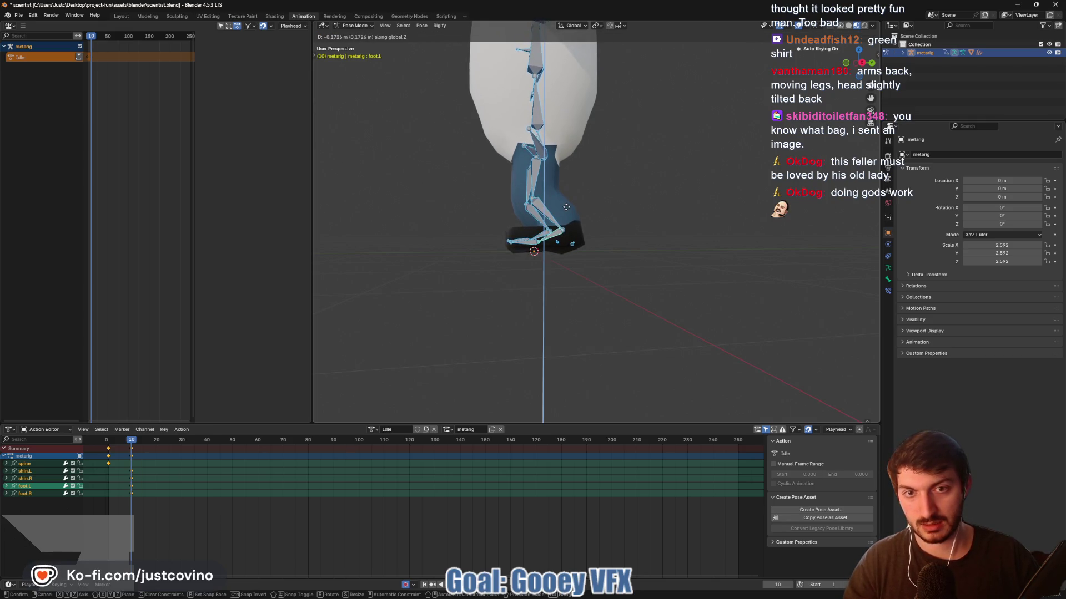
pyautogui.click(566, 207)
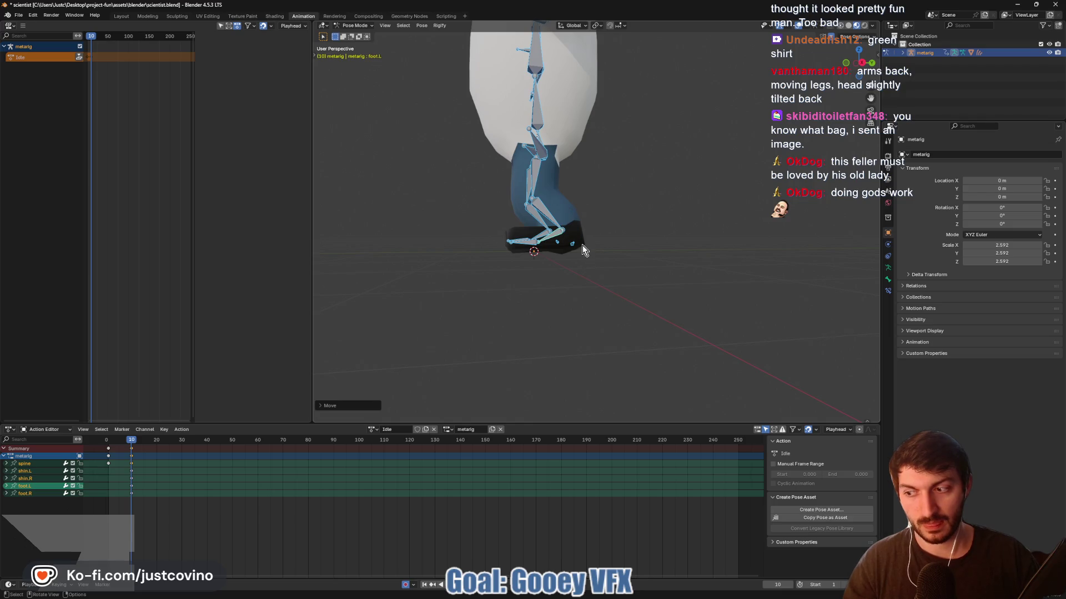
pyautogui.moveTo(587, 228)
pyautogui.mouseDown(button='middle')
pyautogui.moveTo(644, 247)
pyautogui.moveTo(635, 246)
pyautogui.moveTo(720, 240)
pyautogui.moveTo(707, 234)
pyautogui.mouseUp(button='middle')
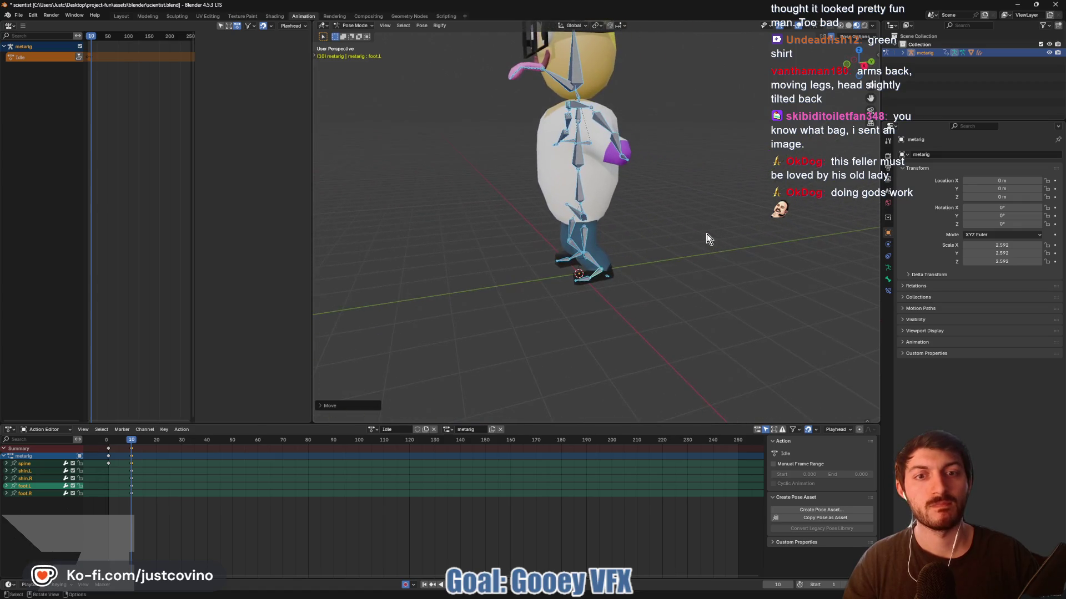
pyautogui.moveTo(132, 444)
pyautogui.mouseDown()
pyautogui.moveTo(114, 443)
pyautogui.moveTo(141, 443)
pyautogui.moveTo(132, 442)
pyautogui.mouseUp()
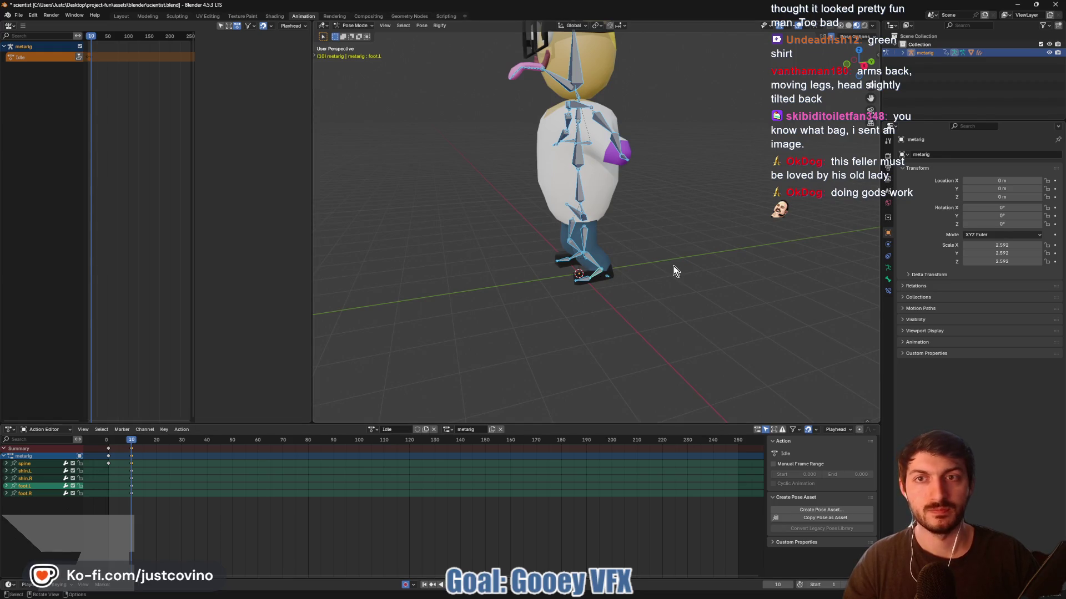
pyautogui.press('Tab')
pyautogui.press('Tab')
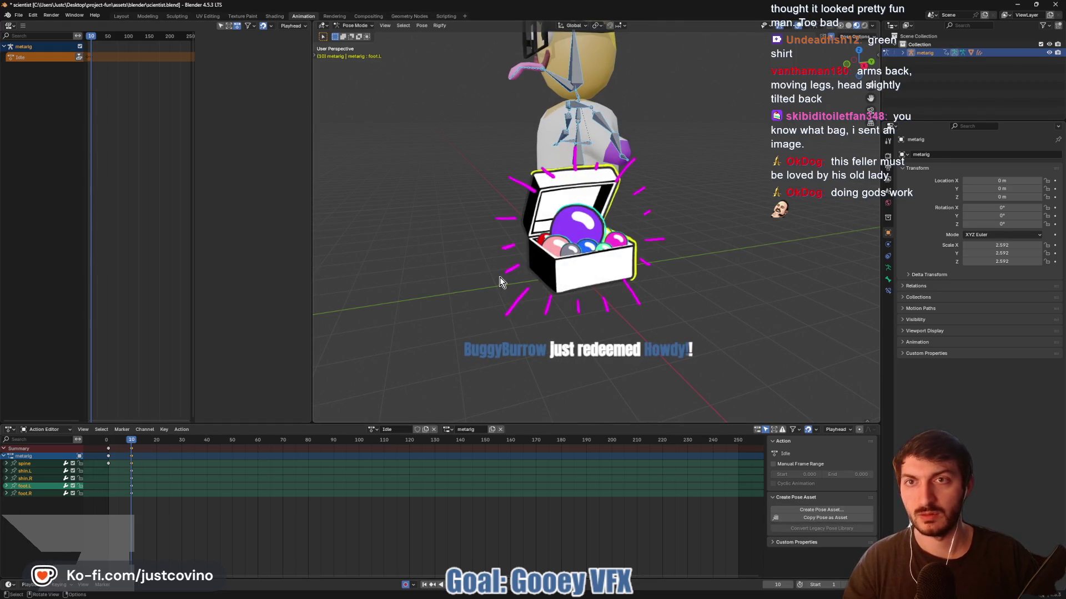
pyautogui.press('i')
pyautogui.moveTo(127, 443)
pyautogui.mouseDown()
pyautogui.moveTo(106, 443)
pyautogui.moveTo(132, 456)
pyautogui.mouseUp()
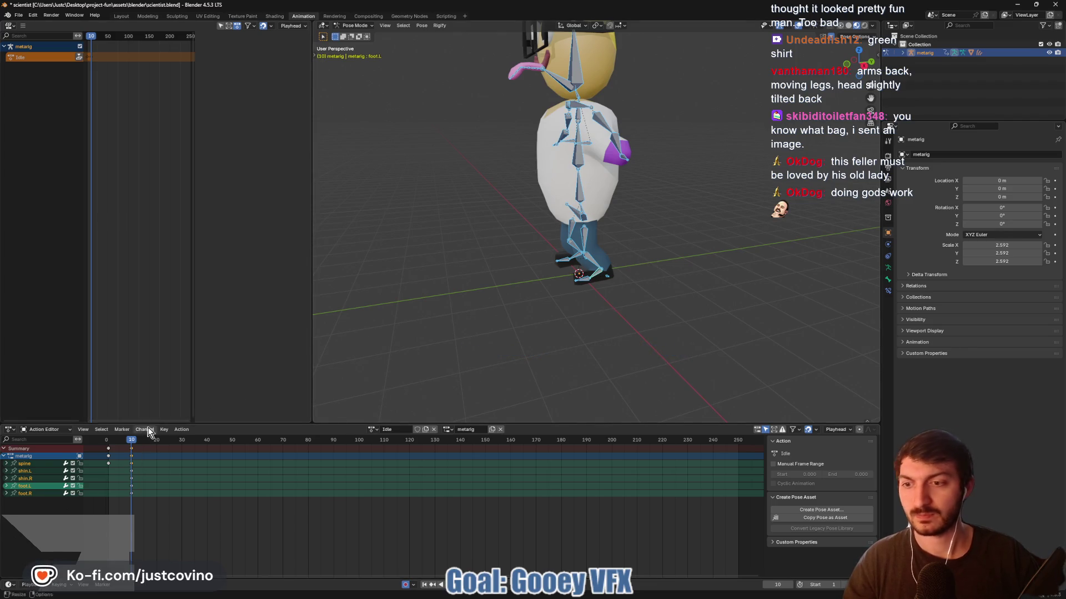
pyautogui.moveTo(133, 440); pyautogui.dragTo(158, 447)
# Step: Twist the upper spine bone spine.003 about global Z and key it at frame 20
pyautogui.moveTo(630, 269)
pyautogui.mouseDown(button='middle')
pyautogui.moveTo(683, 245)
pyautogui.moveTo(606, 234)
pyautogui.mouseUp(button='middle')
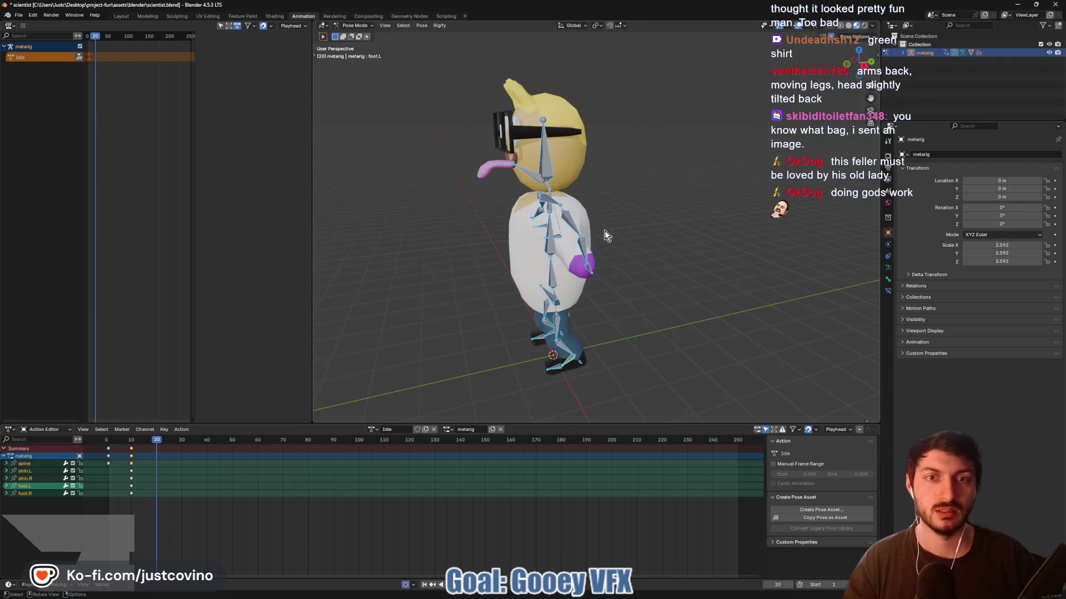
pyautogui.click(549, 209)
pyautogui.press('r')
pyautogui.press('z')
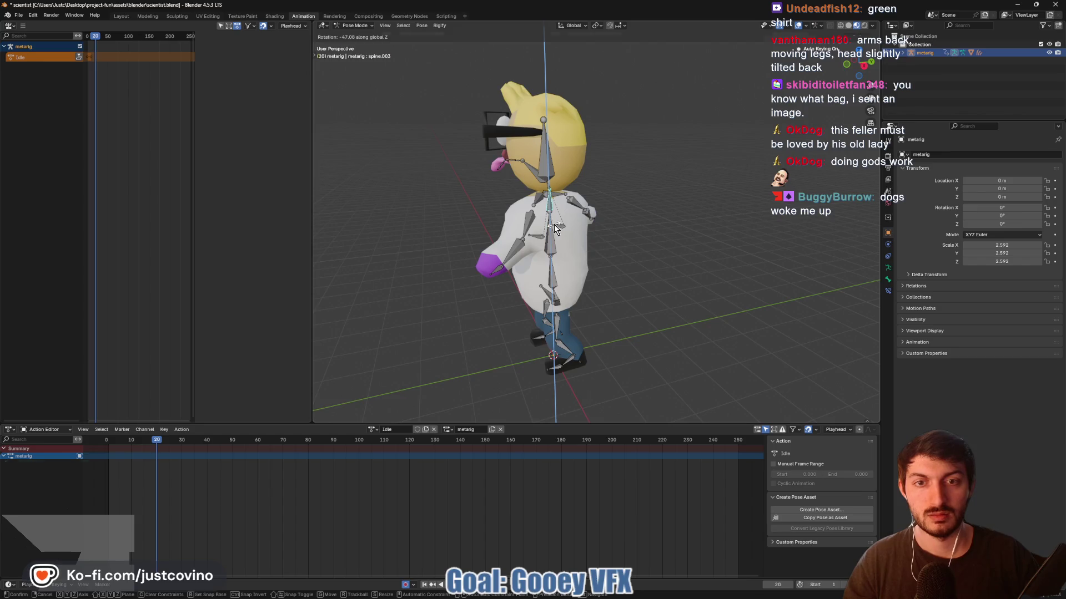
pyautogui.click(555, 228)
# Step: At frame 30, twist spine.003 the opposite way about Z and key it
pyautogui.click(167, 441)
pyautogui.moveTo(168, 446); pyautogui.dragTo(181, 444)
pyautogui.press('r')
pyautogui.press('z')
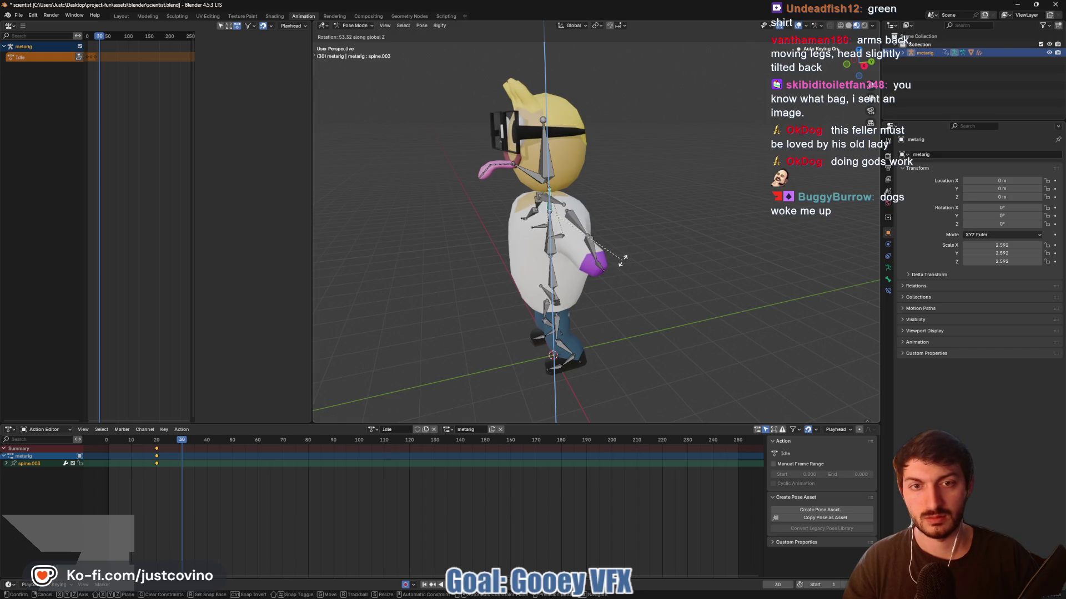
pyautogui.click(623, 261)
# Step: At frame 40, twist spine.003 about Z again to key the final pose
pyautogui.moveTo(601, 326); pyautogui.dragTo(578, 328, button='middle')
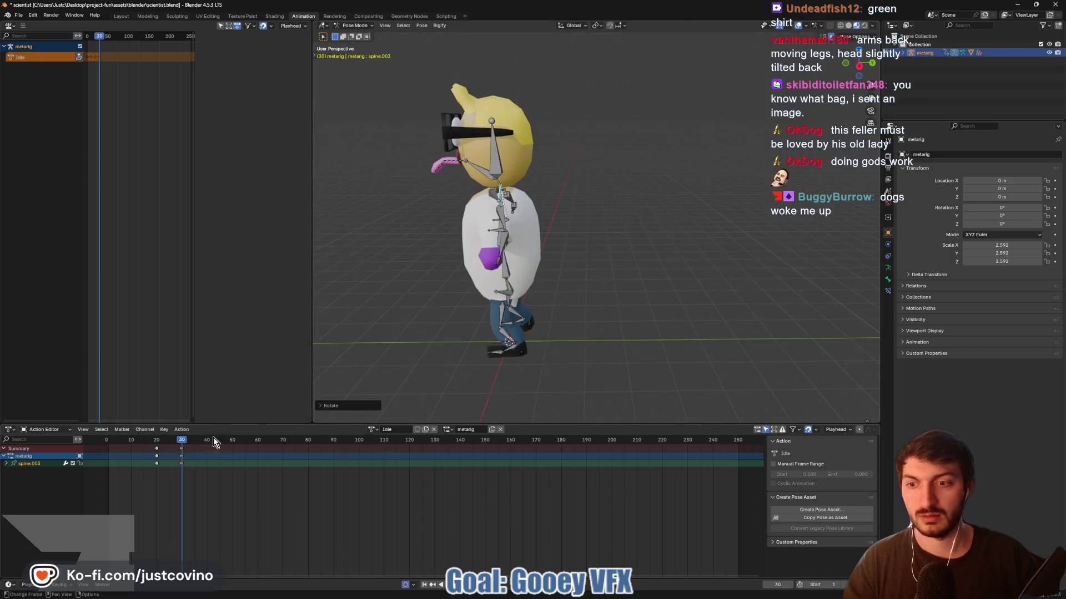
pyautogui.moveTo(183, 438); pyautogui.dragTo(208, 438)
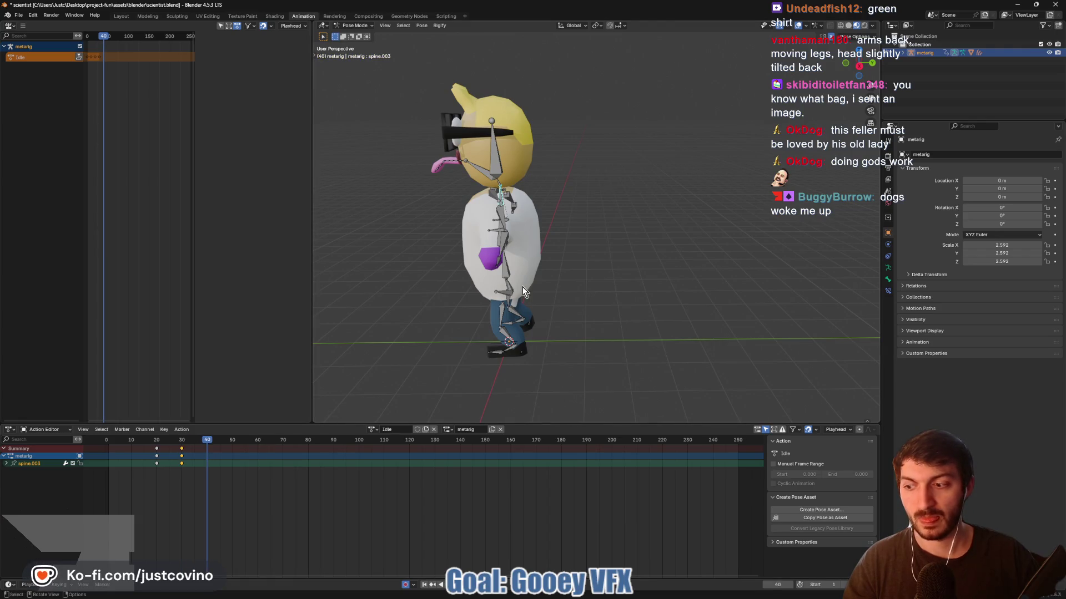
pyautogui.press('r')
pyautogui.press('z')
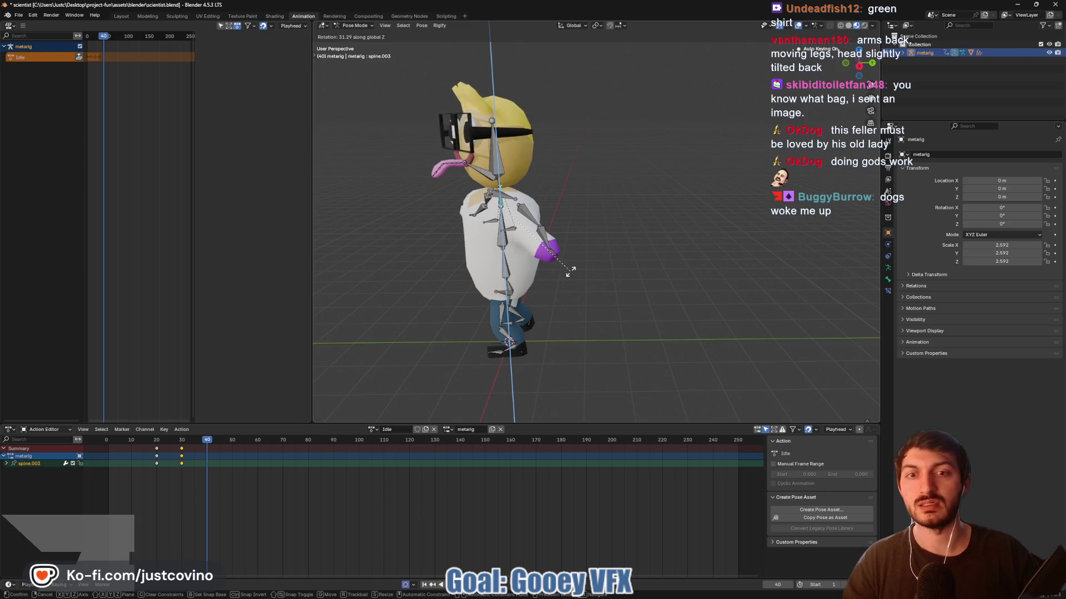
pyautogui.click(572, 272)
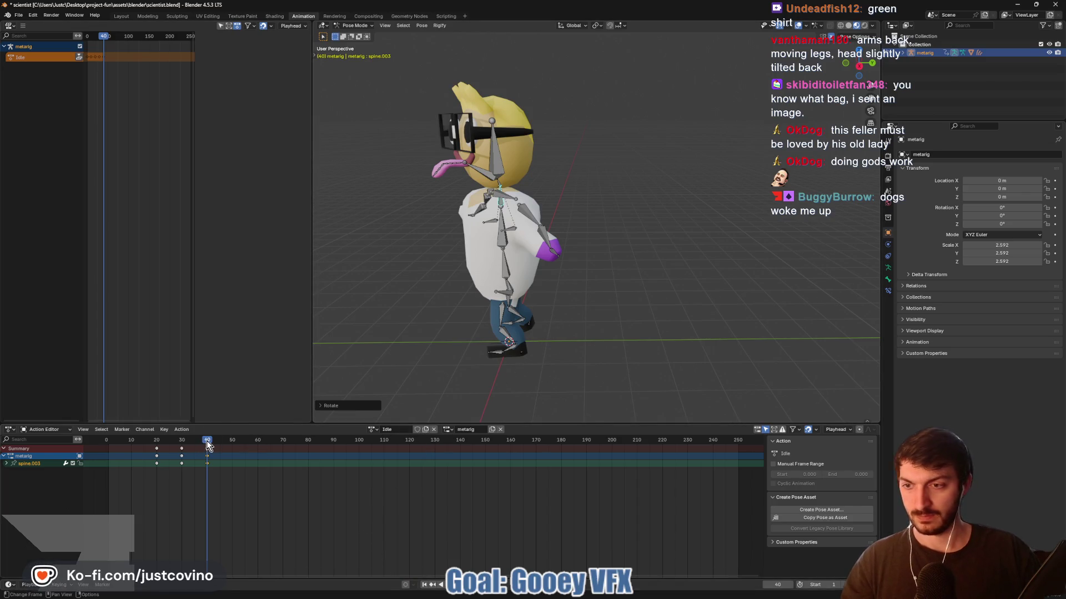
# Step: Preview the twist, select all bones at frame 1, place the 3D cursor beside the feet, then enter Edit Mode
pyautogui.moveTo(207, 440)
pyautogui.mouseDown()
pyautogui.moveTo(85, 446)
pyautogui.moveTo(239, 452)
pyautogui.moveTo(106, 455)
pyautogui.moveTo(131, 455)
pyautogui.mouseUp()
pyautogui.press('a')
pyautogui.moveTo(134, 440); pyautogui.dragTo(109, 441)
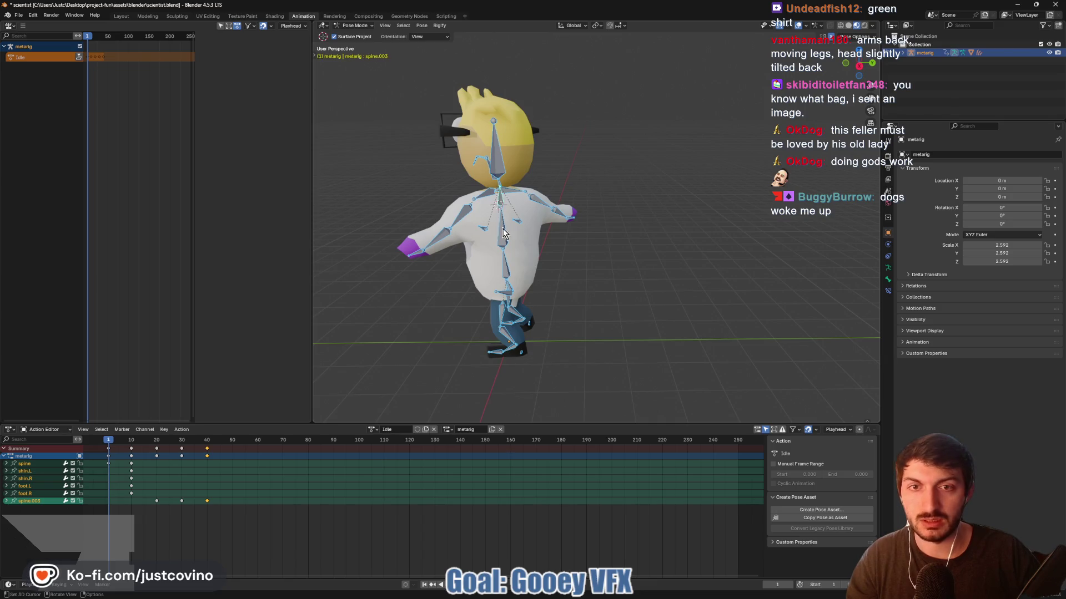
pyautogui.keyDown('shift'); pyautogui.moveTo(532, 361); pyautogui.dragTo(554, 345, button='right'); pyautogui.keyUp('shift')
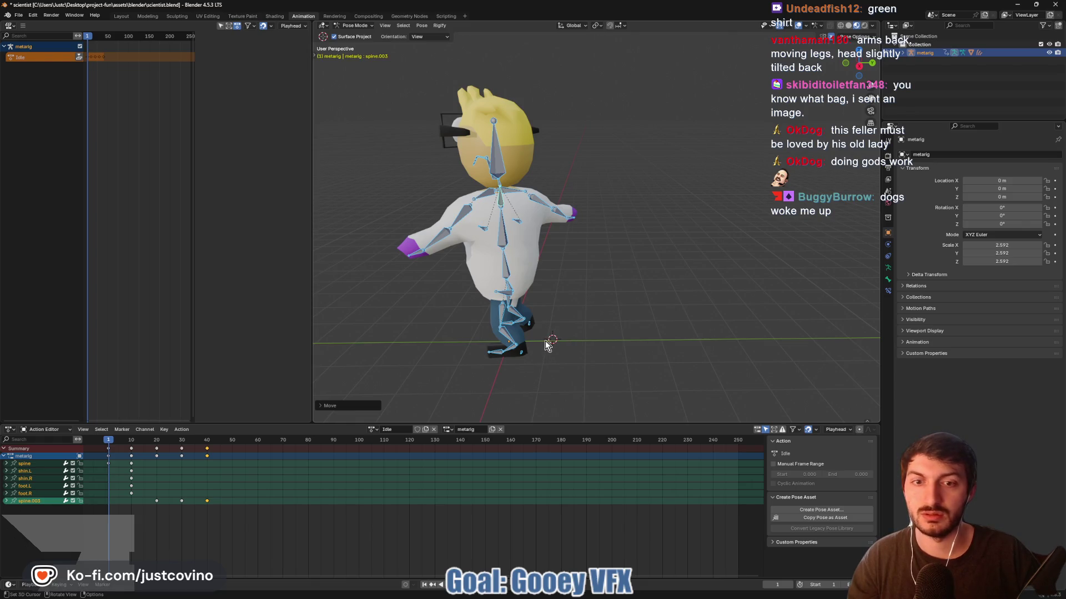
pyautogui.press('Tab')
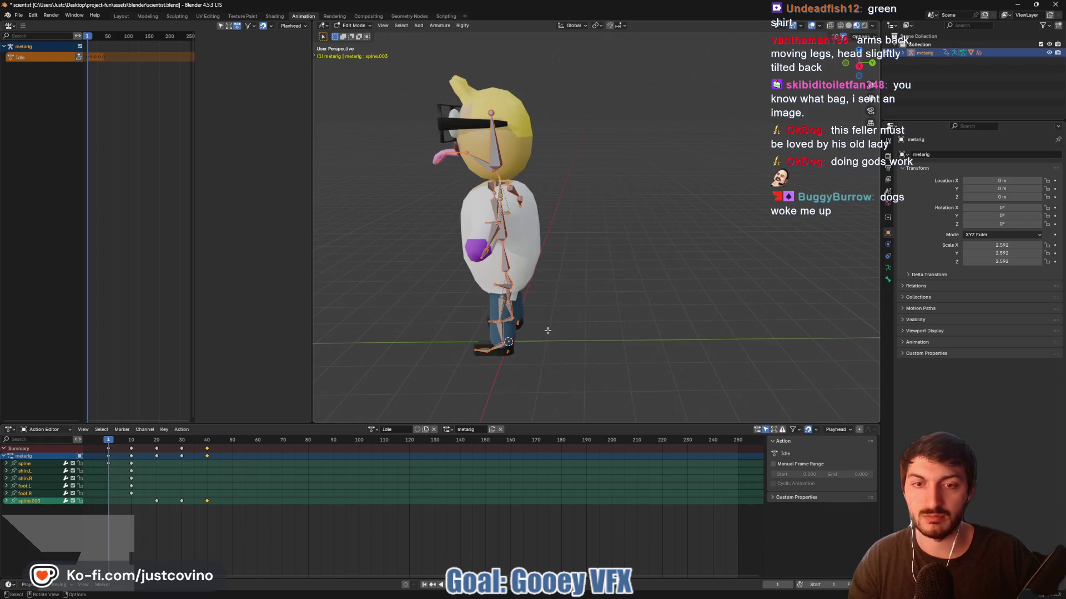
# Step: Back in Pose Mode, turn the neck bone spine.003 slightly around global Z
pyautogui.press('Tab')
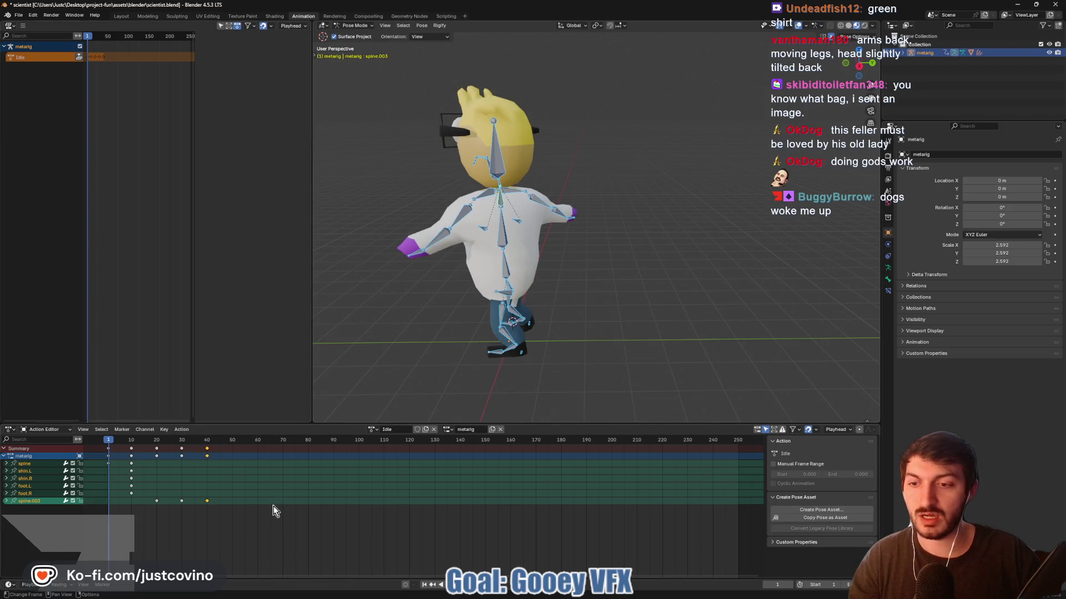
pyautogui.click(278, 538)
pyautogui.moveTo(499, 283); pyautogui.dragTo(653, 293, button='middle')
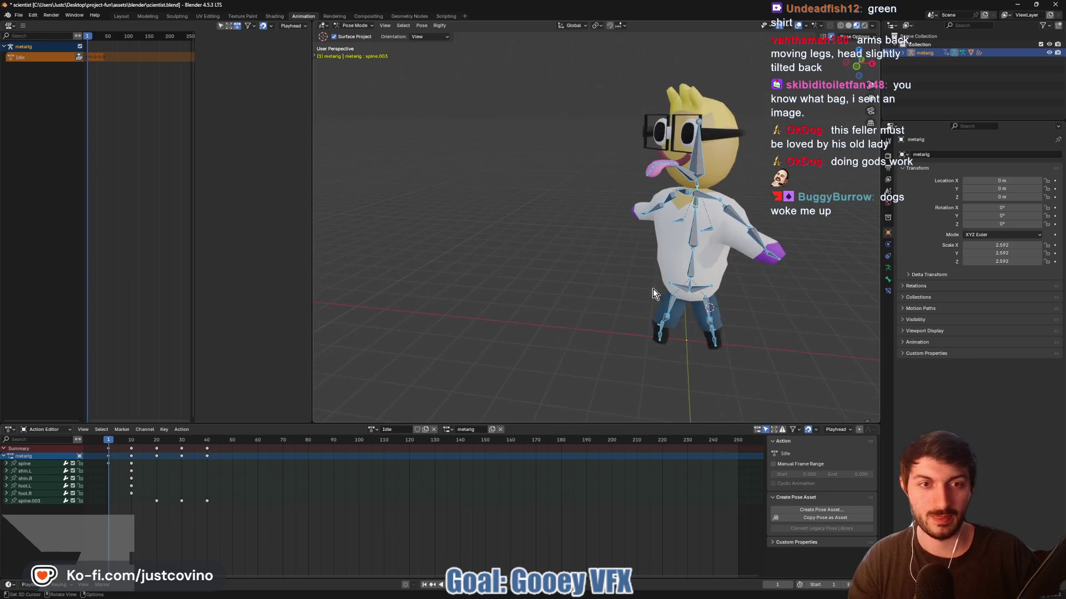
pyautogui.click(693, 238)
pyautogui.moveTo(720, 251); pyautogui.dragTo(746, 278, button='middle')
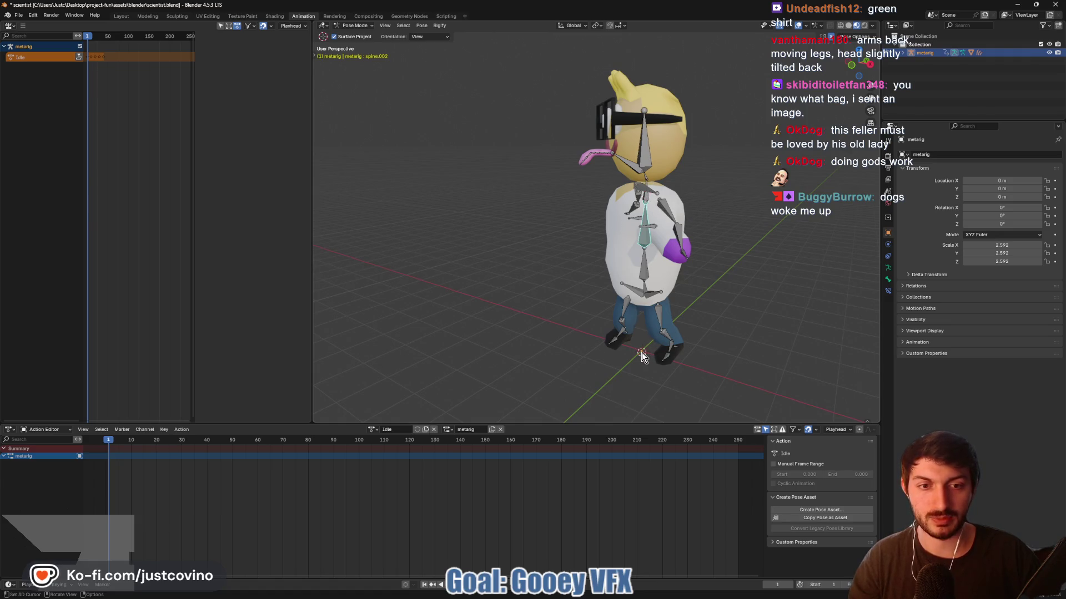
pyautogui.click(647, 195)
pyautogui.press('r')
pyautogui.press('z')
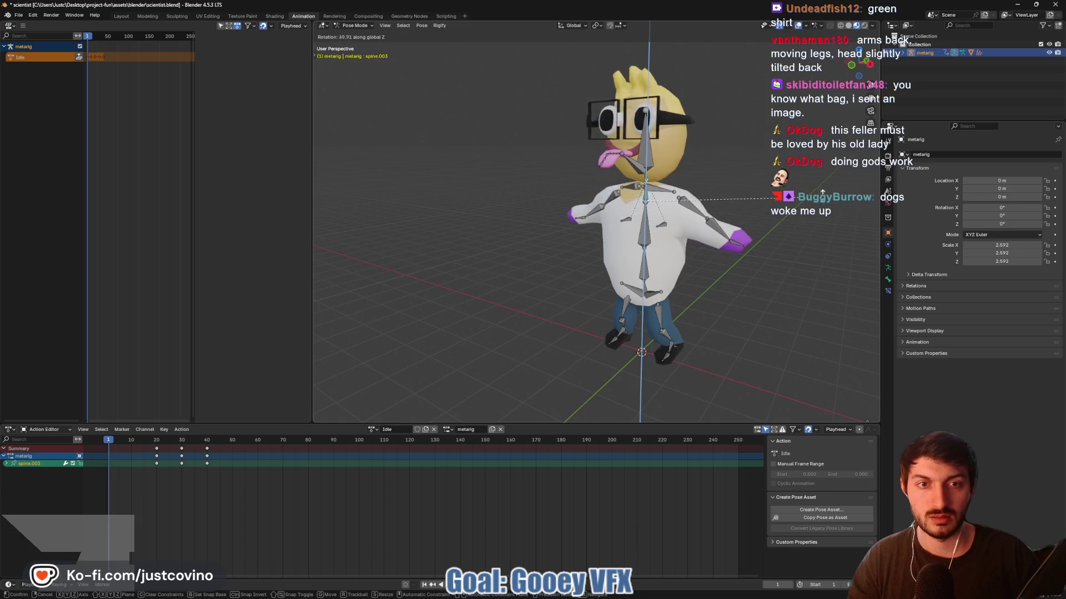
pyautogui.click(814, 174)
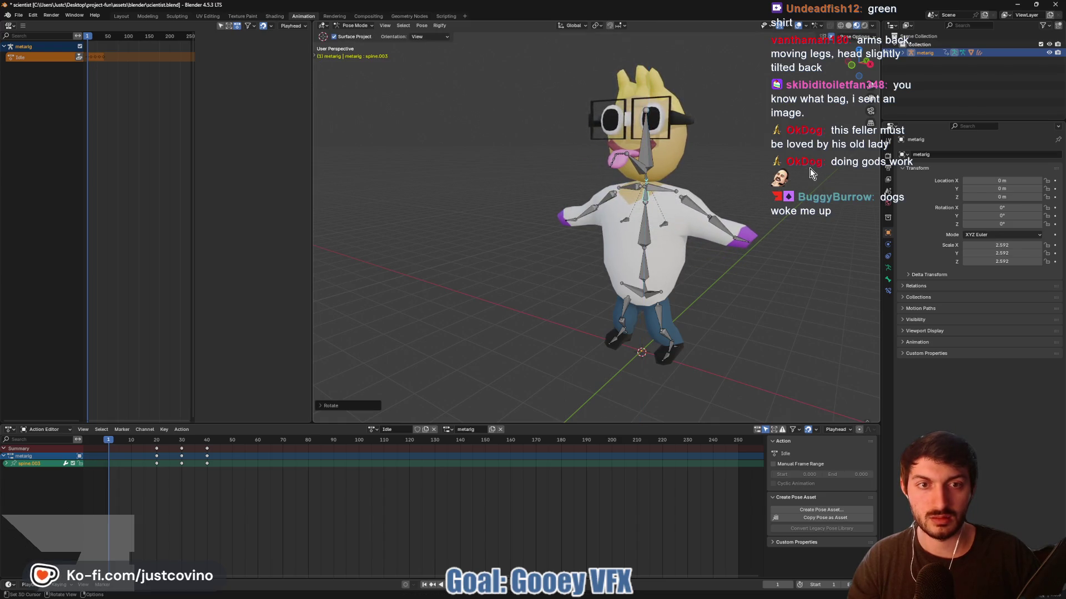
# Step: Put the 3D cursor between the feet and rotate upper_arm.L about 28° on Y, lowering the arms
pyautogui.click(852, 65)
pyautogui.moveTo(759, 216)
pyautogui.keyDown('shift'); pyautogui.mouseDown(button='middle')
pyautogui.moveTo(671, 268)
pyautogui.moveTo(684, 286)
pyautogui.mouseUp(button='middle'); pyautogui.keyUp('shift')
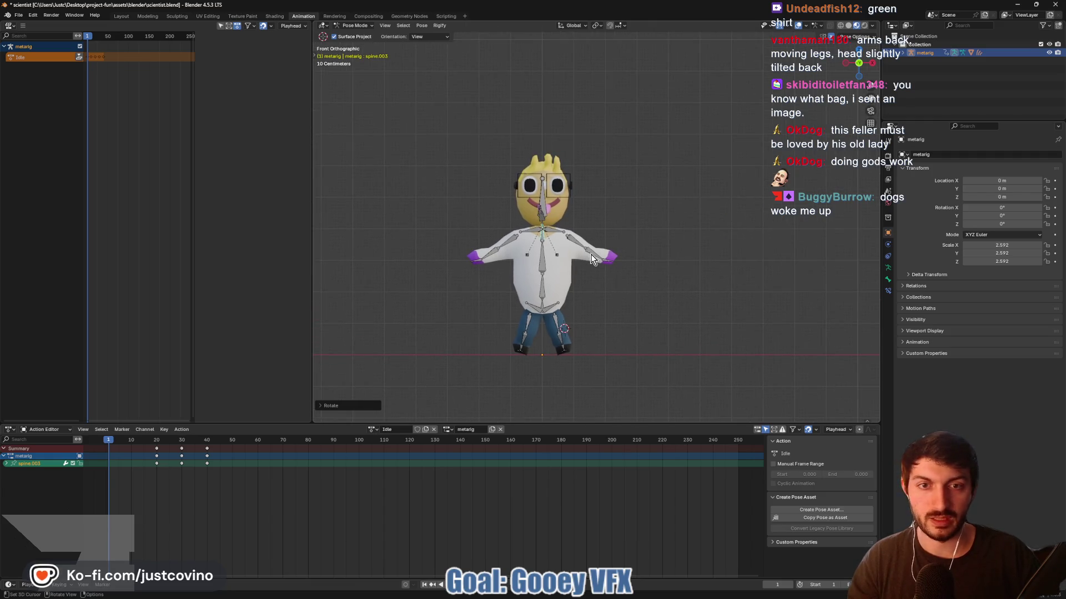
pyautogui.keyDown('shift'); pyautogui.rightClick(575, 243); pyautogui.keyUp('shift')
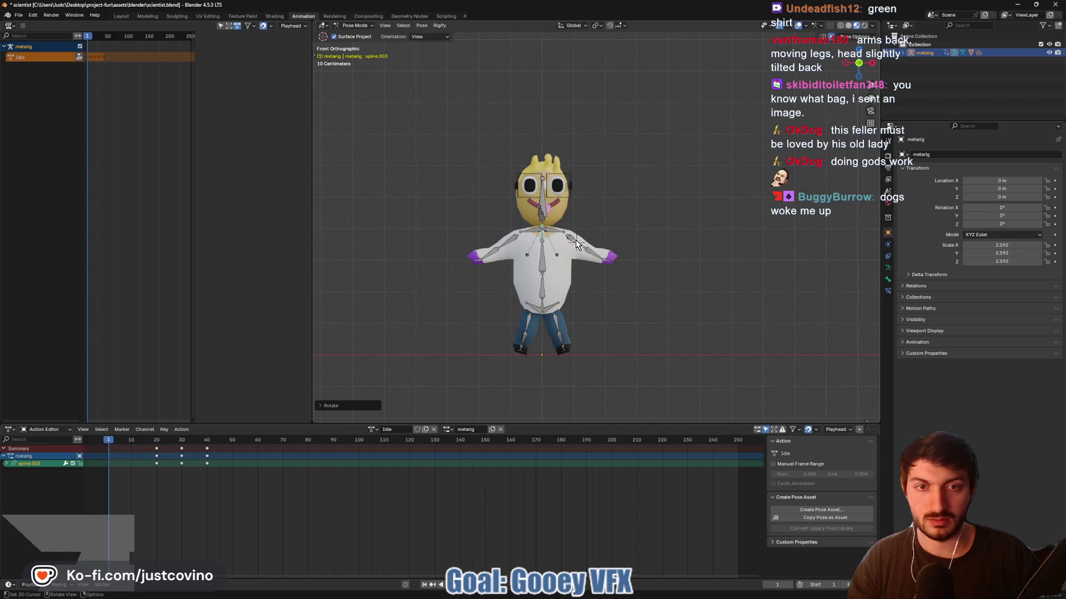
pyautogui.keyDown('shift'); pyautogui.rightClick(541, 353); pyautogui.keyUp('shift')
pyautogui.click(583, 253)
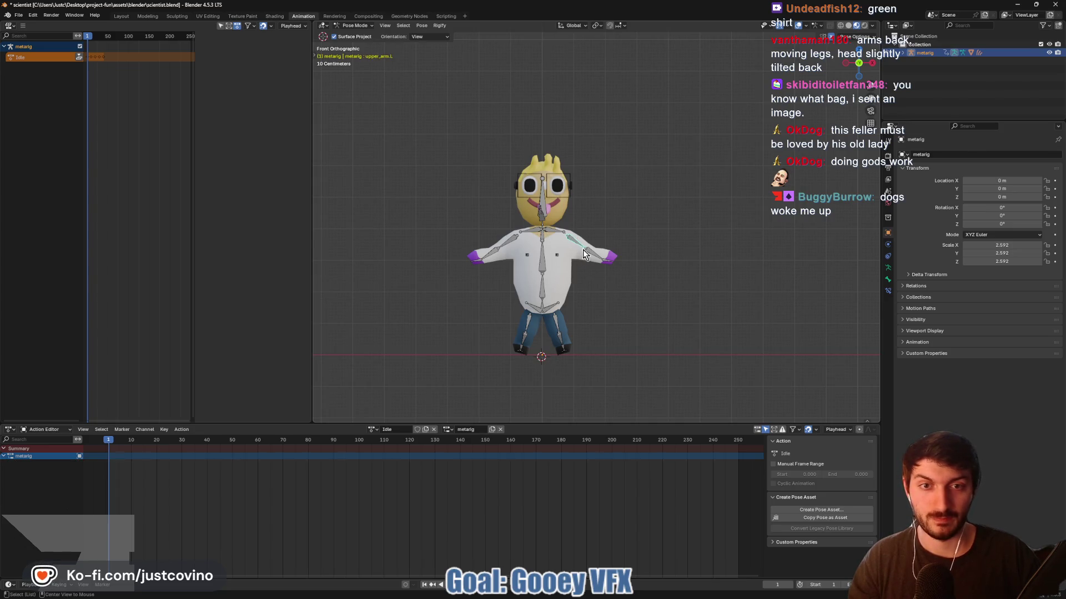
pyautogui.press('r')
pyautogui.press('y')
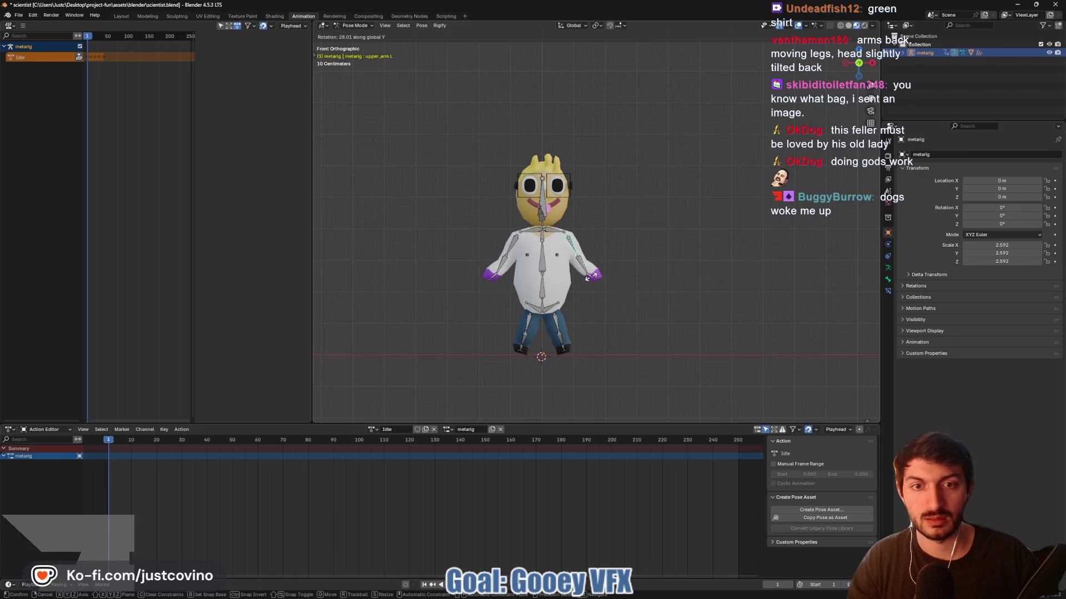
pyautogui.click(589, 282)
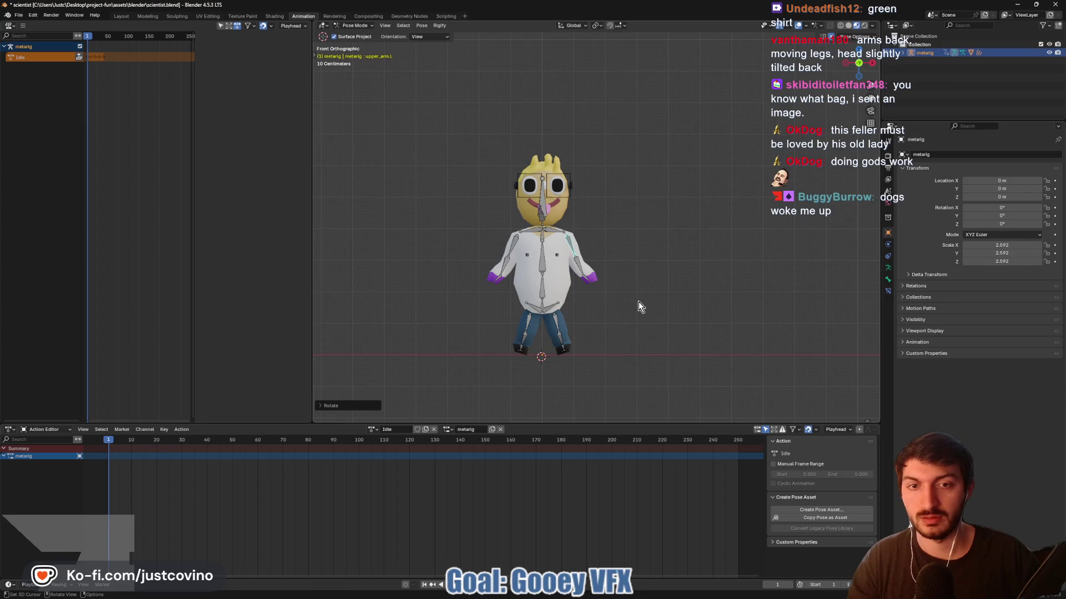
pyautogui.moveTo(614, 354)
pyautogui.mouseDown(button='middle')
pyautogui.moveTo(611, 345)
pyautogui.moveTo(539, 359)
pyautogui.moveTo(531, 261)
pyautogui.mouseUp(button='middle')
pyautogui.scroll(3, 539, 359)
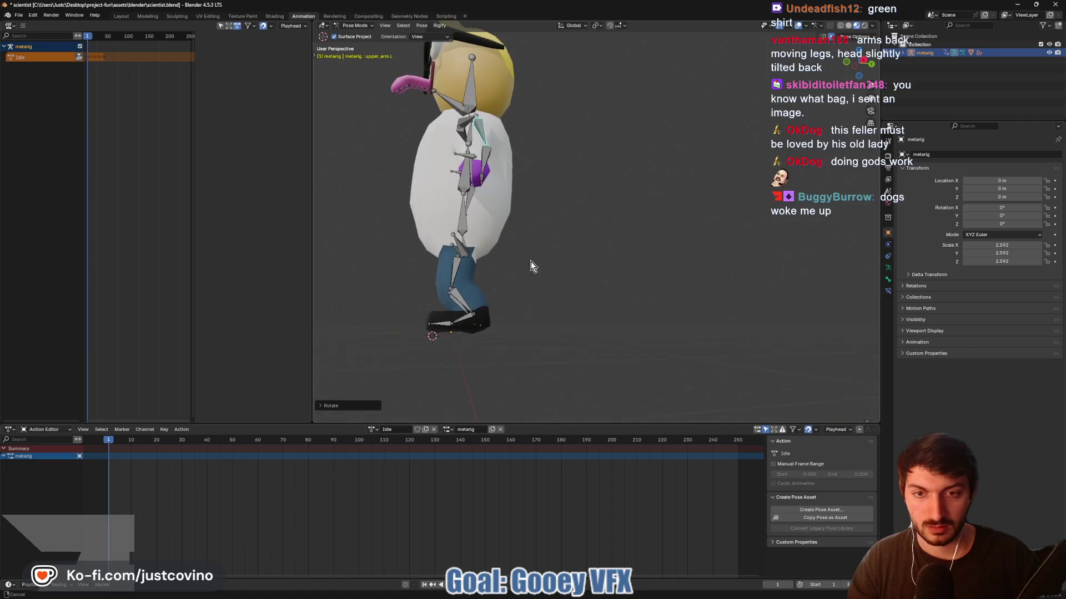
# Step: Pick shin.L from the overlapping bones and bend it back around global X
pyautogui.keyDown('alt'); pyautogui.click(460, 304); pyautogui.keyUp('alt')
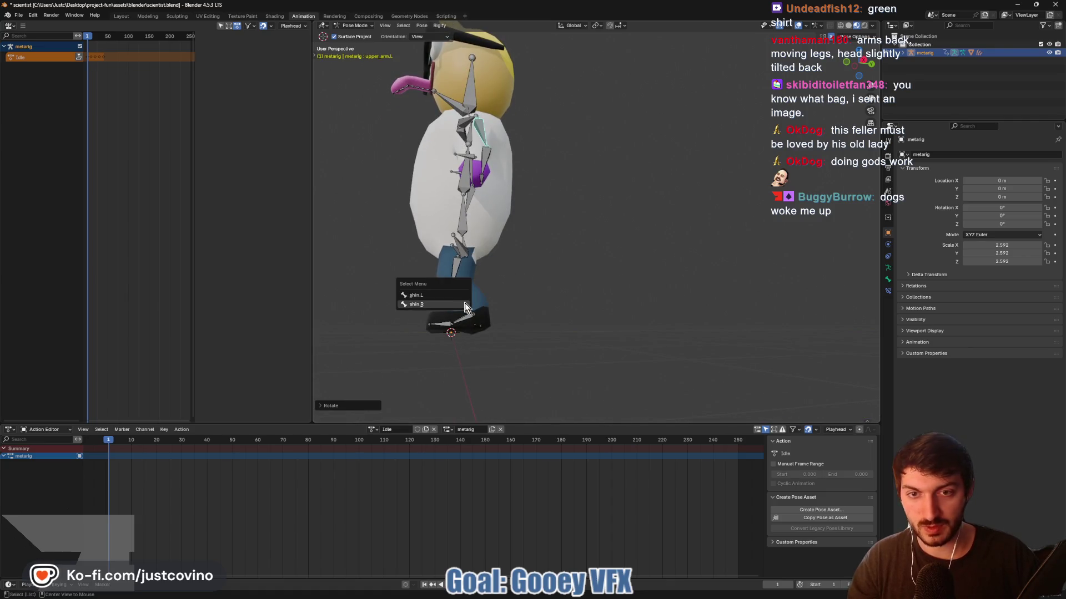
pyautogui.keyDown('alt'); pyautogui.click(460, 303); pyautogui.keyUp('alt')
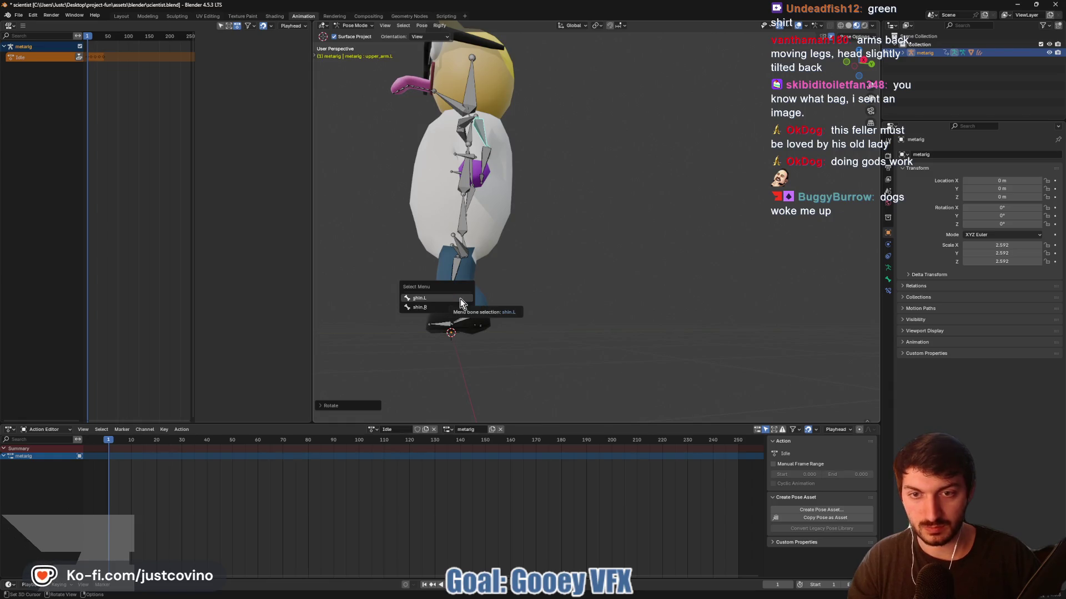
pyautogui.click(439, 307)
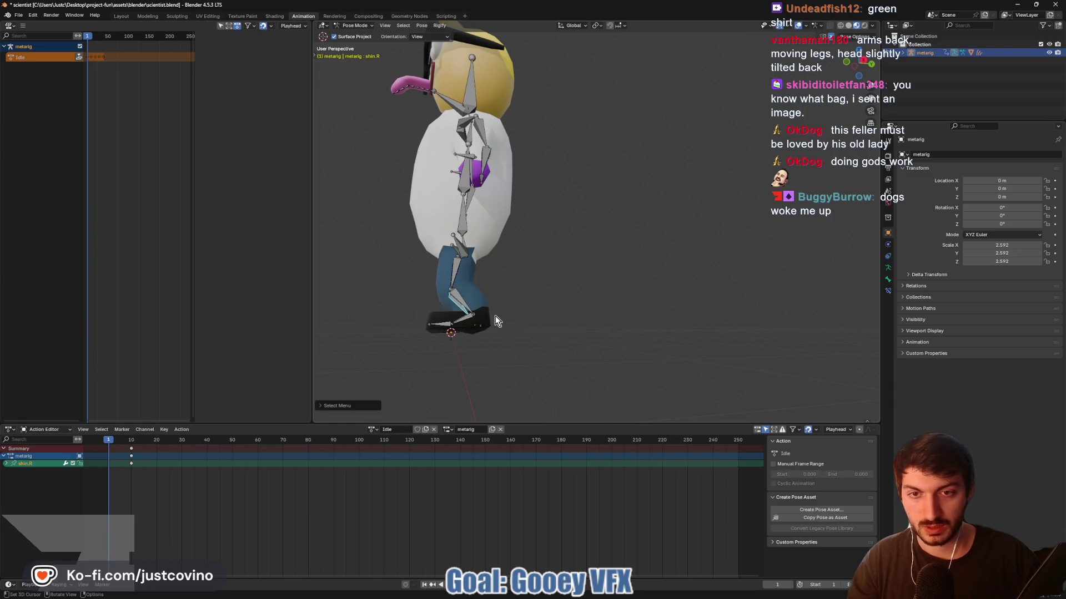
pyautogui.click(464, 304)
pyautogui.press('r')
pyautogui.press('x')
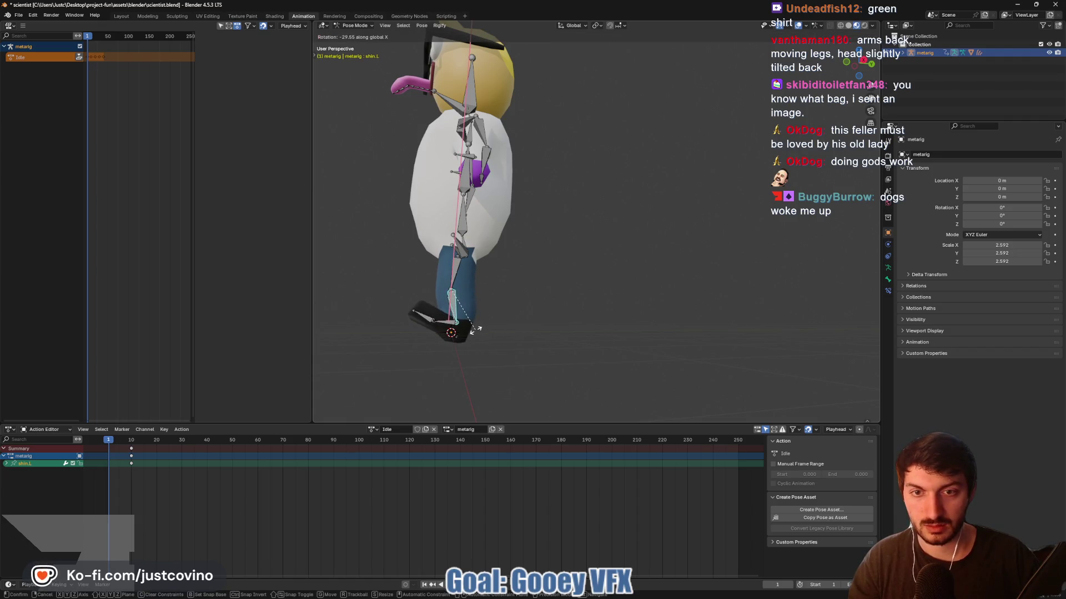
pyautogui.click(470, 336)
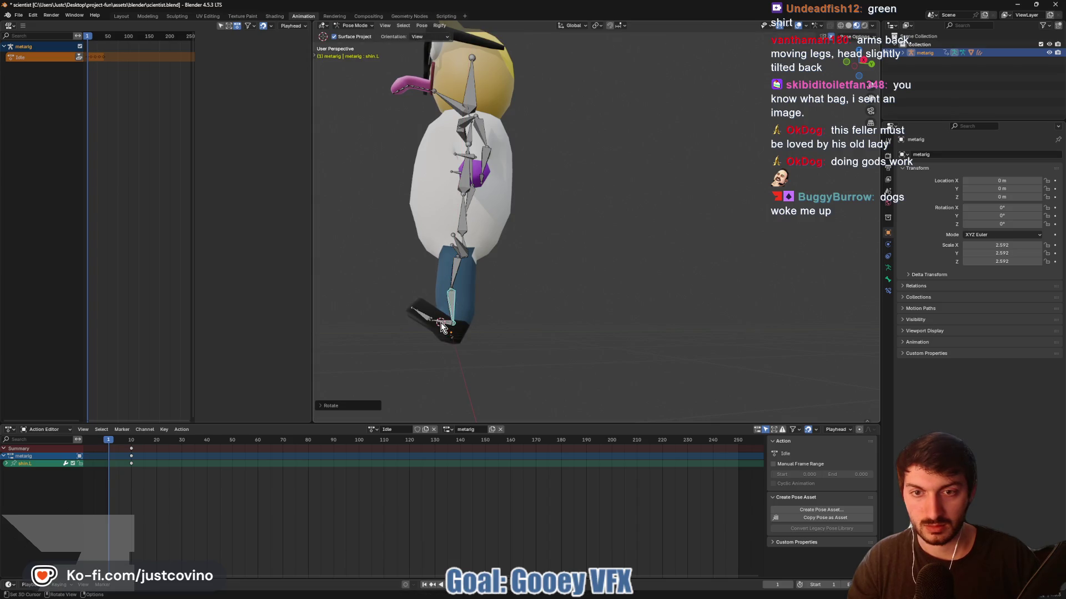
# Step: Pick foot.L and rotate it around X so the shoe rests flat on the floor
pyautogui.rightClick(445, 326)
pyautogui.keyDown('shift'); pyautogui.rightClick(462, 353); pyautogui.keyUp('shift')
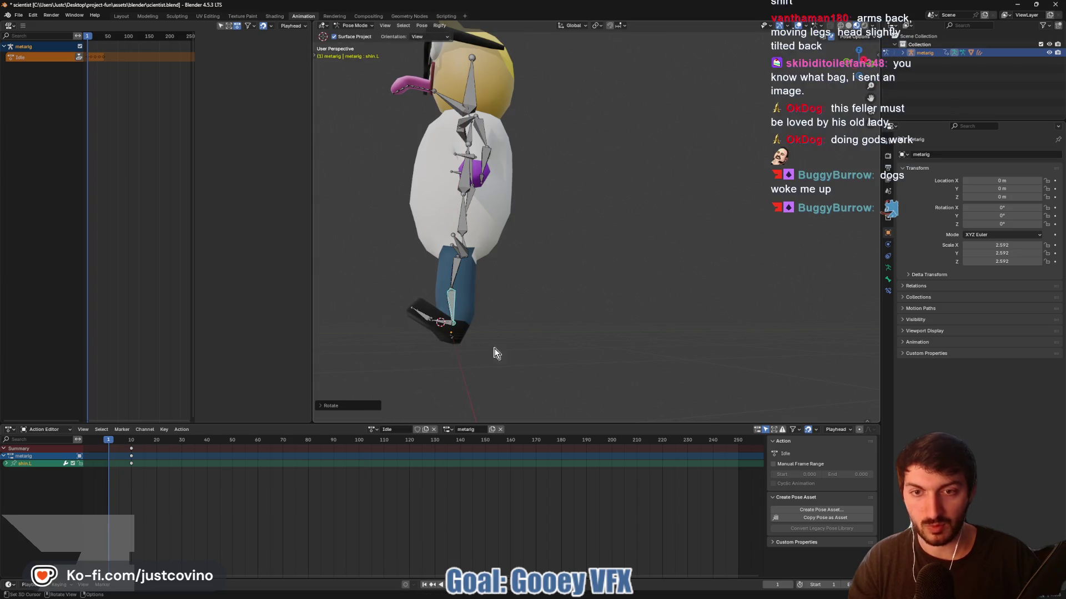
pyautogui.keyDown('alt'); pyautogui.click(442, 327); pyautogui.keyUp('alt')
pyautogui.press('Escape')
pyautogui.keyDown('alt'); pyautogui.click(439, 328); pyautogui.keyUp('alt')
pyautogui.click(439, 326)
pyautogui.press('r')
pyautogui.press('x')
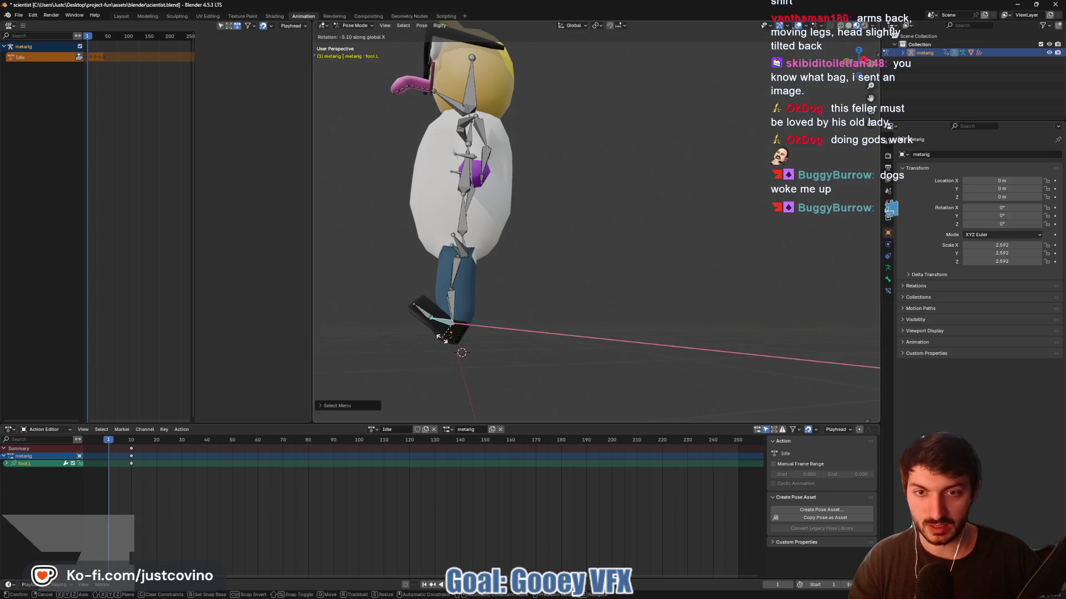
pyautogui.press('Escape')
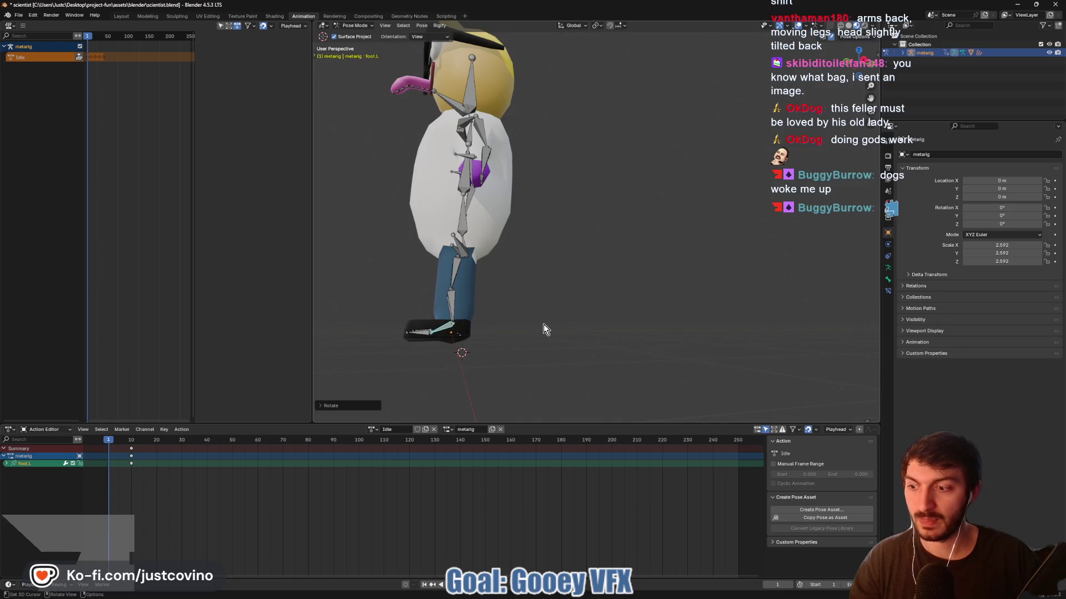
# Step: In left orthographic view, raise all bones slightly along global Z, then scrub frames to check
pyautogui.press('a')
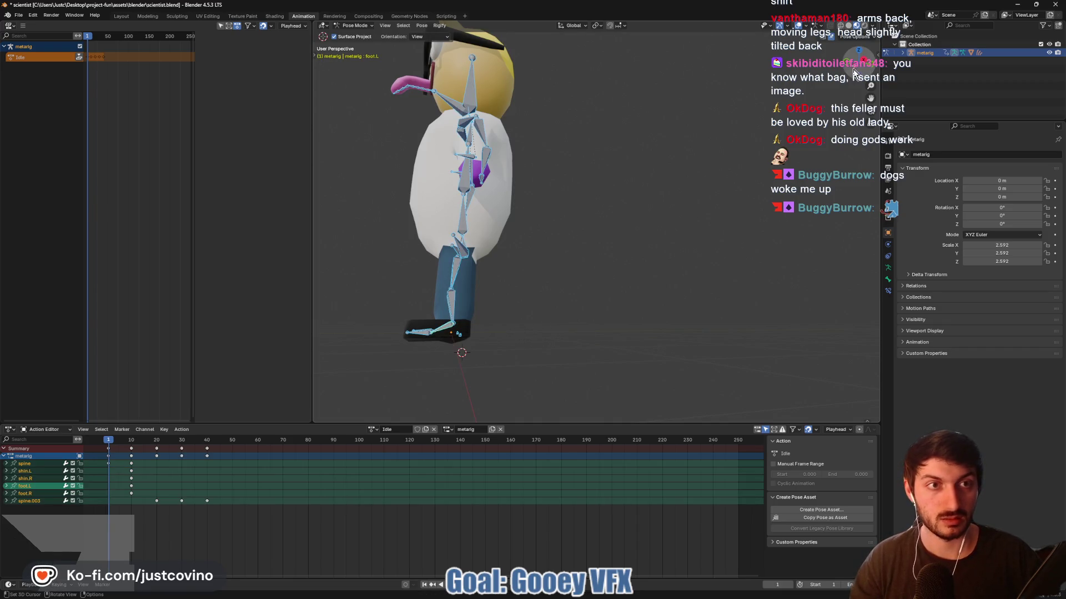
pyautogui.click(859, 74)
pyautogui.press('g')
pyautogui.press('z')
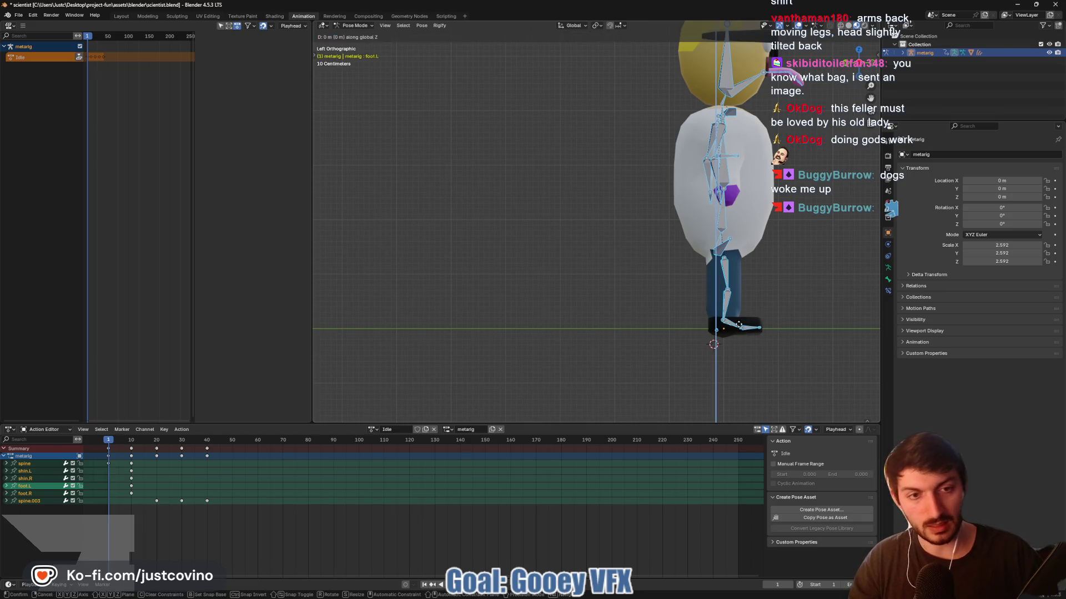
pyautogui.click(739, 316)
pyautogui.moveTo(726, 327)
pyautogui.mouseDown(button='middle')
pyautogui.moveTo(639, 330)
pyautogui.moveTo(726, 327)
pyautogui.mouseUp(button='middle')
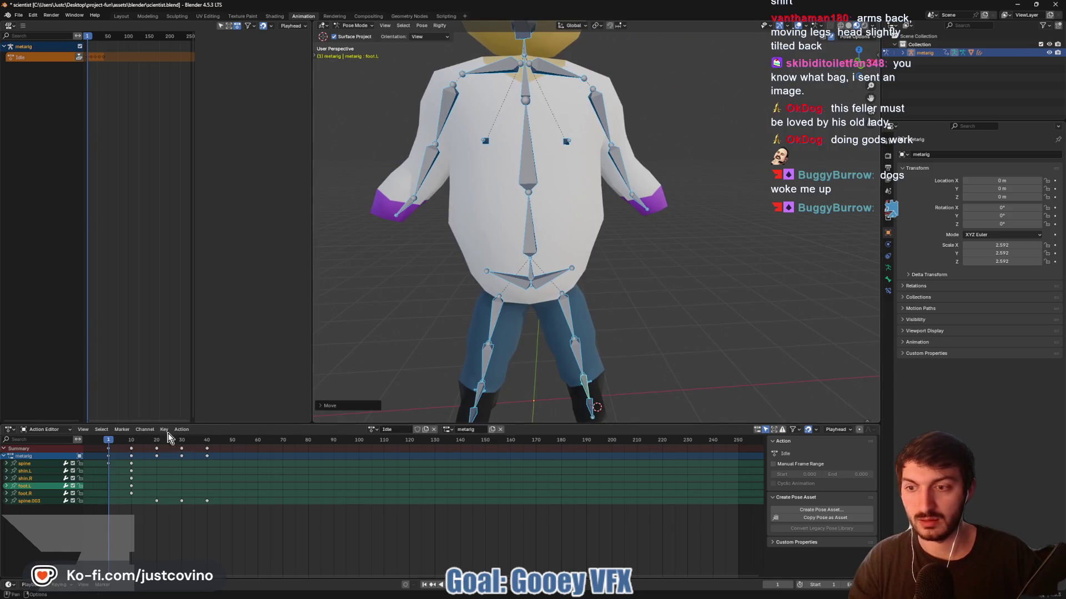
pyautogui.scroll(-5, 539, 327)
pyautogui.moveTo(111, 442)
pyautogui.mouseDown()
pyautogui.moveTo(235, 447)
pyautogui.moveTo(96, 454)
pyautogui.moveTo(109, 455)
pyautogui.mouseUp()
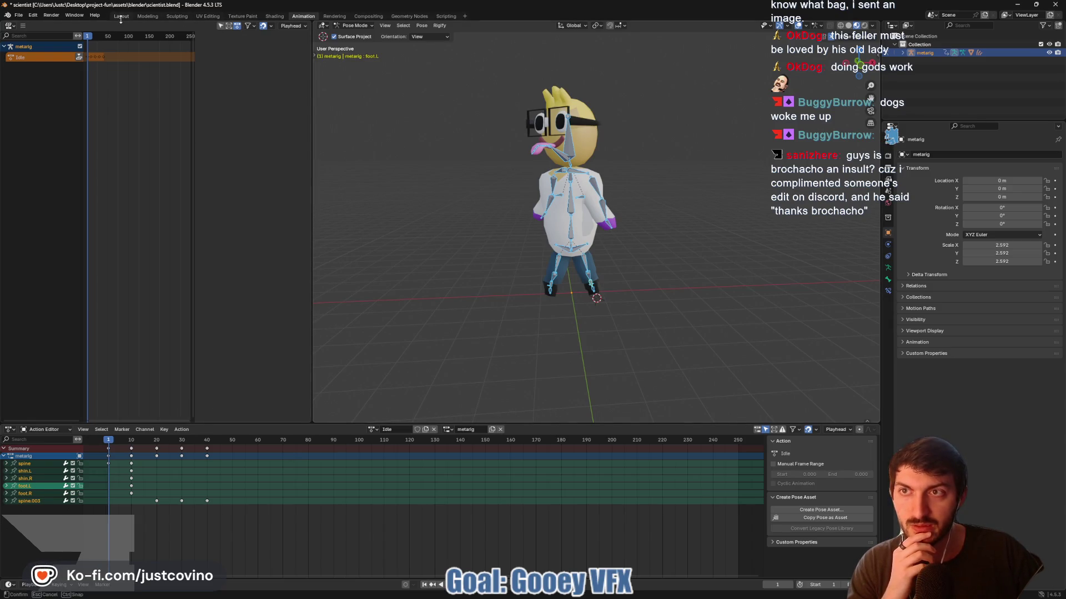
# Step: Play the animation in the Layout workspace, stop at frame 153, and return to Animation
pyautogui.click(121, 16)
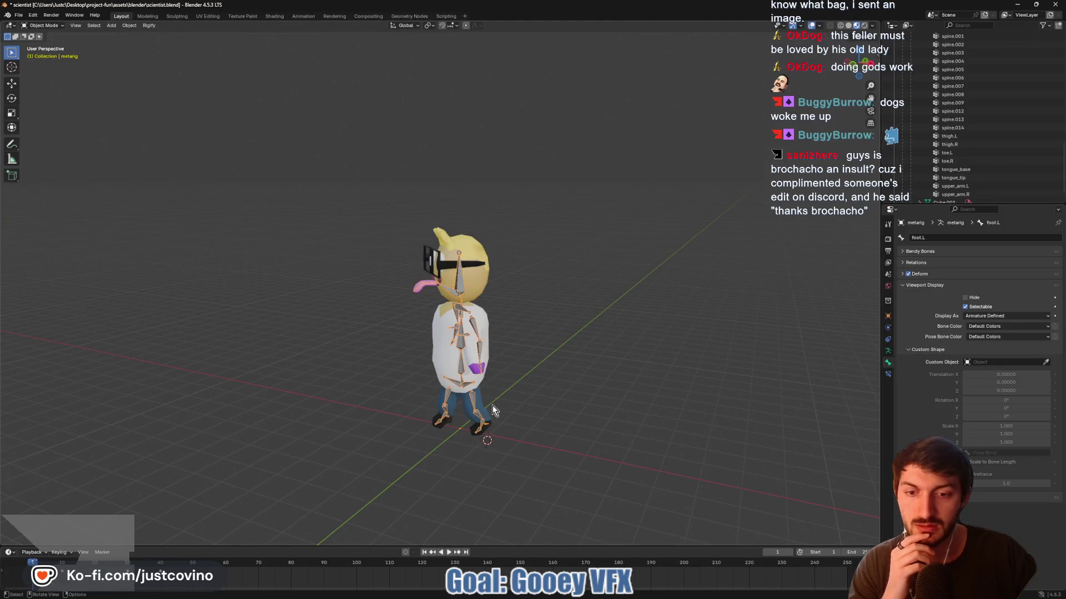
pyautogui.click(450, 553)
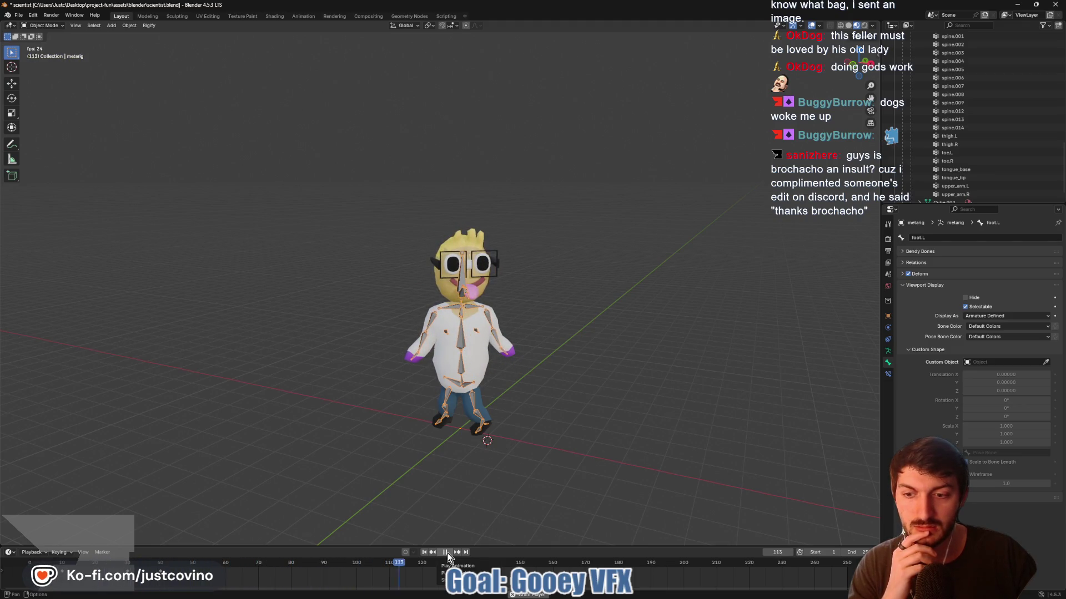
pyautogui.click(447, 553)
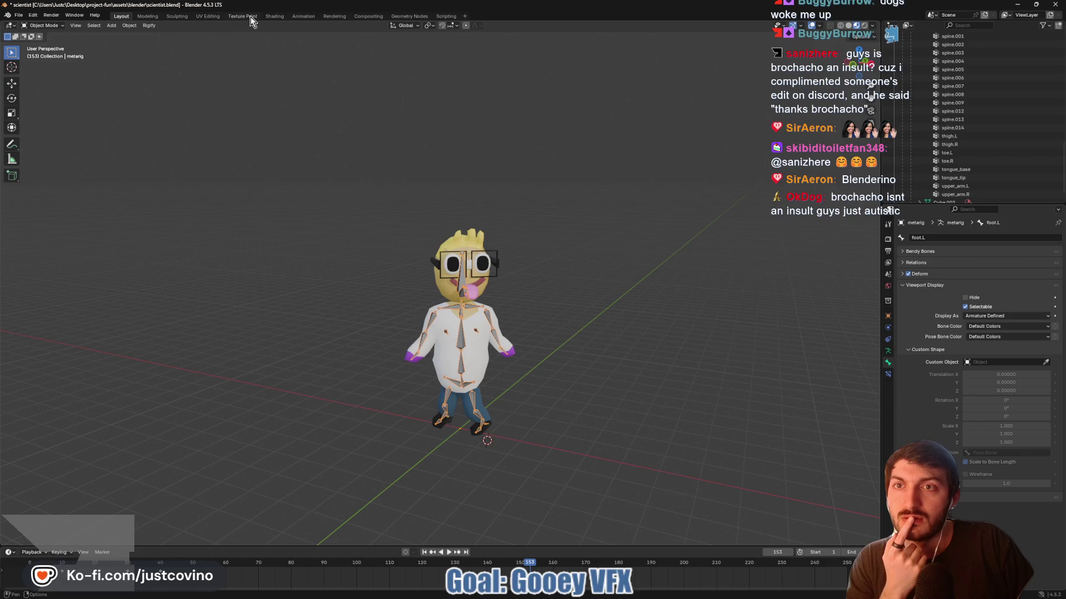
pyautogui.click(305, 18)
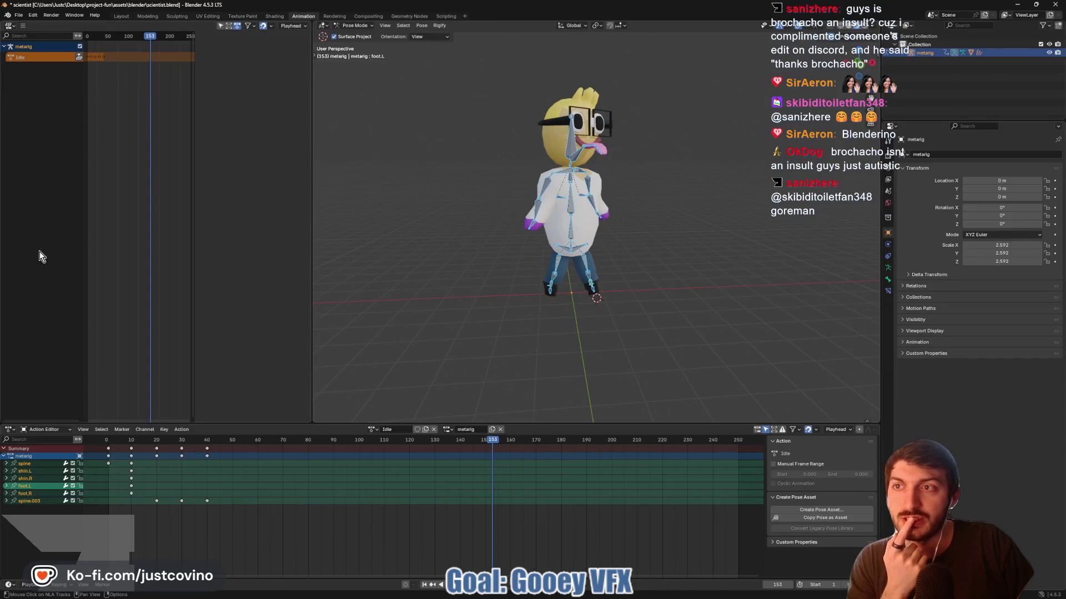
# Step: Select the Idle NLA track and strip, then unlink the Idle action from the metarig
pyautogui.rightClick(31, 64)
pyautogui.click(46, 96)
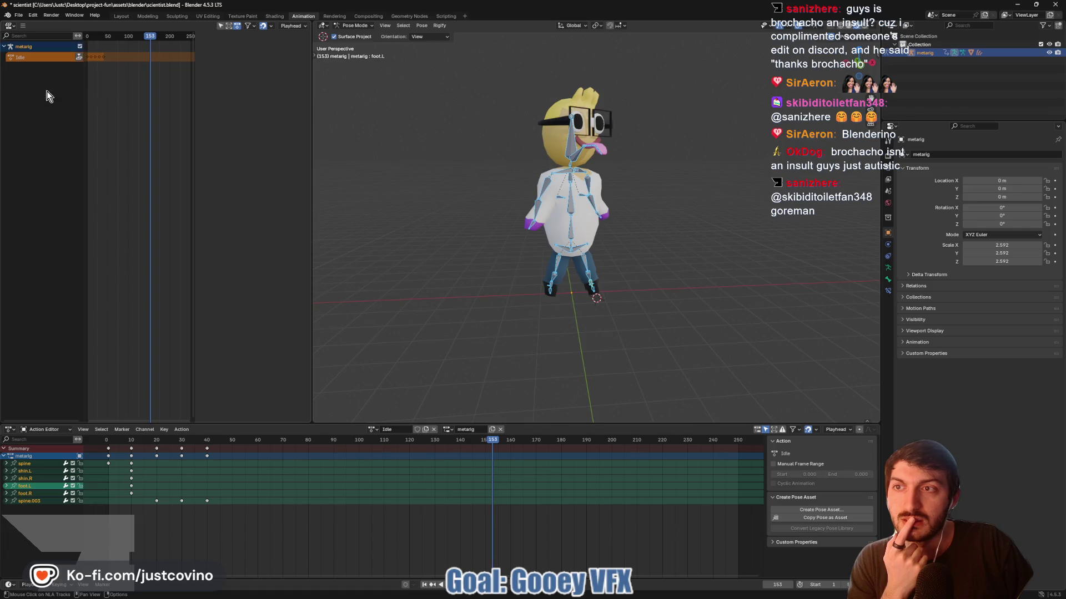
pyautogui.rightClick(41, 62)
pyautogui.click(45, 69)
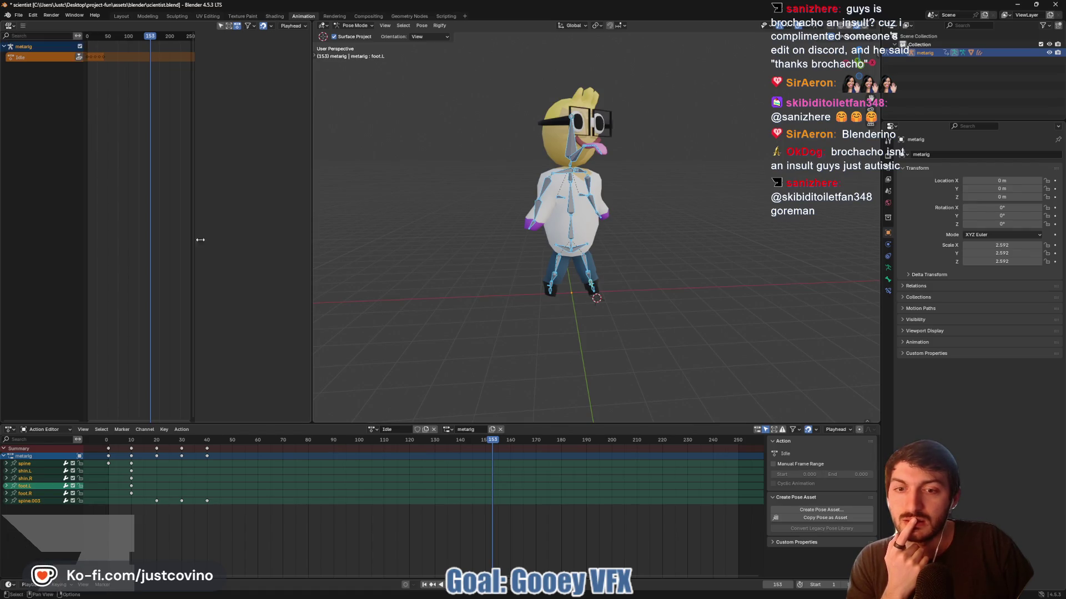
pyautogui.click(502, 429)
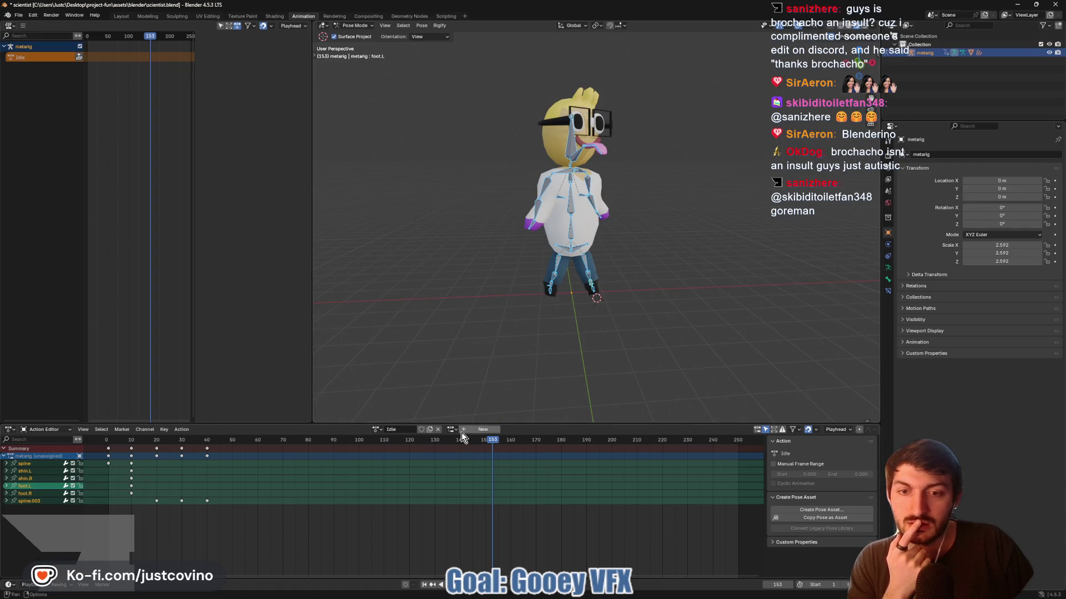
pyautogui.click(426, 430)
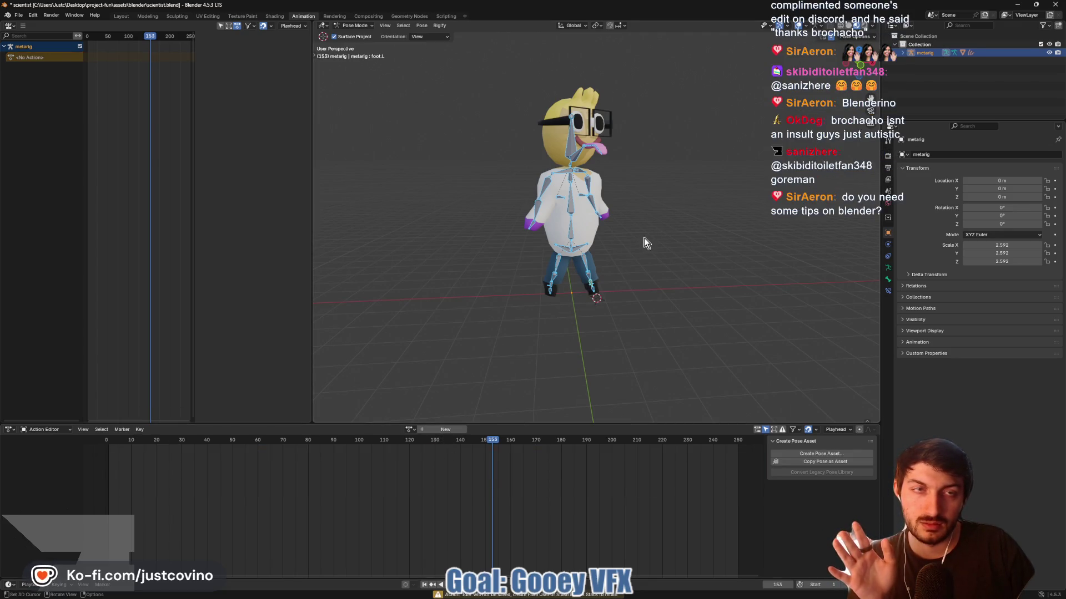
pyautogui.click(121, 16)
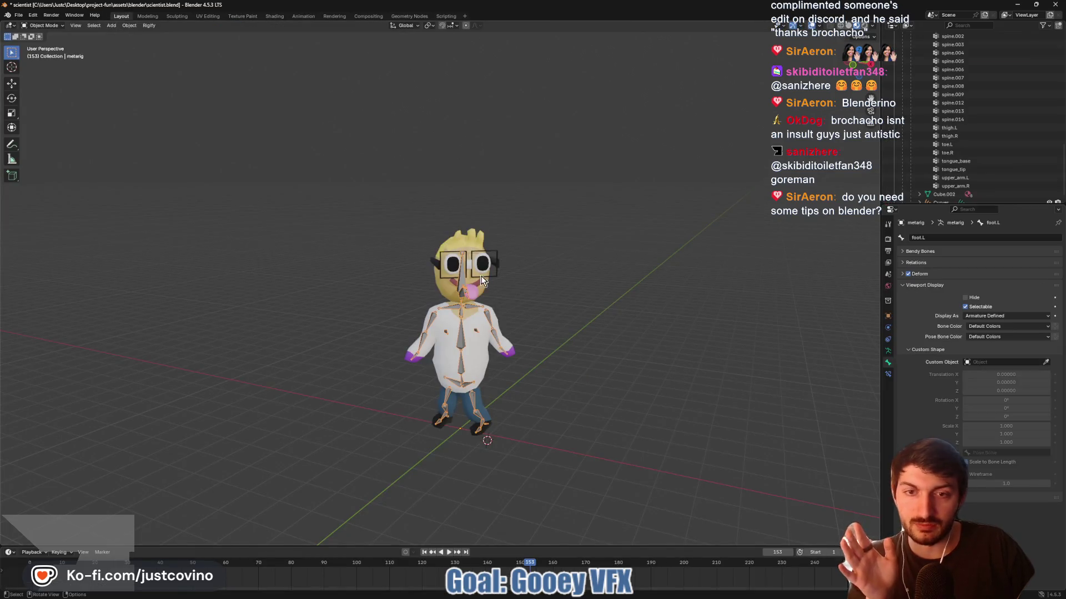
# Step: In Pose Mode, clear user transforms for a T-pose, set frame -5, and return to Object Mode
pyautogui.rightClick(428, 337)
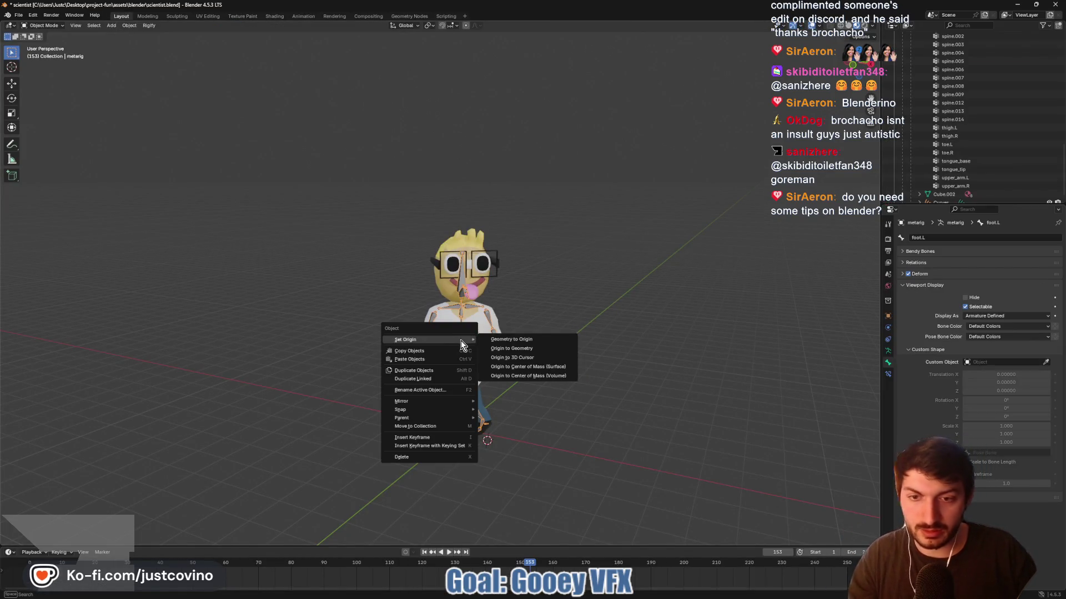
pyautogui.moveTo(431, 418)
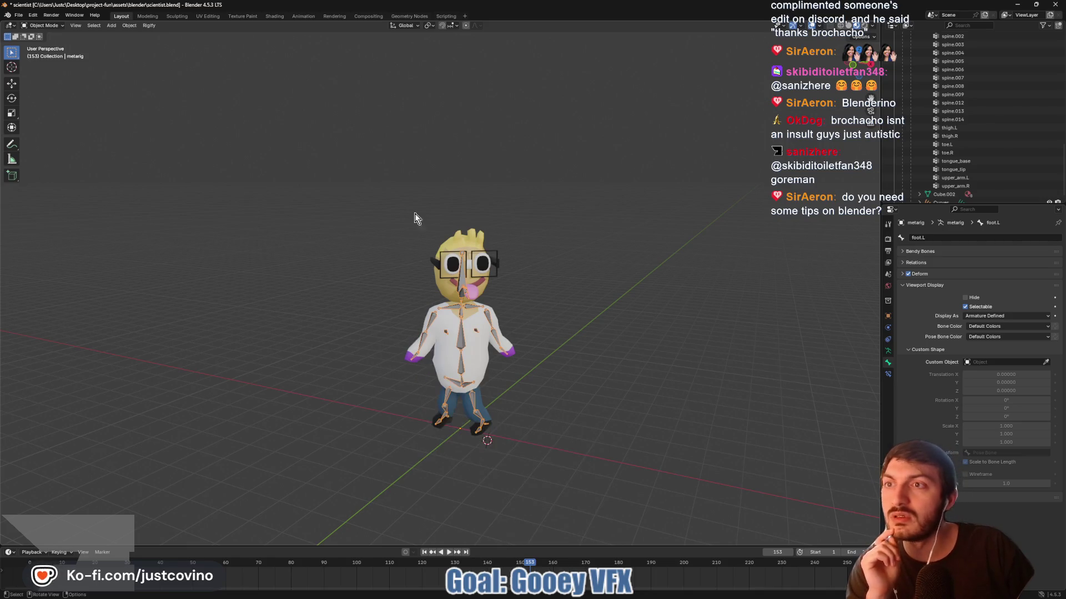
pyautogui.click(43, 25)
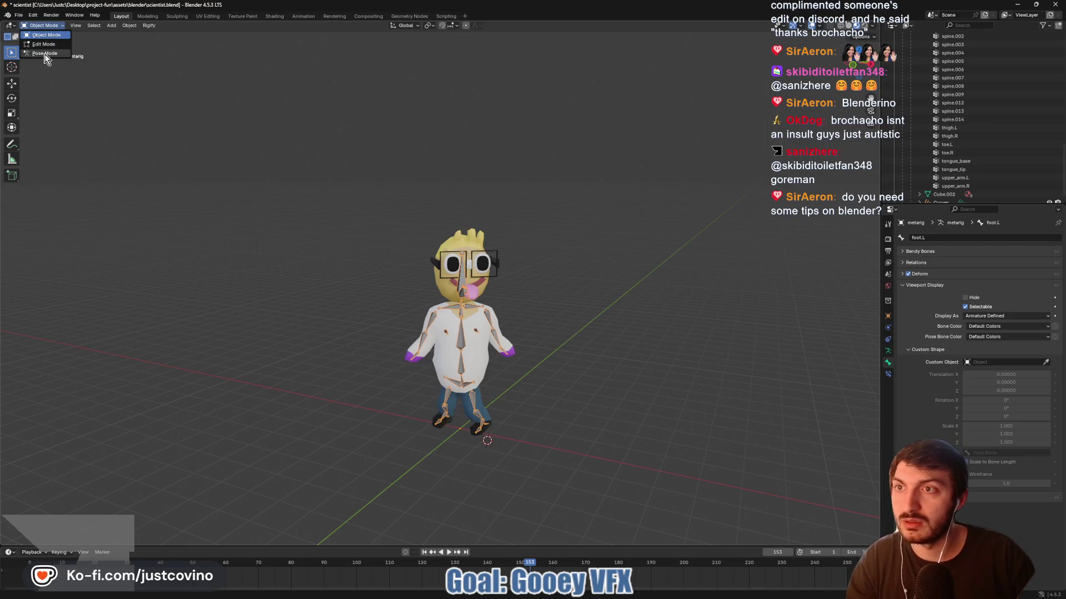
pyautogui.click(45, 53)
pyautogui.rightClick(465, 348)
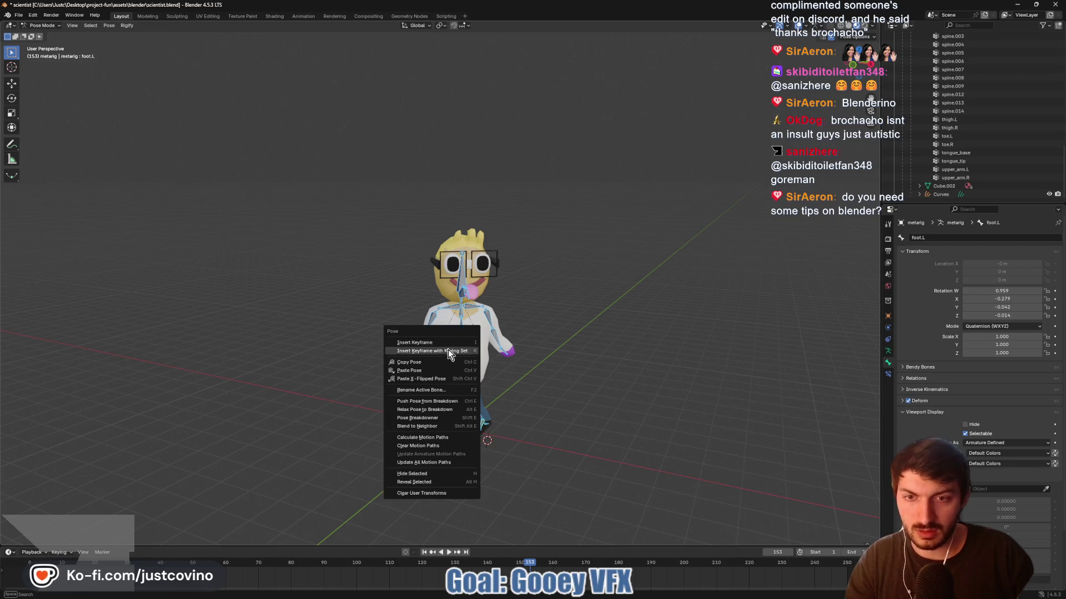
pyautogui.click(432, 494)
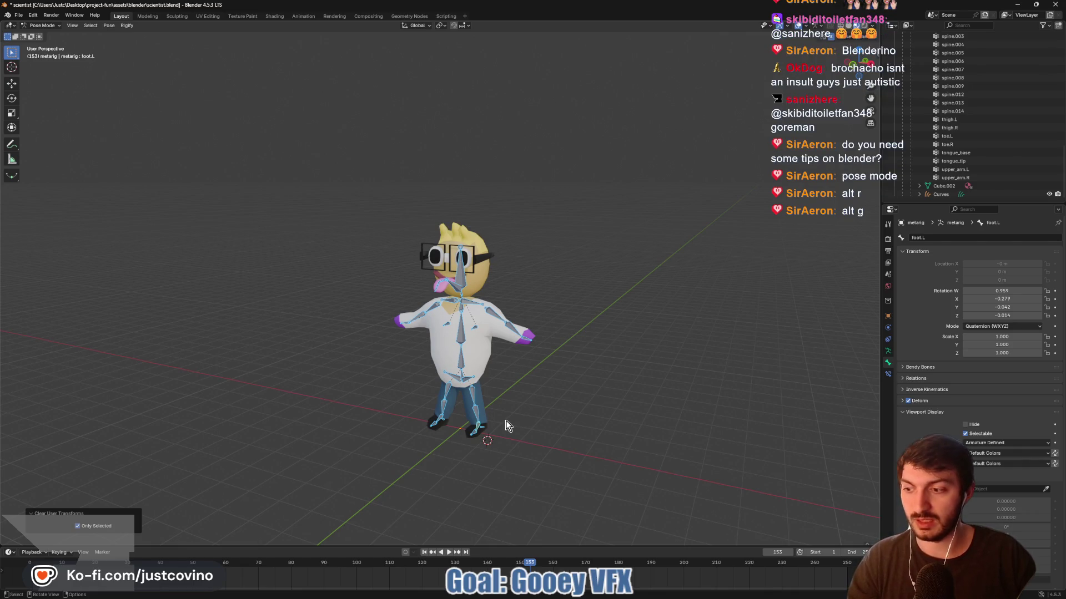
pyautogui.moveTo(506, 425)
pyautogui.mouseDown(button='middle')
pyautogui.moveTo(544, 411)
pyautogui.moveTo(532, 447)
pyautogui.mouseUp(button='middle')
pyautogui.moveTo(532, 565); pyautogui.dragTo(13, 565)
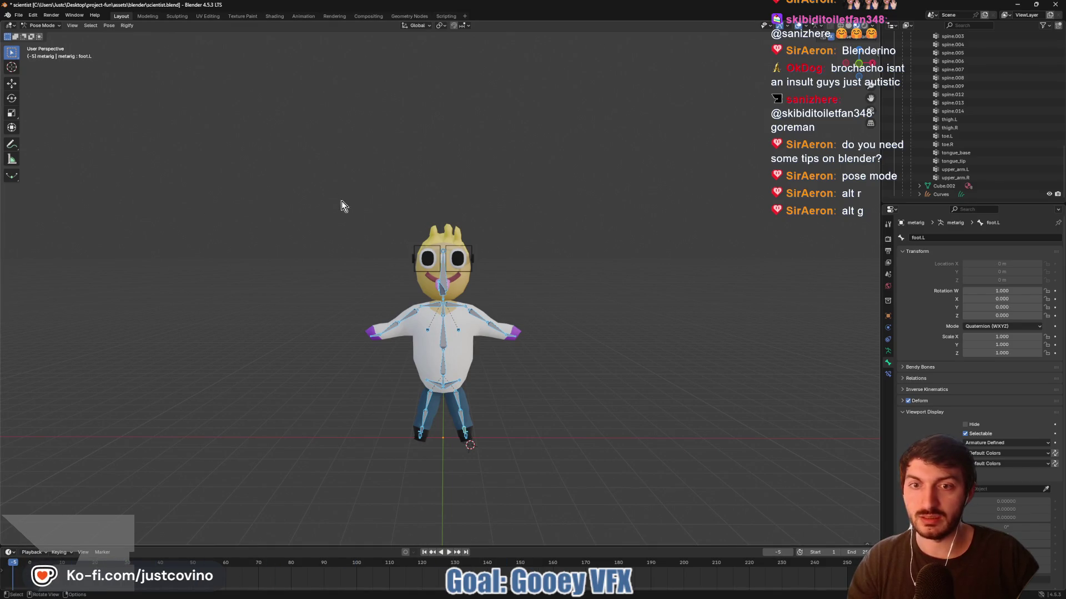
pyautogui.click(41, 25)
pyautogui.click(40, 35)
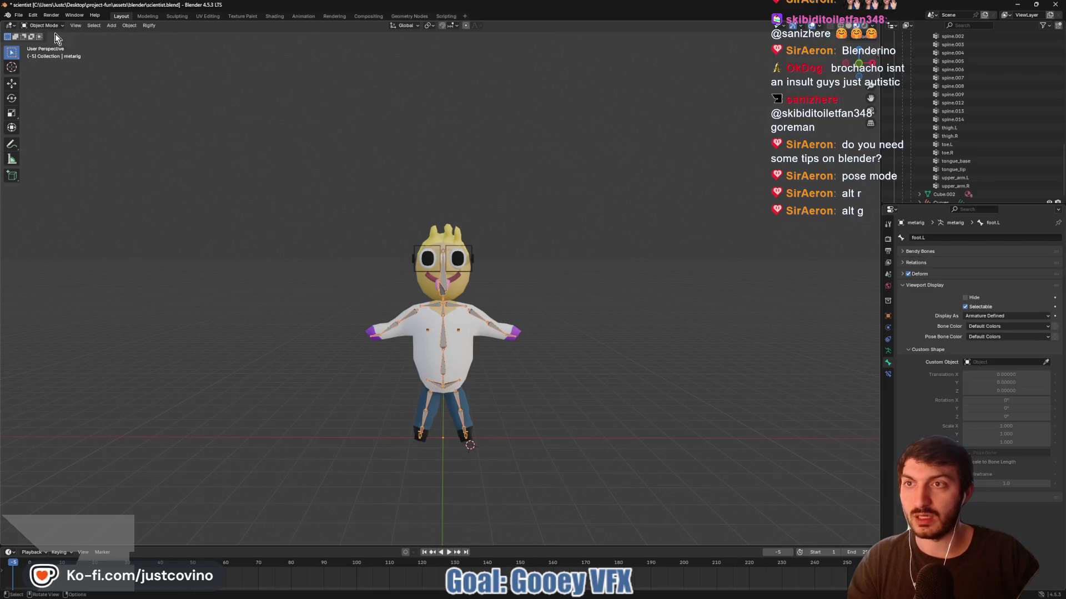
# Step: Generate a Rigify rig from the metarig, inspect it, then undo the generation
pyautogui.click(150, 26)
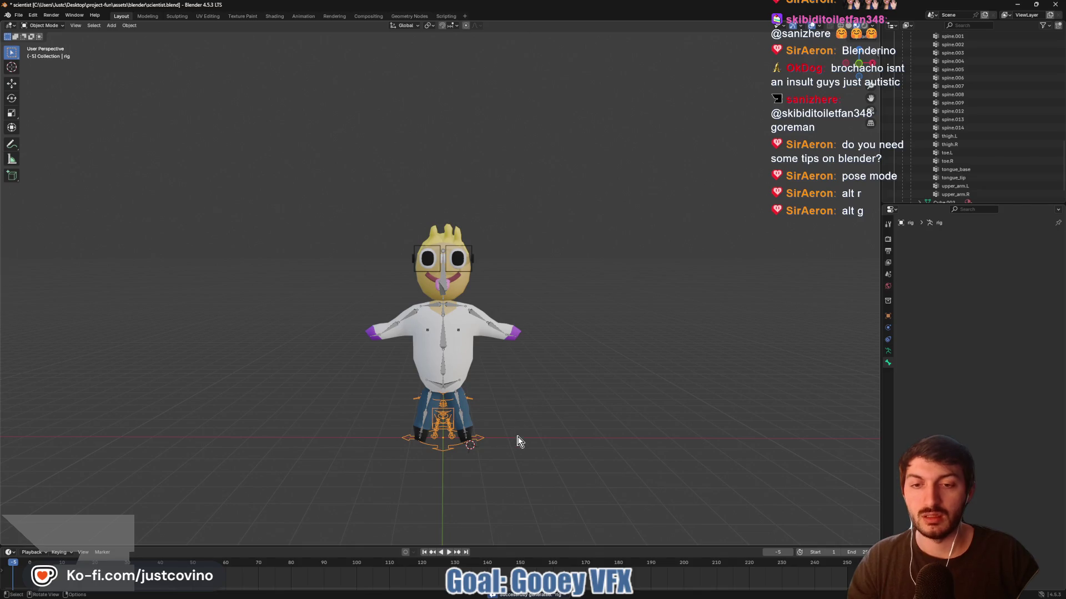
pyautogui.moveTo(558, 421)
pyautogui.mouseDown(button='middle')
pyautogui.moveTo(555, 374)
pyautogui.moveTo(564, 395)
pyautogui.moveTo(522, 441)
pyautogui.mouseUp(button='middle')
pyautogui.scroll(5, 521, 442)
pyautogui.scroll(-5, 522, 441)
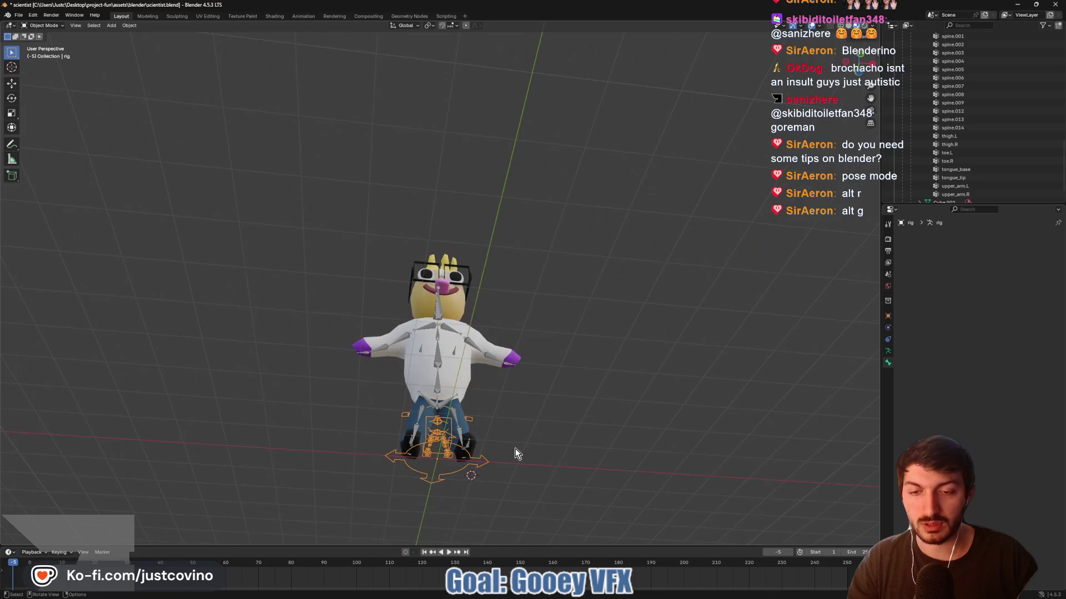
pyautogui.moveTo(553, 406); pyautogui.dragTo(531, 475, button='middle')
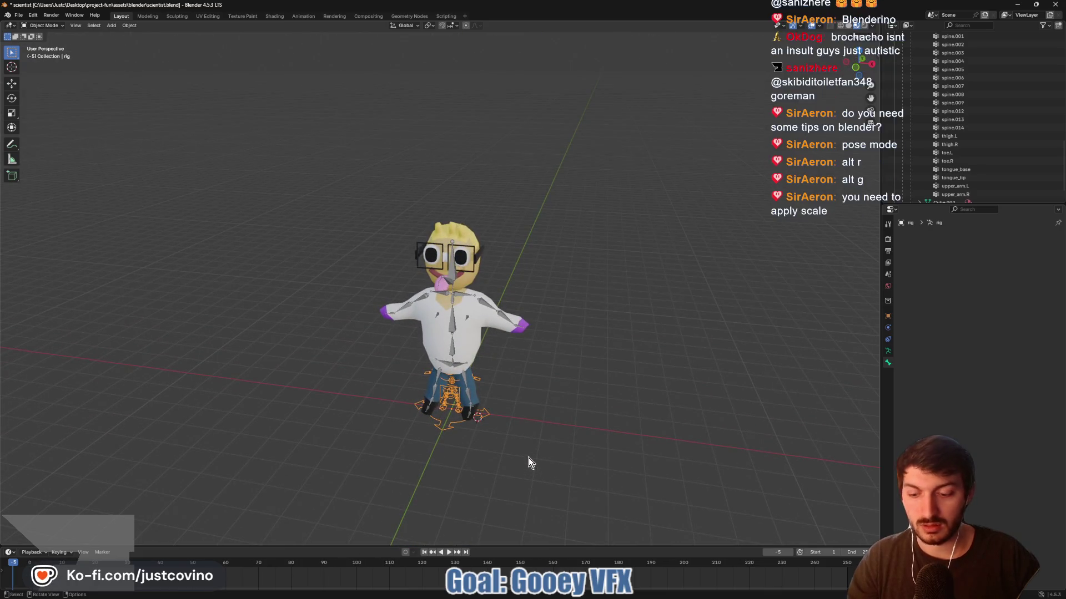
pyautogui.hotkey('ctrl', 'z')
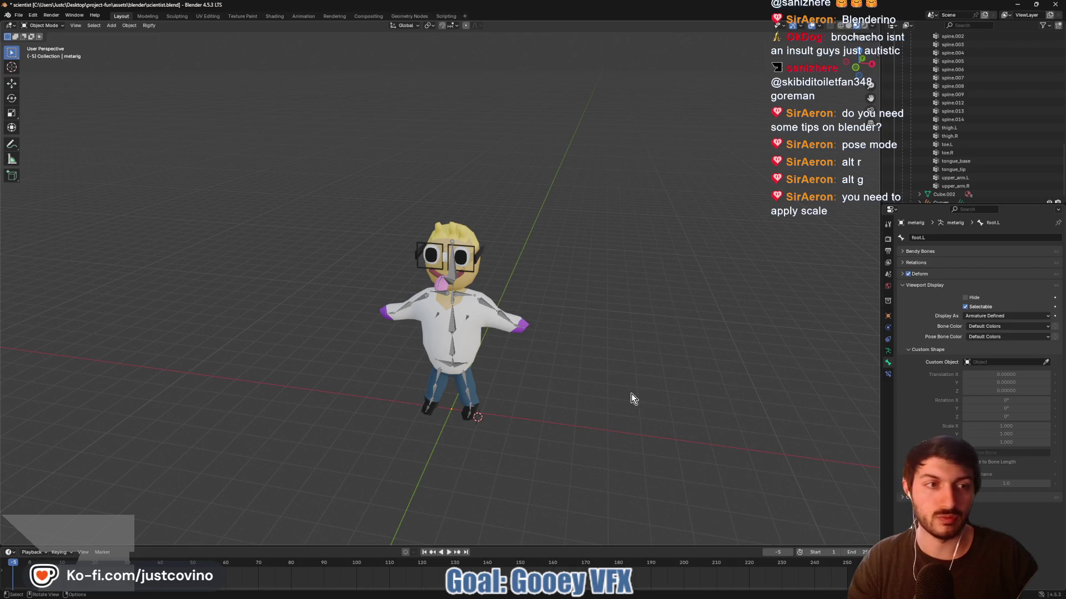
# Step: Delete the Curves object under Scientist in the Outliner and save scientist.blend
pyautogui.scroll(8, 974, 154)
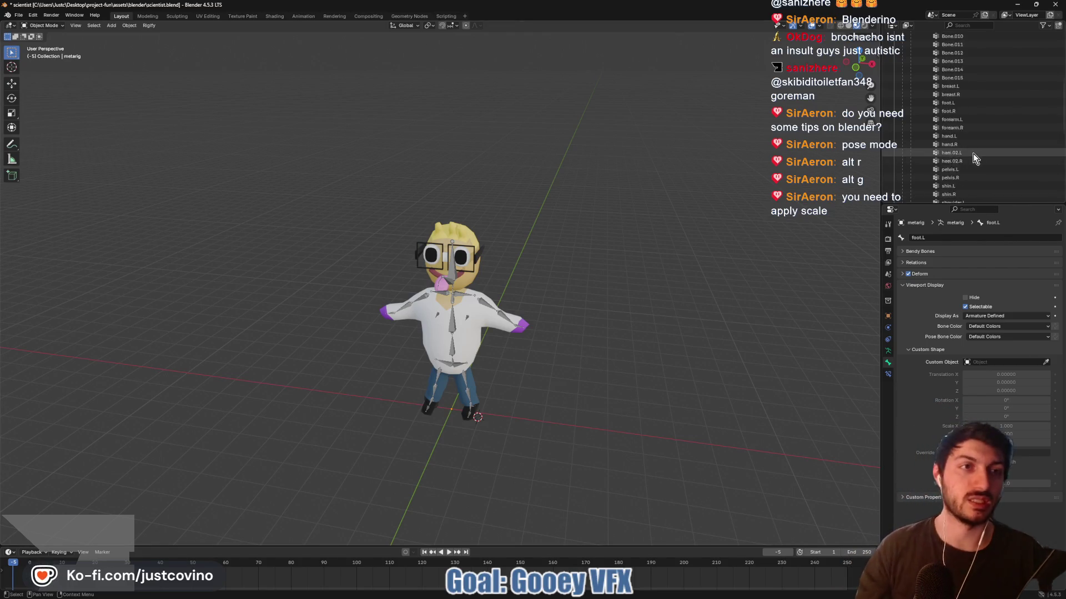
pyautogui.scroll(10, 973, 153)
pyautogui.click(915, 97)
pyautogui.click(912, 95)
pyautogui.click(911, 95)
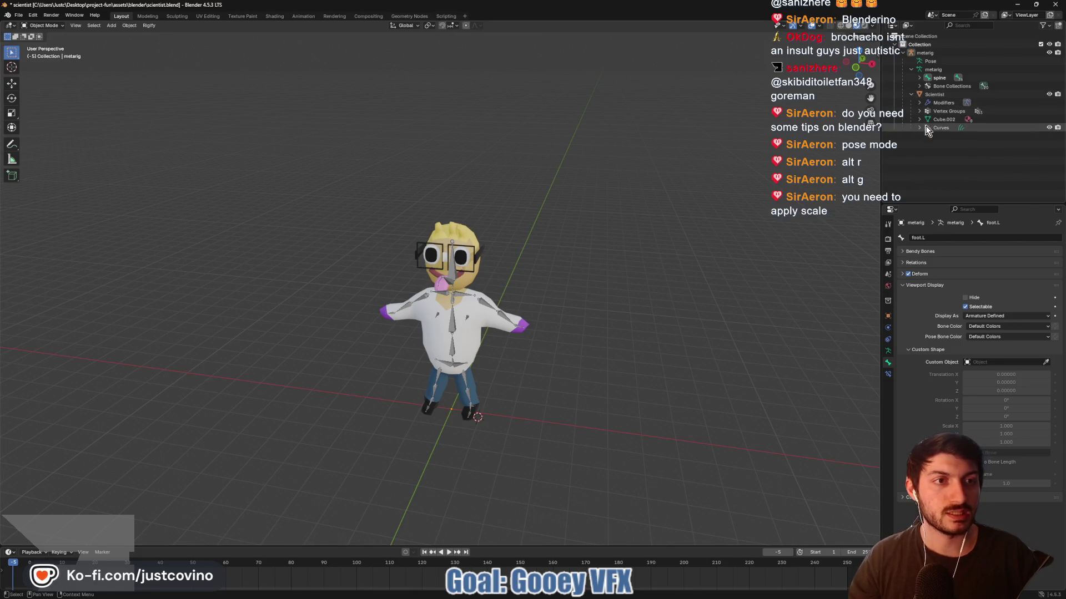
pyautogui.click(938, 129)
pyautogui.press('Delete')
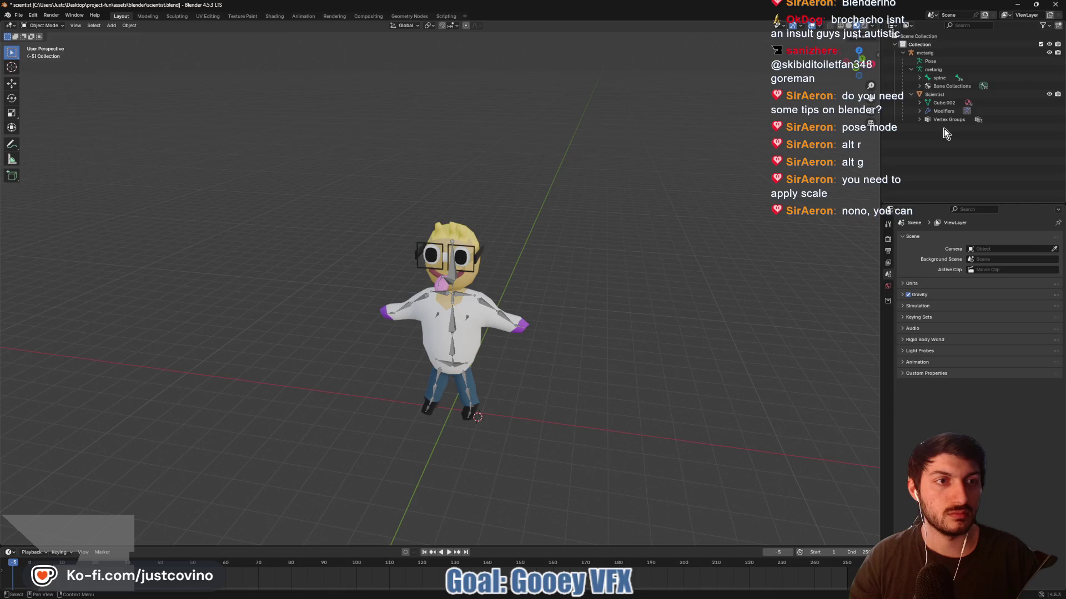
pyautogui.moveTo(634, 324); pyautogui.dragTo(641, 318, button='middle')
pyautogui.hotkey('ctrl', 's')
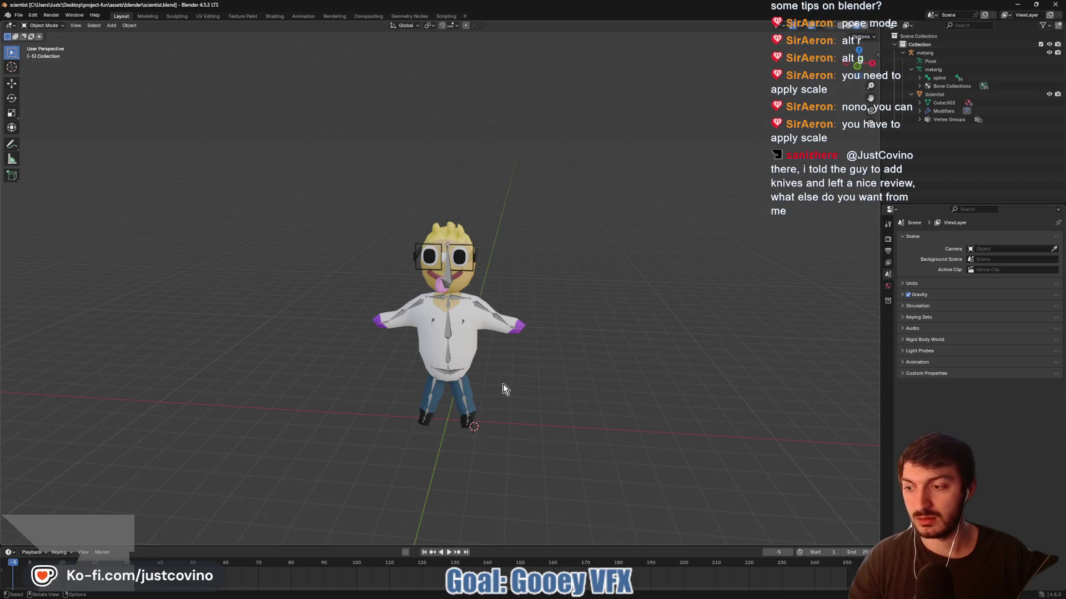
pyautogui.moveTo(494, 384)
pyautogui.mouseDown(button='middle')
pyautogui.moveTo(488, 369)
pyautogui.moveTo(428, 354)
pyautogui.moveTo(533, 355)
pyautogui.mouseUp(button='middle')
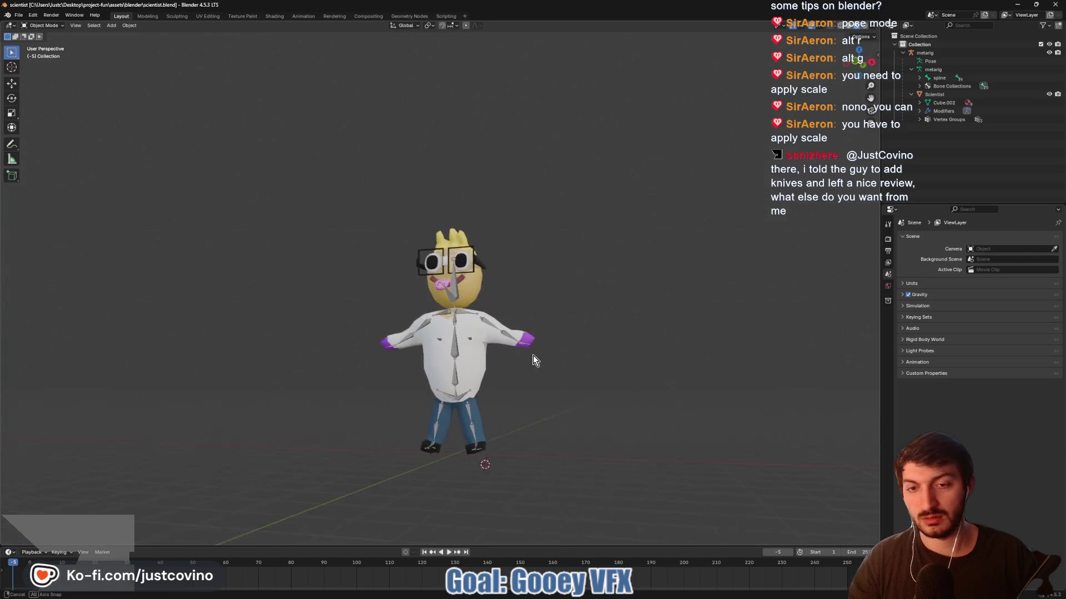
# Step: Select the metarig and generate a new Rigify rig from it
pyautogui.click(455, 349)
pyautogui.click(456, 351)
pyautogui.click(148, 26)
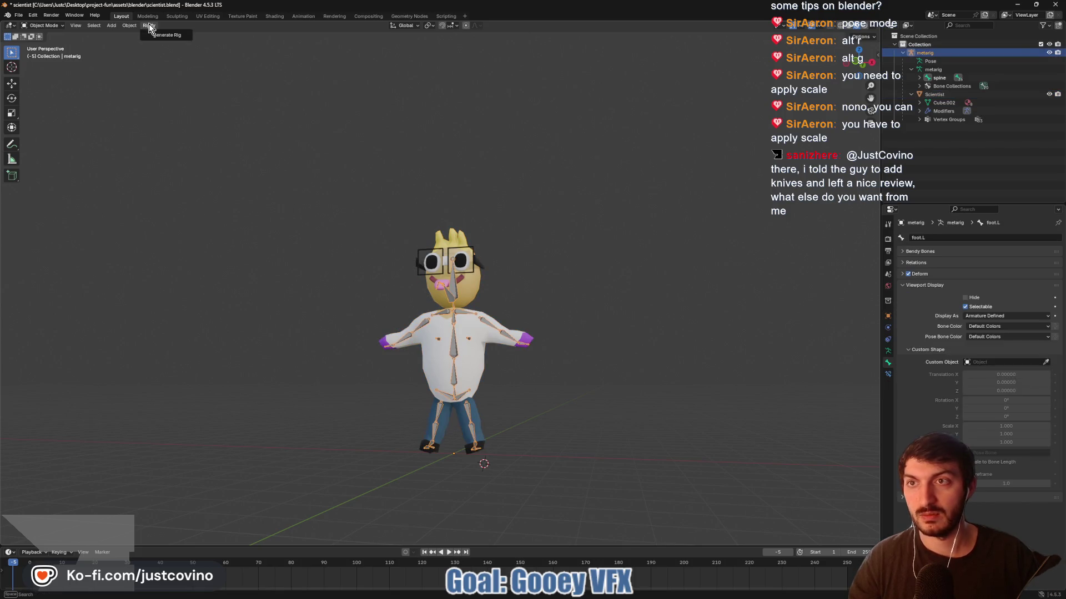
pyautogui.click(162, 36)
# Step: Apply the generated rig's transforms, adjusting location, rotation and scale options, then select the rig
pyautogui.hotkey('ctrl', 'a')
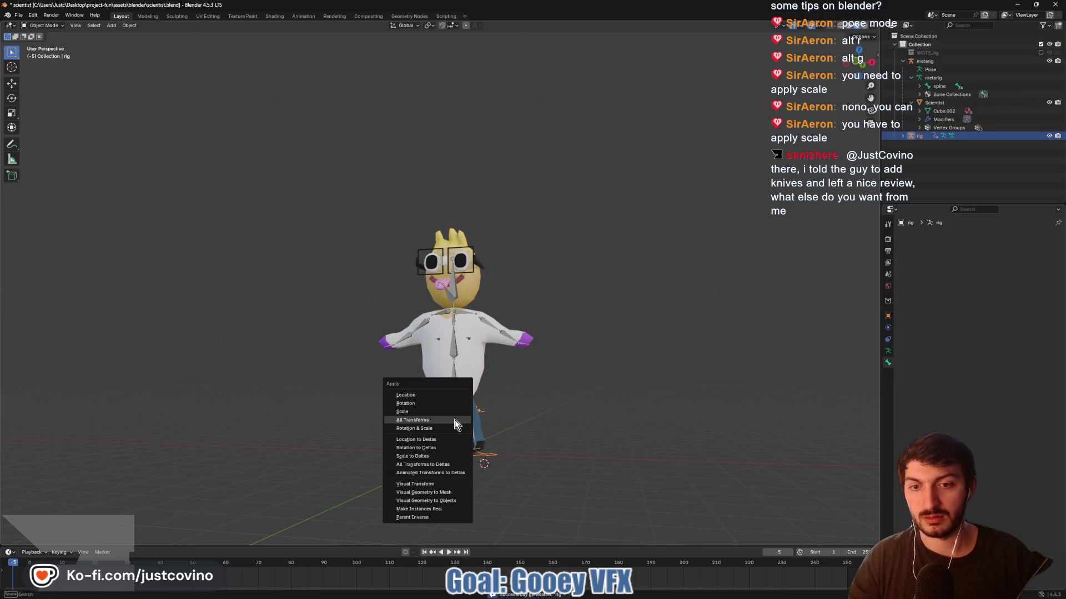
pyautogui.click(423, 417)
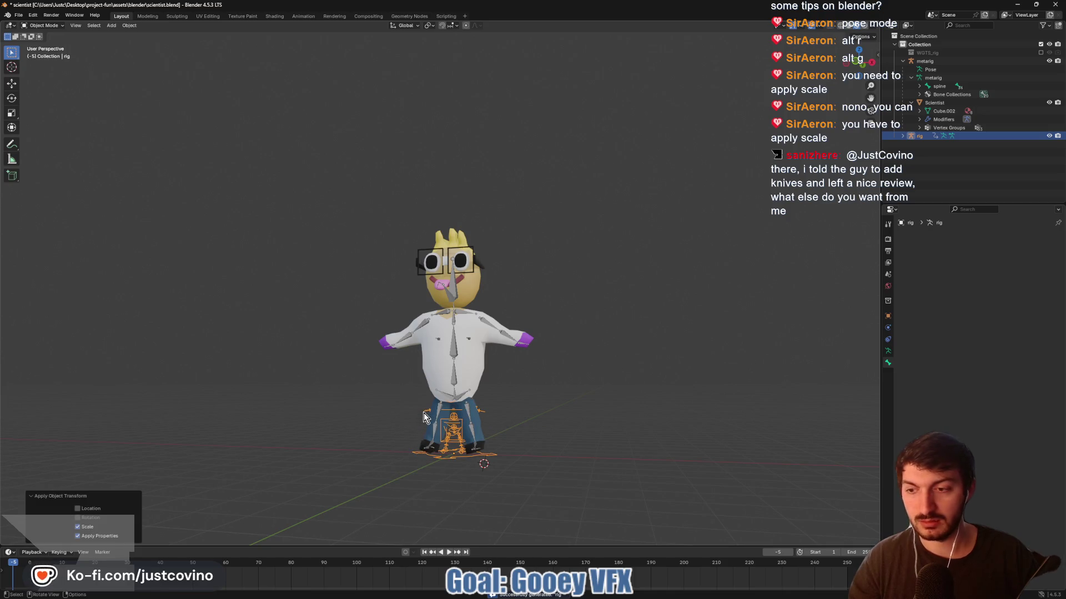
pyautogui.moveTo(78, 522); pyautogui.dragTo(78, 512)
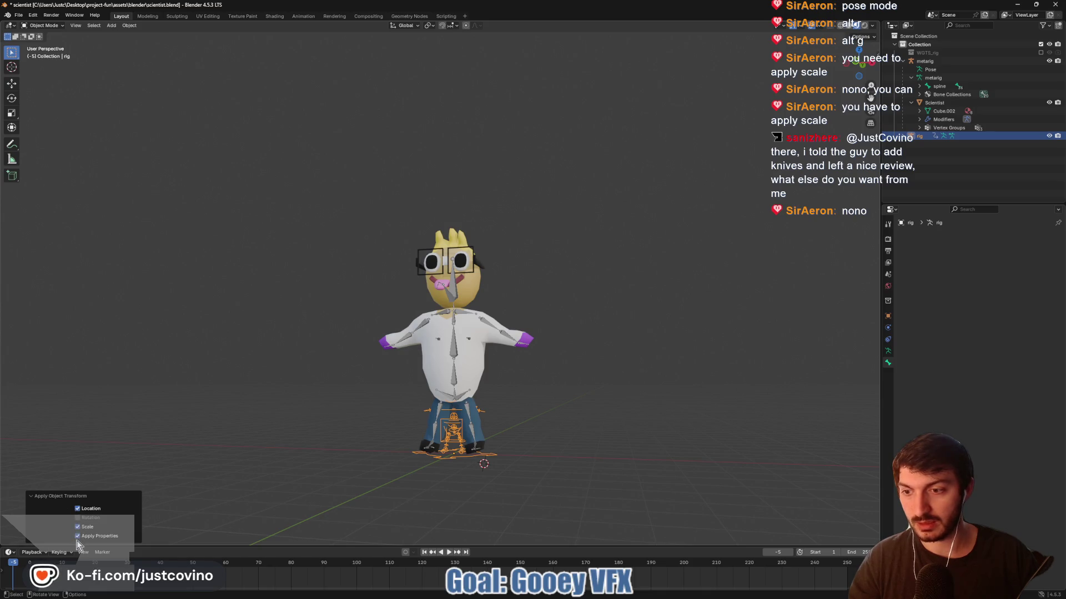
pyautogui.click(77, 528)
pyautogui.click(78, 509)
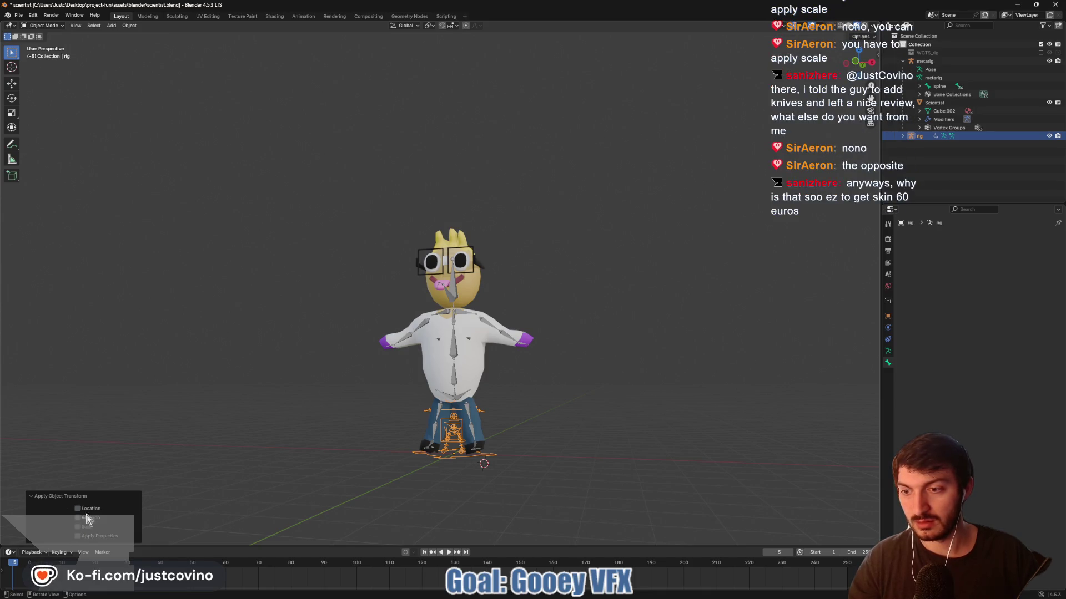
pyautogui.click(294, 447)
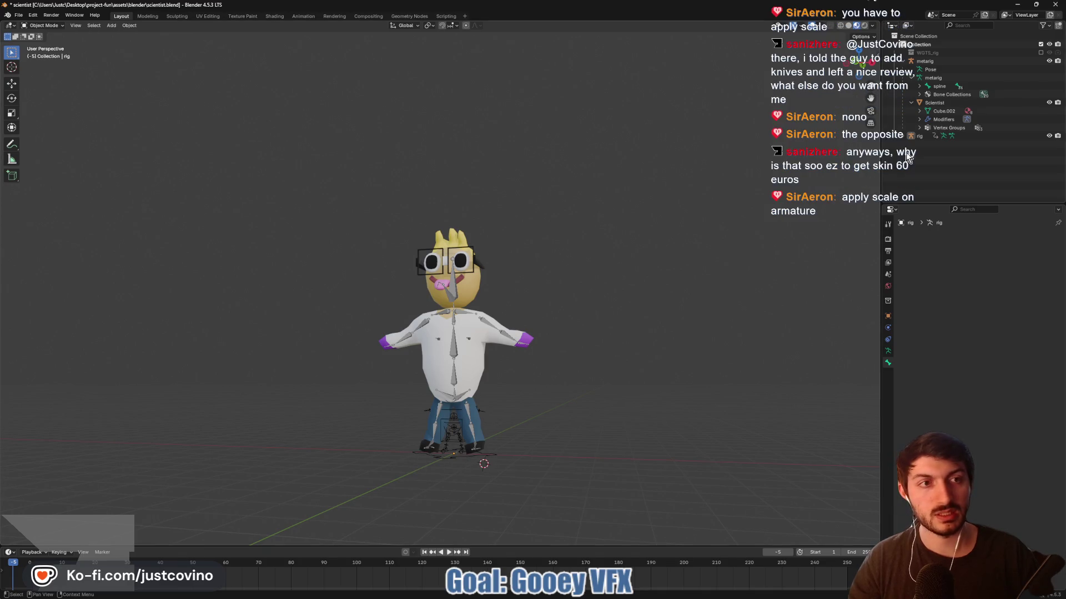
pyautogui.click(917, 136)
# Step: Delete the old generated rig, apply the metarig's scale, and regenerate the rig with Rigify
pyautogui.press('x')
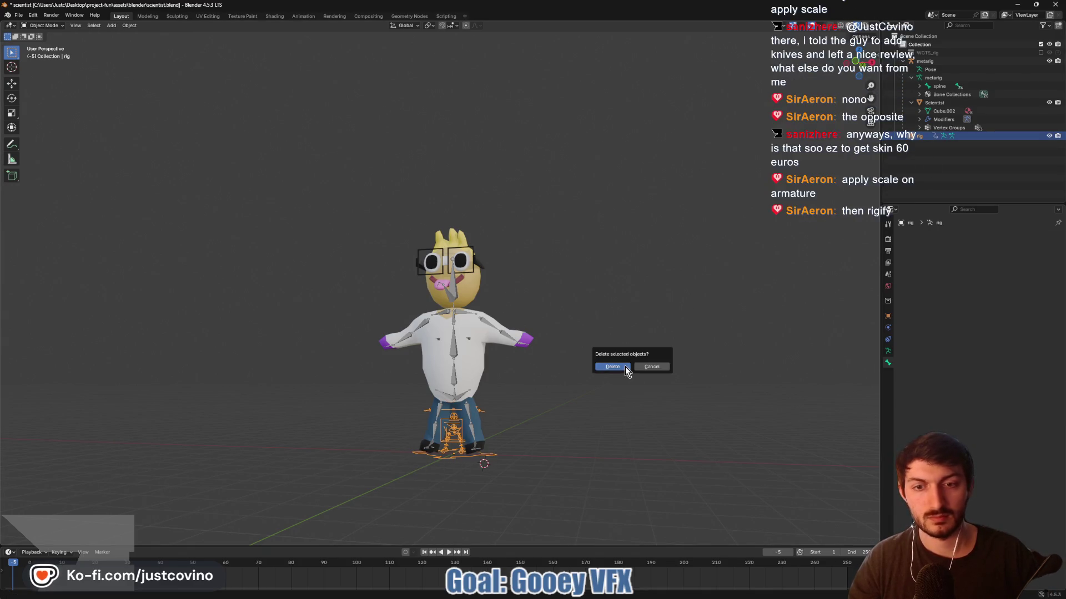
pyautogui.click(613, 367)
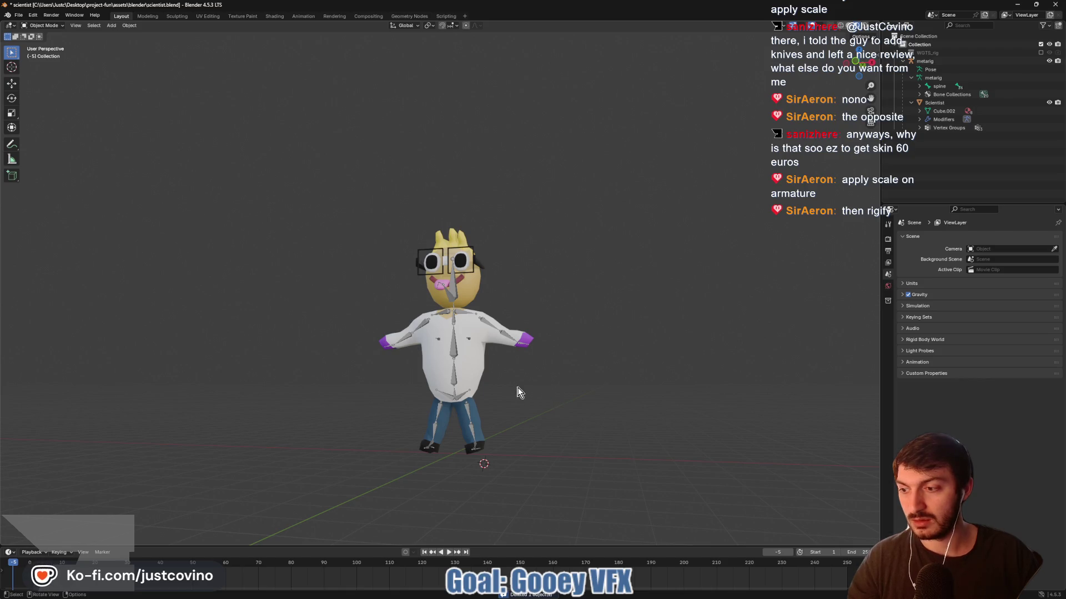
pyautogui.click(455, 348)
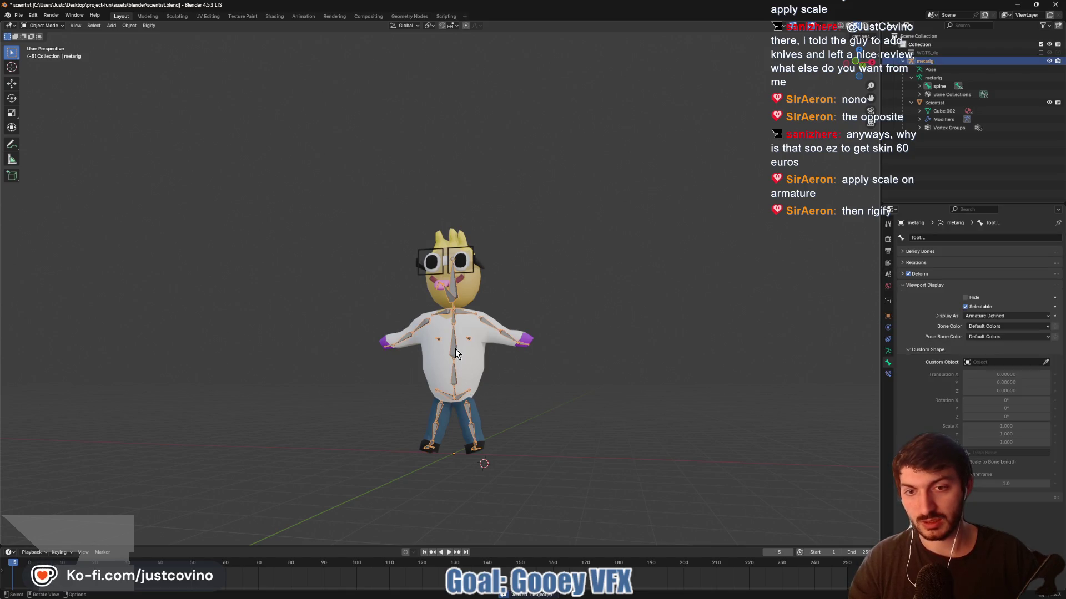
pyautogui.hotkey('ctrl', 'a')
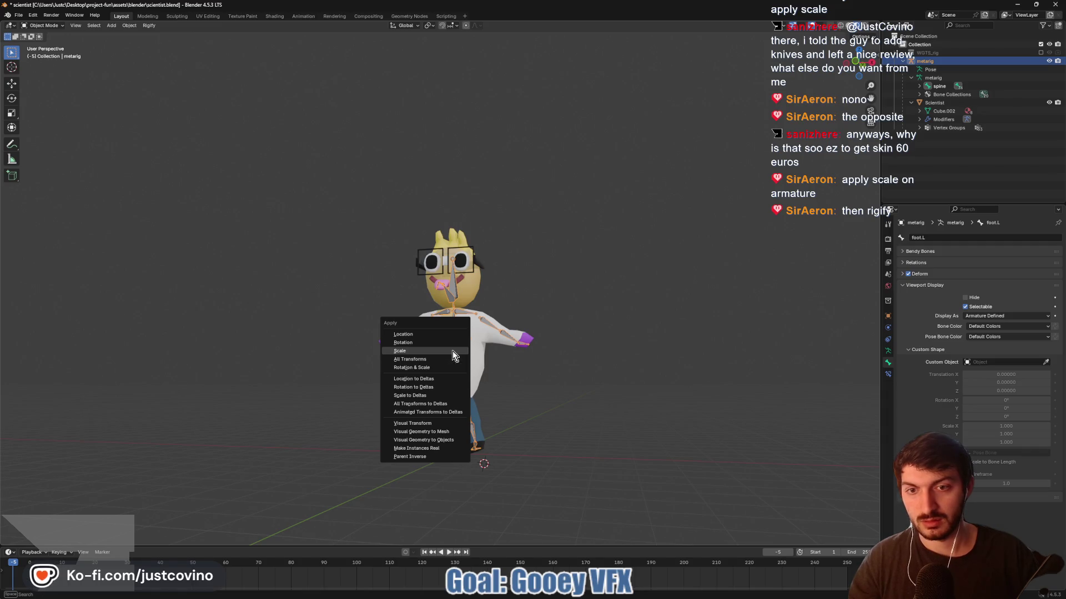
pyautogui.click(451, 351)
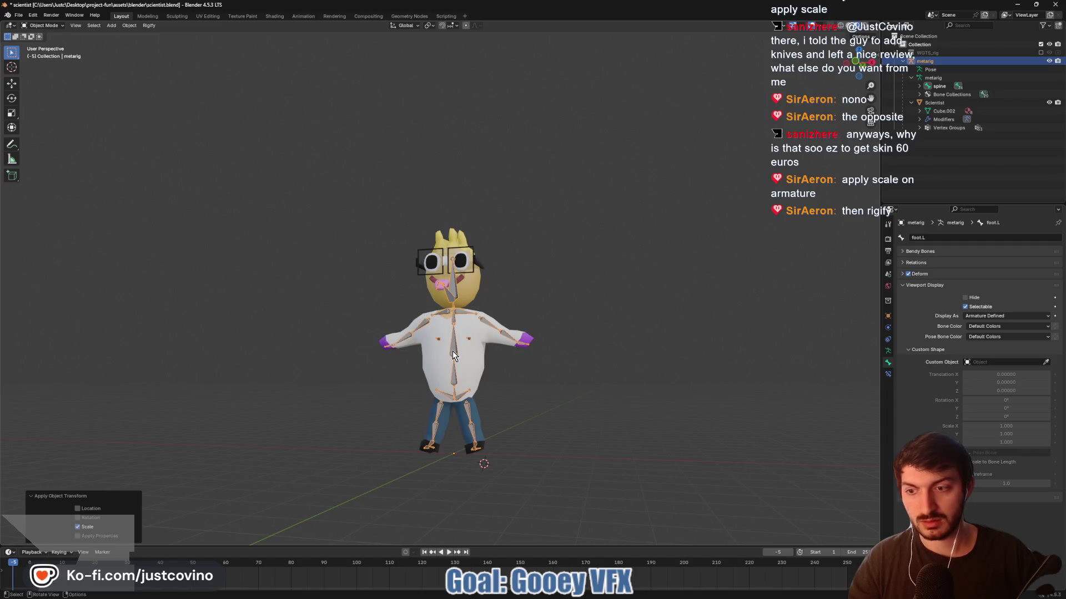
pyautogui.click(297, 435)
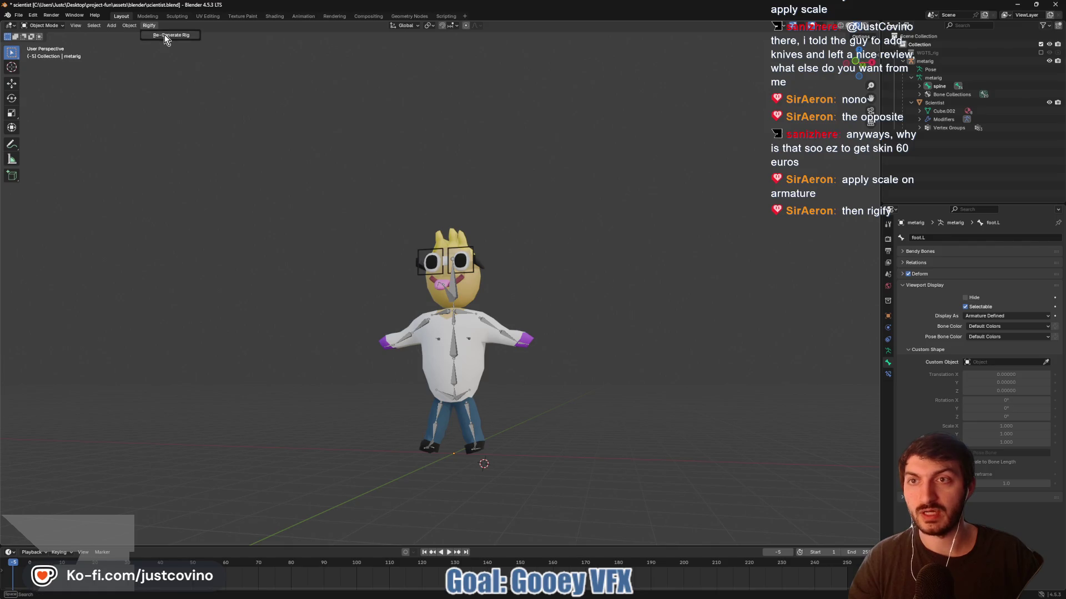
pyautogui.click(165, 35)
# Step: Draw the rig's armature bones In Front of the Scientist mesh
pyautogui.moveTo(518, 241)
pyautogui.mouseDown(button='middle')
pyautogui.moveTo(559, 261)
pyautogui.moveTo(338, 261)
pyautogui.moveTo(666, 233)
pyautogui.moveTo(761, 208)
pyautogui.mouseUp(button='middle')
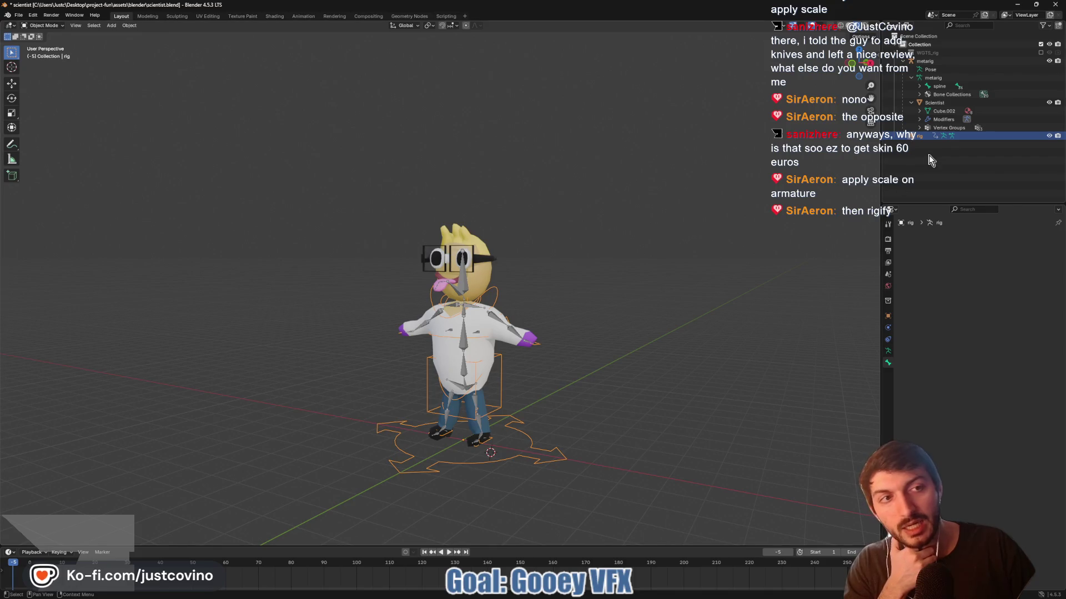
pyautogui.scroll(4, 558, 328)
pyautogui.moveTo(667, 304)
pyautogui.mouseDown(button='middle')
pyautogui.moveTo(637, 300)
pyautogui.moveTo(618, 281)
pyautogui.moveTo(630, 295)
pyautogui.moveTo(682, 303)
pyautogui.mouseUp(button='middle')
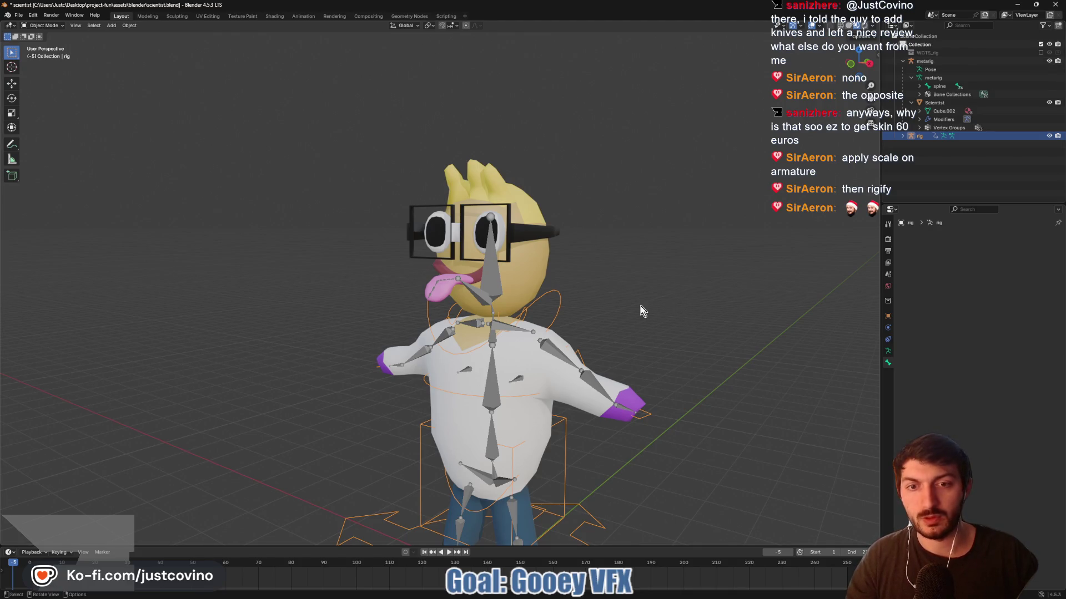
pyautogui.scroll(-3, 632, 309)
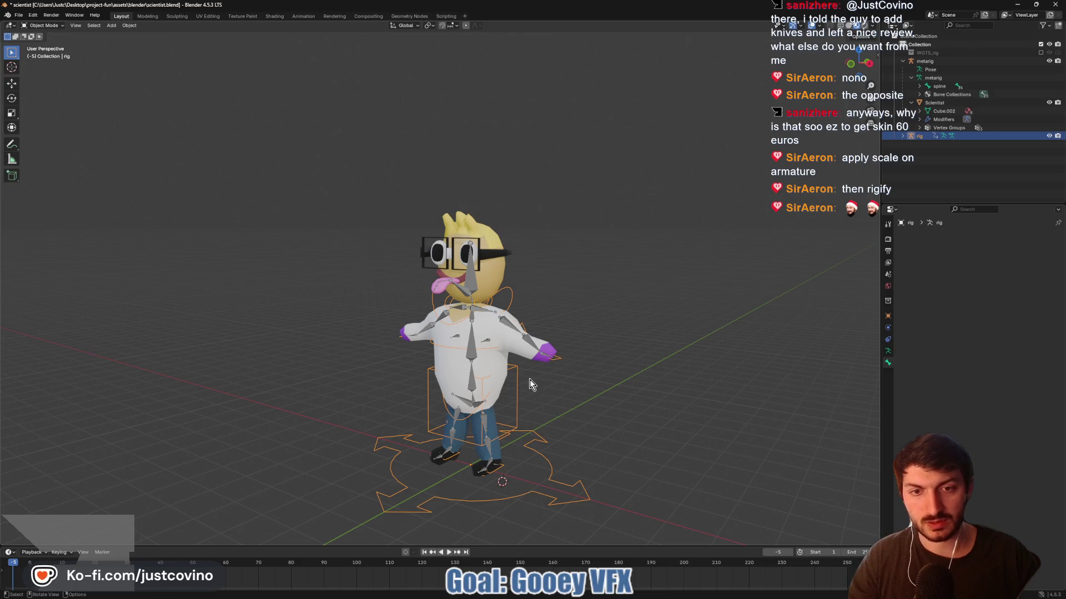
pyautogui.click(888, 353)
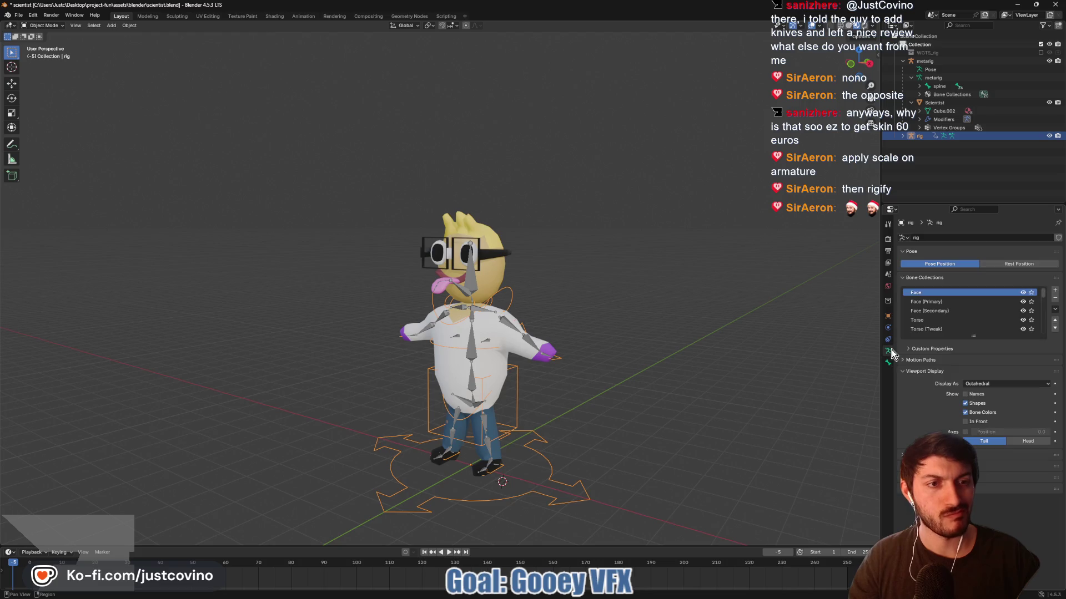
pyautogui.click(966, 422)
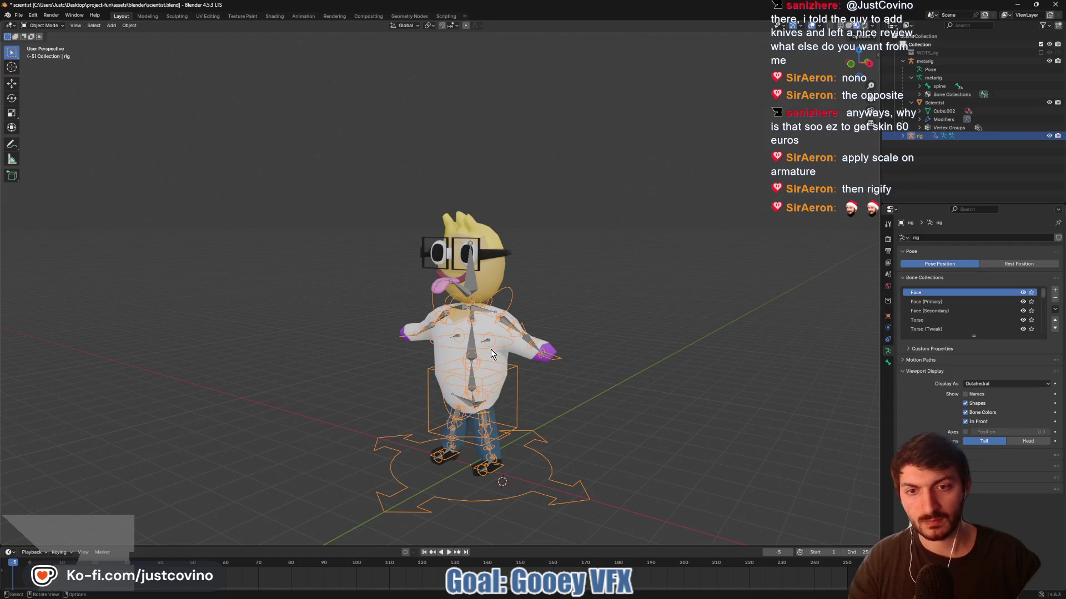
# Step: Test a Z rotation on spine_fk.002 in Pose Mode, then delete the generated rig
pyautogui.click(60, 26)
pyautogui.click(63, 53)
pyautogui.click(501, 349)
pyautogui.press('r')
pyautogui.press('z')
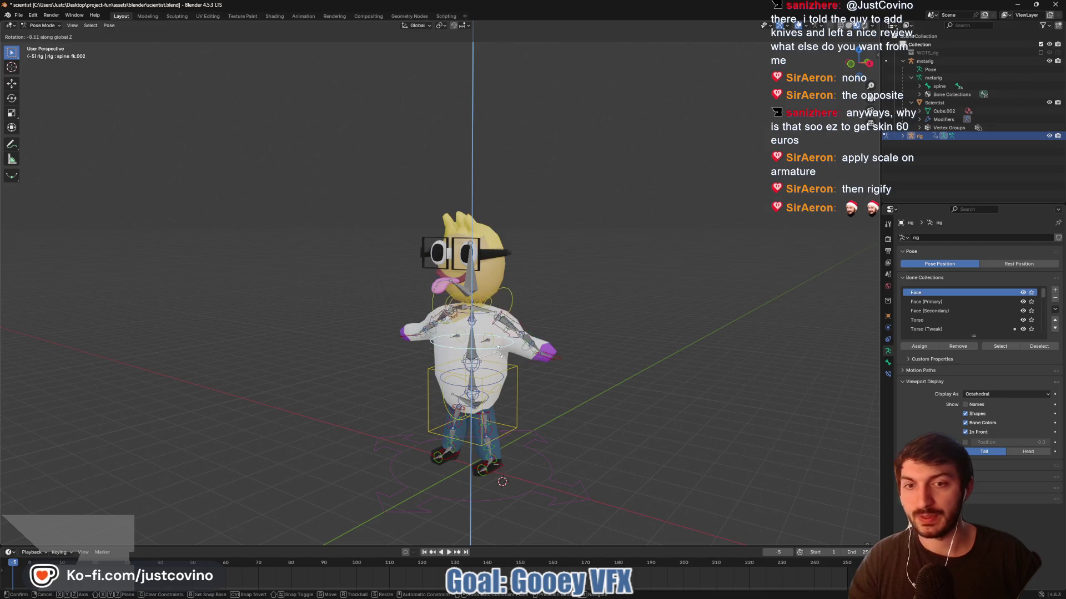
pyautogui.click(499, 349)
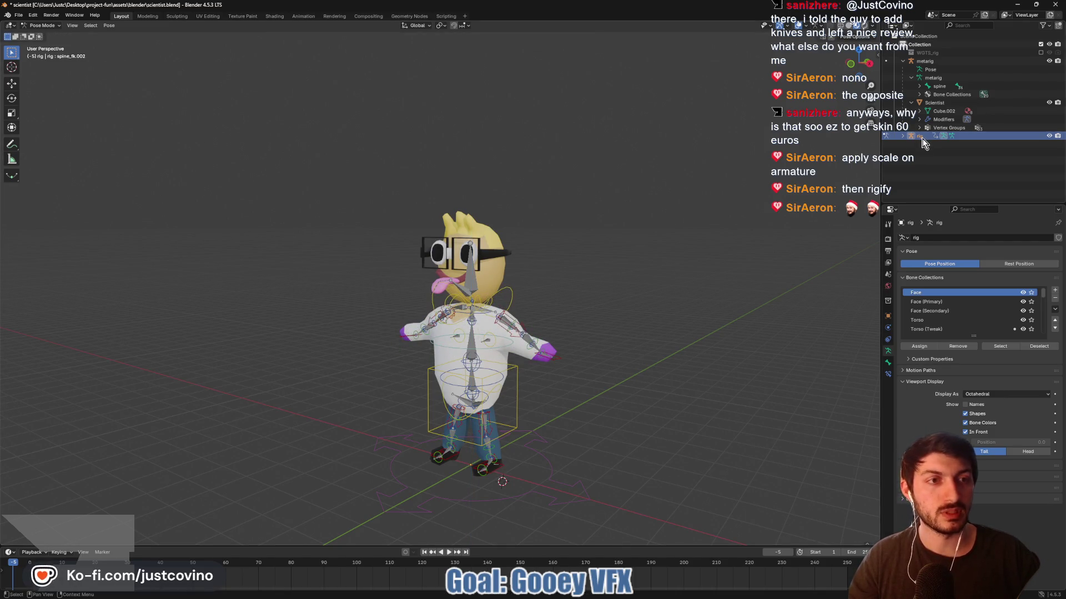
pyautogui.press('x')
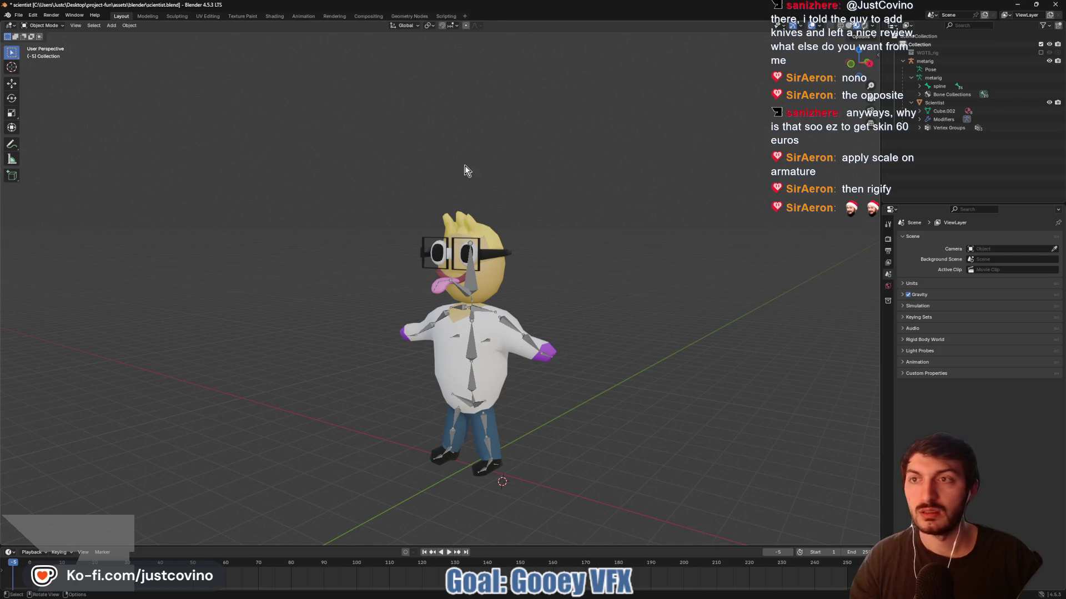
# Step: Save the blend file and put the metarig into Pose Mode in the Animation workspace
pyautogui.hotkey('ctrl', 's')
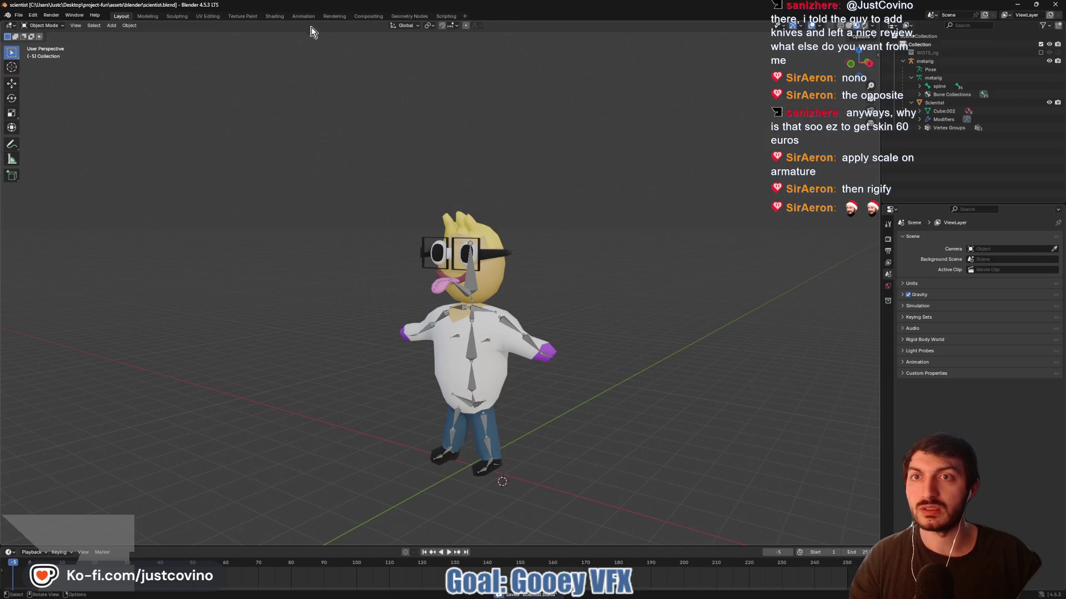
pyautogui.click(303, 16)
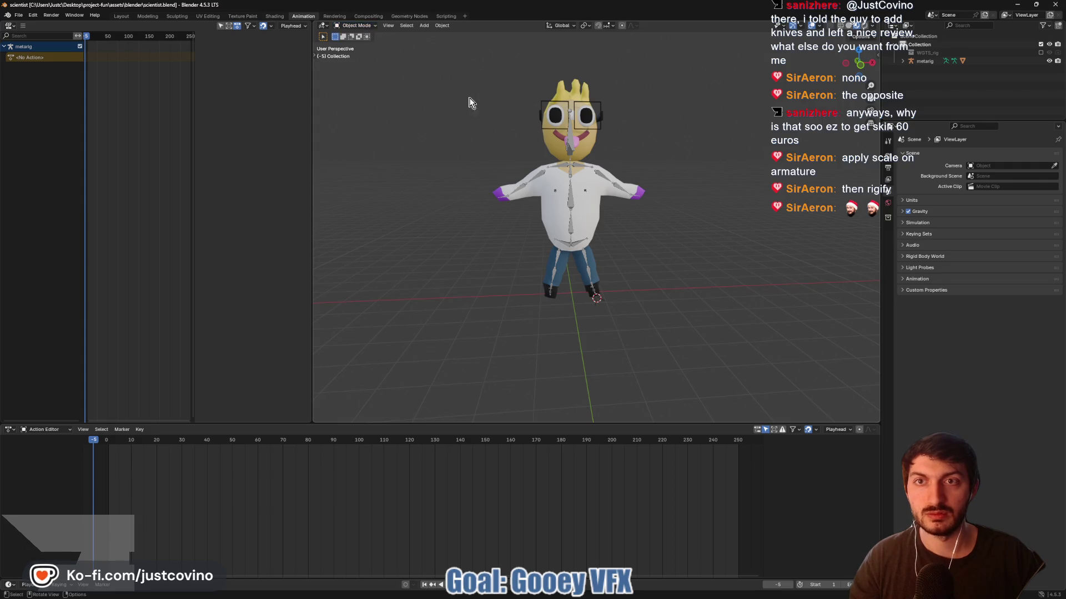
pyautogui.click(566, 205)
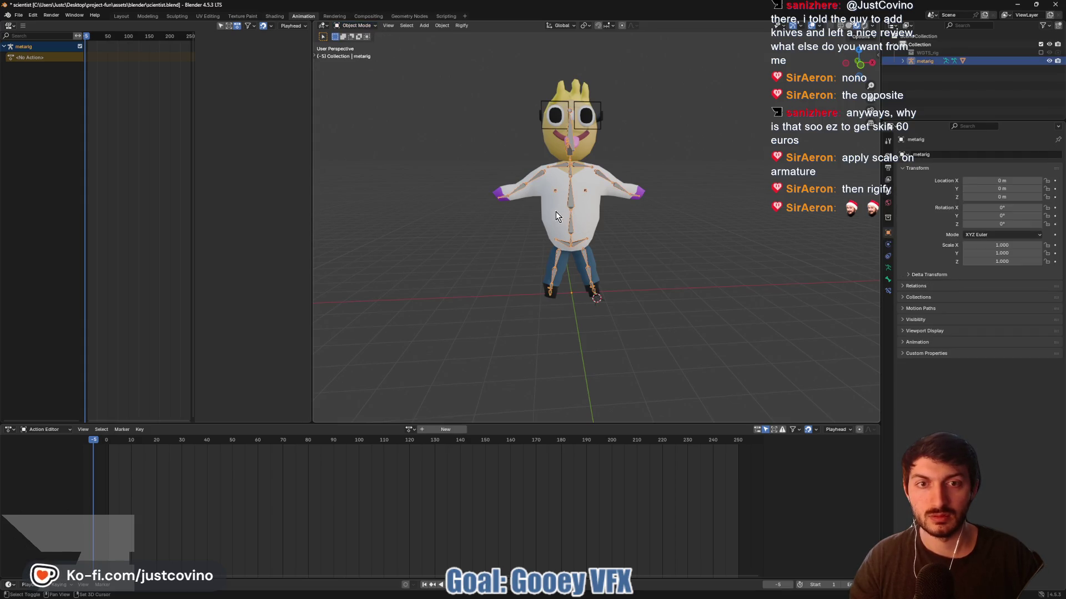
pyautogui.click(371, 26)
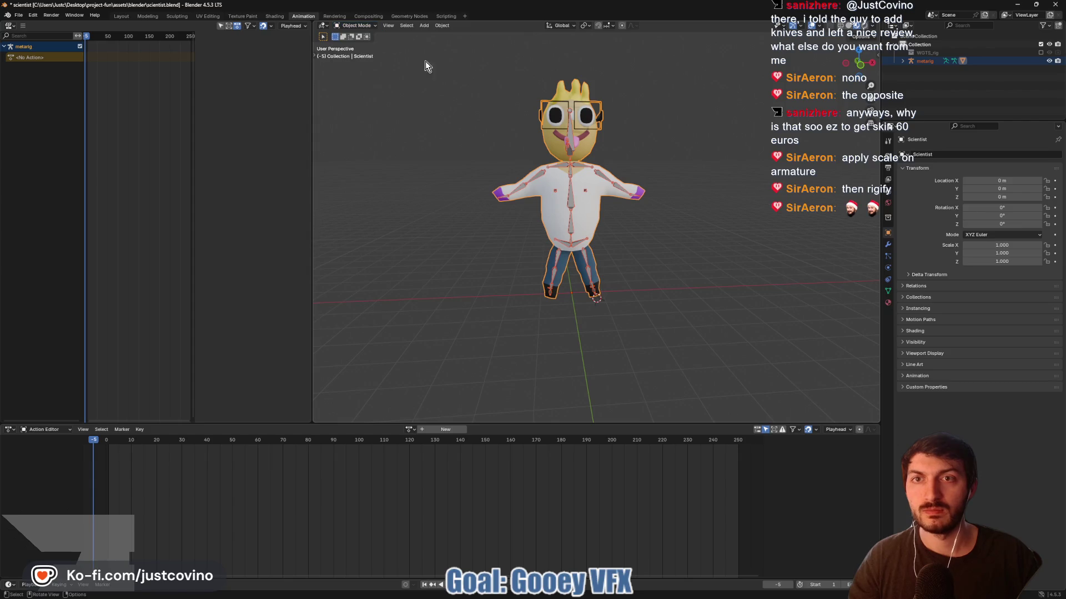
pyautogui.click(550, 206)
pyautogui.click(368, 25)
pyautogui.click(371, 54)
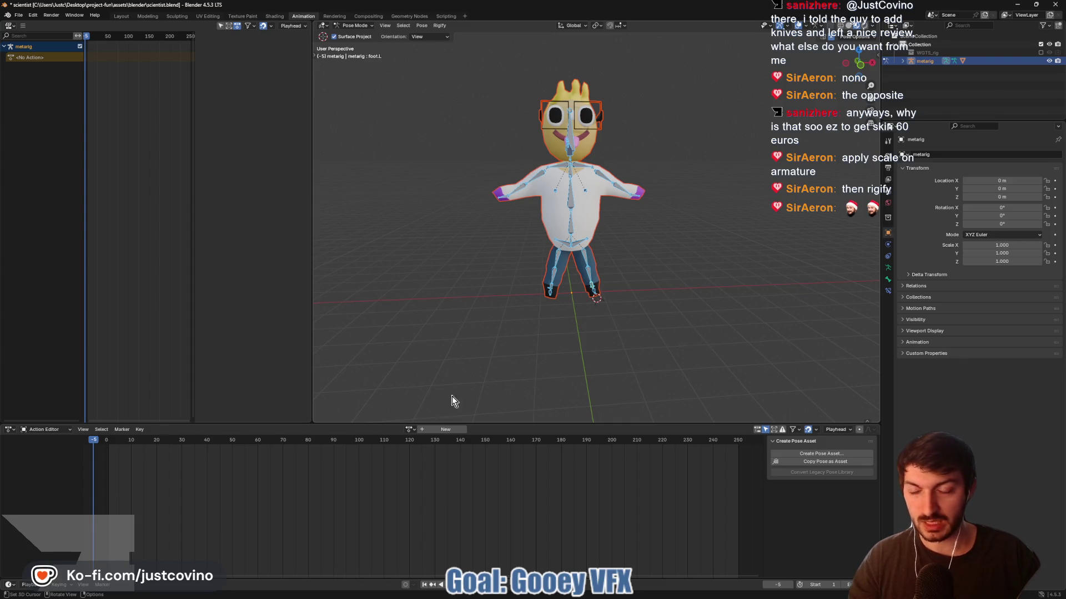
# Step: Create a new action renamed Idle, then assign the existing Idle action
pyautogui.click(434, 429)
pyautogui.doubleClick(401, 430)
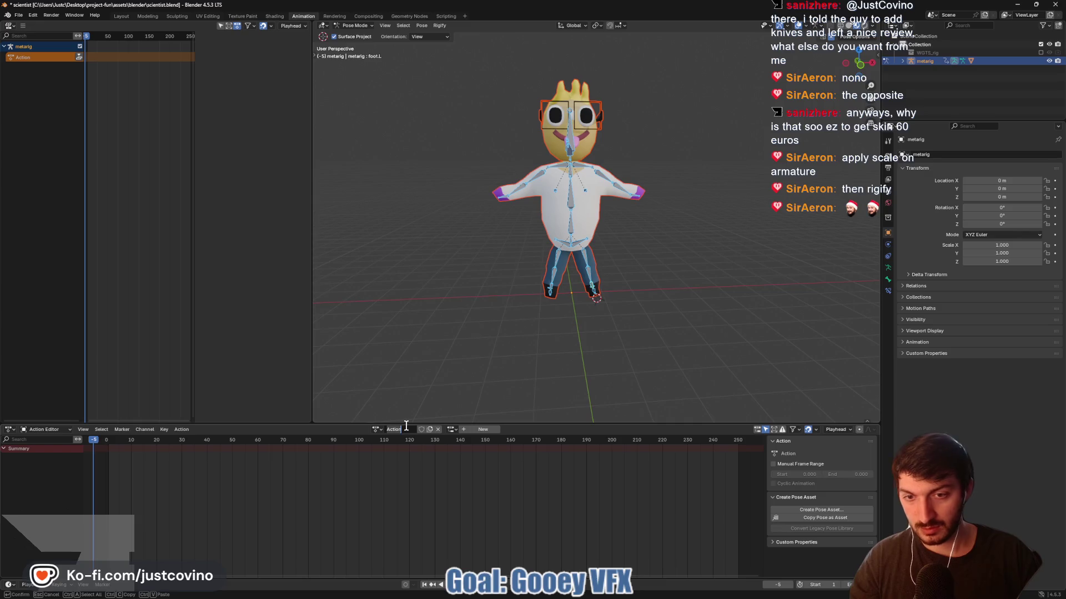
pyautogui.write('Idle')
pyautogui.press('Return')
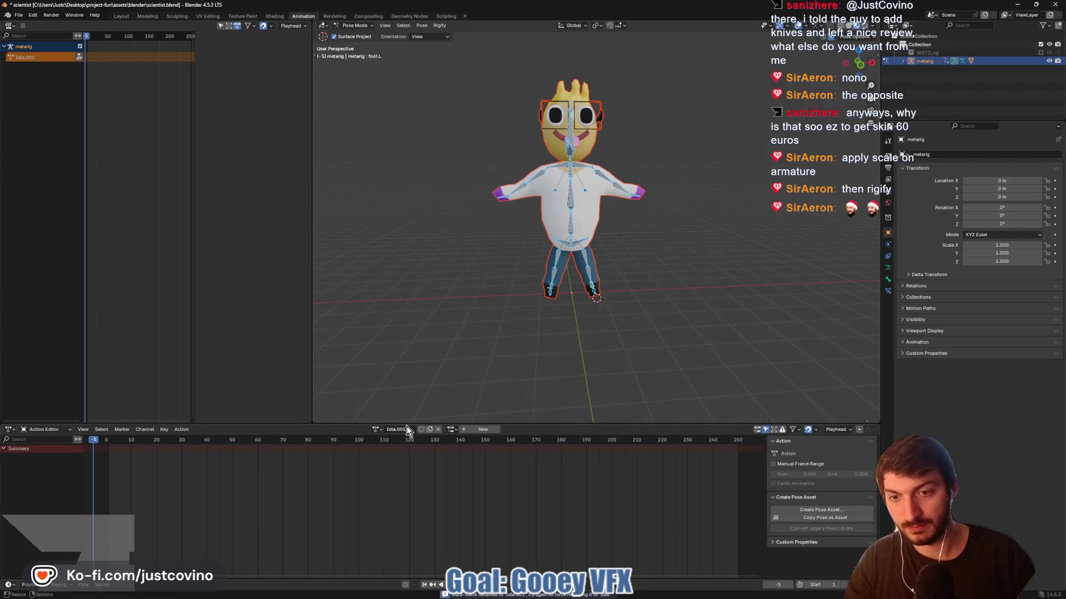
pyautogui.click(376, 430)
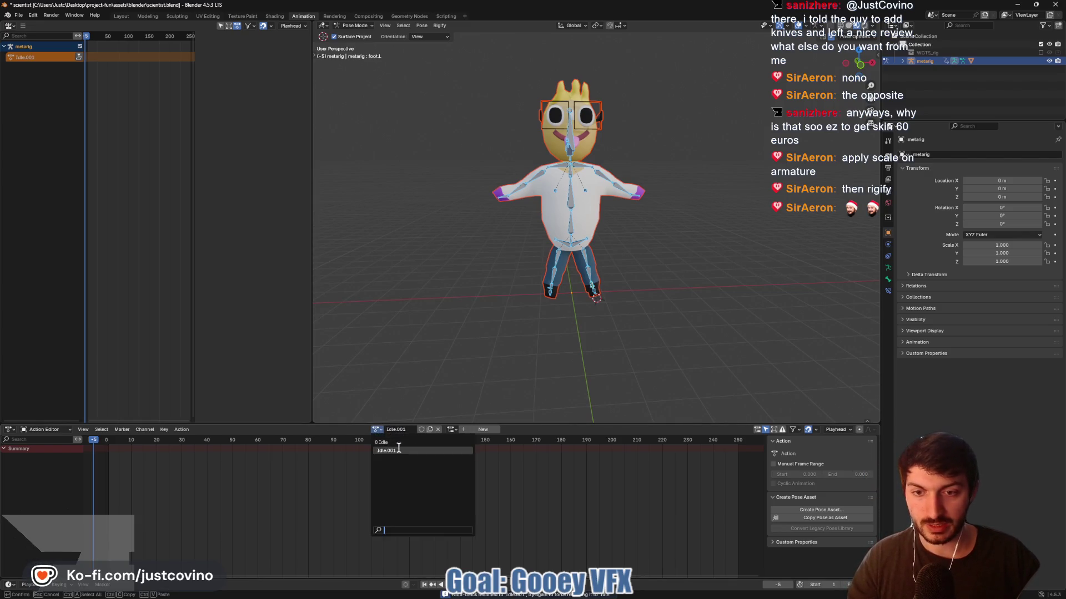
pyautogui.click(386, 444)
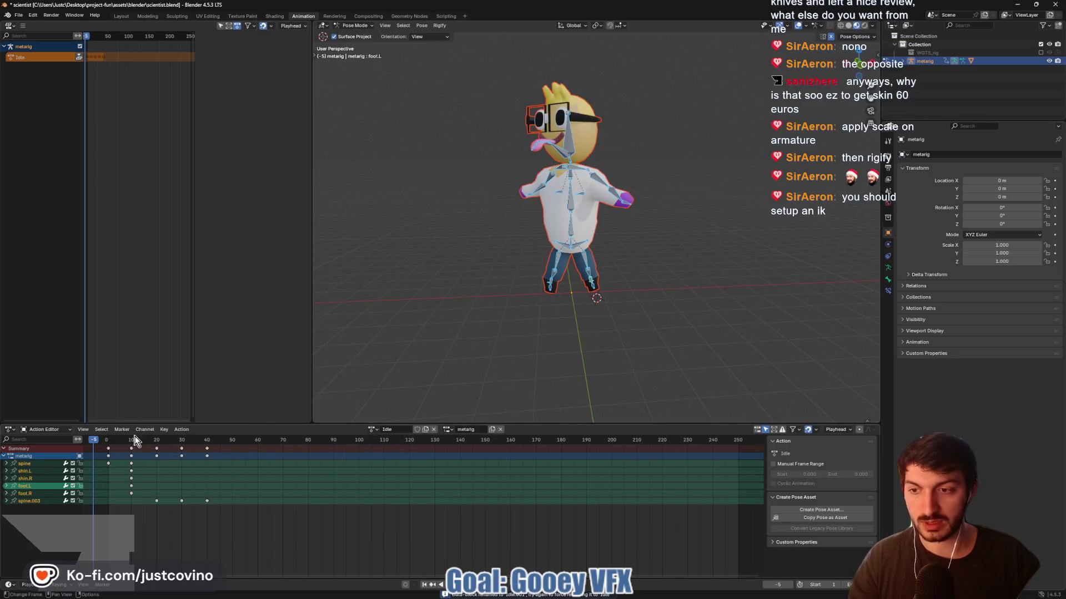
# Step: Unlink Idle, assign the empty Idle.001 action, and clear the pose's user transforms
pyautogui.click(433, 429)
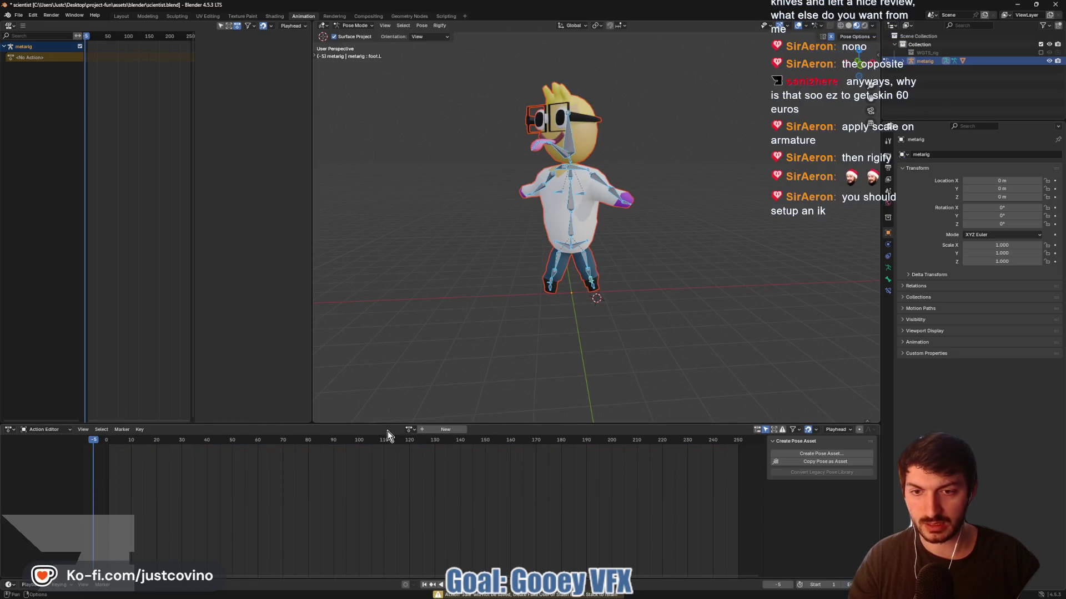
pyautogui.click(409, 429)
pyautogui.press('Escape')
pyautogui.click(417, 430)
pyautogui.click(415, 467)
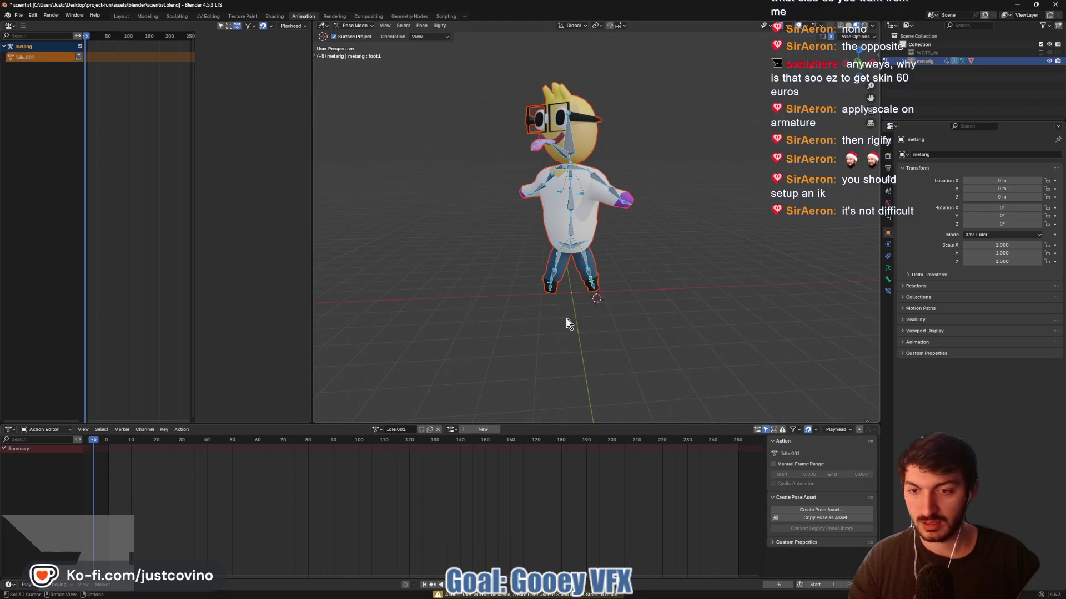
pyautogui.rightClick(575, 232)
pyautogui.click(575, 232)
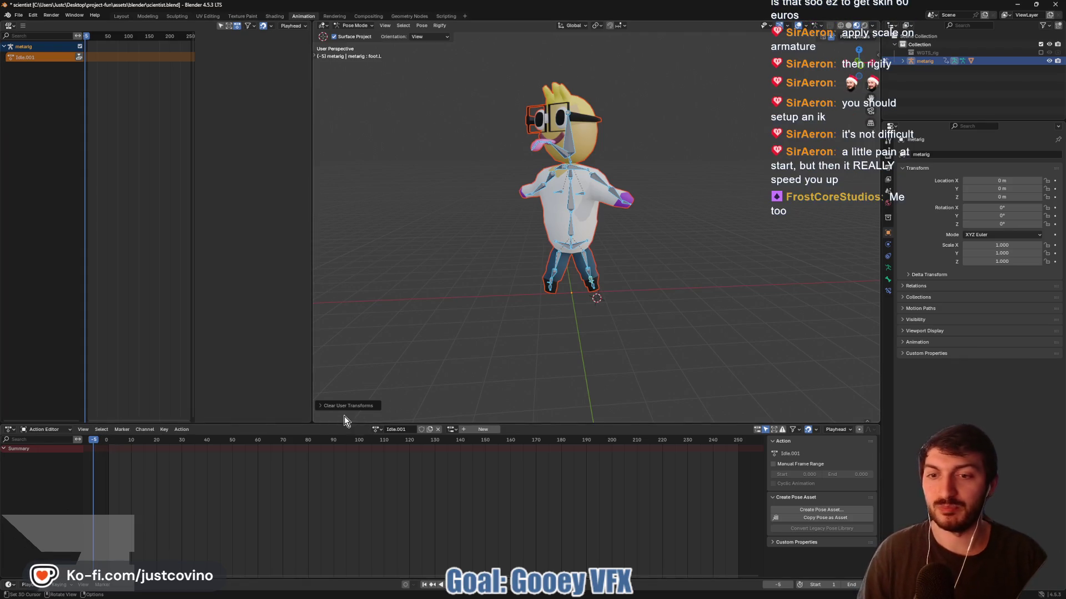
# Step: Toggle the Clear User Transforms options, face the character, and set the playhead to frame 0
pyautogui.click(320, 406)
pyautogui.click(320, 391)
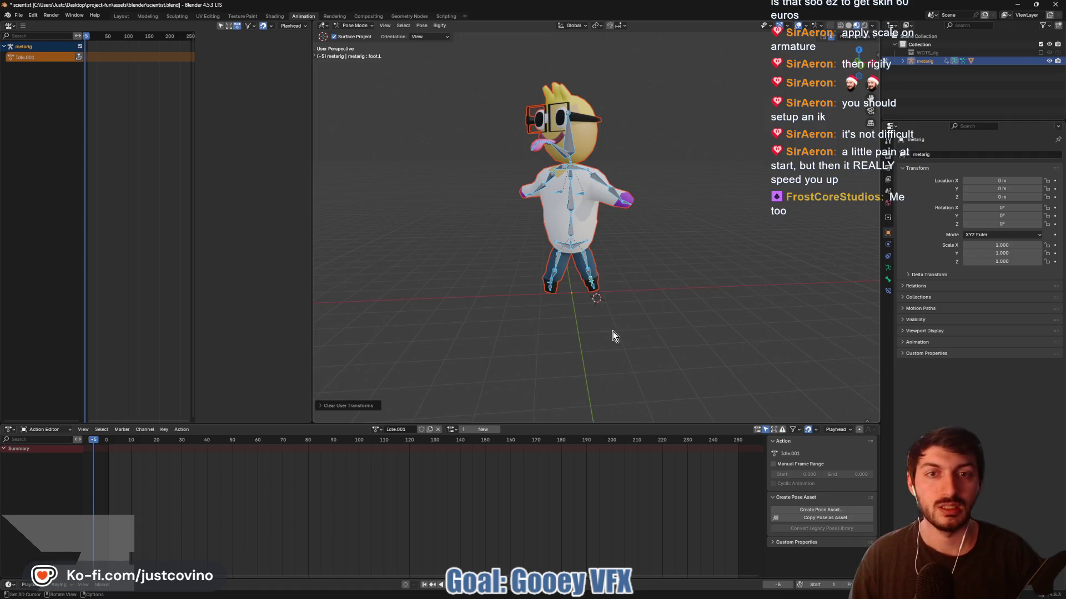
pyautogui.scroll(1, 645, 283)
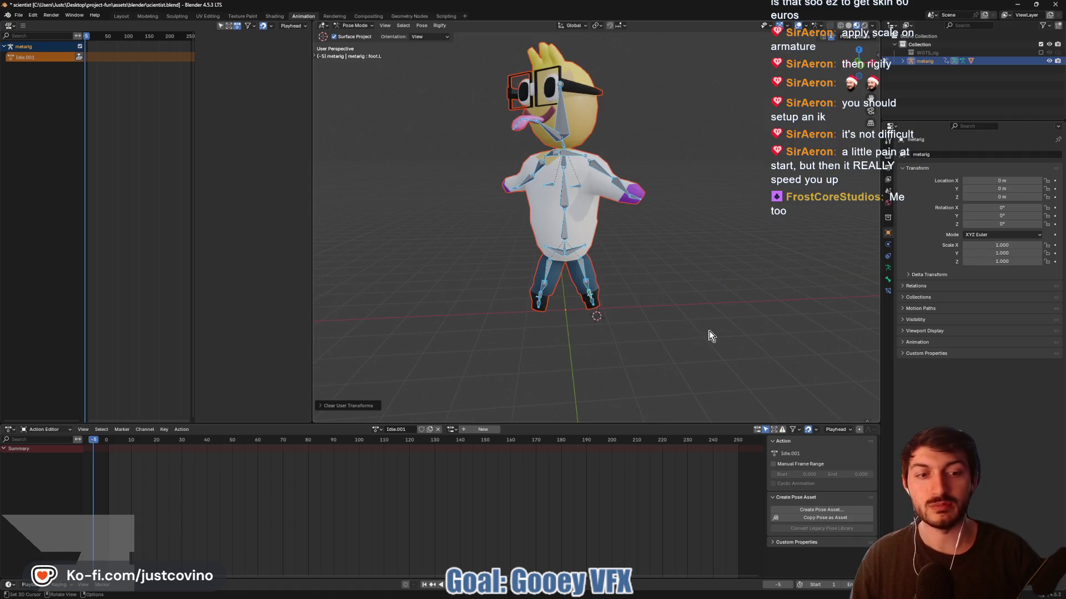
pyautogui.moveTo(678, 307)
pyautogui.mouseDown(button='middle')
pyautogui.moveTo(649, 307)
pyautogui.moveTo(653, 323)
pyautogui.mouseUp(button='middle')
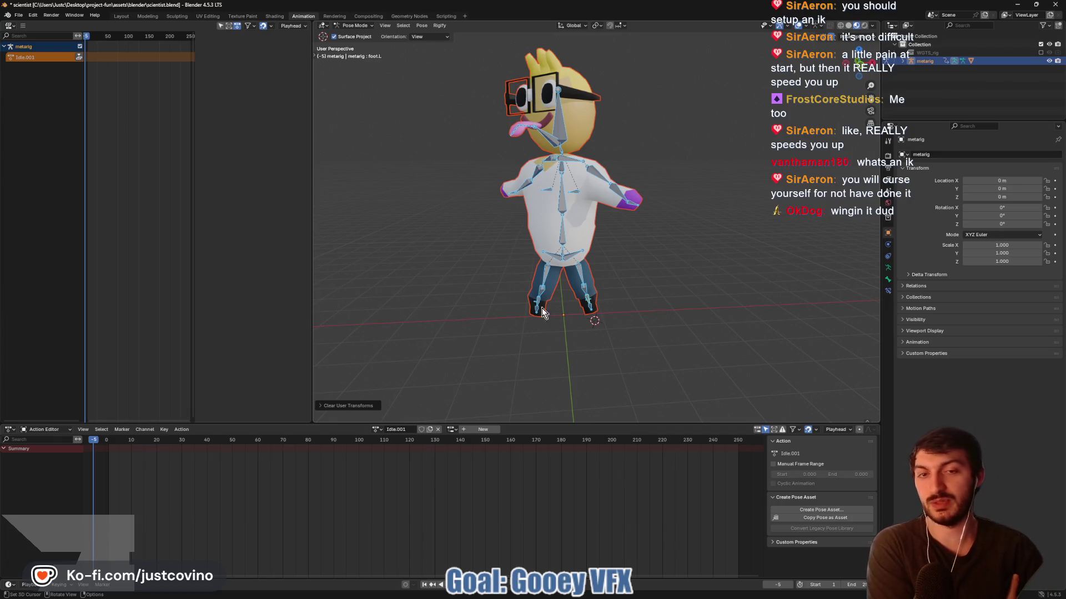
pyautogui.moveTo(94, 440); pyautogui.dragTo(106, 440)
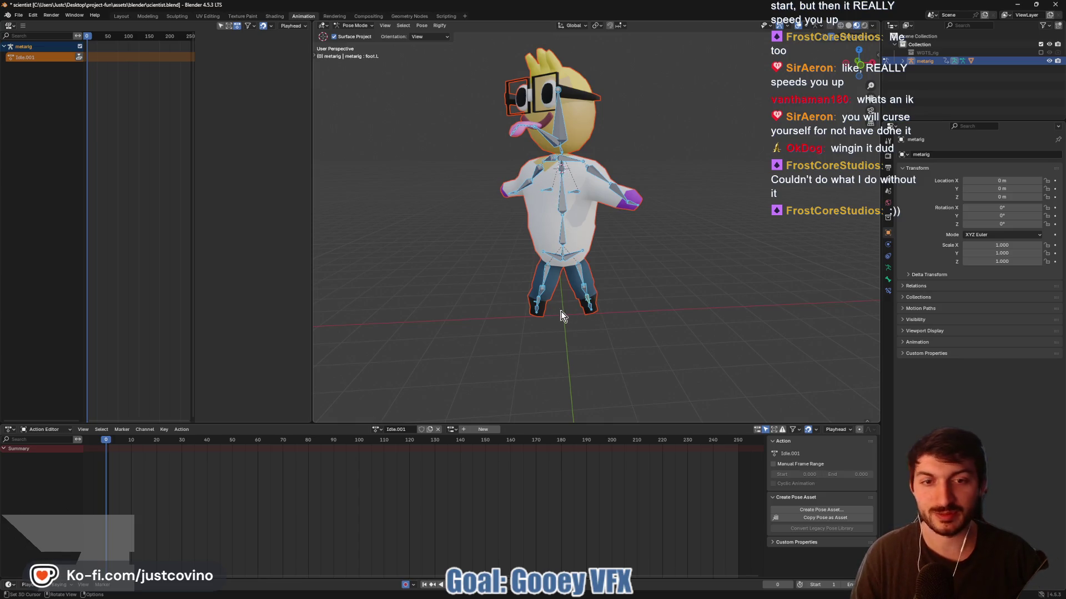
# Step: Twist the spine.003 chest bone about Z, then slightly rotate all bones for a head turn
pyautogui.click(563, 171)
pyautogui.press('r')
pyautogui.press('z')
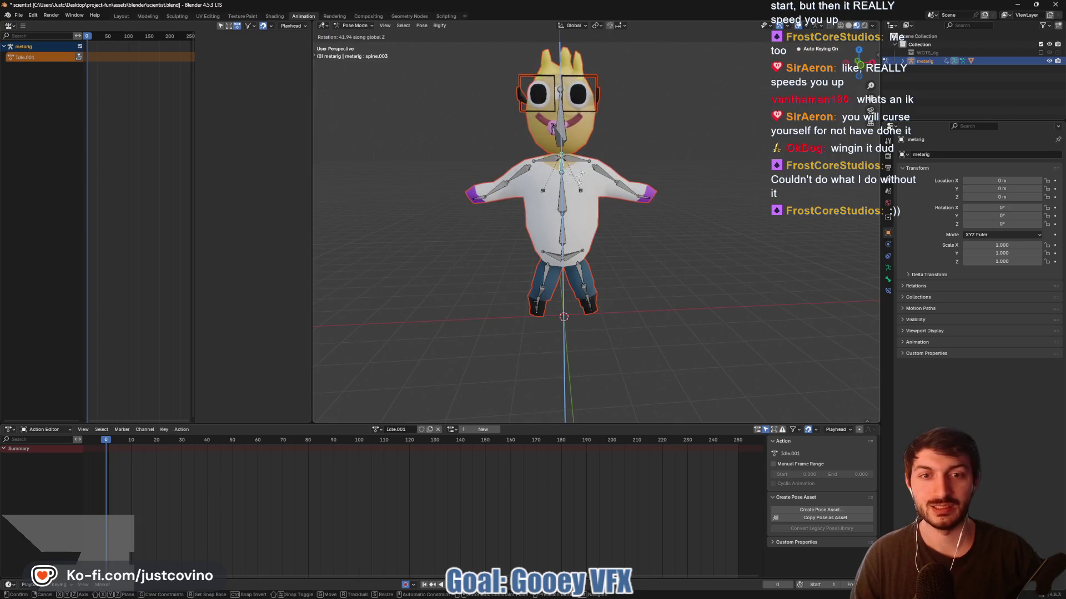
pyautogui.click(583, 176)
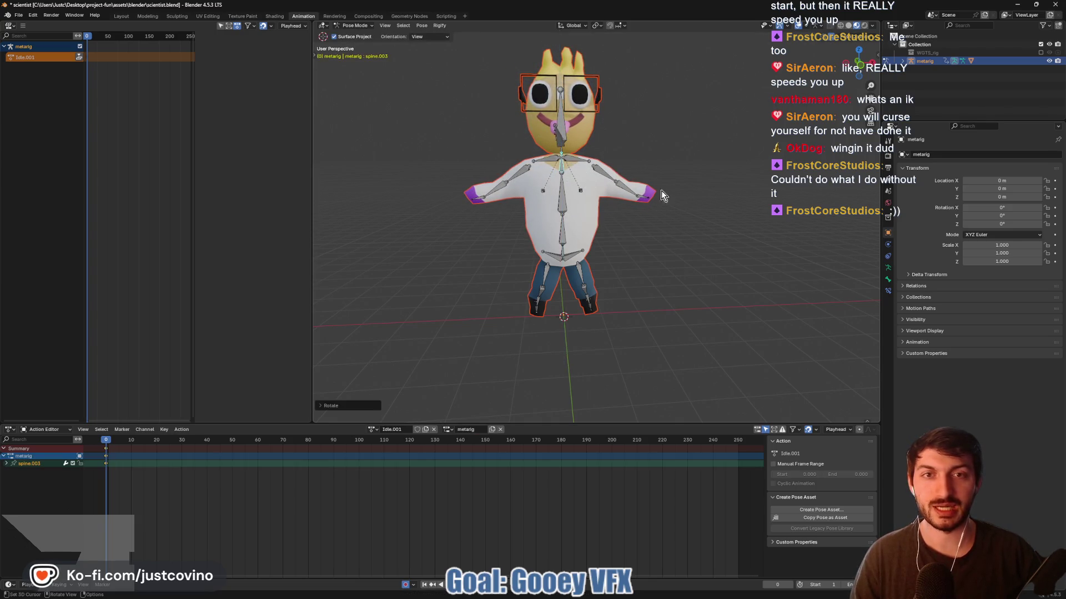
pyautogui.press('a')
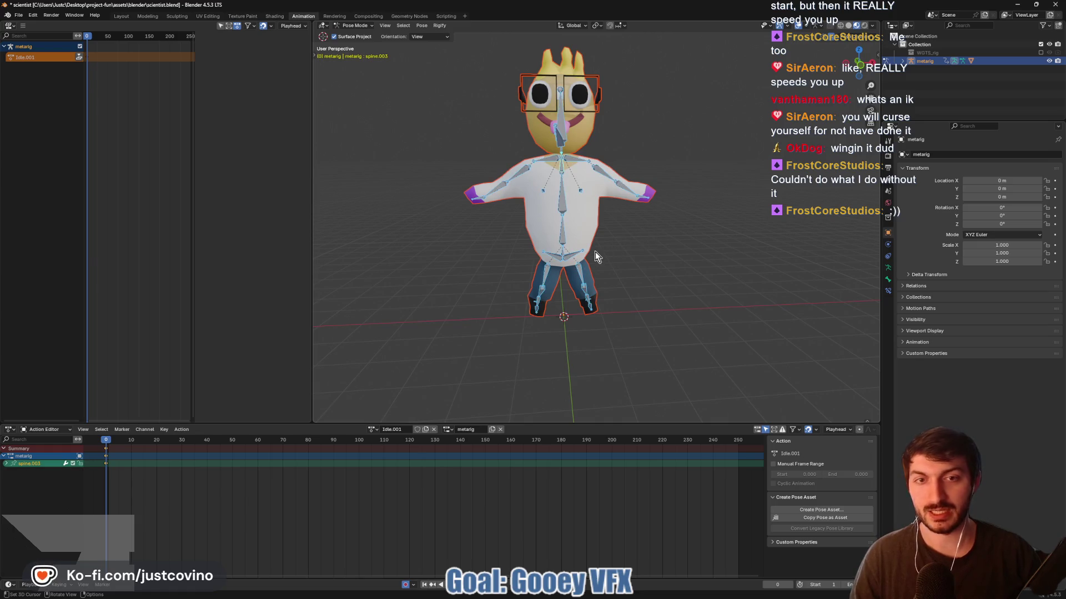
pyautogui.press('r')
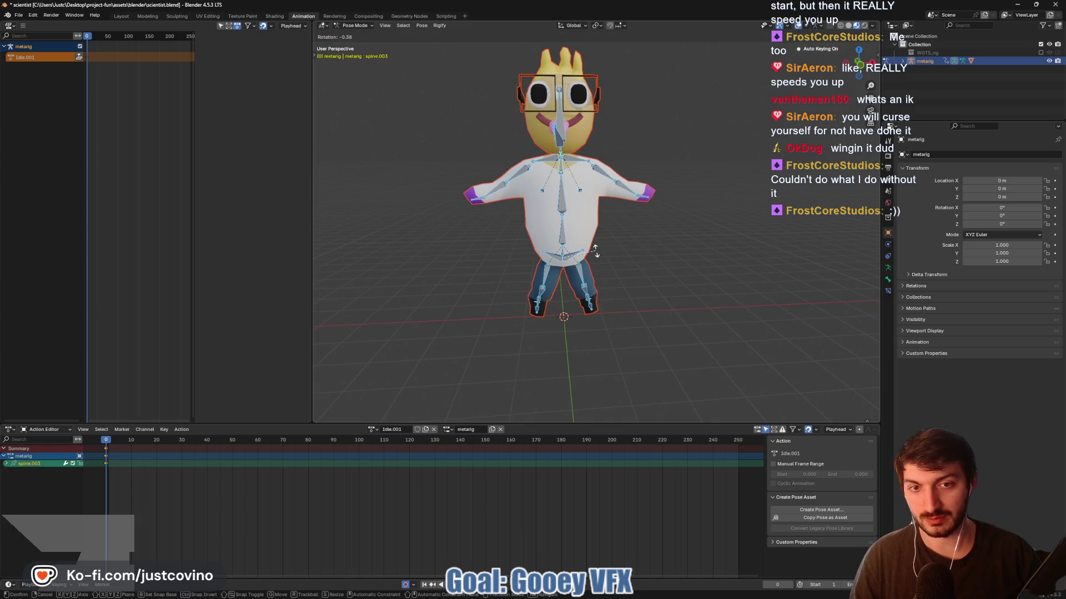
pyautogui.click(647, 285)
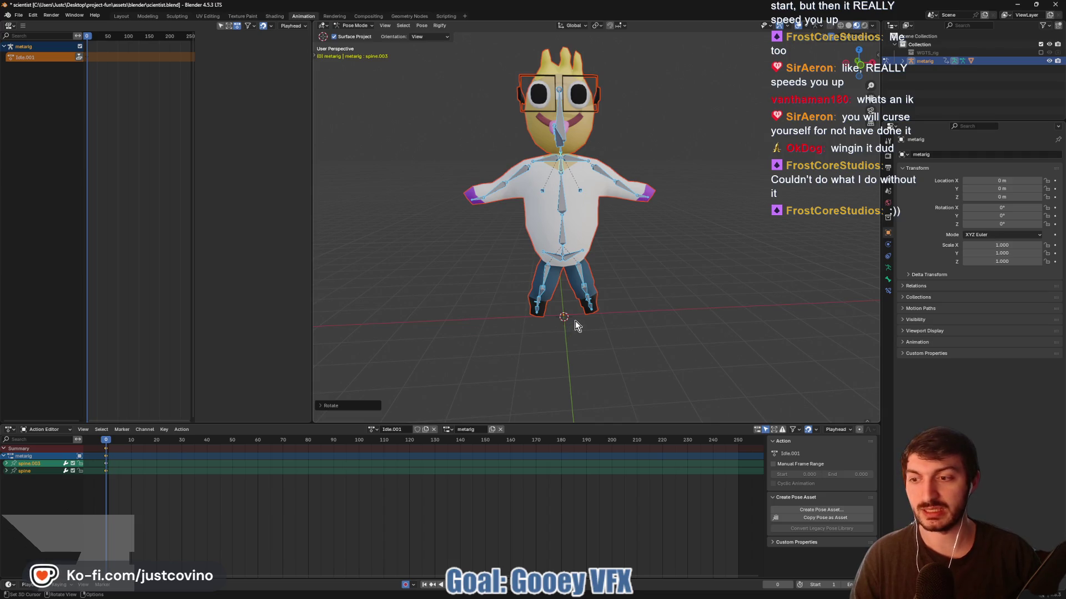
# Step: Bend the shin.L and foot.L bones about the global X axis
pyautogui.moveTo(624, 331); pyautogui.dragTo(535, 324, button='middle')
pyautogui.scroll(3, 517, 311)
pyautogui.moveTo(471, 343); pyautogui.dragTo(542, 328, button='middle')
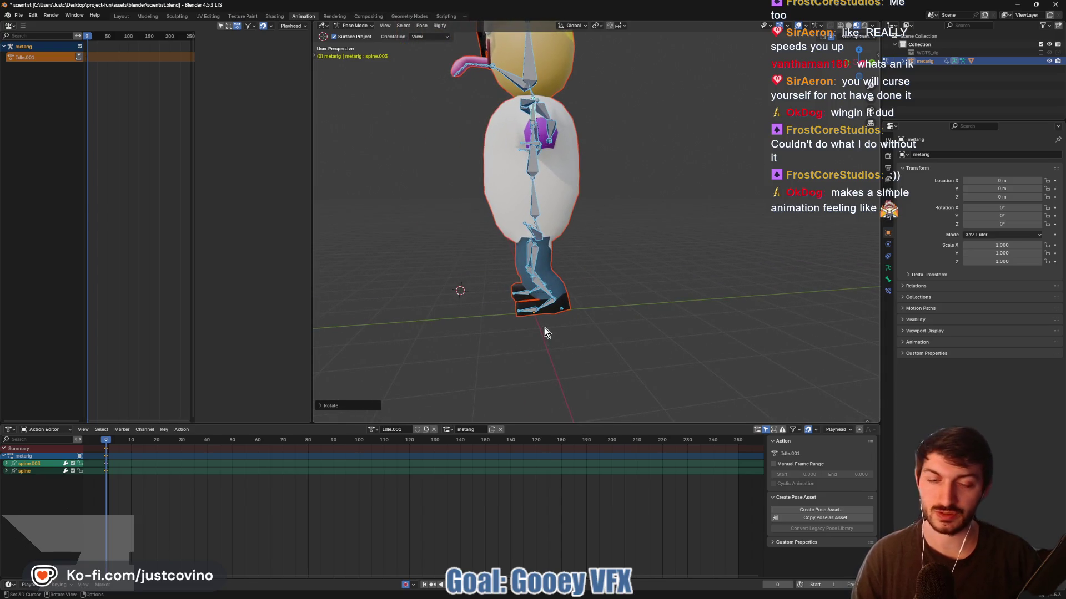
pyautogui.keyDown('alt'); pyautogui.click(543, 293); pyautogui.keyUp('alt')
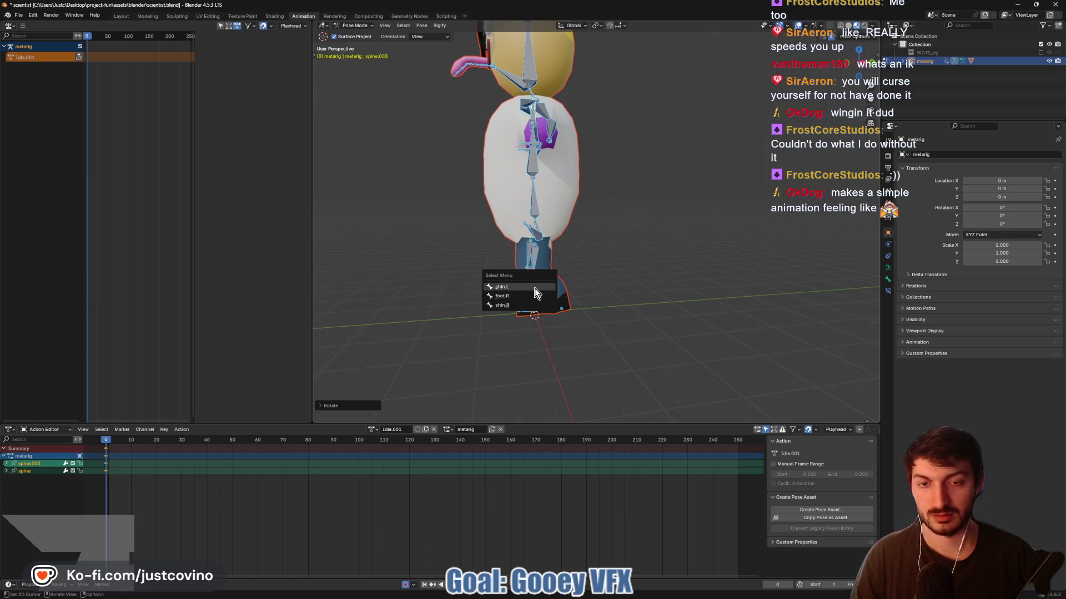
pyautogui.click(535, 288)
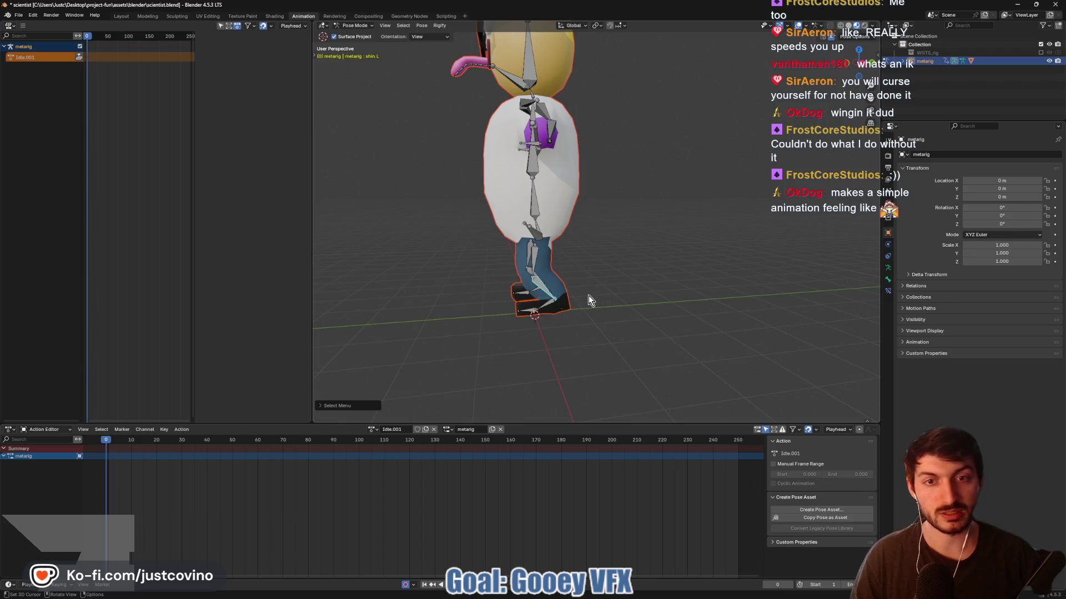
pyautogui.press('r')
pyautogui.press('x')
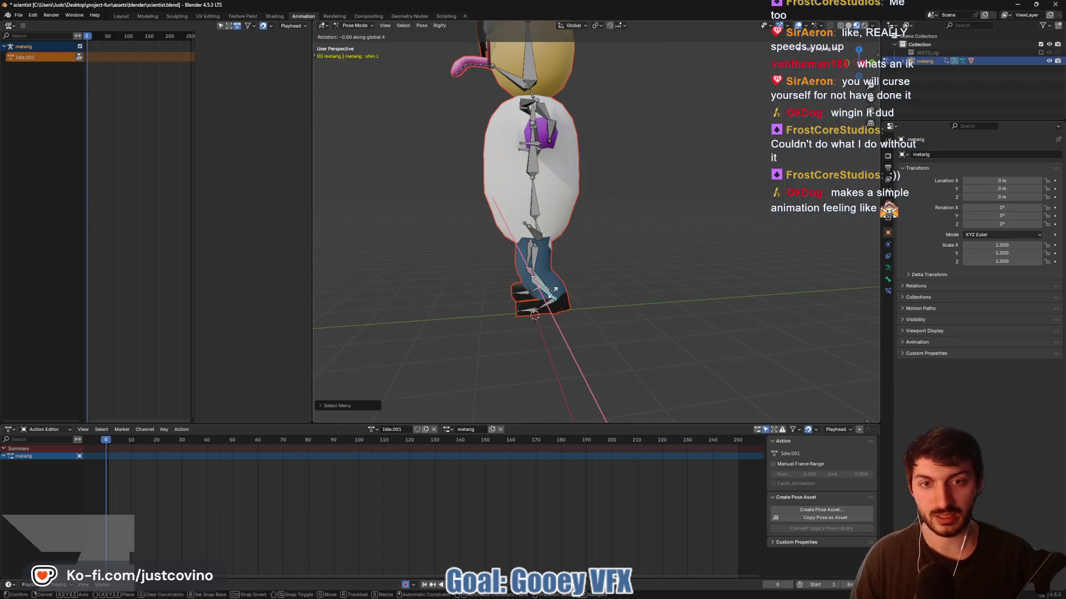
pyautogui.click(543, 306)
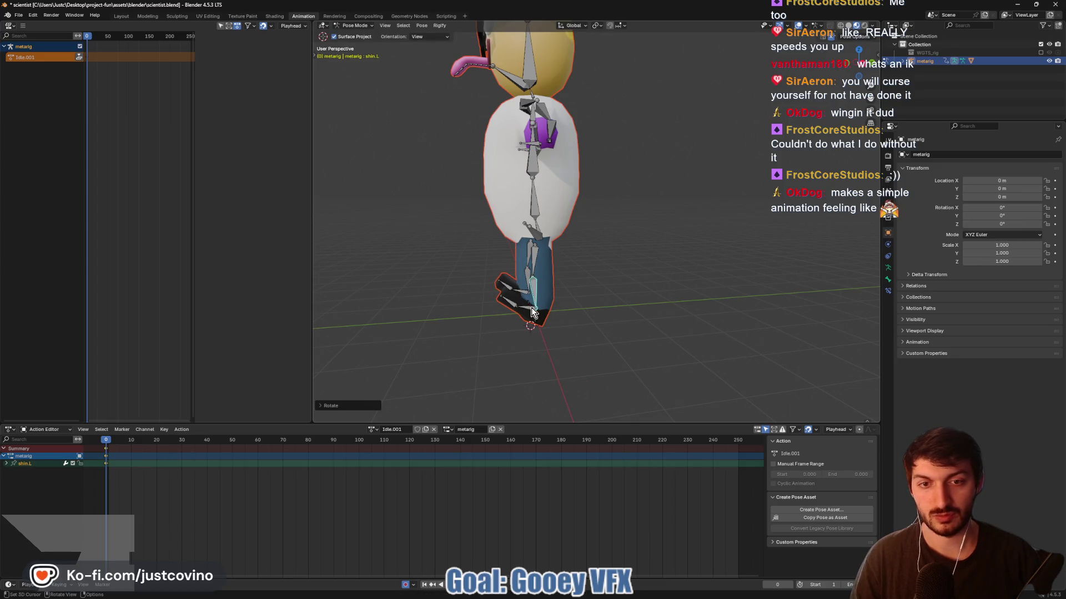
pyautogui.click(537, 321)
pyautogui.press('r')
pyautogui.press('x')
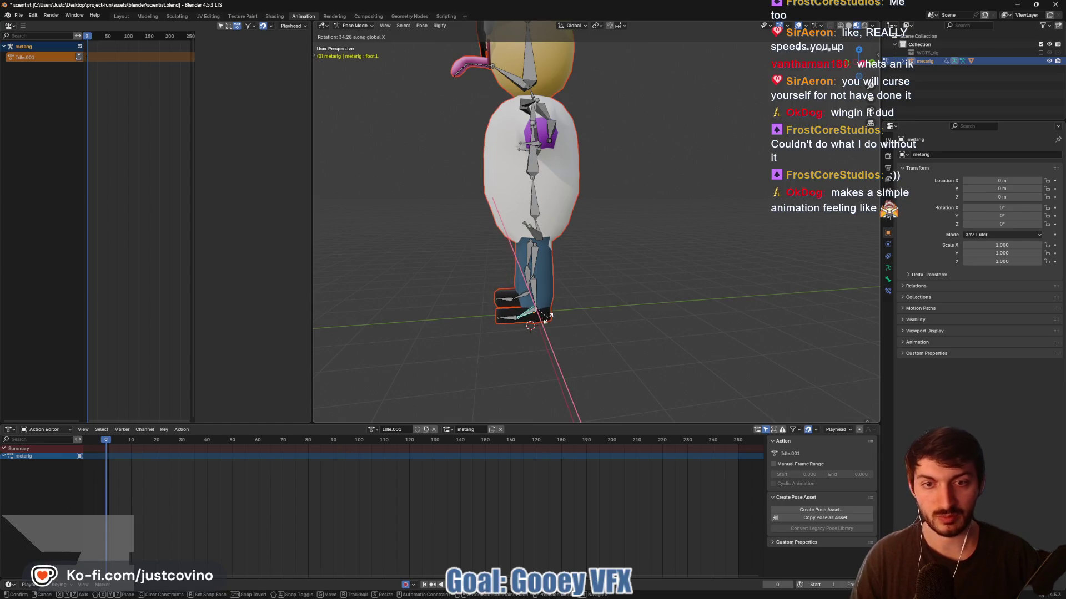
pyautogui.click(549, 317)
# Step: Rotate thigh.L on the Y axis to straighten the legs
pyautogui.moveTo(555, 328); pyautogui.dragTo(672, 332, button='middle')
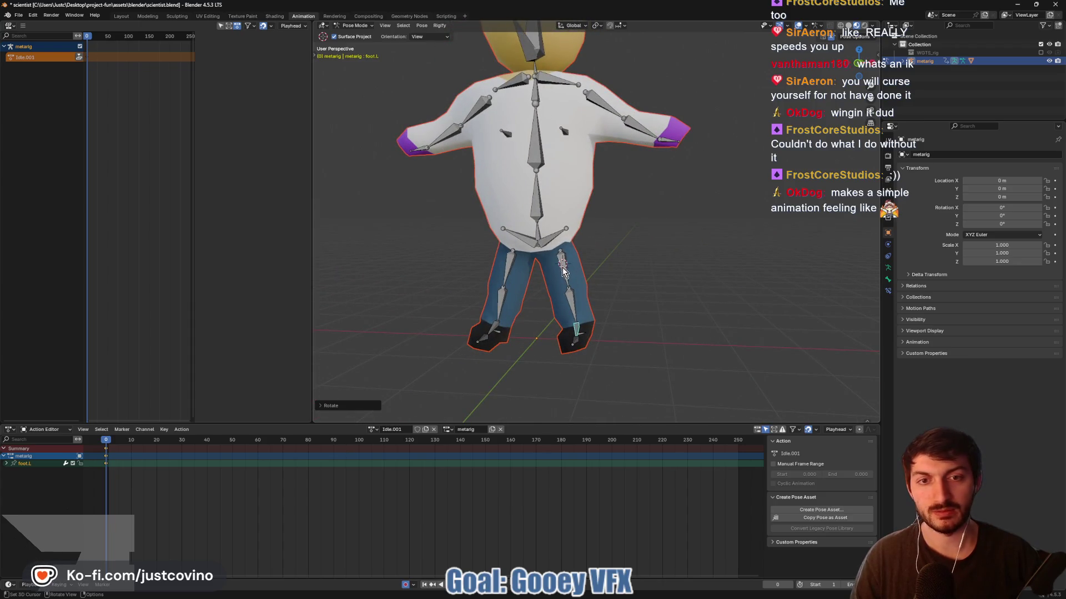
pyautogui.click(559, 275)
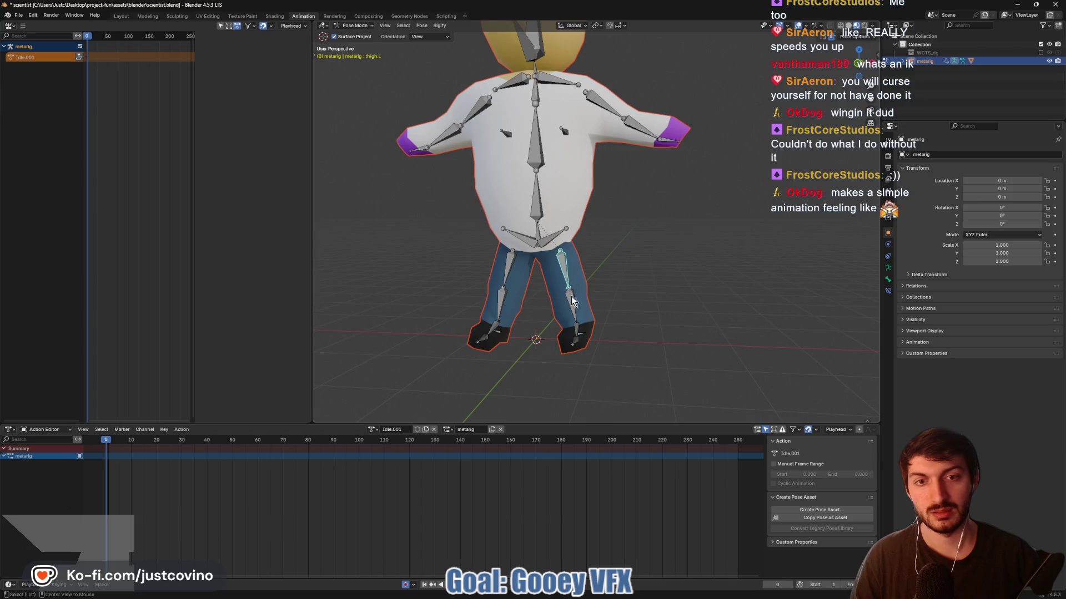
pyautogui.press('r')
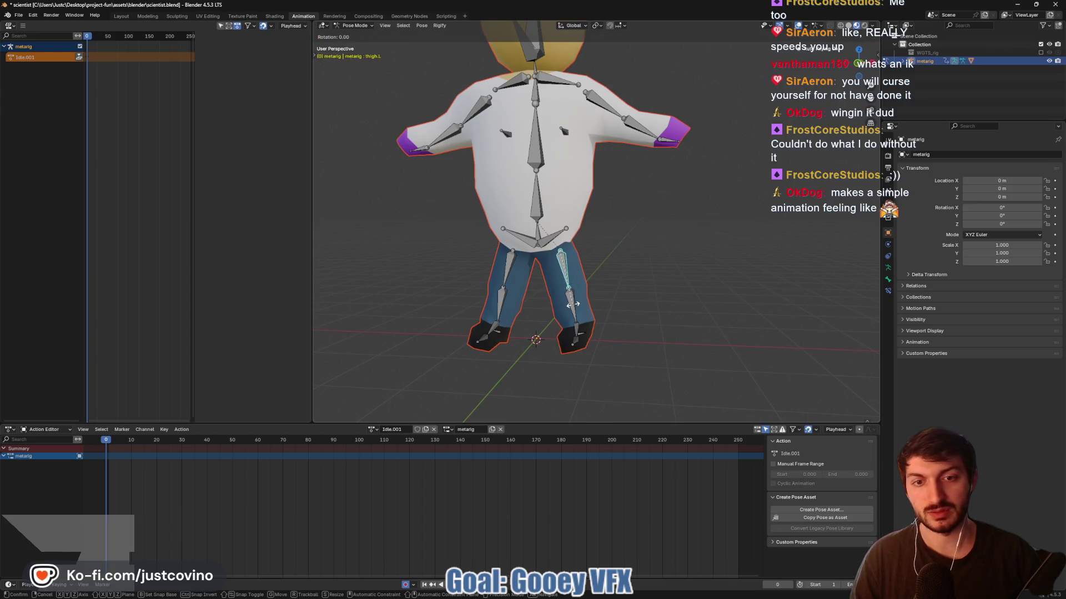
pyautogui.press('y')
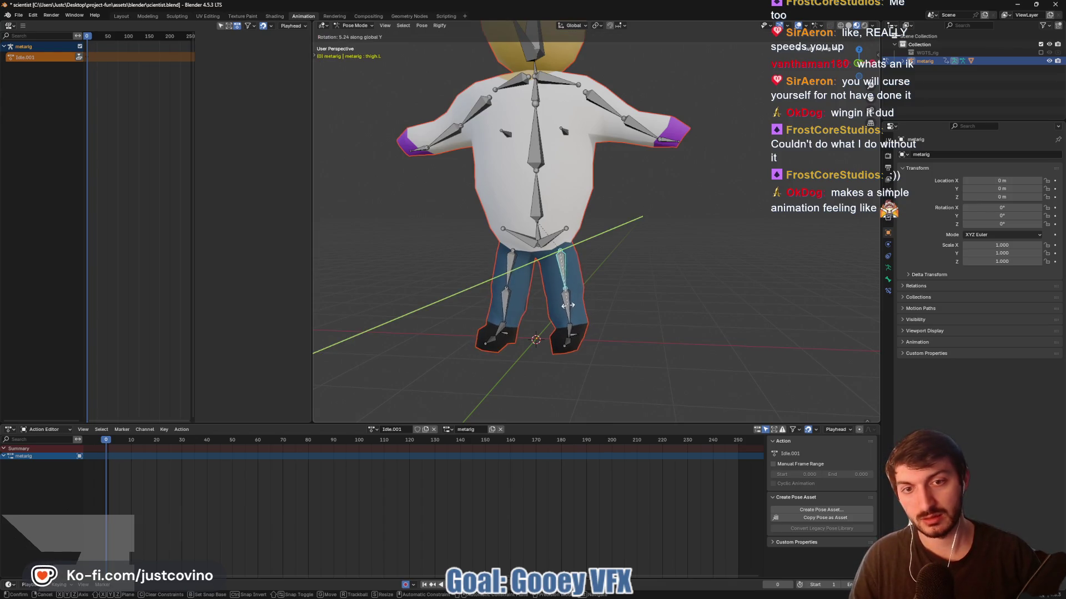
pyautogui.click(560, 311)
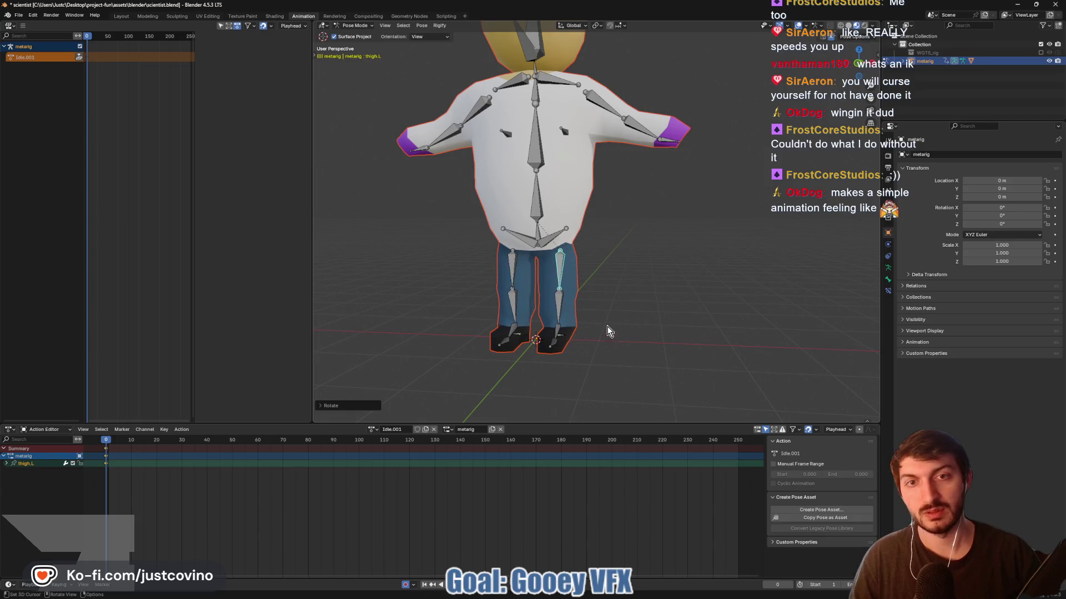
# Step: Lower upper_arm.L, forearm.L and hand.L toward the body from the T-pose
pyautogui.rightClick(599, 102)
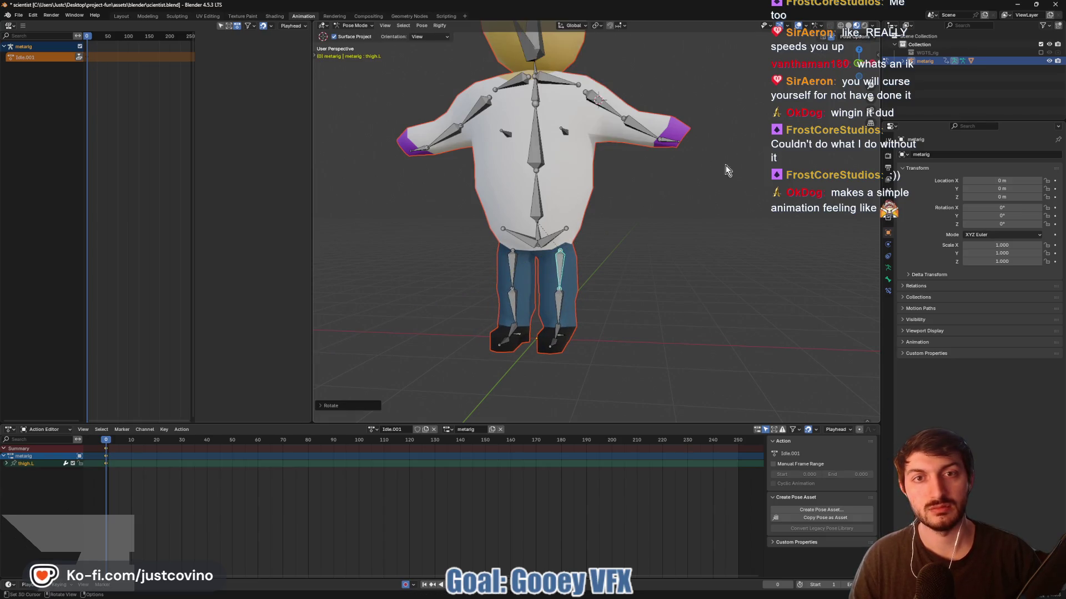
pyautogui.click(603, 101)
pyautogui.press('r')
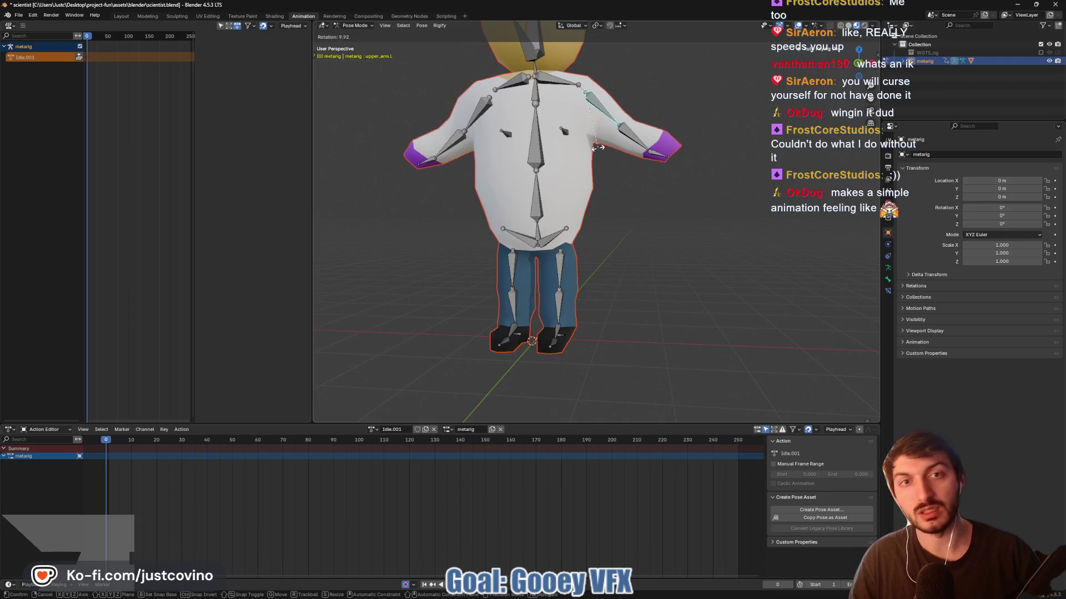
pyautogui.click(573, 155)
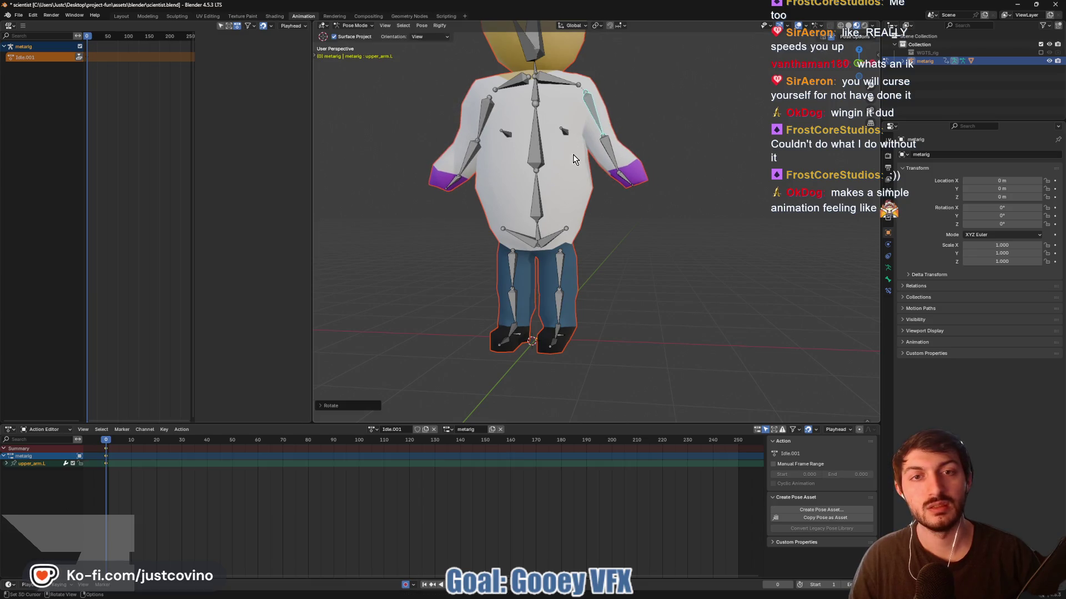
pyautogui.click(615, 186)
pyautogui.press('r')
pyautogui.click(595, 212)
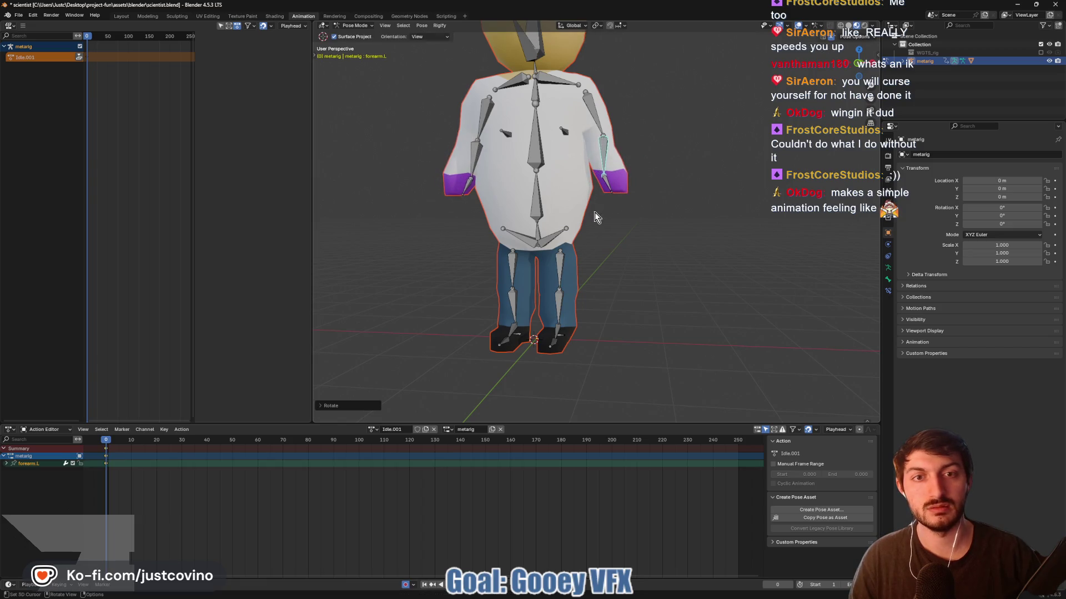
pyautogui.click(609, 190)
pyautogui.press('r')
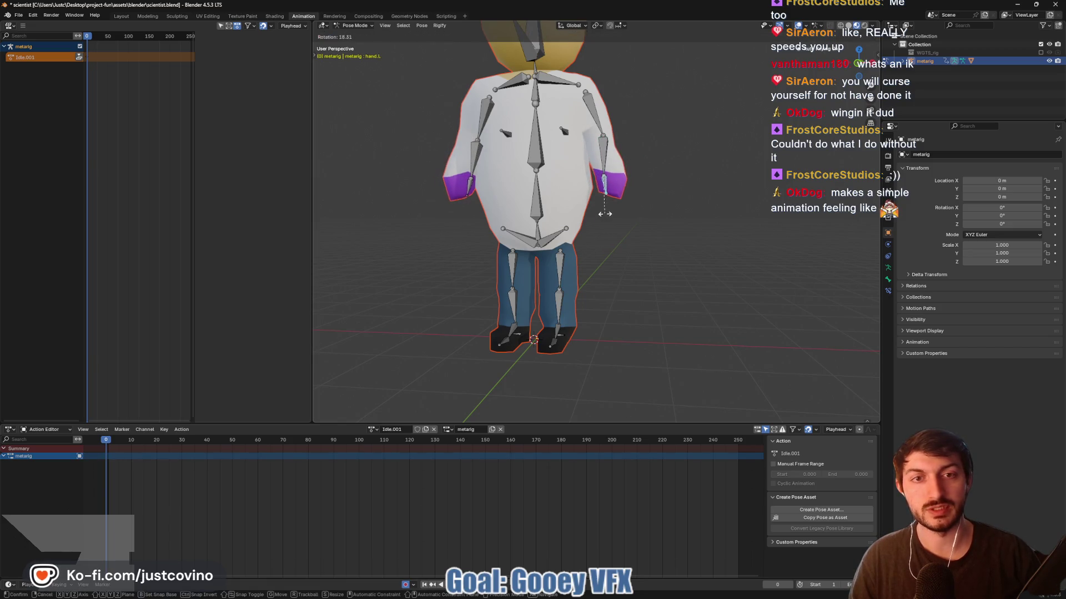
pyautogui.click(602, 220)
pyautogui.scroll(-3, 646, 215)
pyautogui.moveTo(646, 216)
pyautogui.mouseDown(button='middle')
pyautogui.moveTo(659, 225)
pyautogui.moveTo(625, 223)
pyautogui.mouseUp(button='middle')
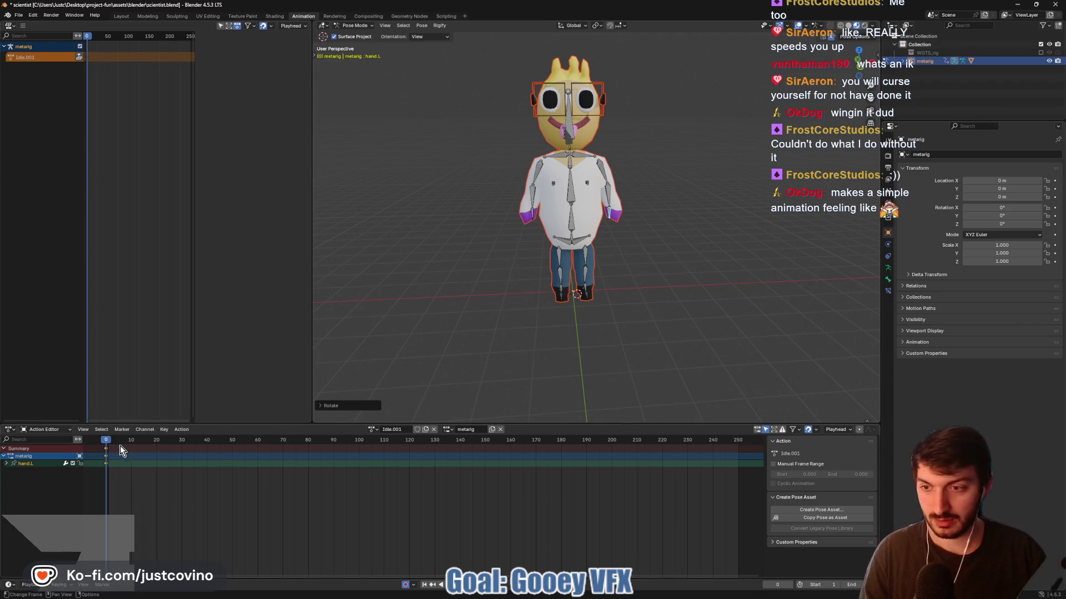
# Step: At frame 10, select spine.003 and key a Z twist of the upper body
pyautogui.moveTo(108, 439); pyautogui.dragTo(131, 442)
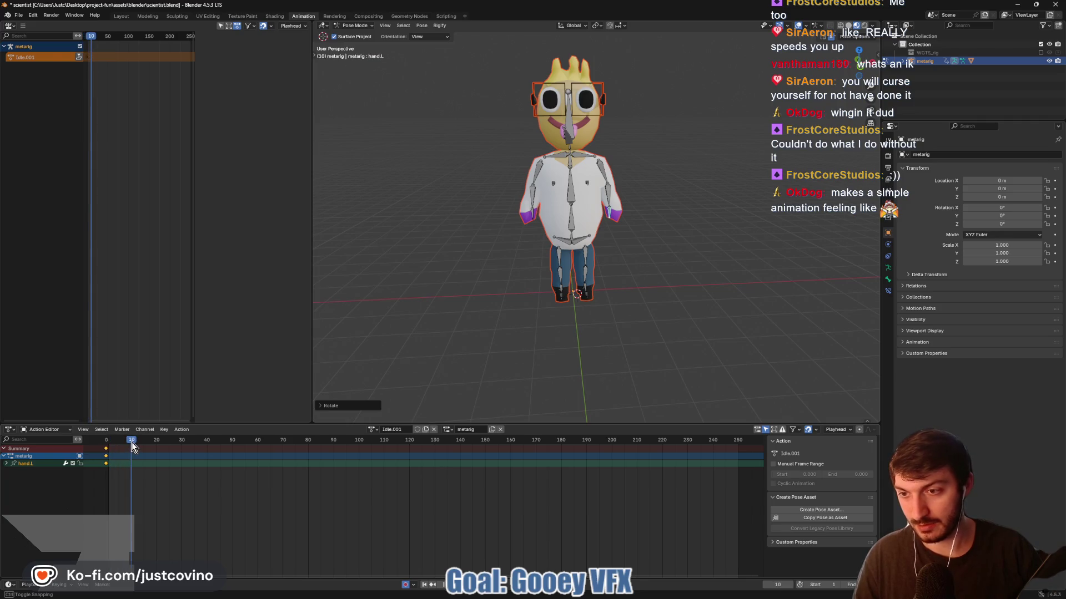
pyautogui.moveTo(628, 279)
pyautogui.mouseDown(button='middle')
pyautogui.moveTo(612, 267)
pyautogui.moveTo(619, 254)
pyautogui.moveTo(577, 265)
pyautogui.moveTo(623, 274)
pyautogui.mouseUp(button='middle')
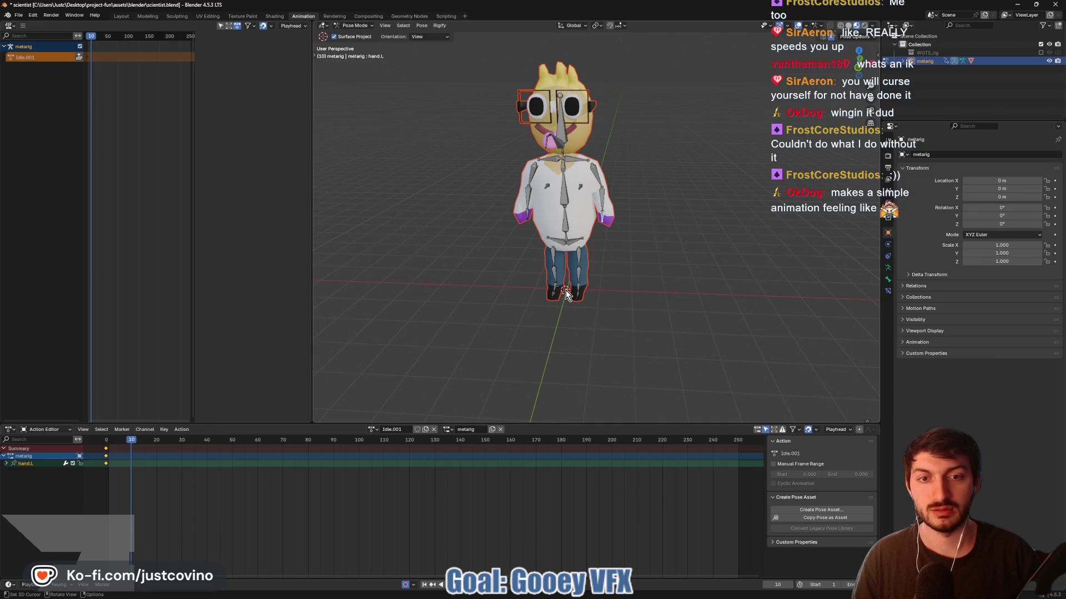
pyautogui.scroll(2, 558, 184)
pyautogui.scroll(-1, 565, 222)
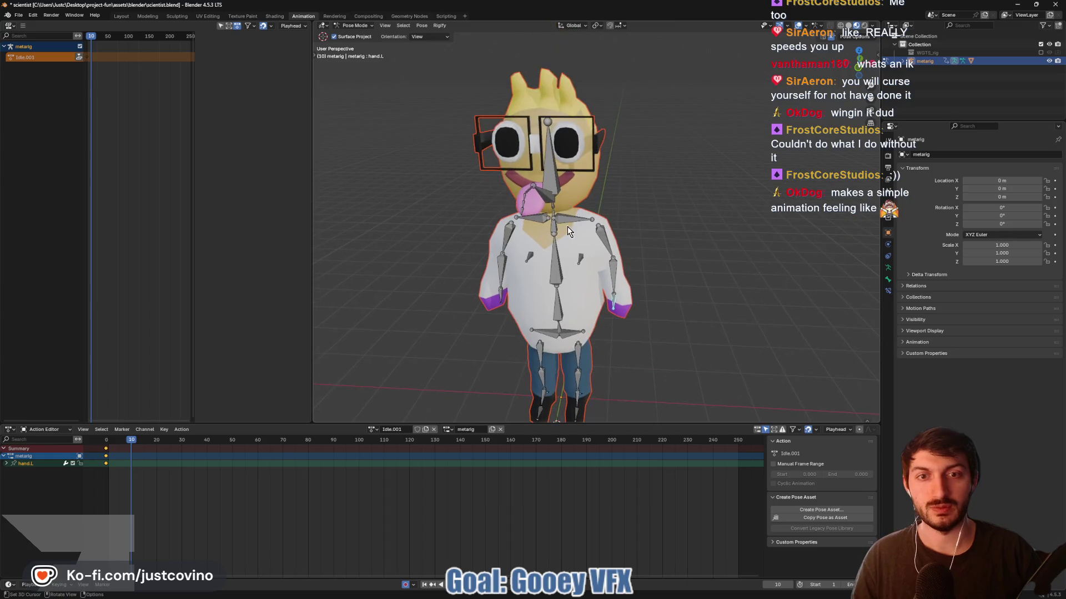
pyautogui.scroll(3, 567, 226)
pyautogui.click(526, 207)
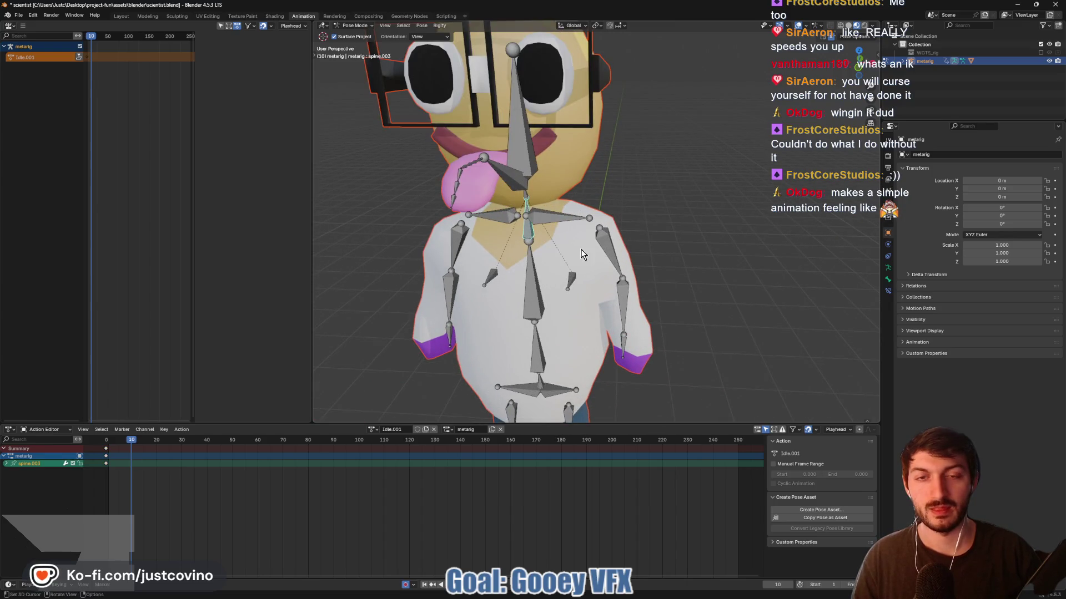
pyautogui.scroll(-3, 579, 248)
pyautogui.keyDown('alt'); pyautogui.click(527, 204); pyautogui.keyUp('alt')
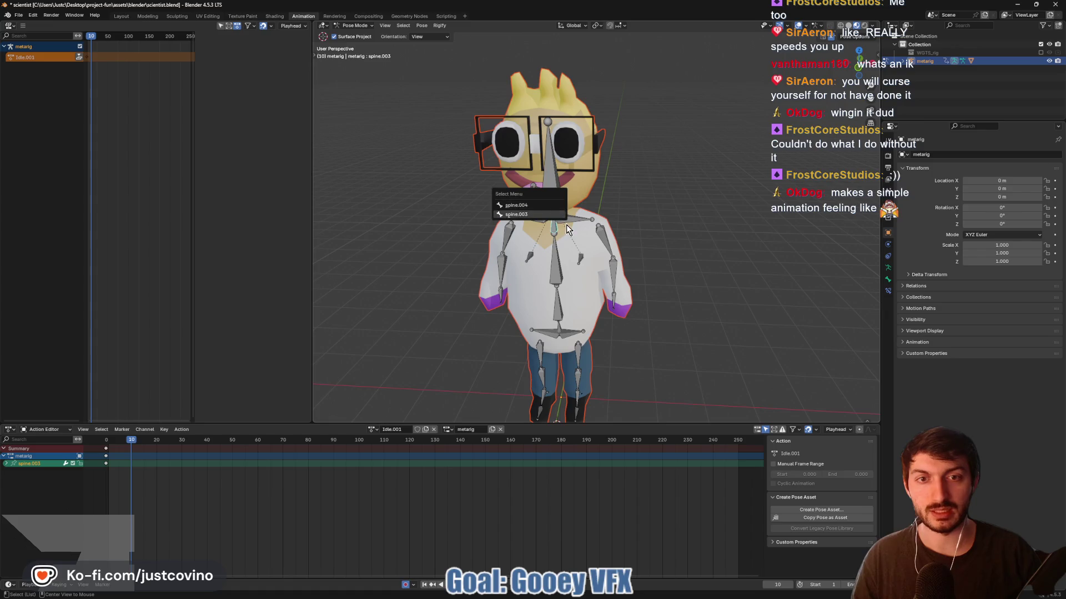
pyautogui.scroll(8, 630, 203)
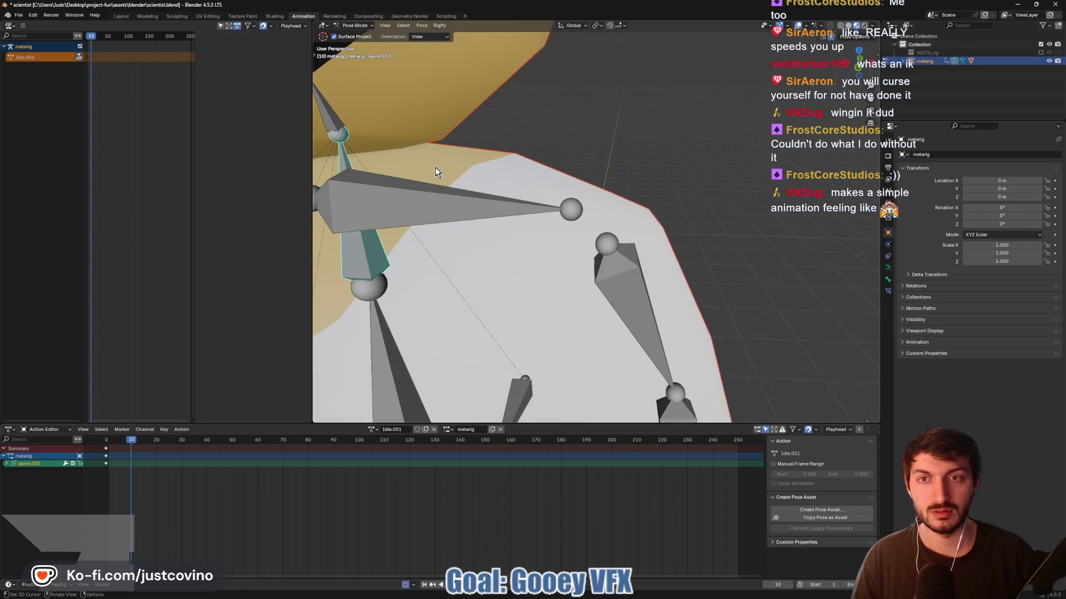
pyautogui.moveTo(459, 165)
pyautogui.mouseDown(button='middle')
pyautogui.moveTo(485, 126)
pyautogui.moveTo(552, 224)
pyautogui.moveTo(574, 228)
pyautogui.mouseUp(button='middle')
pyautogui.scroll(-4, 494, 144)
pyautogui.press('r')
pyautogui.press('z')
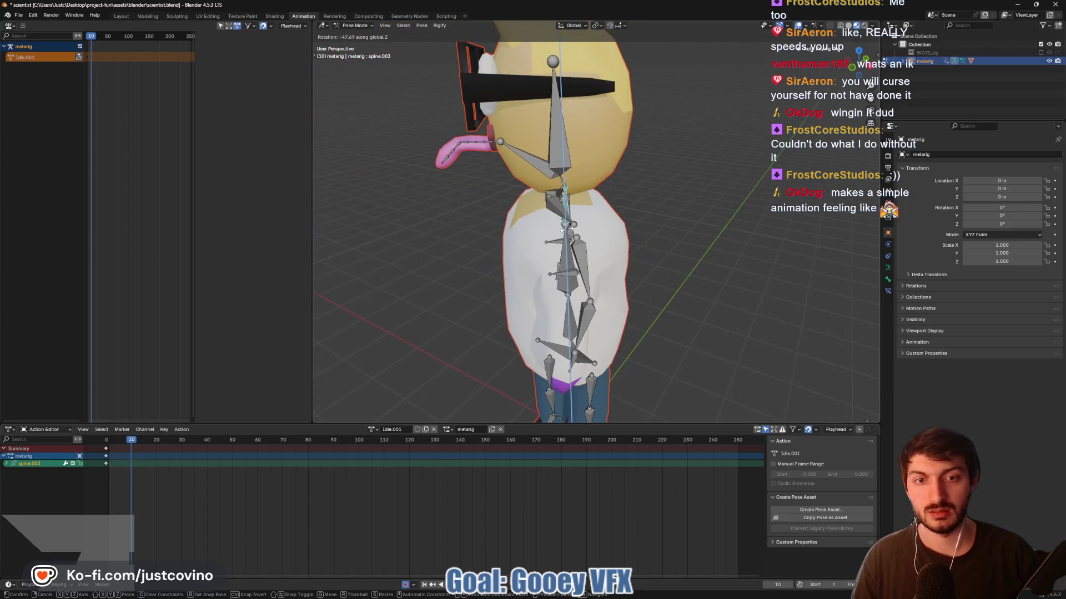
pyautogui.click(567, 229)
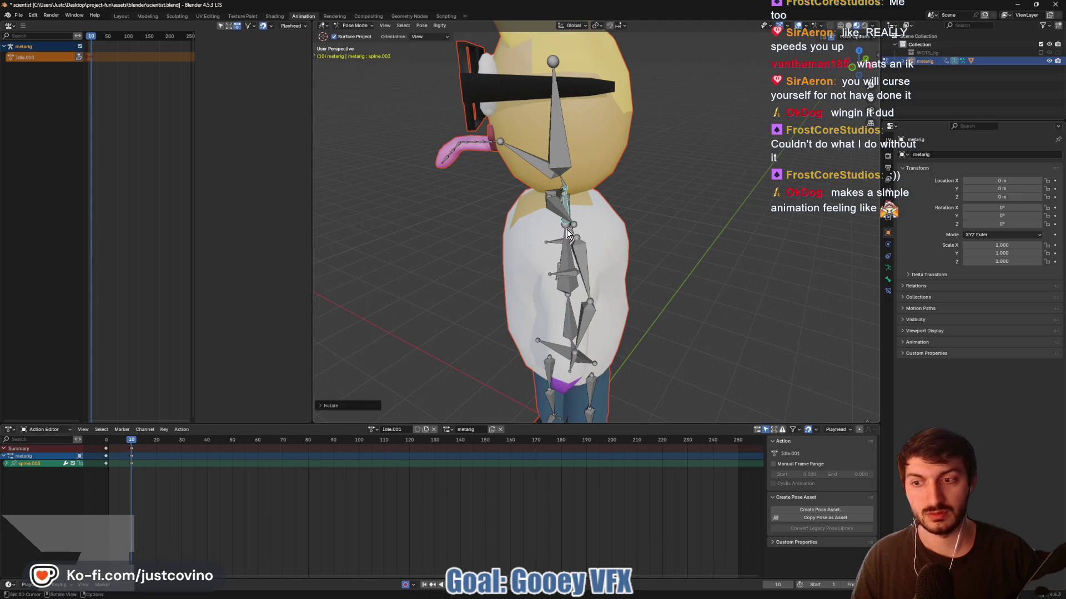
# Step: Key spine.003 Z twists at frame 20 (facing front) and frame 30
pyautogui.moveTo(131, 441); pyautogui.dragTo(157, 444)
pyautogui.press('r')
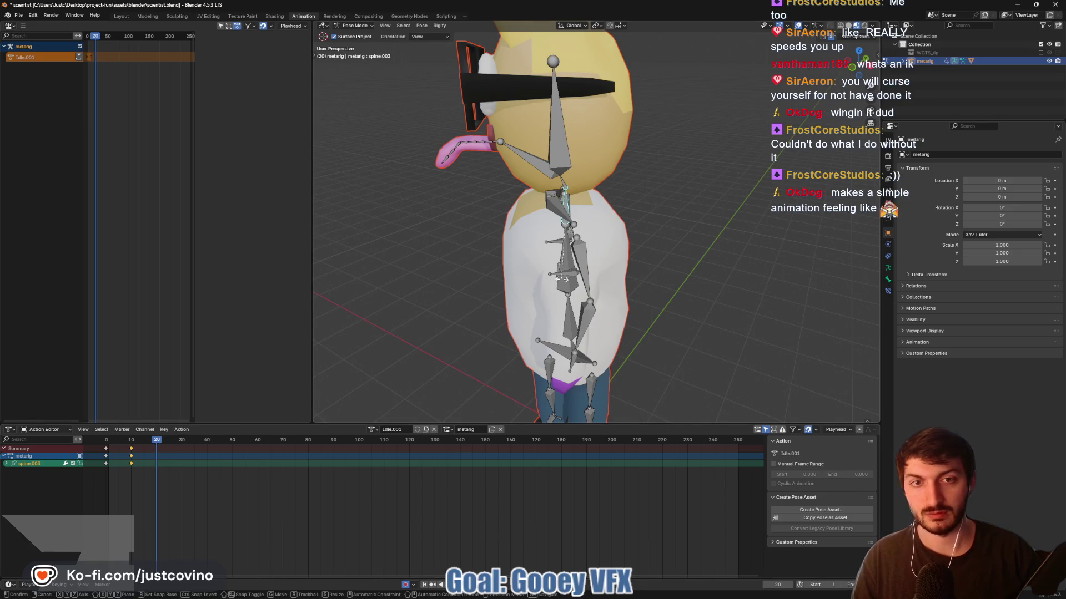
pyautogui.press('z')
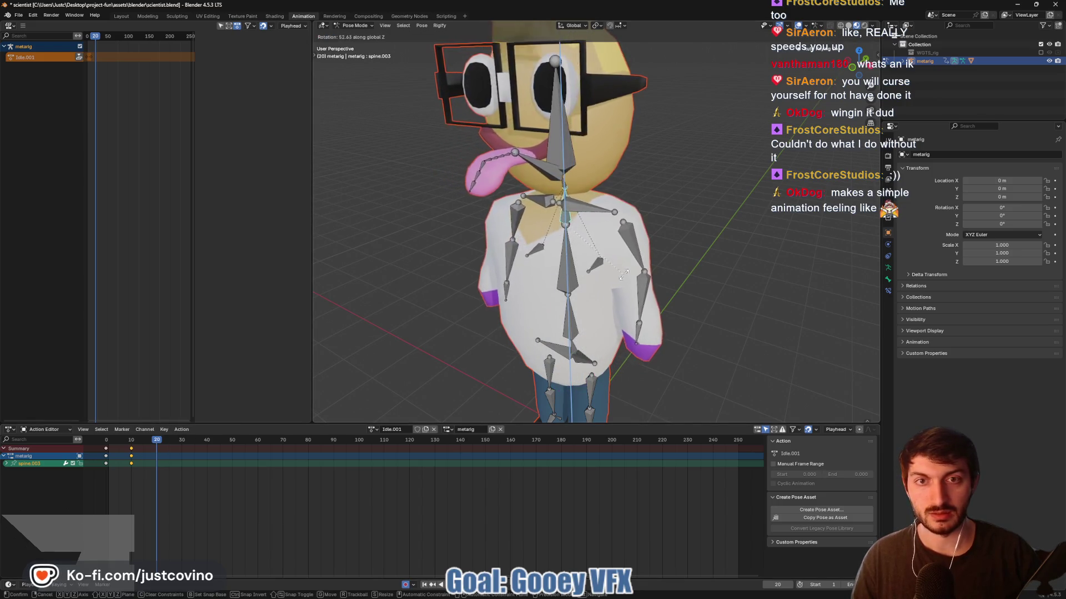
pyautogui.click(637, 276)
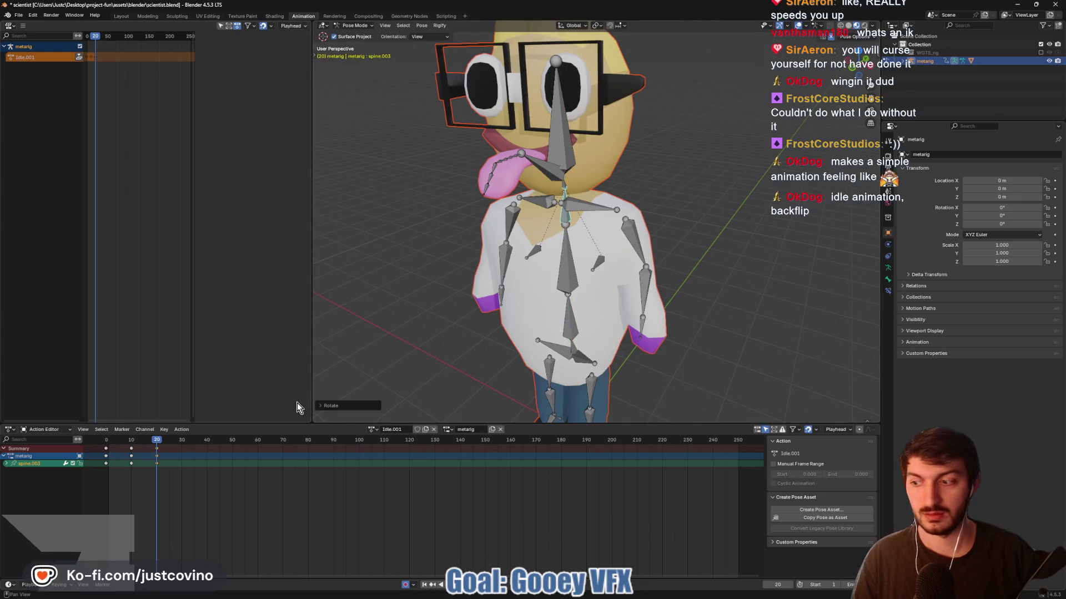
pyautogui.moveTo(158, 442); pyautogui.dragTo(183, 444)
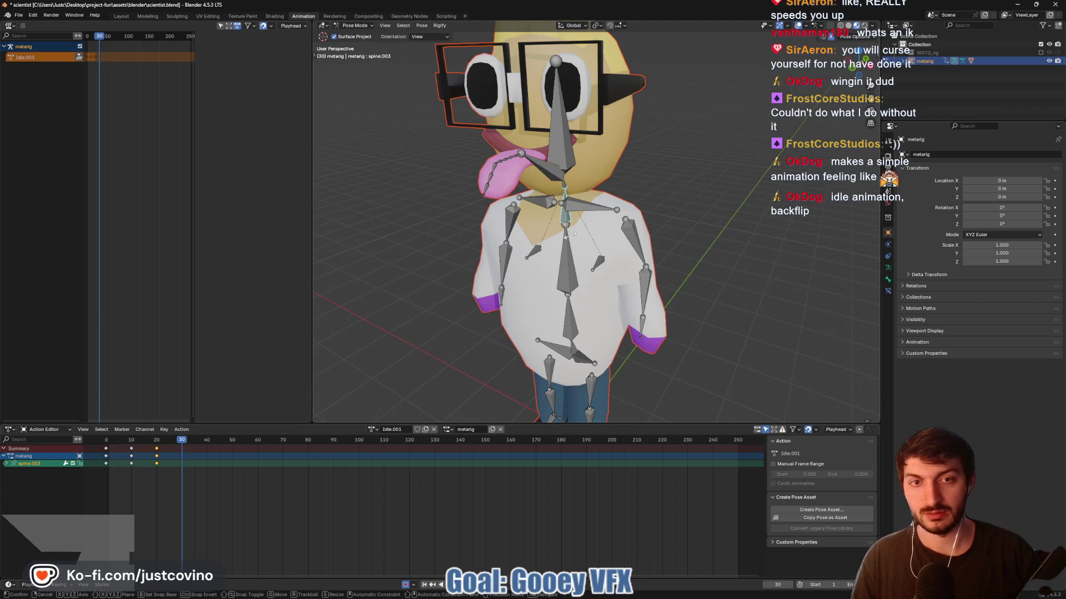
pyautogui.press('r')
pyautogui.press('z')
pyautogui.click(594, 233)
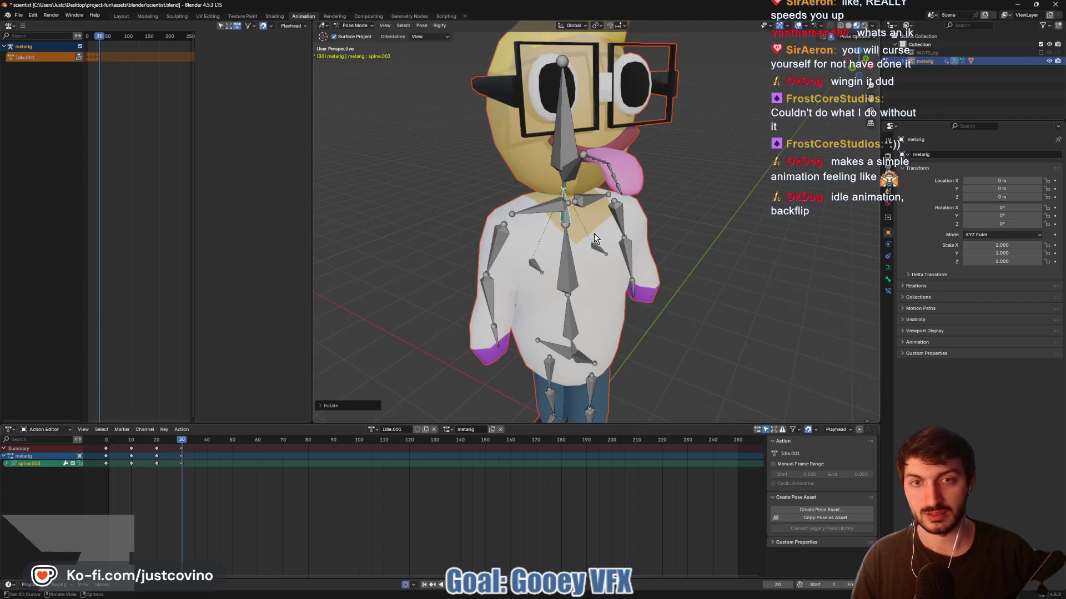
# Step: Key a final spine.003 Z twist of the torso at frame 40
pyautogui.moveTo(182, 441); pyautogui.dragTo(207, 442)
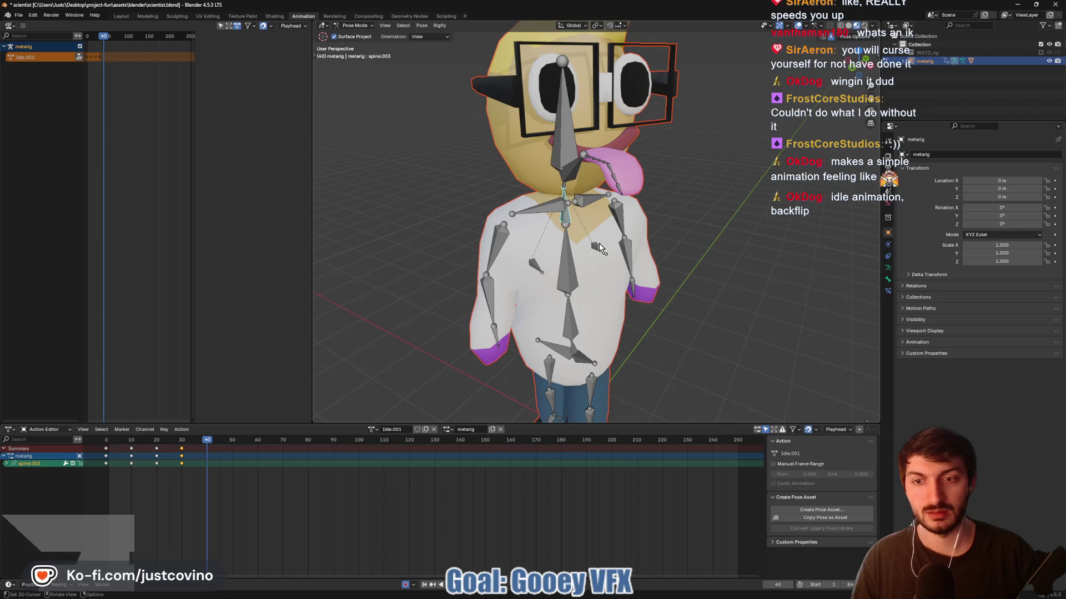
pyautogui.press('r')
pyautogui.press('z')
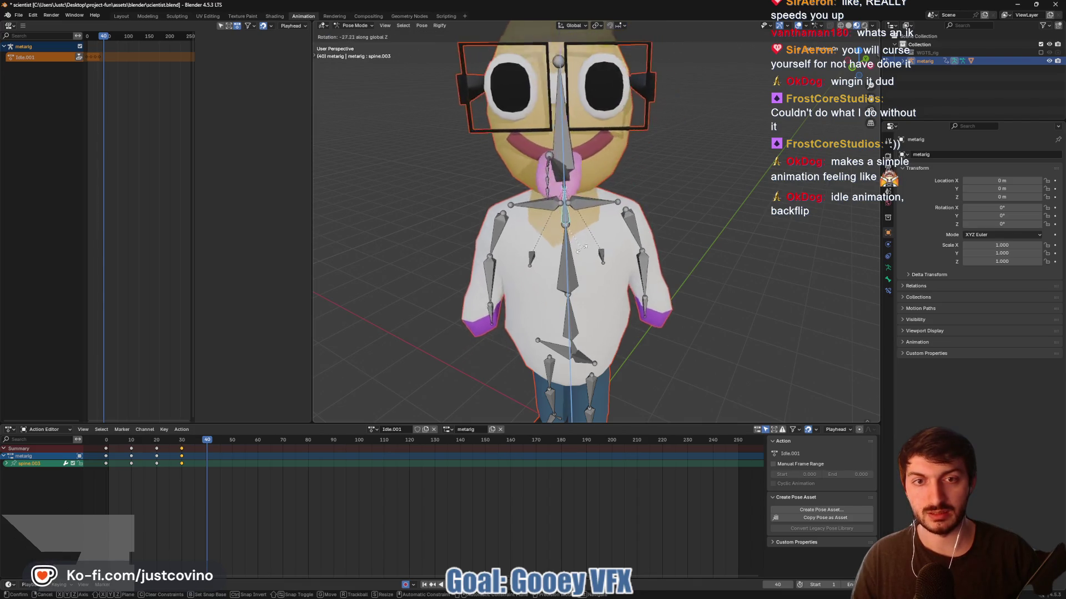
pyautogui.click(566, 257)
pyautogui.moveTo(691, 267); pyautogui.dragTo(642, 261, button='middle')
pyautogui.moveTo(558, 321); pyautogui.dragTo(674, 306, button='middle')
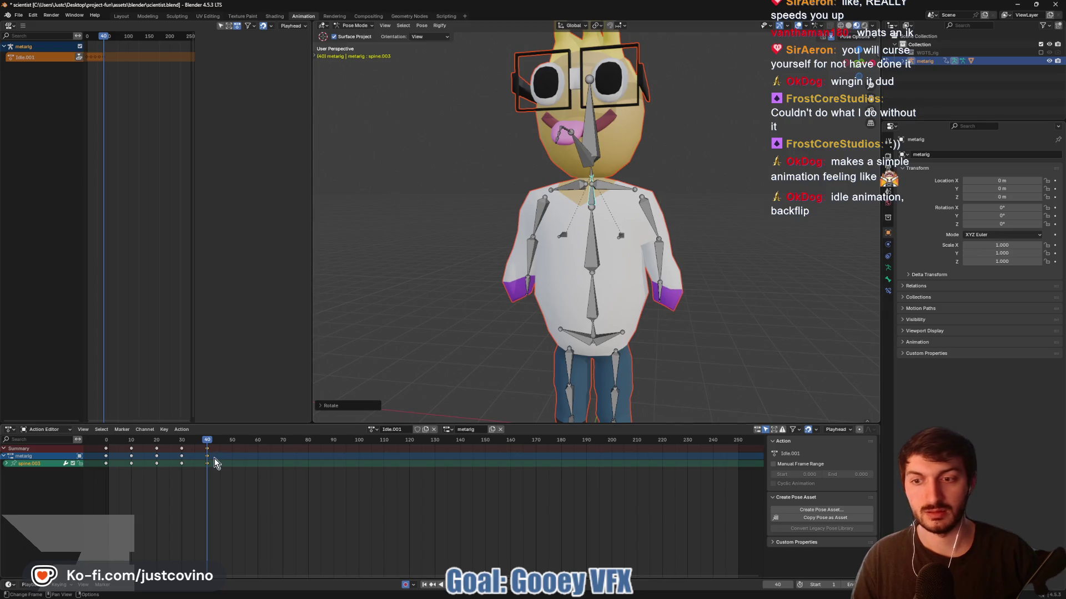
# Step: At frame 50, place the 3D cursor at the feet and key a raised-arm rotation
pyautogui.moveTo(208, 445); pyautogui.dragTo(232, 444)
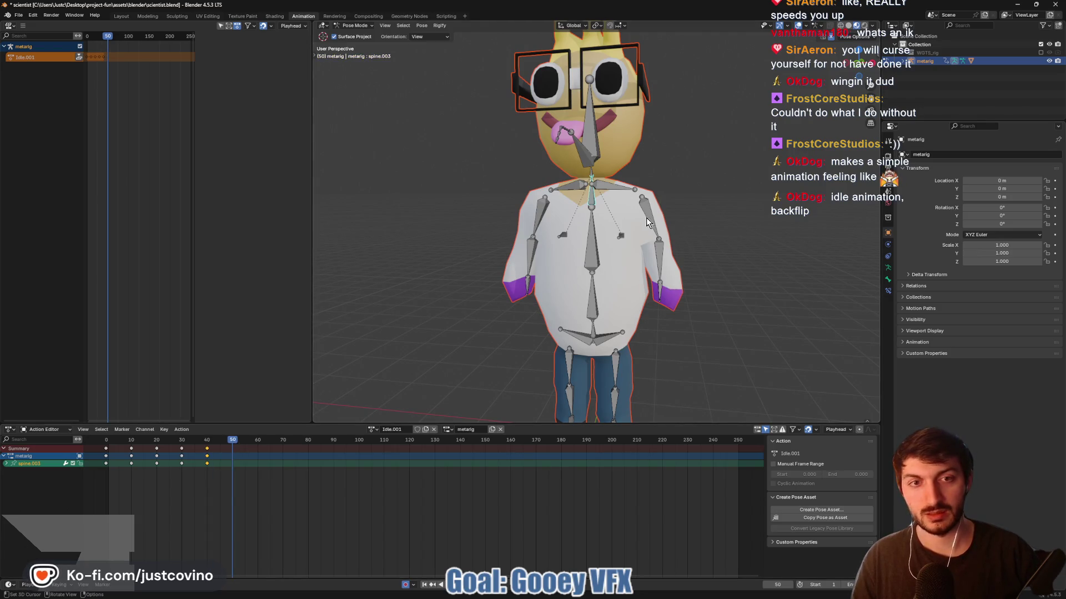
pyautogui.keyDown('shift'); pyautogui.rightClick(589, 418); pyautogui.keyUp('shift')
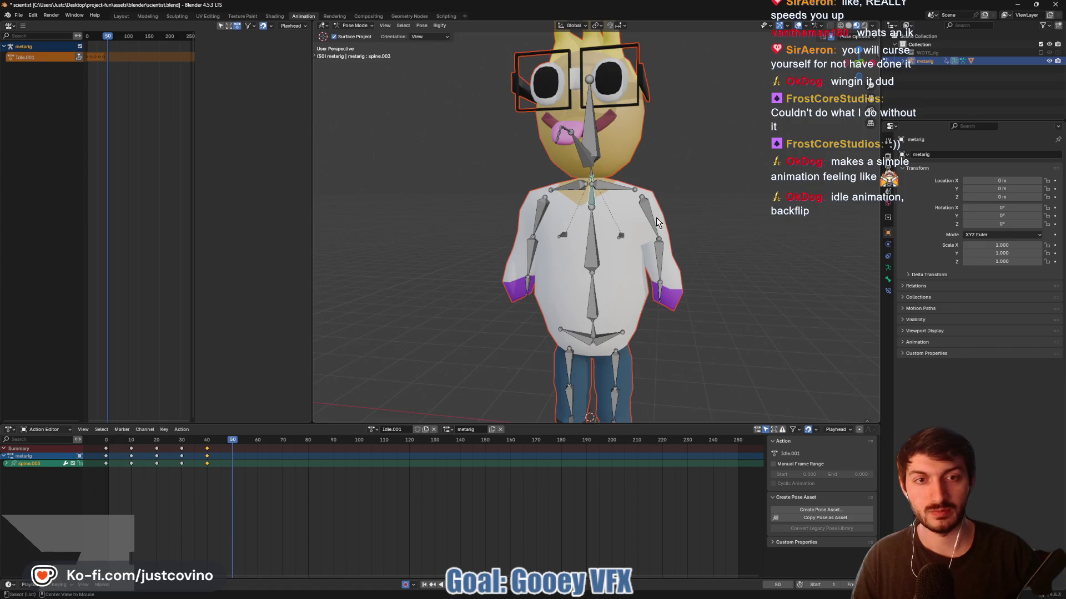
pyautogui.press('r')
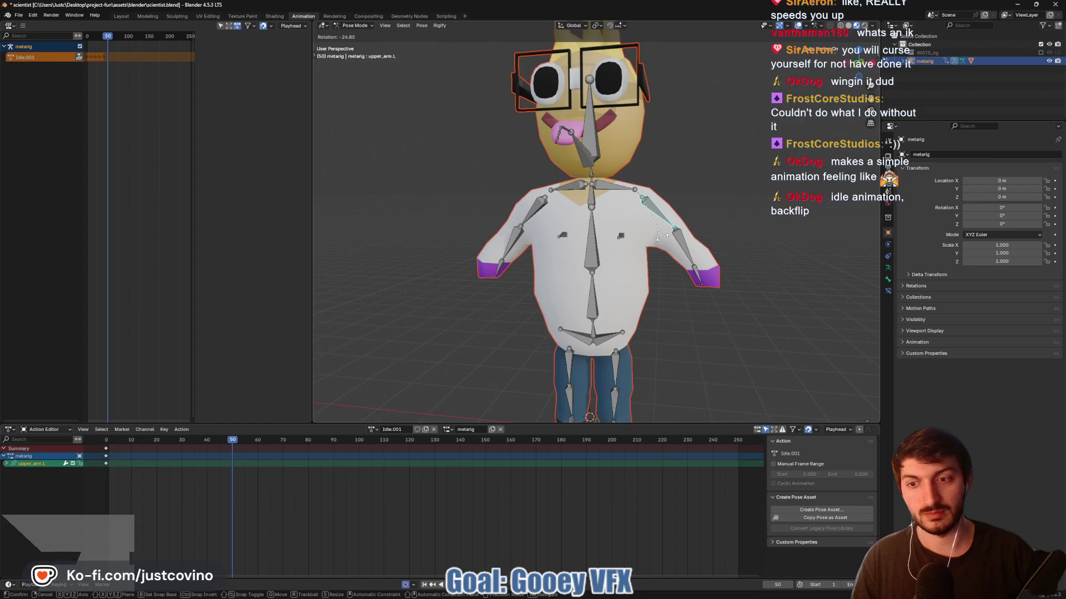
pyautogui.click(661, 238)
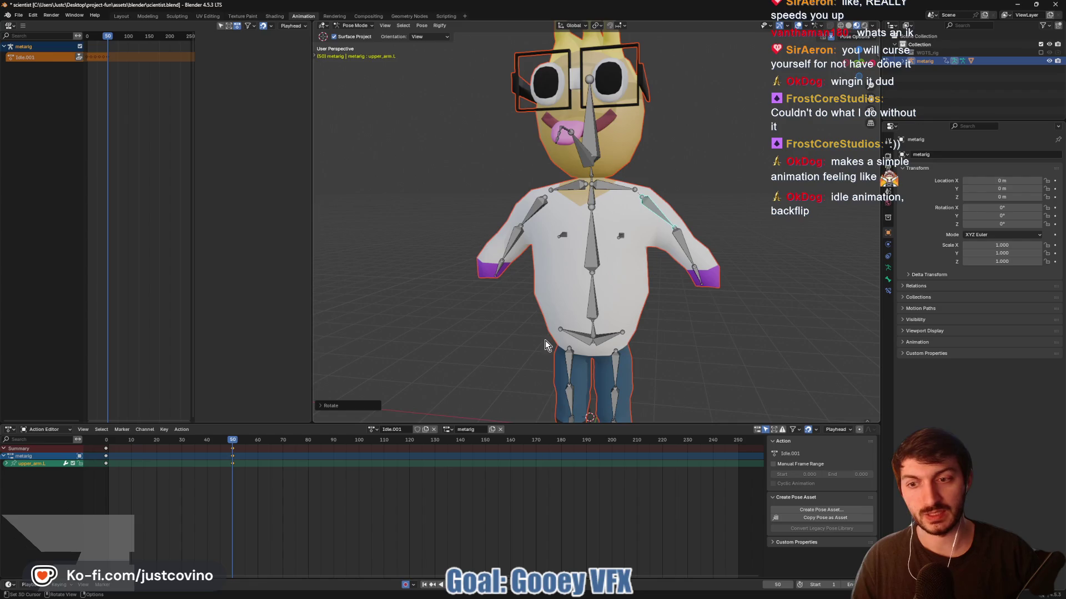
# Step: Key both arms raised into a T-pose at frame 20, then scrub back to frame 8
pyautogui.moveTo(233, 441); pyautogui.dragTo(157, 442)
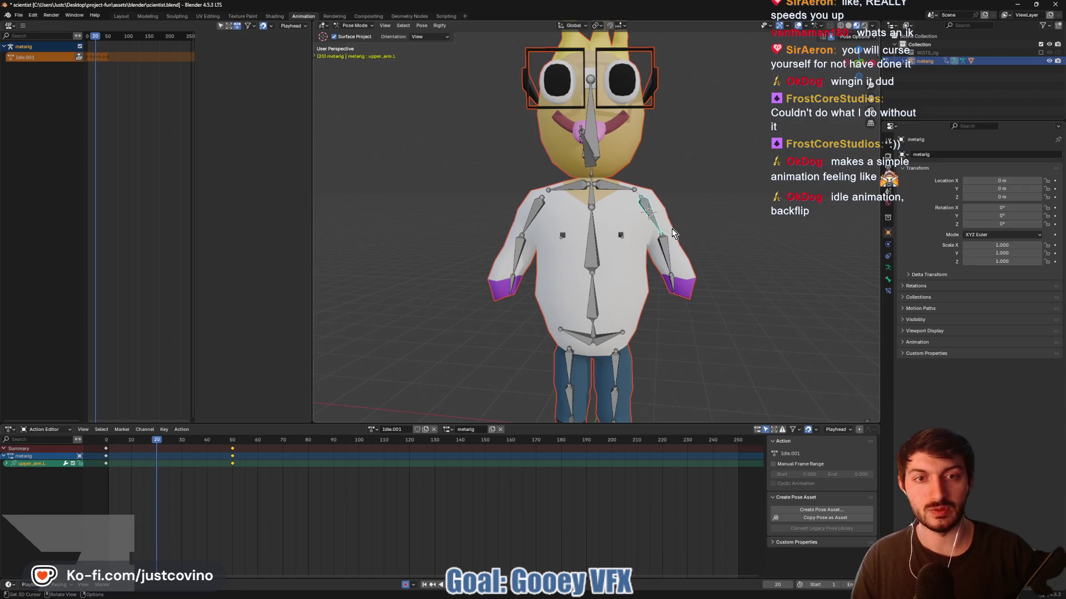
pyautogui.press('r')
pyautogui.click(631, 249)
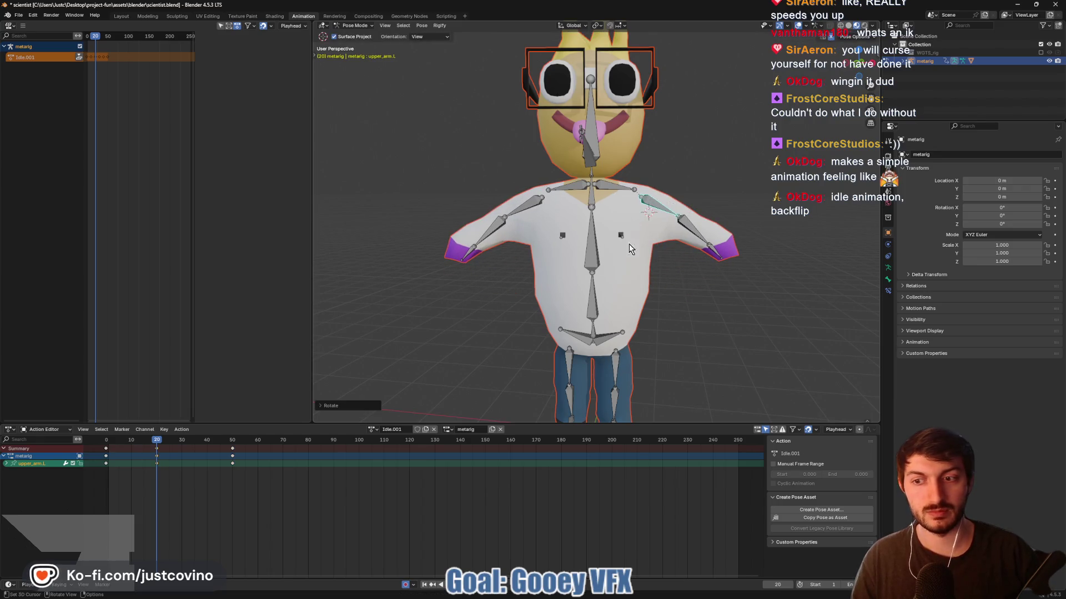
pyautogui.moveTo(157, 444)
pyautogui.mouseDown()
pyautogui.moveTo(97, 447)
pyautogui.moveTo(286, 448)
pyautogui.moveTo(106, 451)
pyautogui.moveTo(271, 456)
pyautogui.moveTo(93, 465)
pyautogui.mouseUp()
pyautogui.scroll(-3, 617, 353)
pyautogui.moveTo(685, 364); pyautogui.dragTo(598, 367, button='middle')
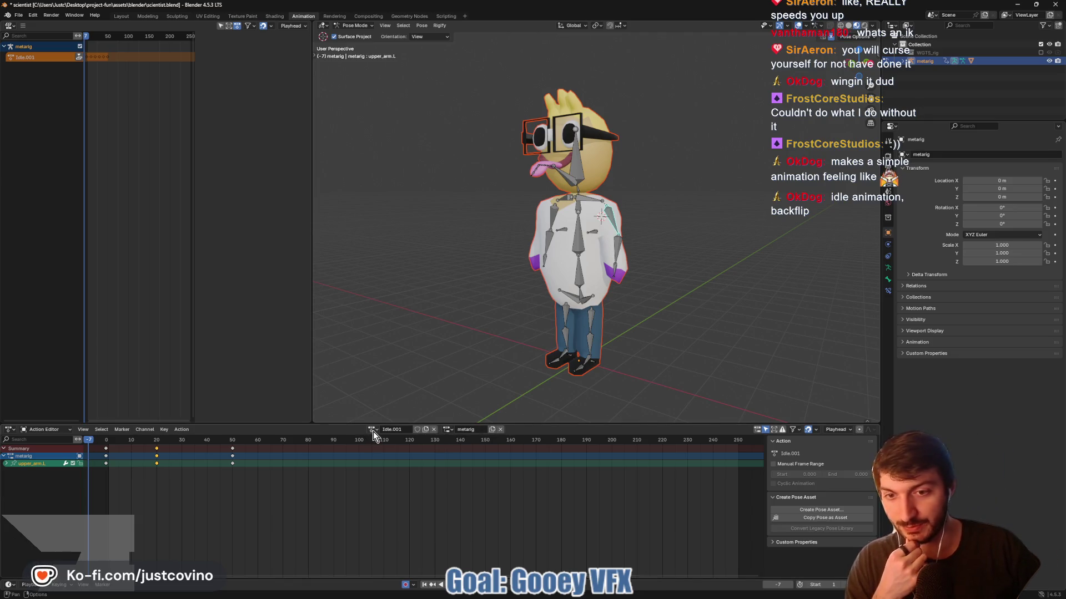
# Step: Push Idle.001 down into an NLA strip and create a new action named Running
pyautogui.click(79, 59)
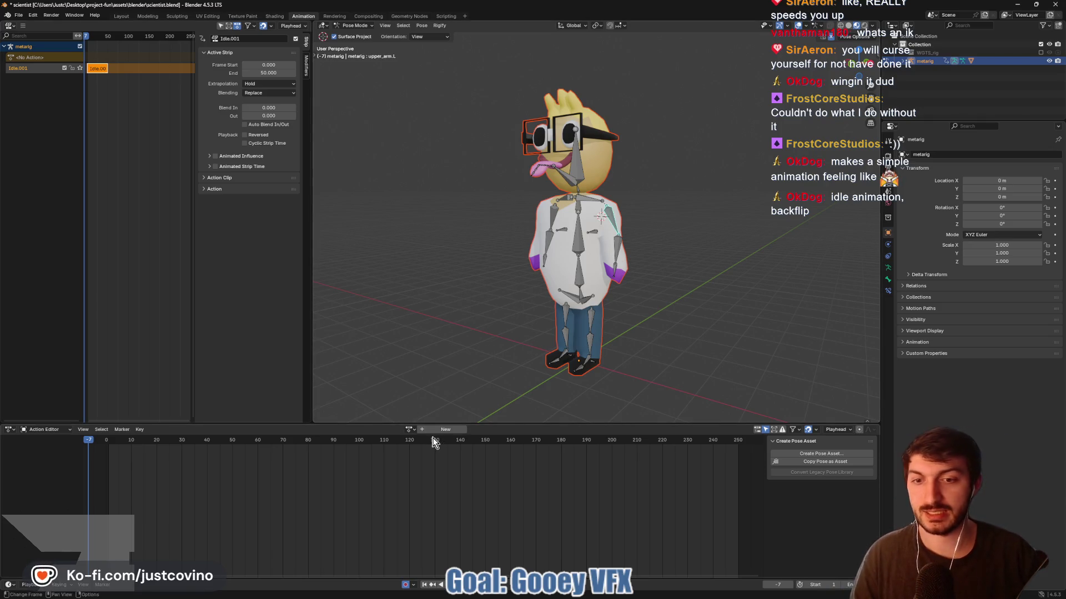
pyautogui.click(446, 429)
pyautogui.click(403, 429)
pyautogui.write('Running')
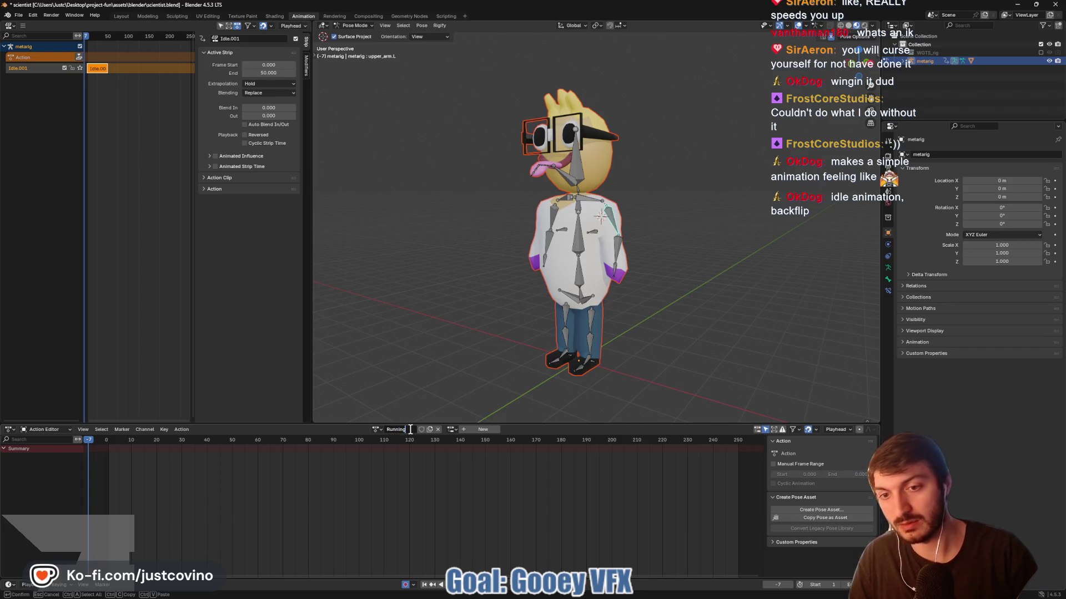
pyautogui.press('Return')
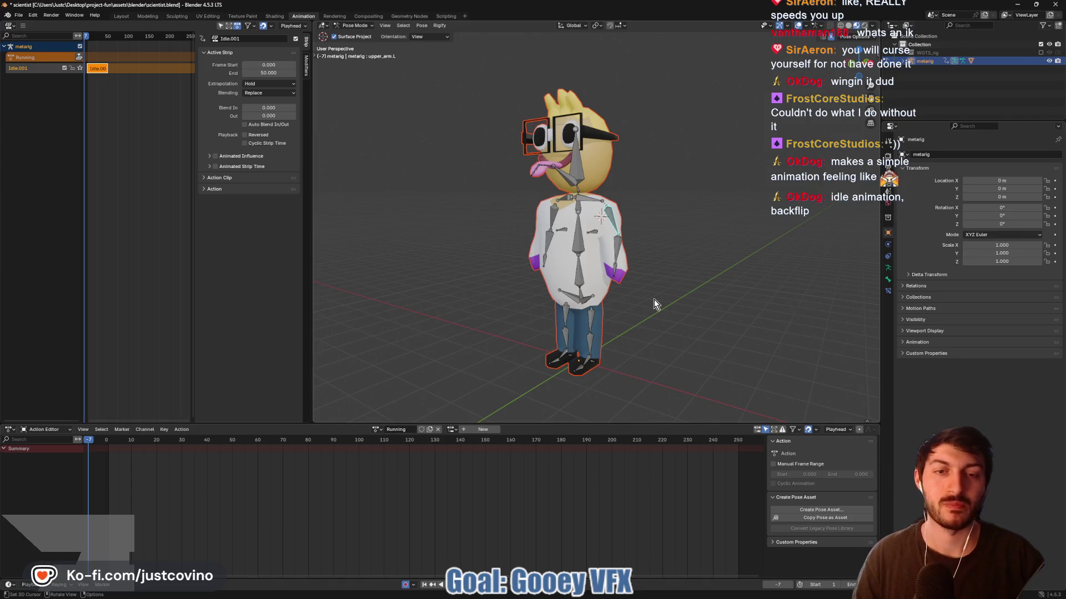
pyautogui.moveTo(688, 319); pyautogui.dragTo(637, 322, button='middle')
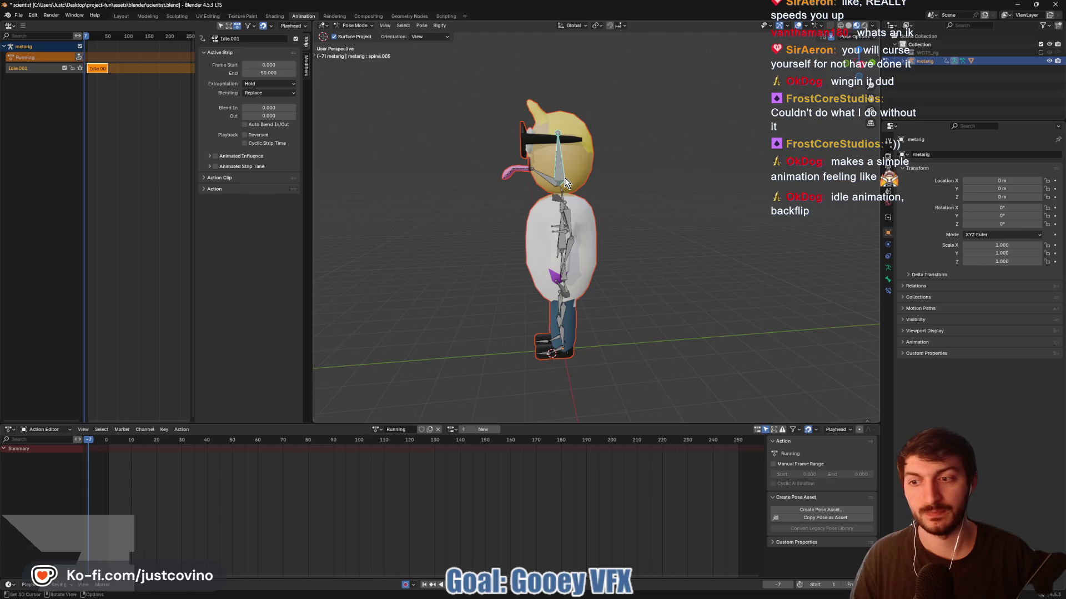
# Step: Preview the idle strip from frame 0 to 53, deselect Idle.001, and select the Running track
pyautogui.moveTo(92, 441); pyautogui.dragTo(107, 441)
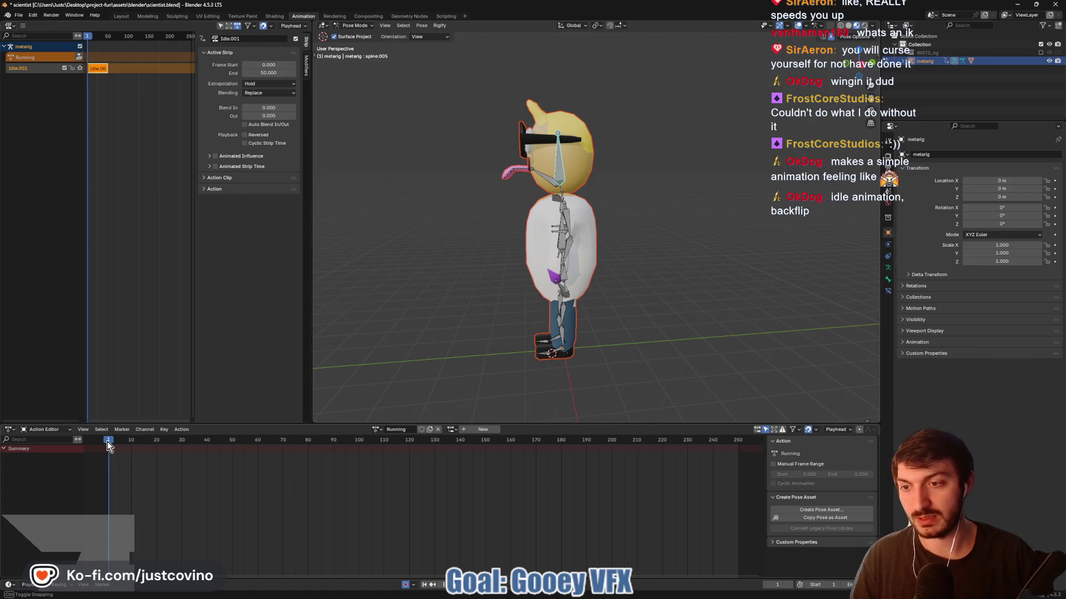
pyautogui.moveTo(105, 442)
pyautogui.mouseDown()
pyautogui.moveTo(242, 445)
pyautogui.moveTo(122, 446)
pyautogui.moveTo(196, 452)
pyautogui.moveTo(158, 455)
pyautogui.mouseUp()
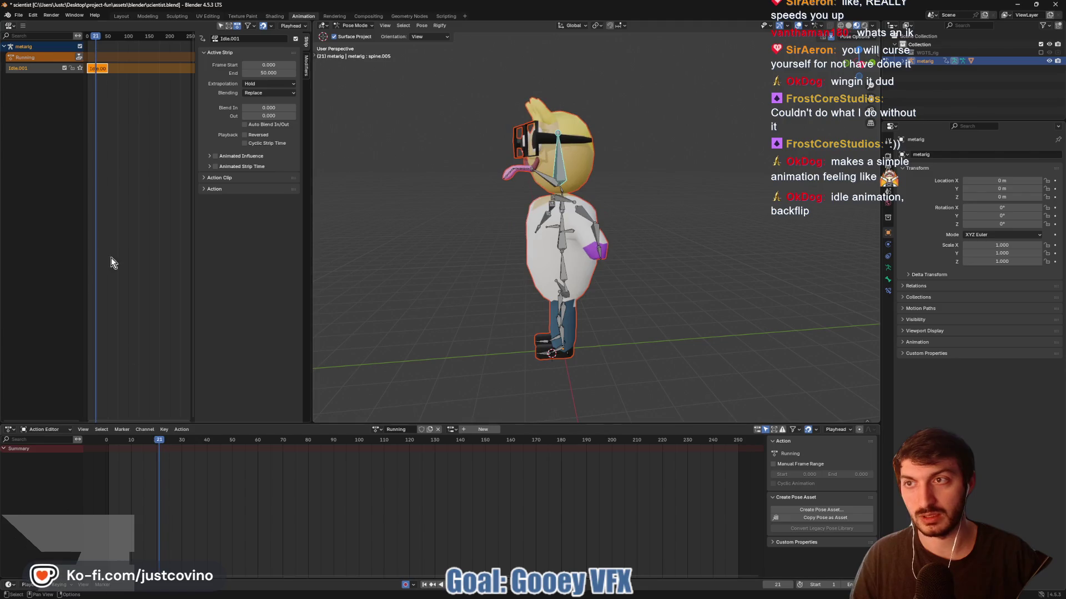
pyautogui.click(41, 58)
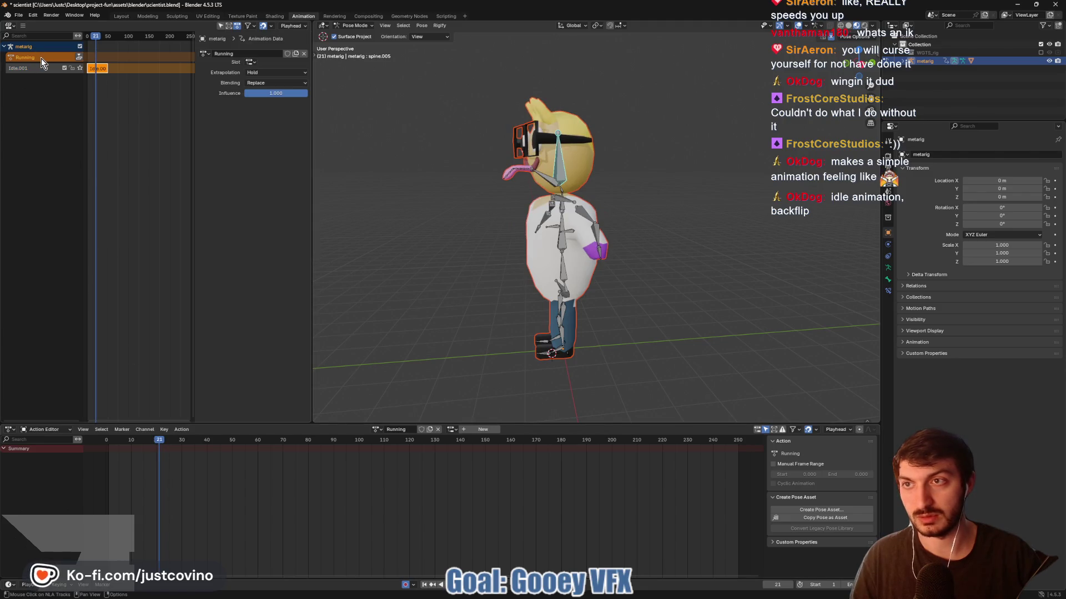
pyautogui.click(104, 59)
pyautogui.moveTo(158, 439)
pyautogui.mouseDown()
pyautogui.moveTo(108, 438)
pyautogui.moveTo(123, 442)
pyautogui.mouseUp()
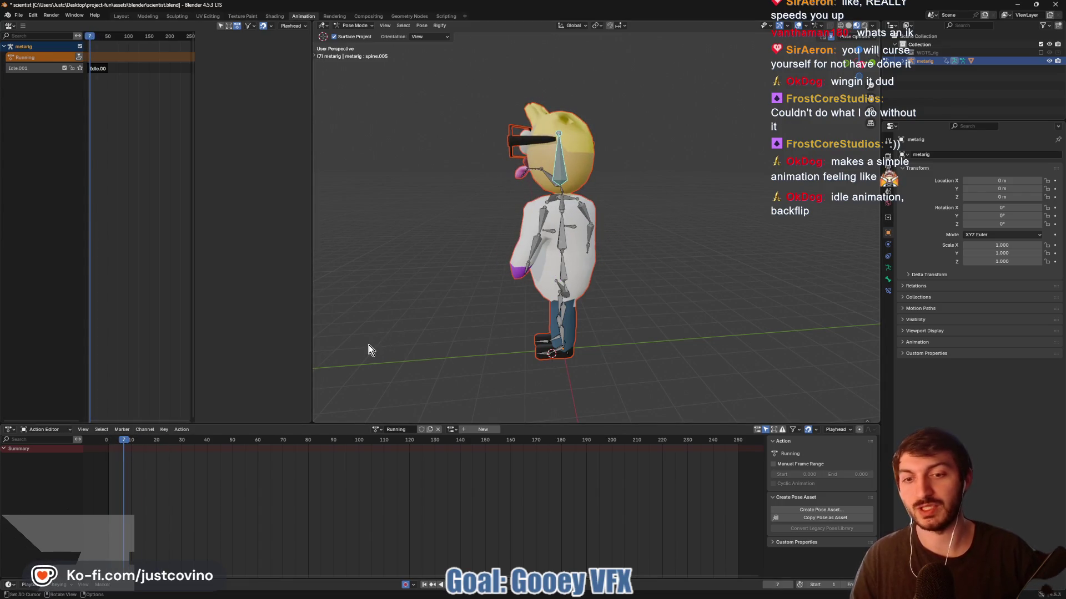
pyautogui.click(35, 59)
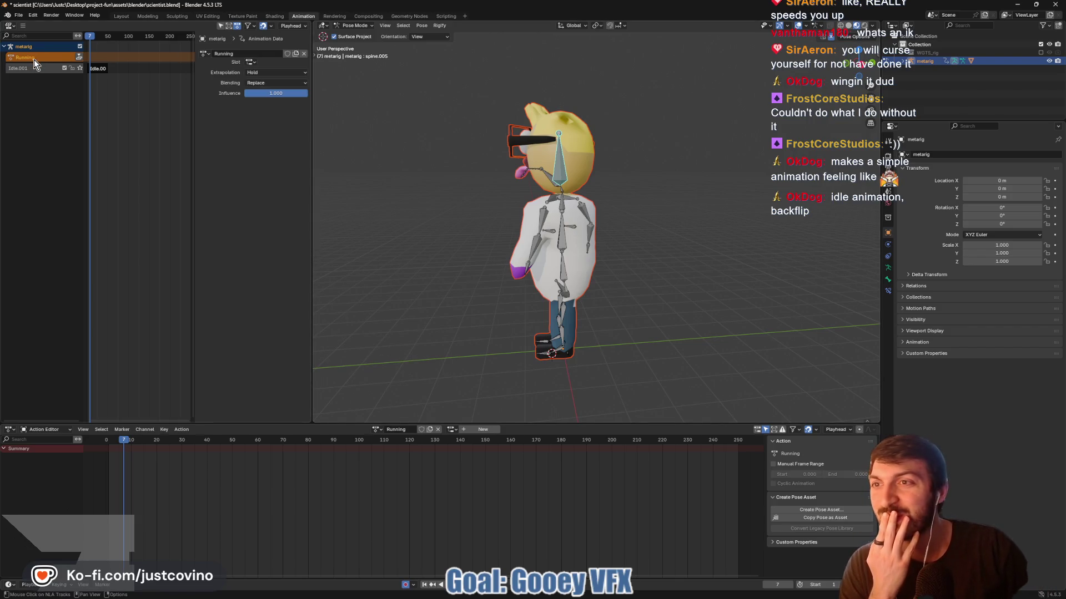
pyautogui.moveTo(133, 440)
pyautogui.mouseDown()
pyautogui.moveTo(166, 445)
pyautogui.moveTo(105, 451)
pyautogui.mouseUp()
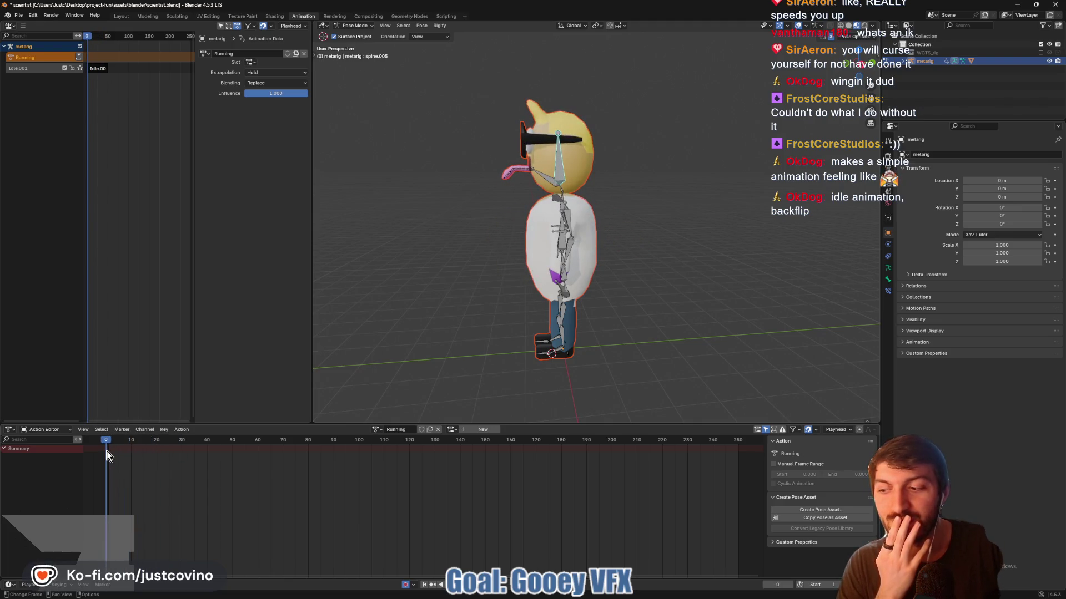
pyautogui.moveTo(447, 237); pyautogui.dragTo(541, 246, button='middle')
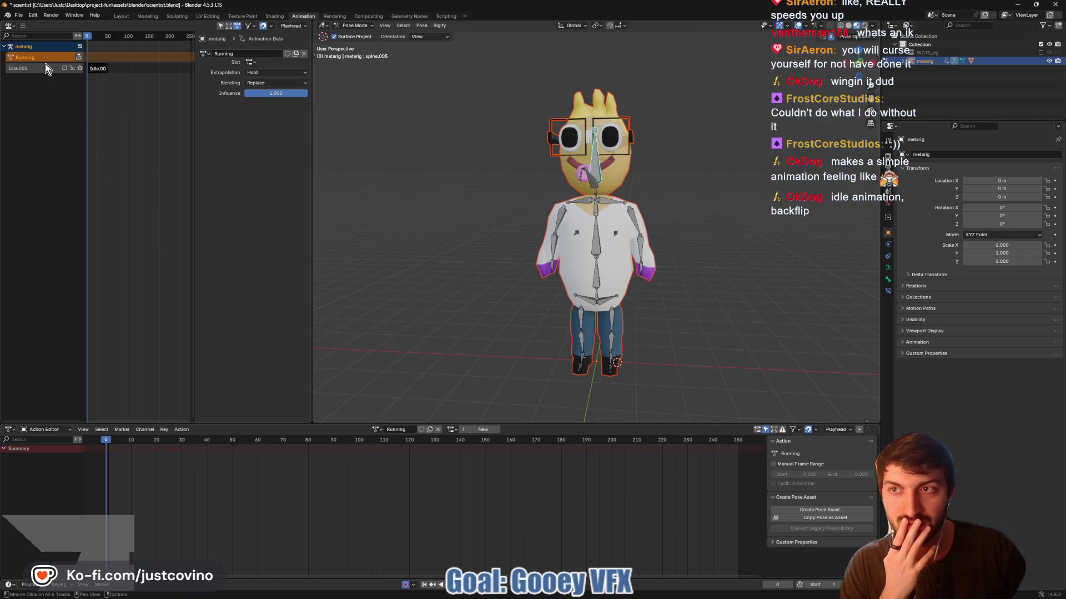
# Step: Move the Running action to frame 50, turn to a side view of the legs, and list the overlapping thigh bones
pyautogui.moveTo(108, 441)
pyautogui.mouseDown()
pyautogui.moveTo(217, 454)
pyautogui.moveTo(107, 445)
pyautogui.mouseUp()
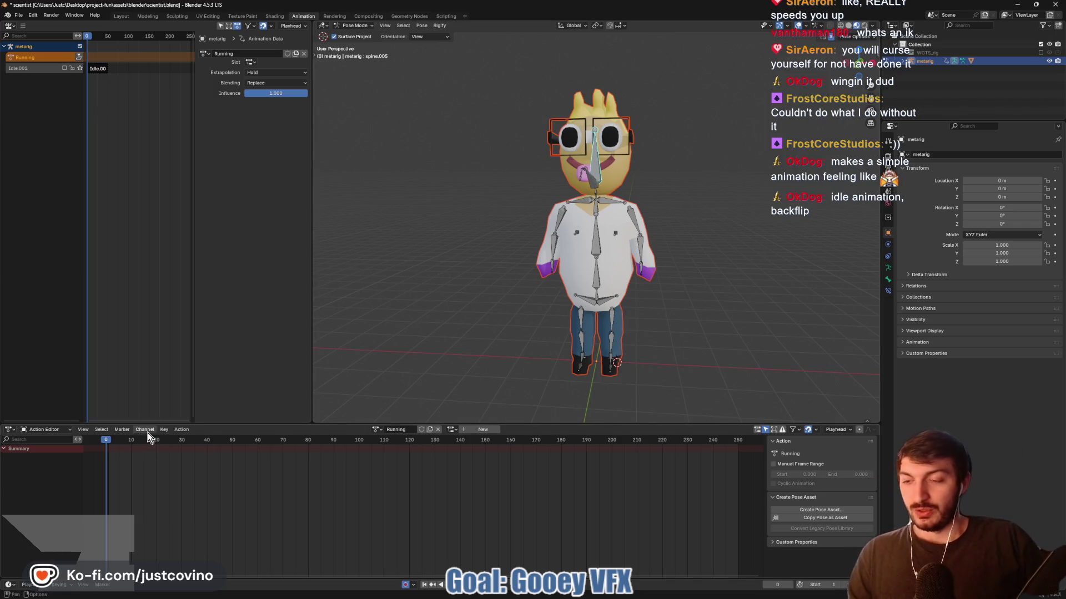
pyautogui.moveTo(105, 441)
pyautogui.mouseDown()
pyautogui.moveTo(269, 449)
pyautogui.moveTo(156, 450)
pyautogui.moveTo(232, 456)
pyautogui.mouseUp()
pyautogui.moveTo(687, 343)
pyautogui.mouseDown(button='middle')
pyautogui.moveTo(605, 333)
pyautogui.moveTo(625, 341)
pyautogui.mouseUp(button='middle')
pyautogui.scroll(5, 624, 342)
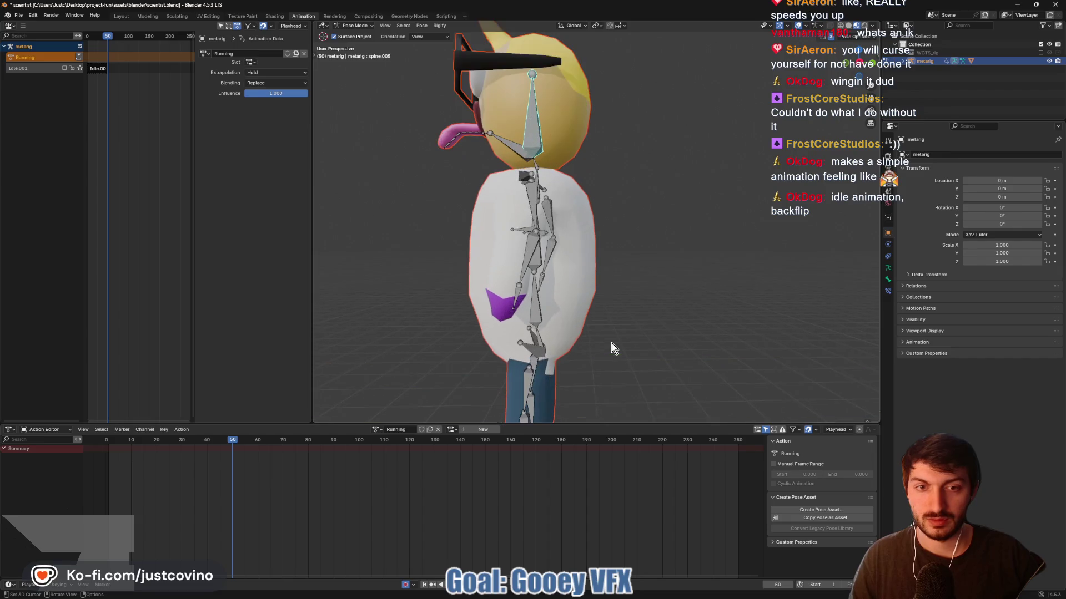
pyautogui.keyDown('shift'); pyautogui.scroll(-3, 648, 340); pyautogui.keyUp('shift')
pyautogui.keyDown('shift'); pyautogui.rightClick(564, 295); pyautogui.keyUp('shift')
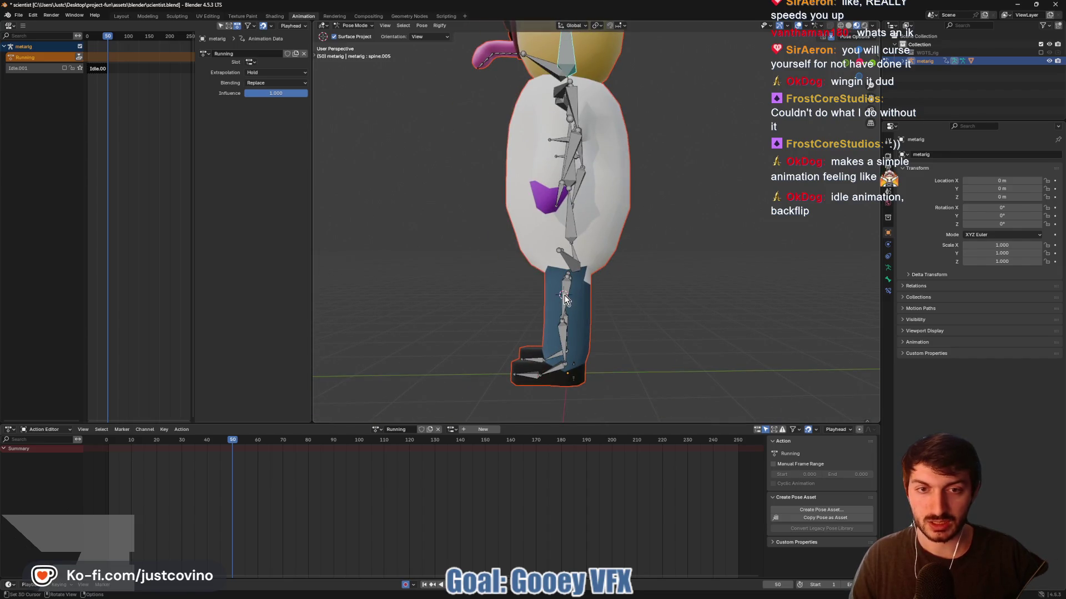
pyautogui.keyDown('alt'); pyautogui.click(564, 299); pyautogui.keyUp('alt')
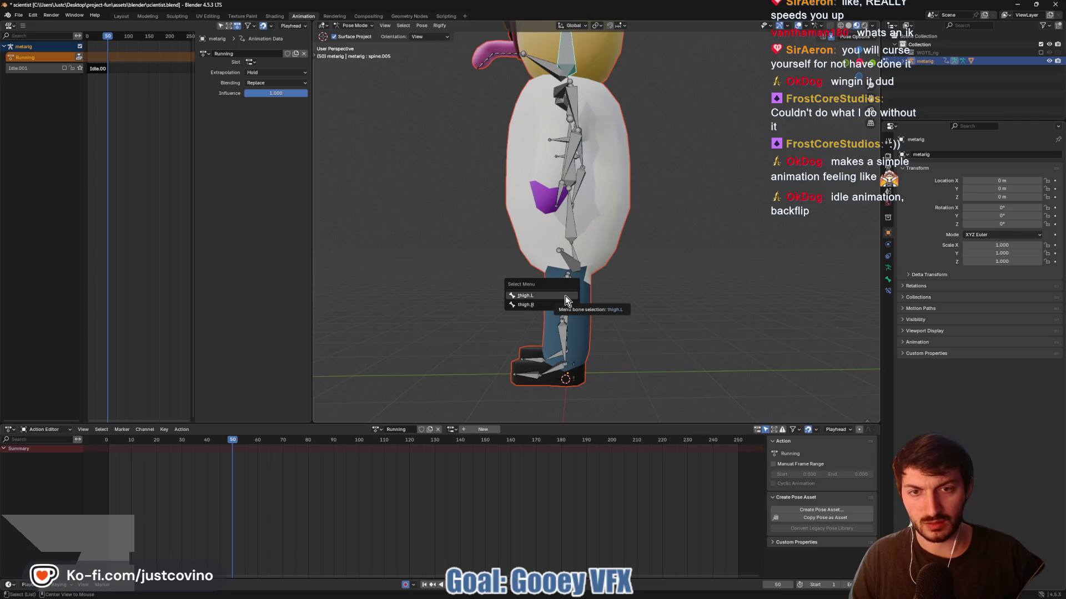
# Step: Rotate thigh.L forward and bend shin.L on the X axis, keying both at frame 50
pyautogui.click(548, 295)
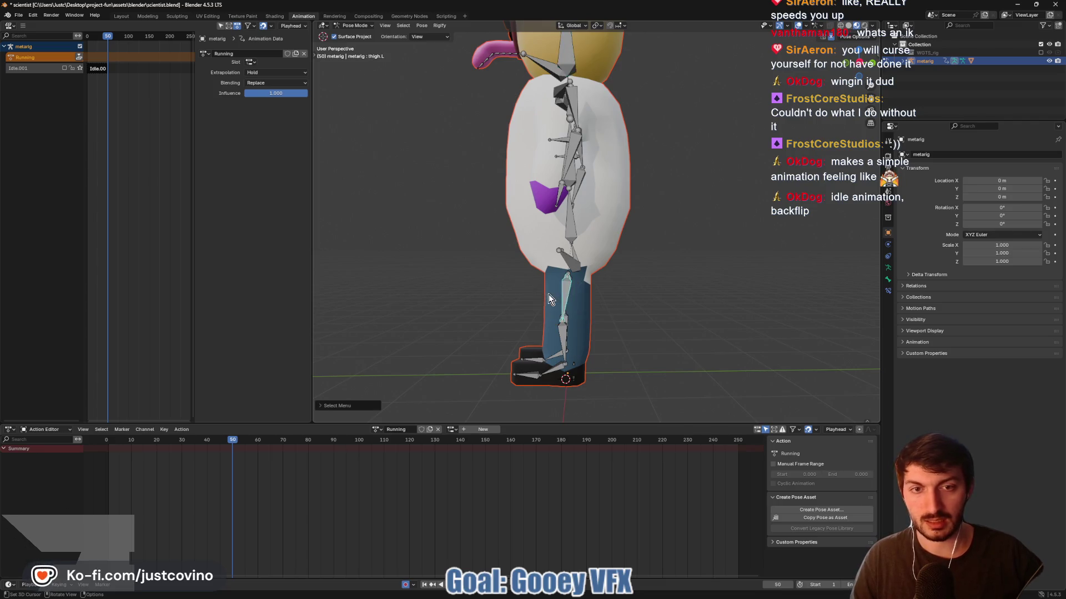
pyautogui.press('r')
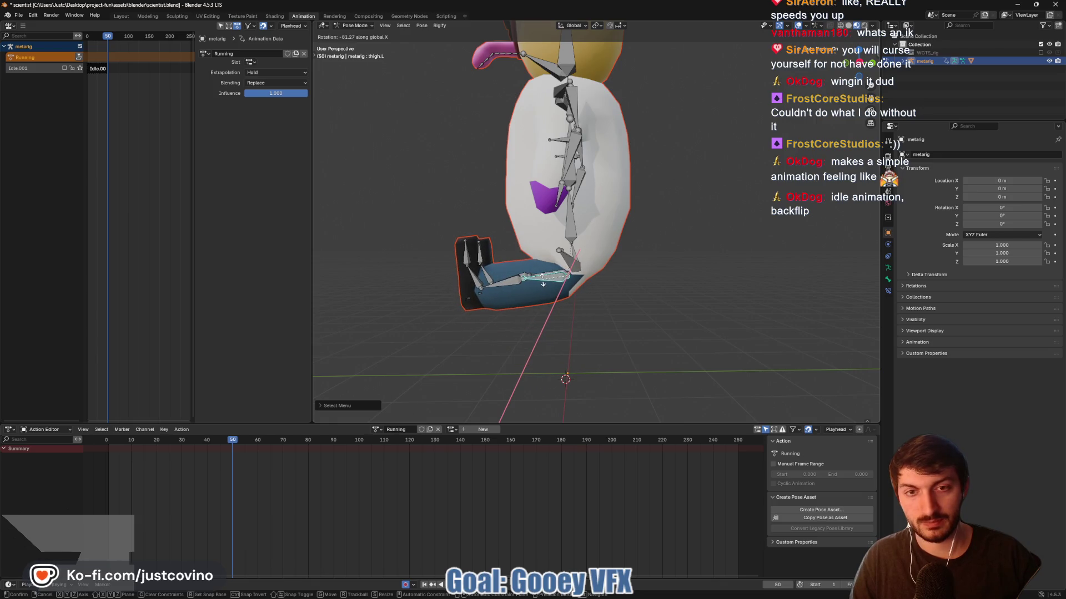
pyautogui.press('Escape')
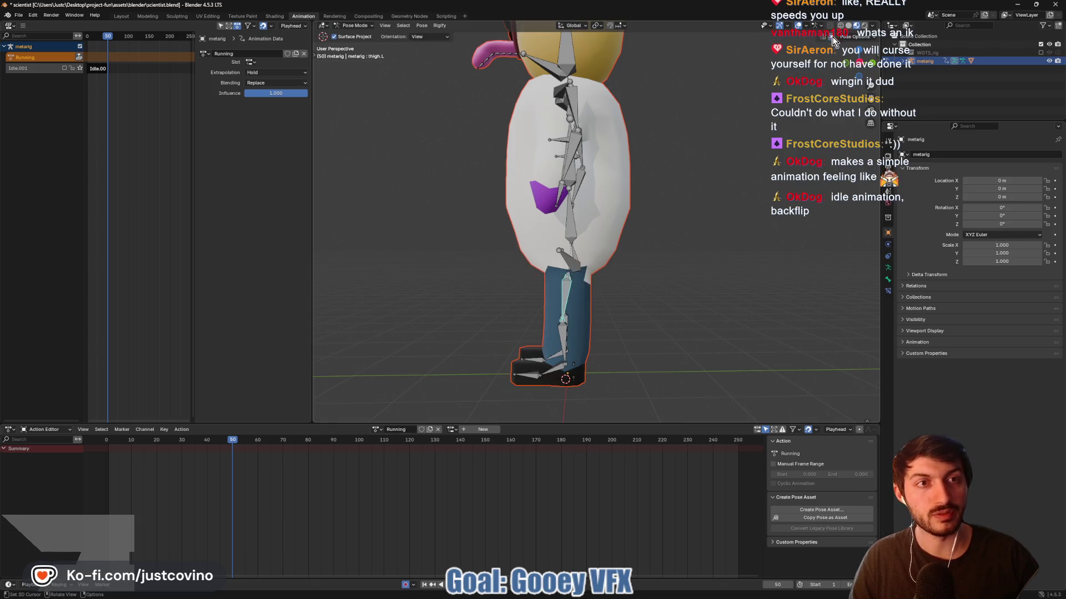
pyautogui.press('r')
pyautogui.press('x')
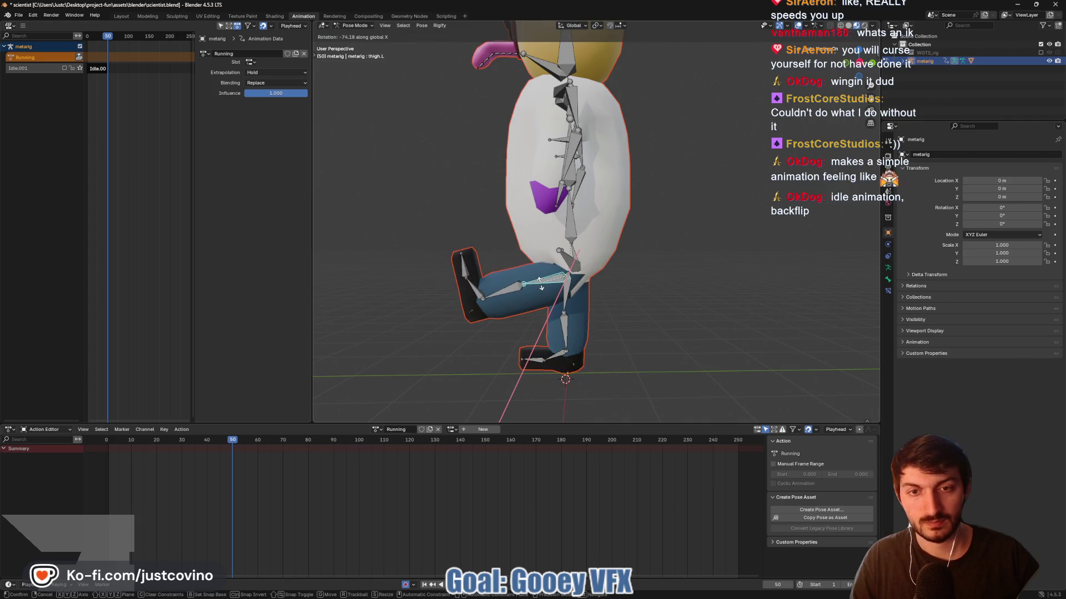
pyautogui.click(541, 287)
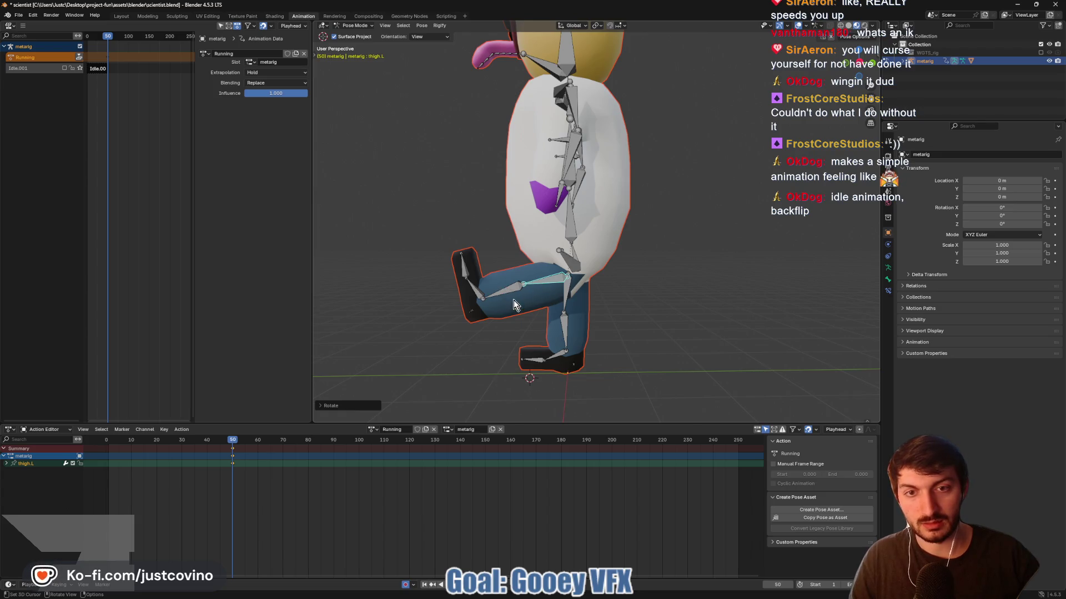
pyautogui.click(511, 298)
pyautogui.press('r')
pyautogui.press('x')
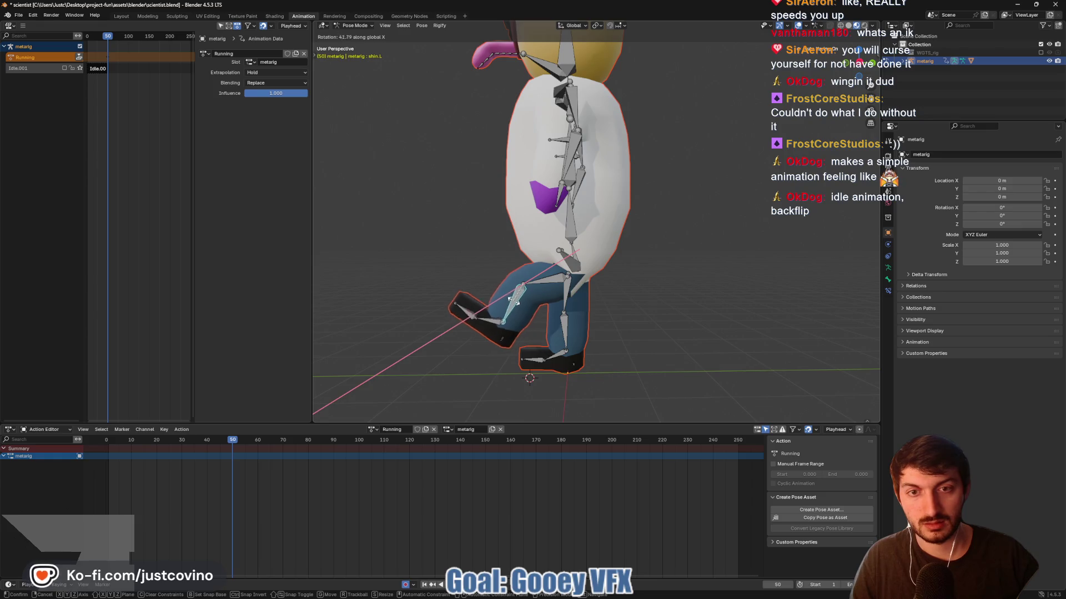
pyautogui.click(510, 304)
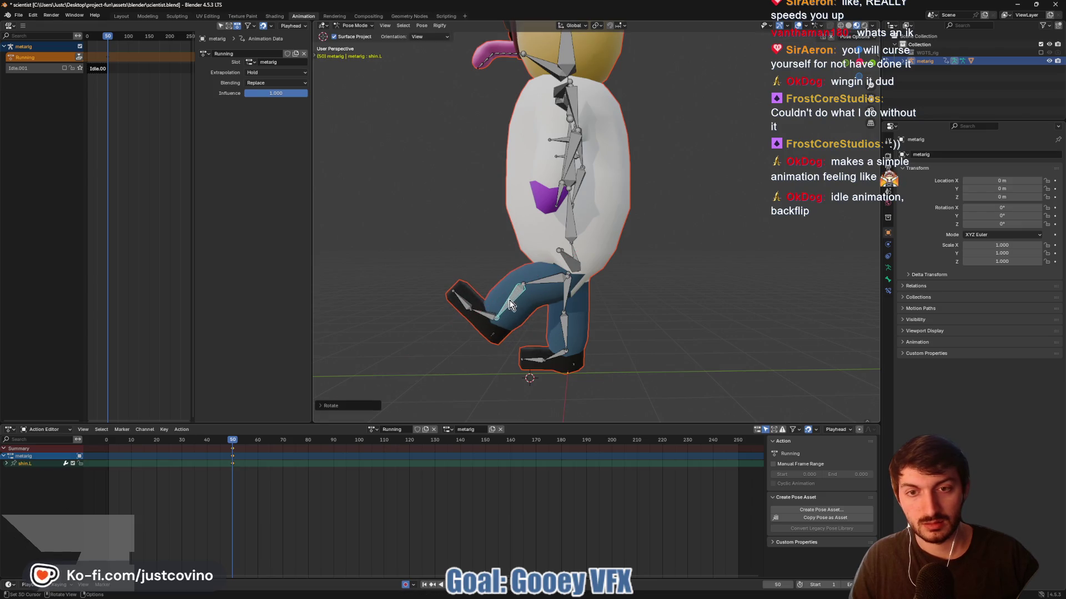
# Step: Angle toe.L and foot.L on the X axis to lift the left foot, then check the pose
pyautogui.click(465, 305)
pyautogui.press('r')
pyautogui.press('x')
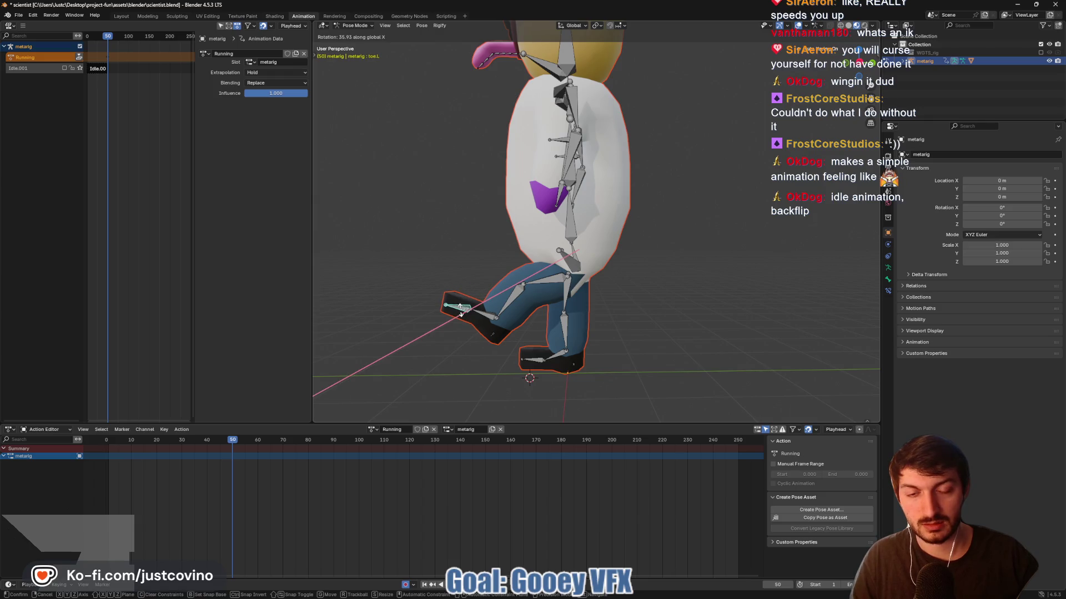
pyautogui.click(461, 311)
pyautogui.click(487, 313)
pyautogui.press('r')
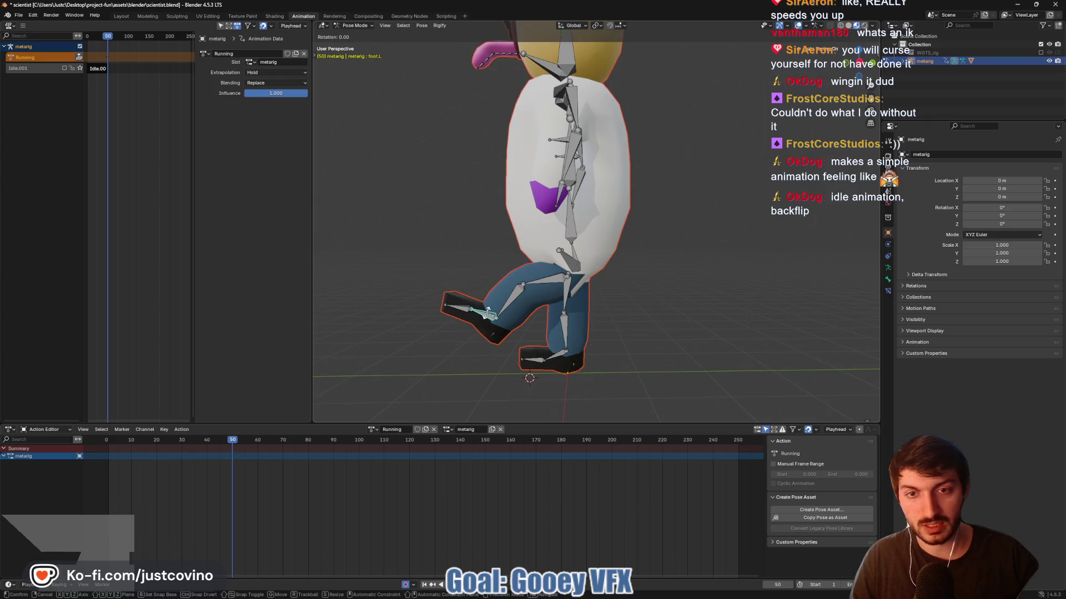
pyautogui.press('x')
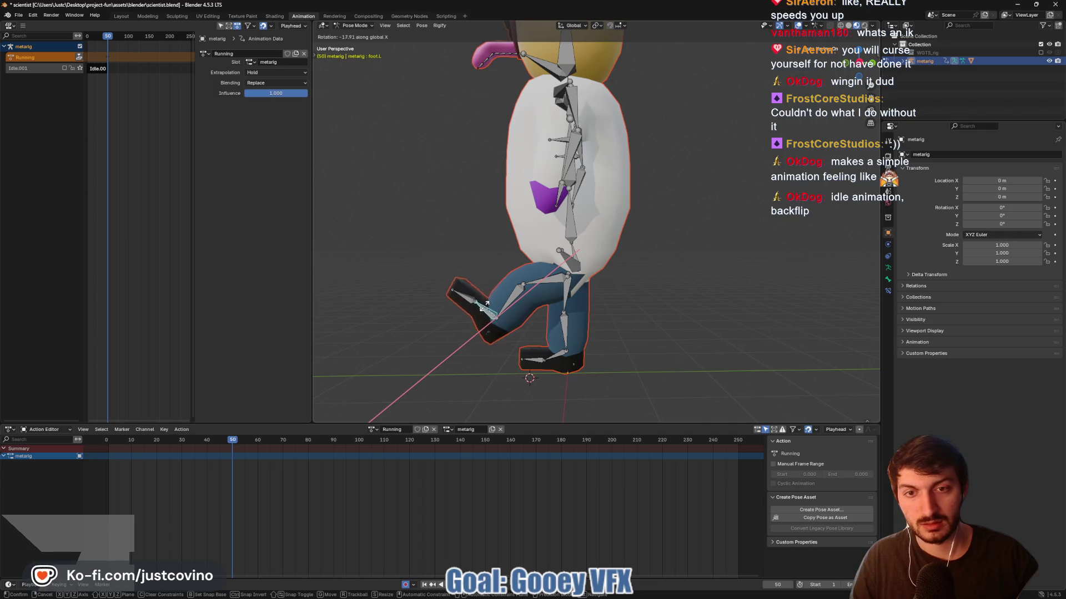
pyautogui.click(486, 310)
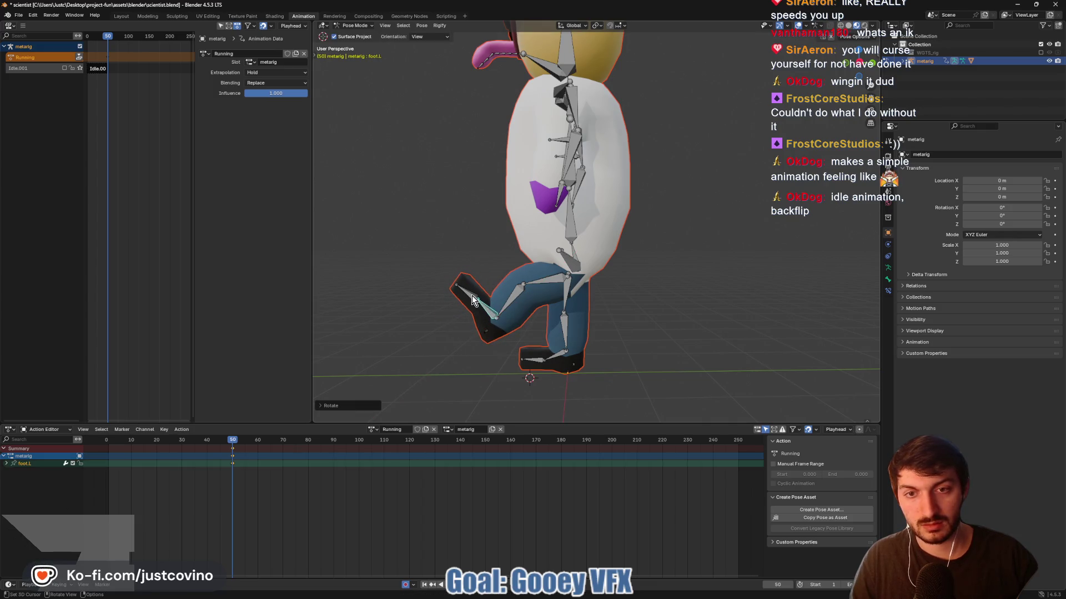
pyautogui.click(472, 298)
pyautogui.press('r')
pyautogui.press('x')
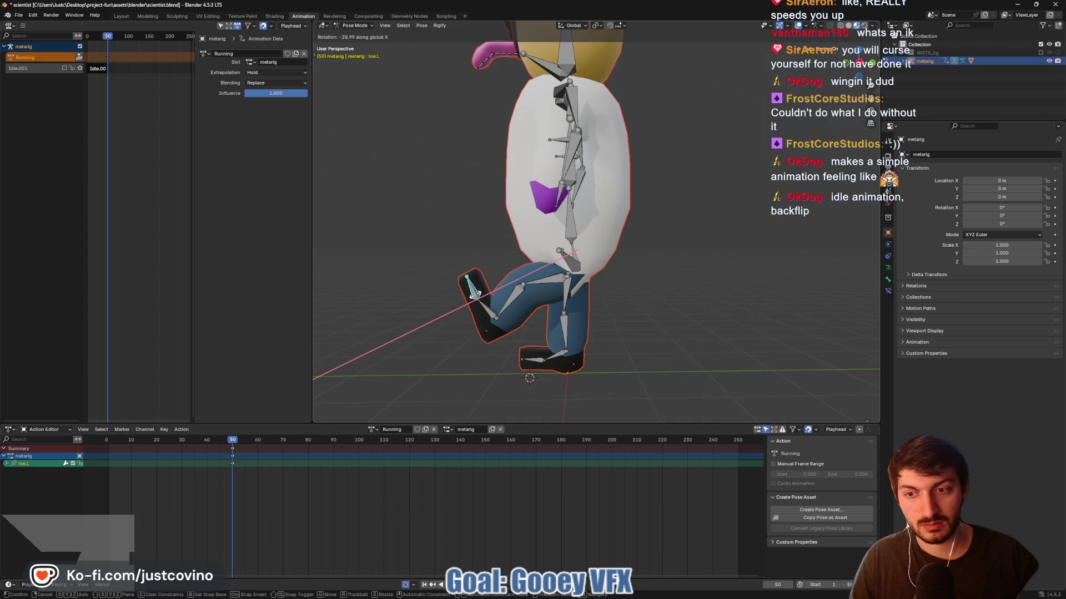
pyautogui.click(474, 294)
pyautogui.moveTo(620, 309)
pyautogui.mouseDown(button='middle')
pyautogui.moveTo(664, 310)
pyautogui.moveTo(615, 311)
pyautogui.moveTo(633, 280)
pyautogui.mouseUp(button='middle')
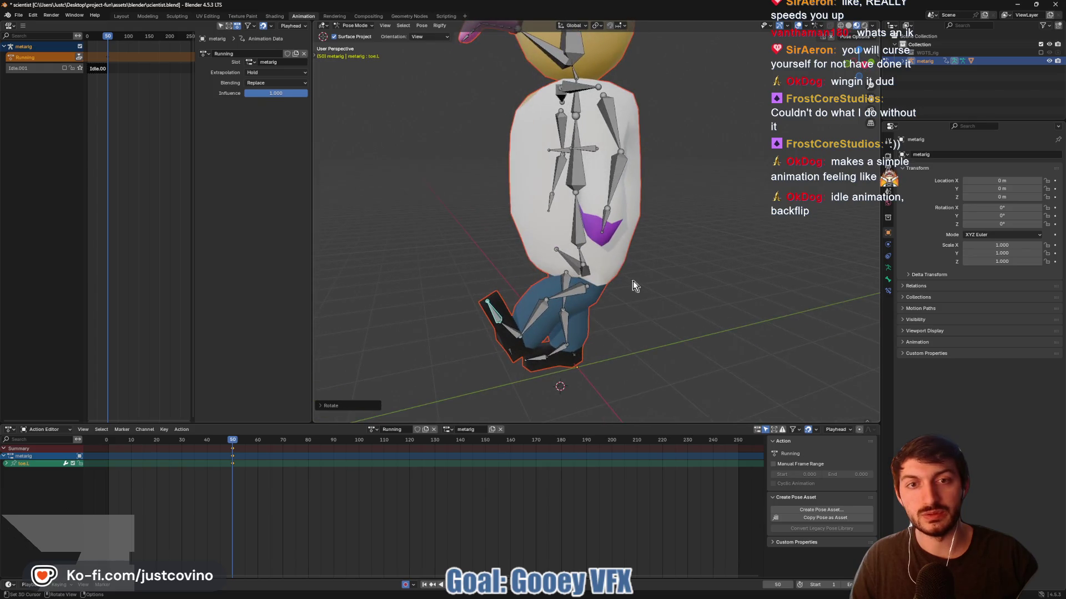
# Step: Tilt spine.002 forward on the X axis, keying it at frame 50 and again at frame 30
pyautogui.click(577, 176)
pyautogui.press('r')
pyautogui.press('x')
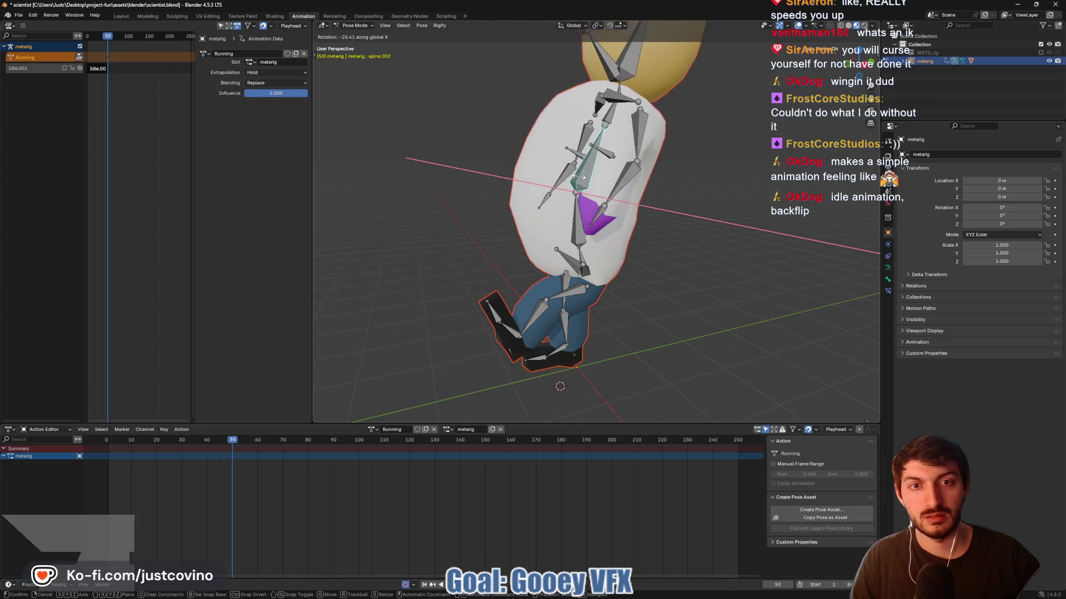
pyautogui.click(581, 179)
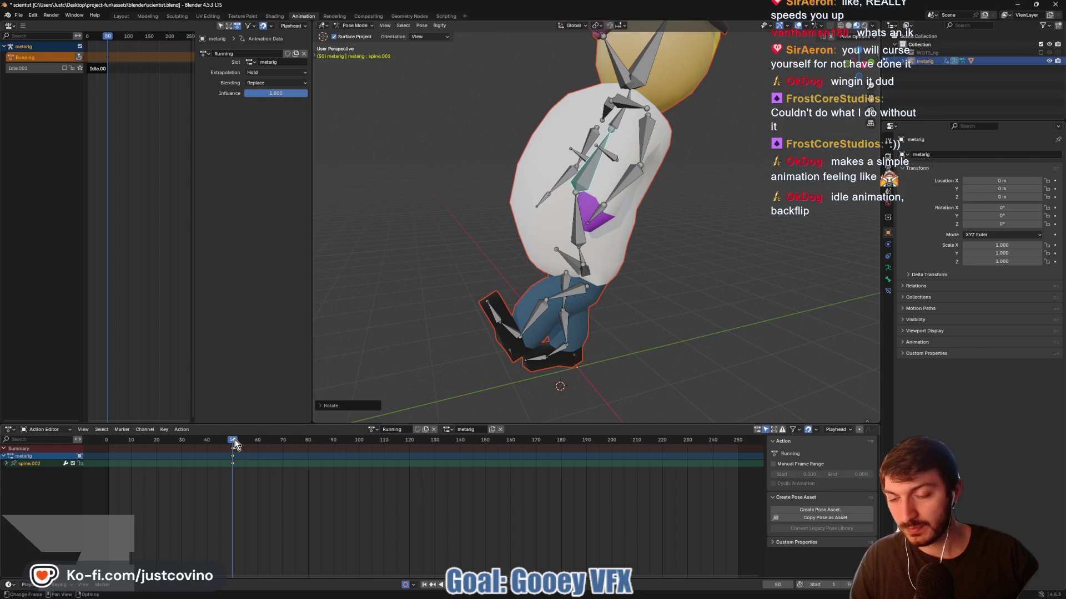
pyautogui.moveTo(233, 443); pyautogui.dragTo(183, 443)
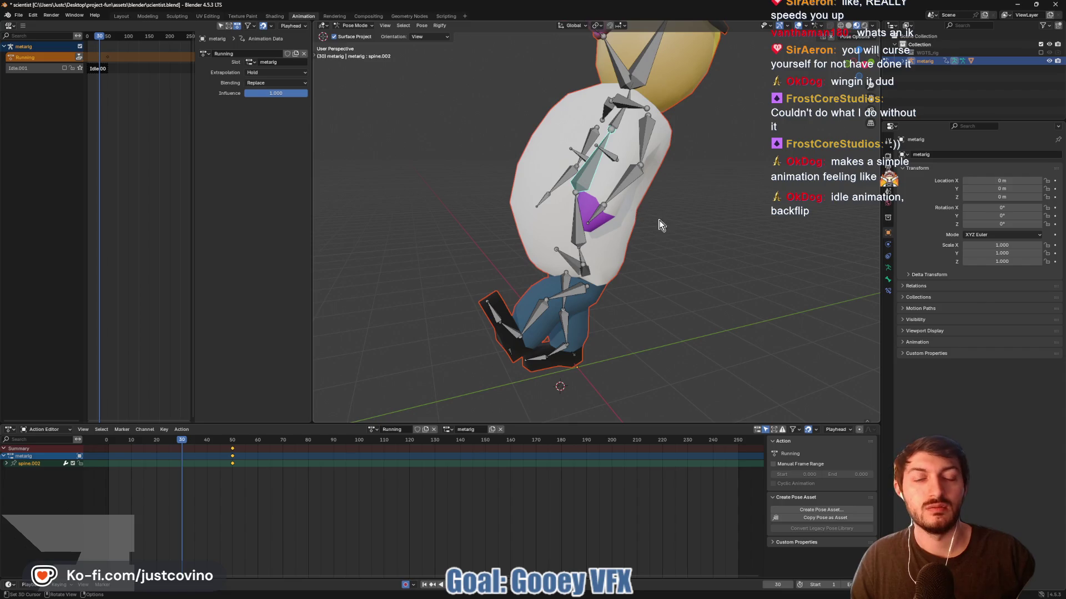
pyautogui.press('r')
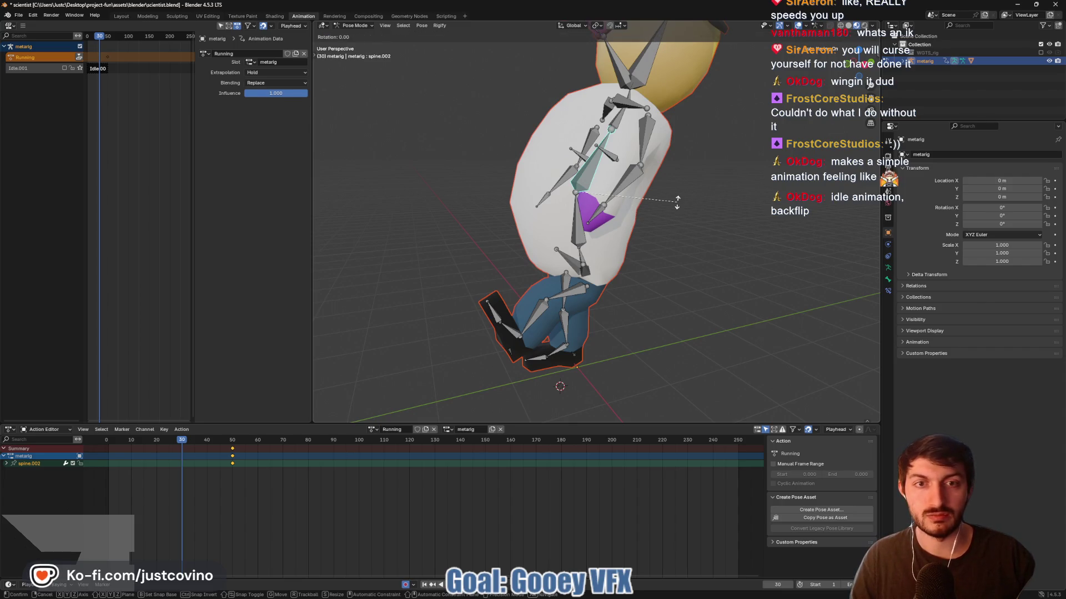
pyautogui.press('x')
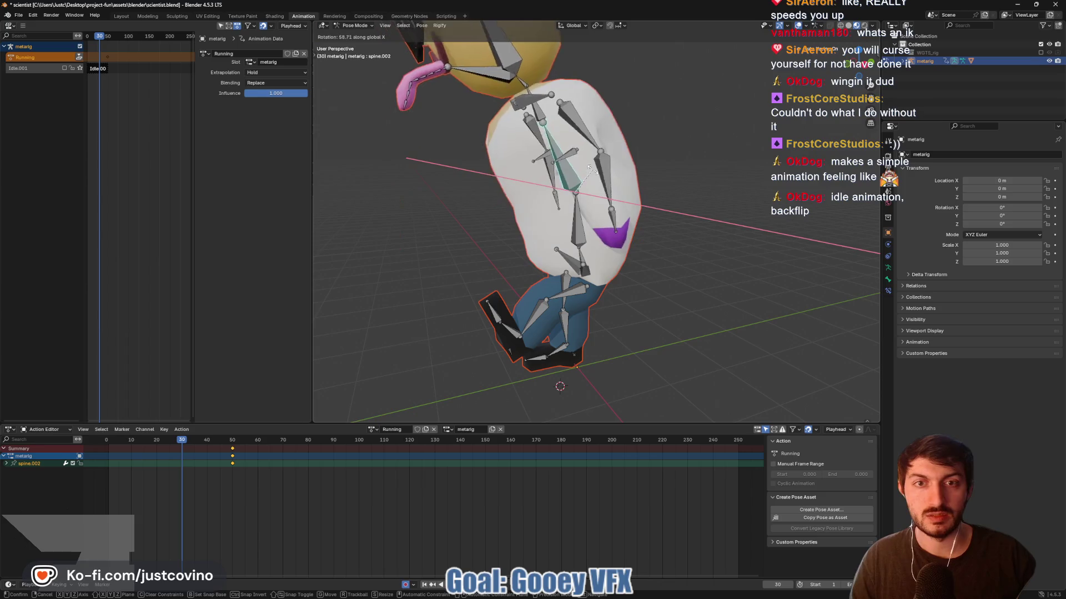
pyautogui.click(592, 166)
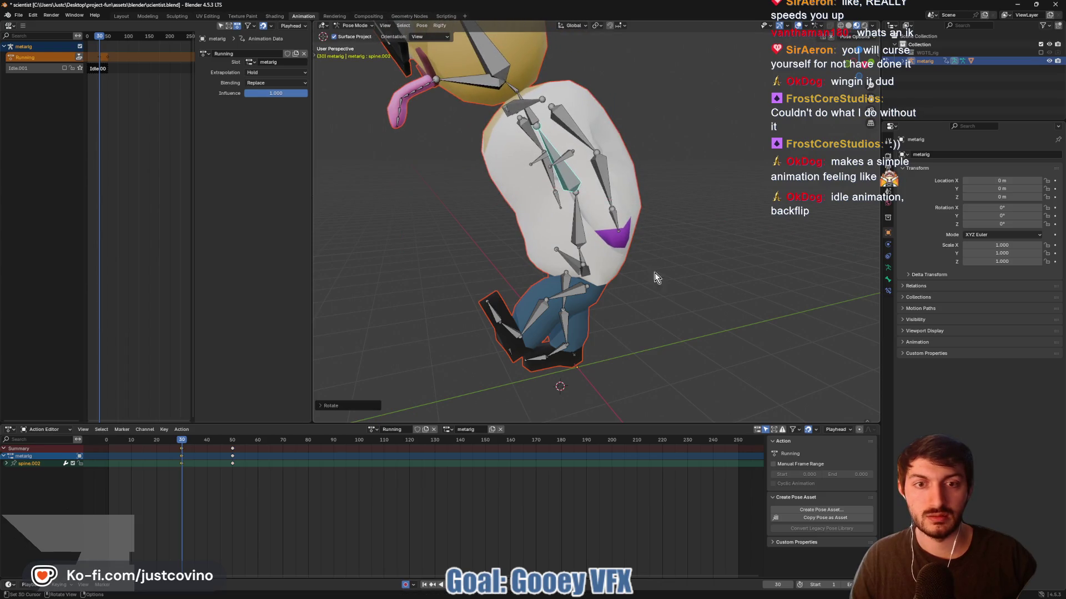
# Step: Select thigh.L from the overlapping bones and start transforming it along the X axis
pyautogui.keyDown('shift'); pyautogui.rightClick(577, 292); pyautogui.keyUp('shift')
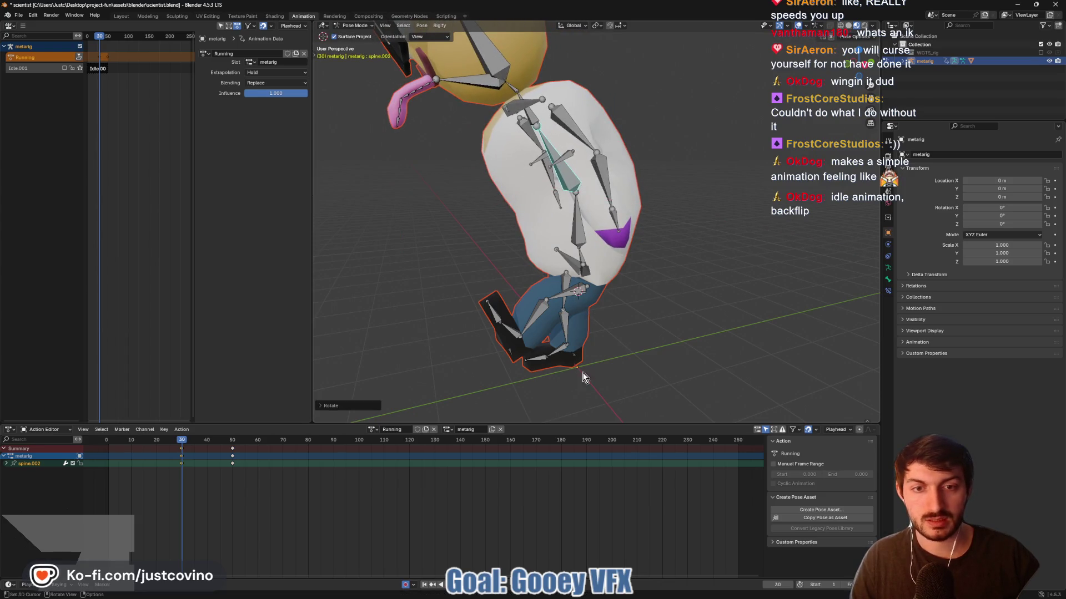
pyautogui.click(575, 291)
pyautogui.press('g')
pyautogui.press('x')
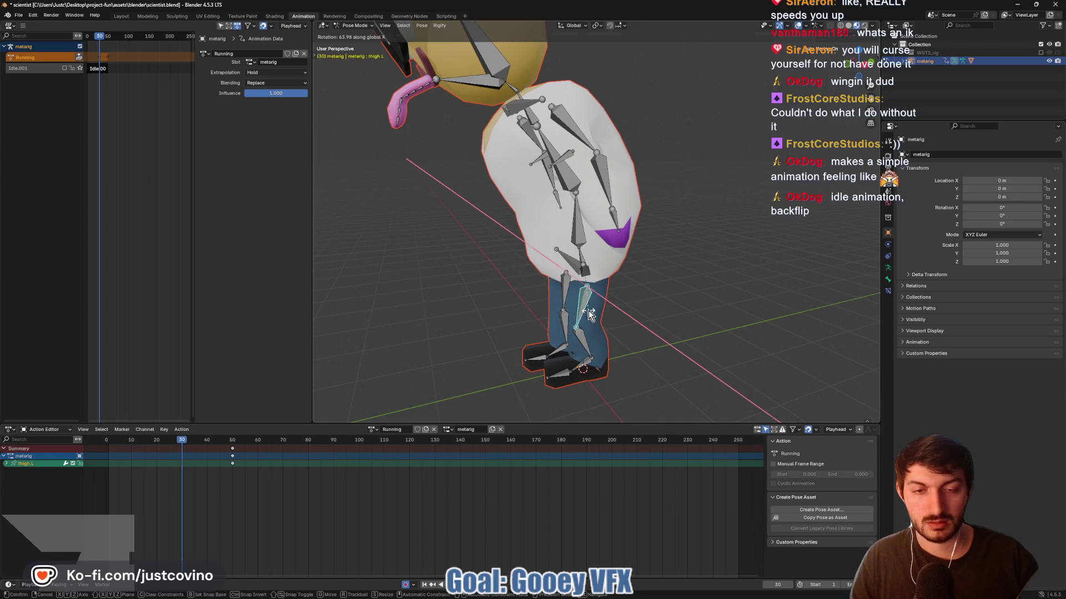
# Step: Confirm the left thigh pose and, in Right Orthographic view, bend shin.L and foot.L
pyautogui.click(589, 314)
pyautogui.click(868, 66)
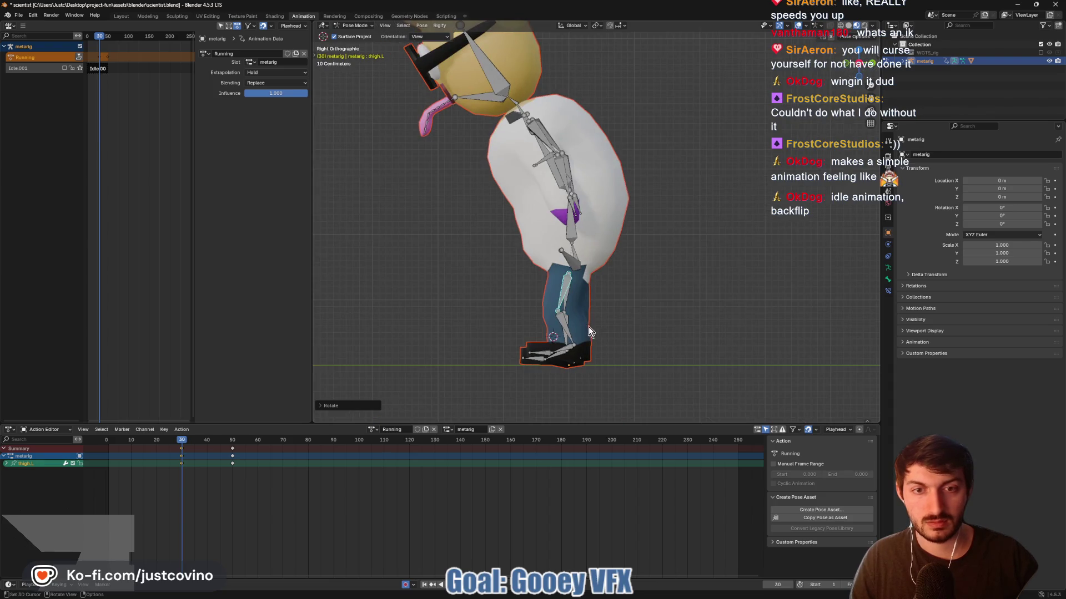
pyautogui.keyDown('alt'); pyautogui.click(559, 324); pyautogui.keyUp('alt')
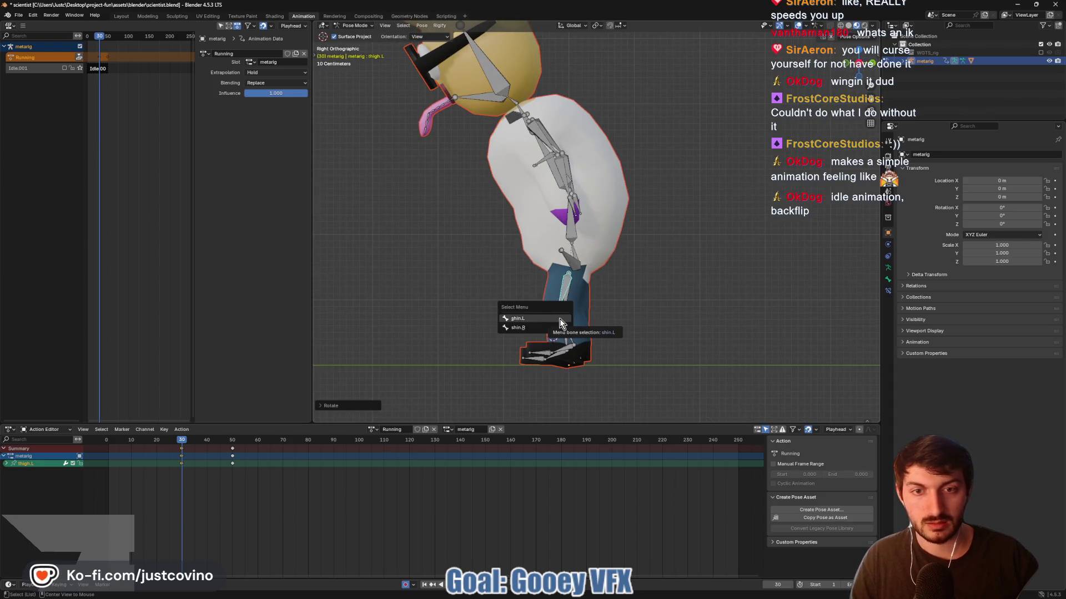
pyautogui.click(549, 319)
pyautogui.press('r')
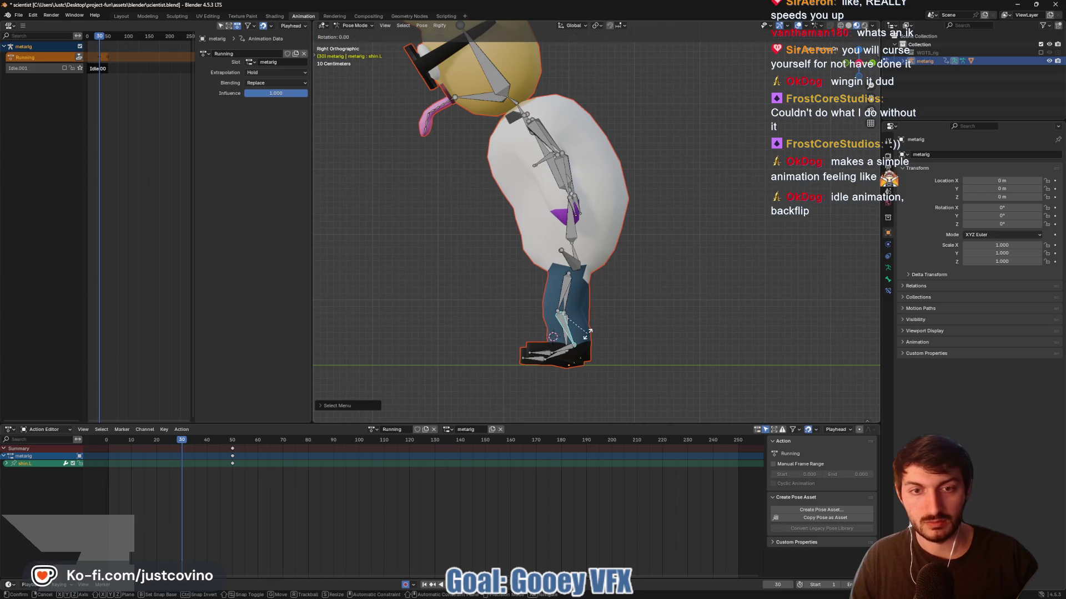
pyautogui.click(568, 345)
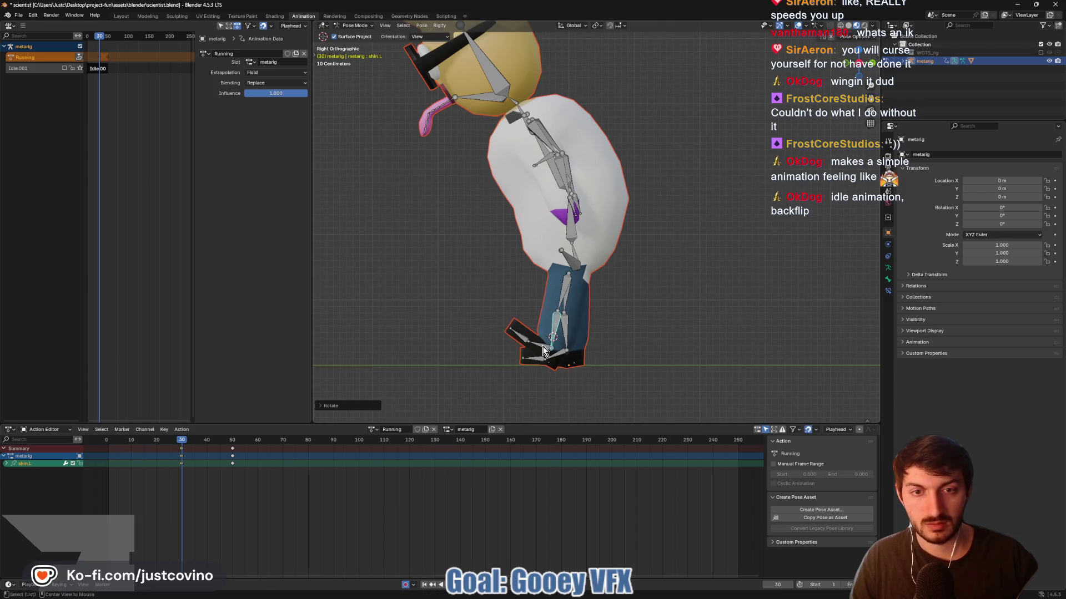
pyautogui.click(542, 349)
pyautogui.press('r')
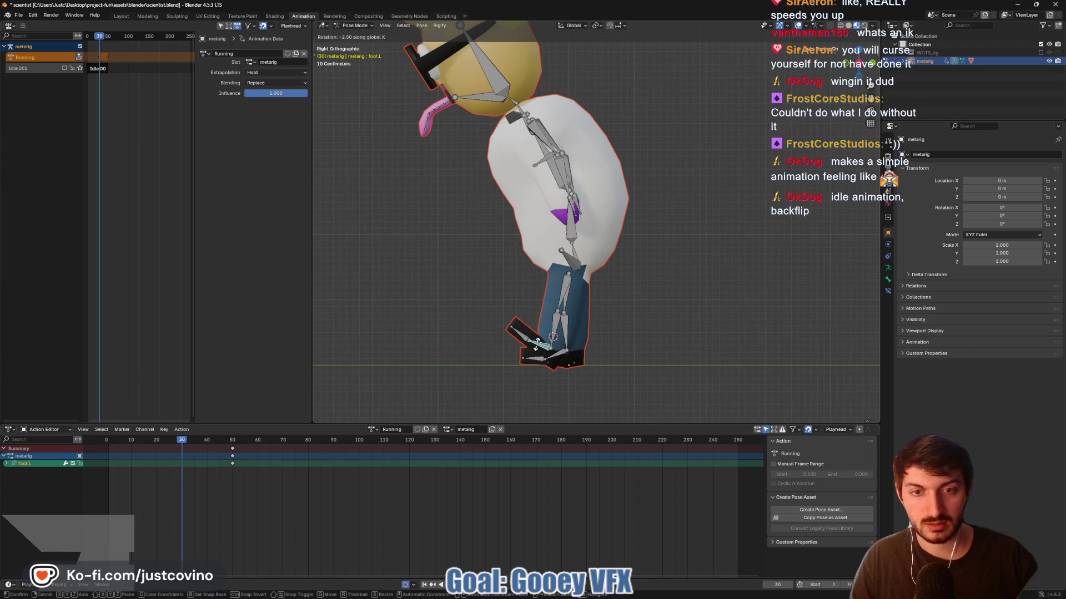
pyautogui.click(534, 346)
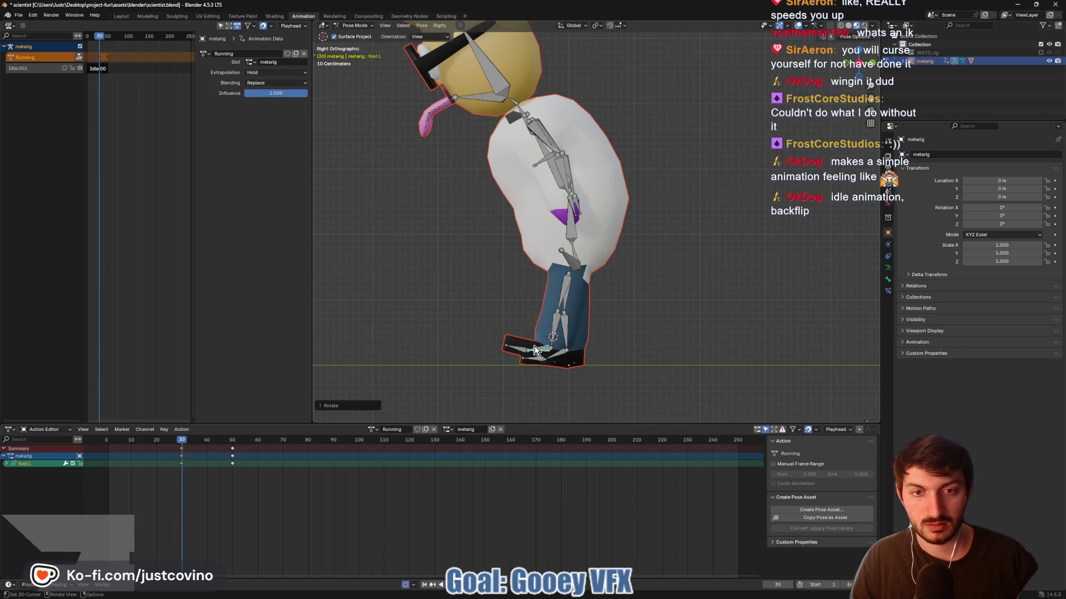
# Step: Swing thigh.L, then adjust toe.L, foot.L and shin.L to bend the left leg back
pyautogui.keyDown('alt'); pyautogui.click(562, 301); pyautogui.keyUp('alt')
pyautogui.click(562, 297)
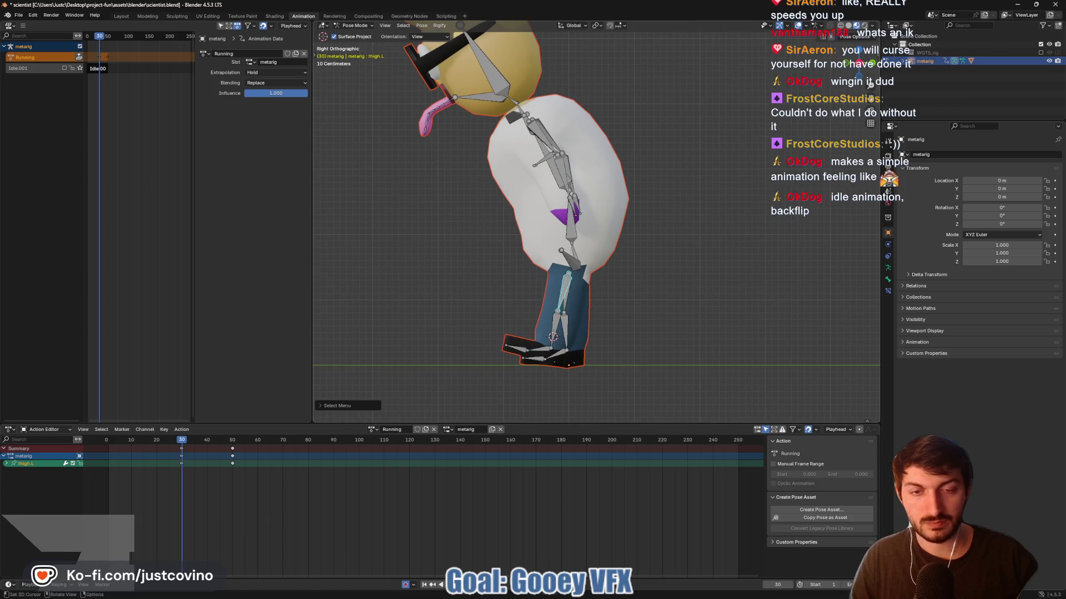
pyautogui.press('r')
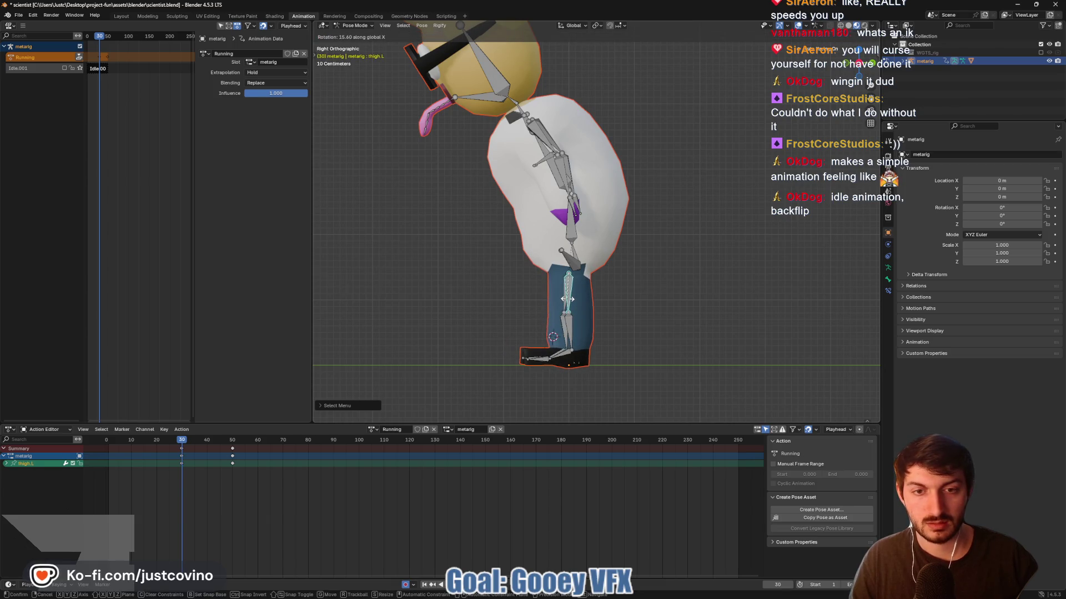
pyautogui.click(585, 302)
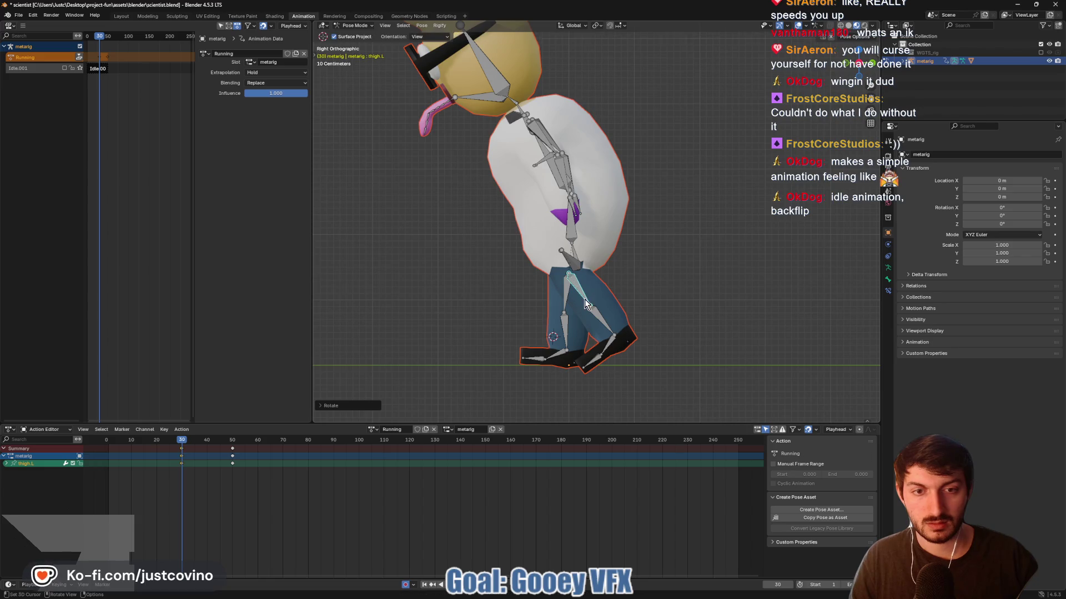
pyautogui.click(598, 362)
pyautogui.press('r')
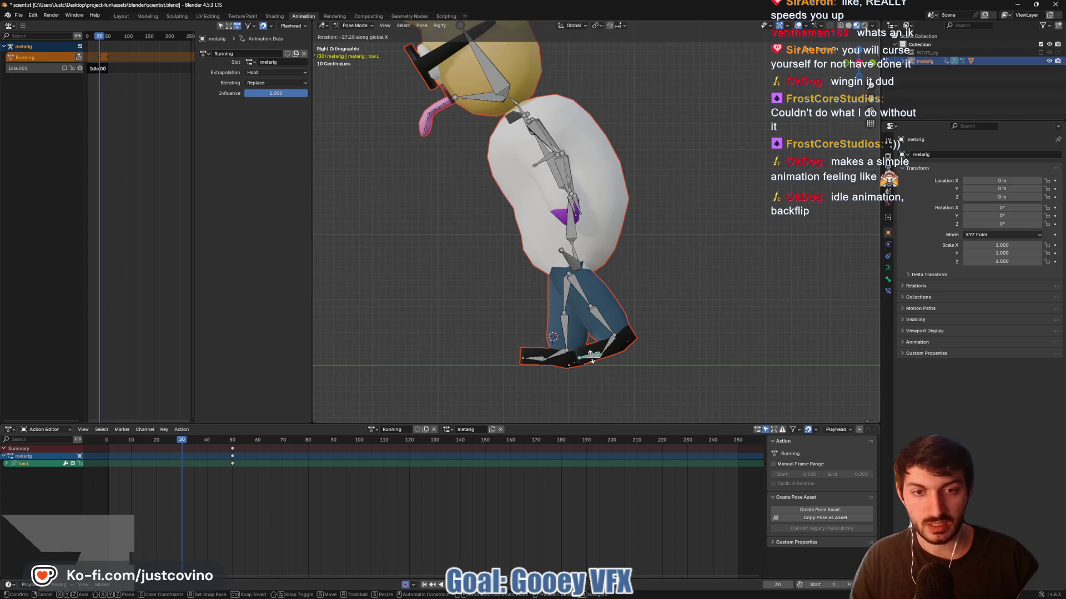
pyautogui.click(591, 360)
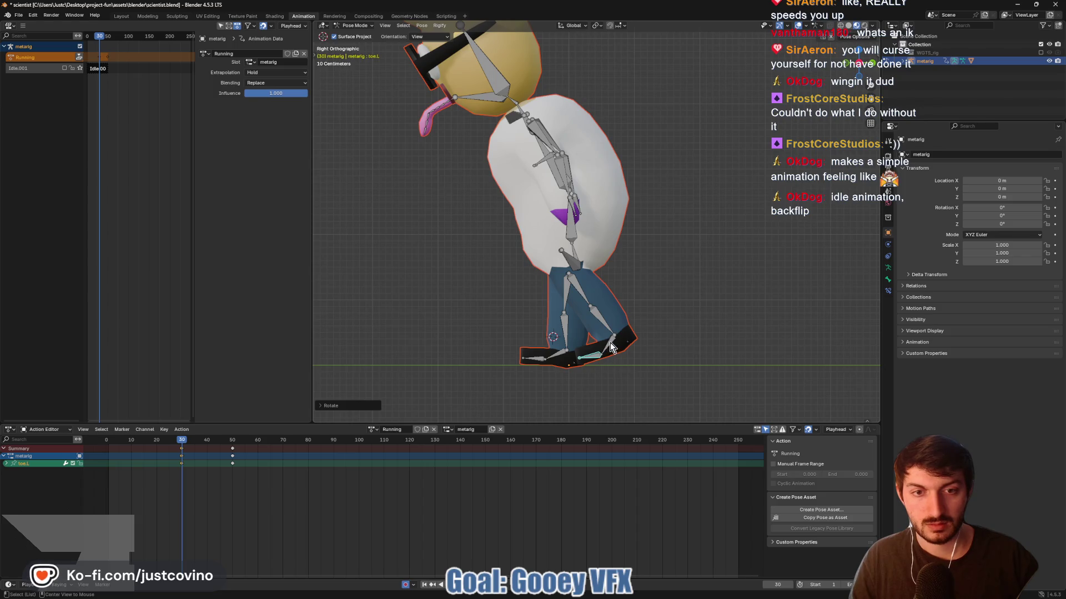
pyautogui.click(610, 344)
pyautogui.press('r')
pyautogui.click(607, 342)
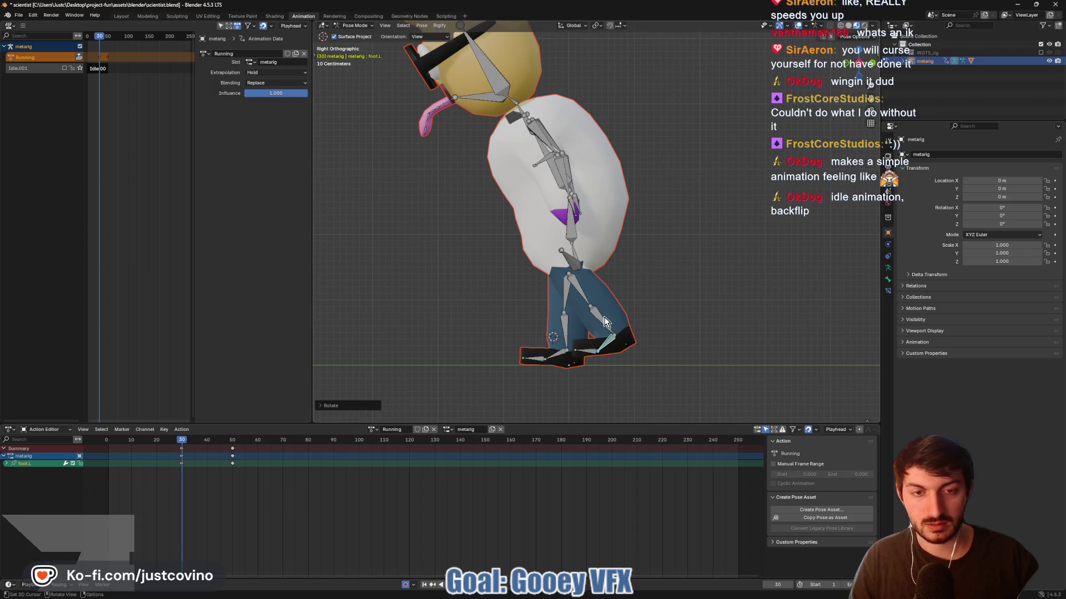
pyautogui.click(598, 320)
pyautogui.press('r')
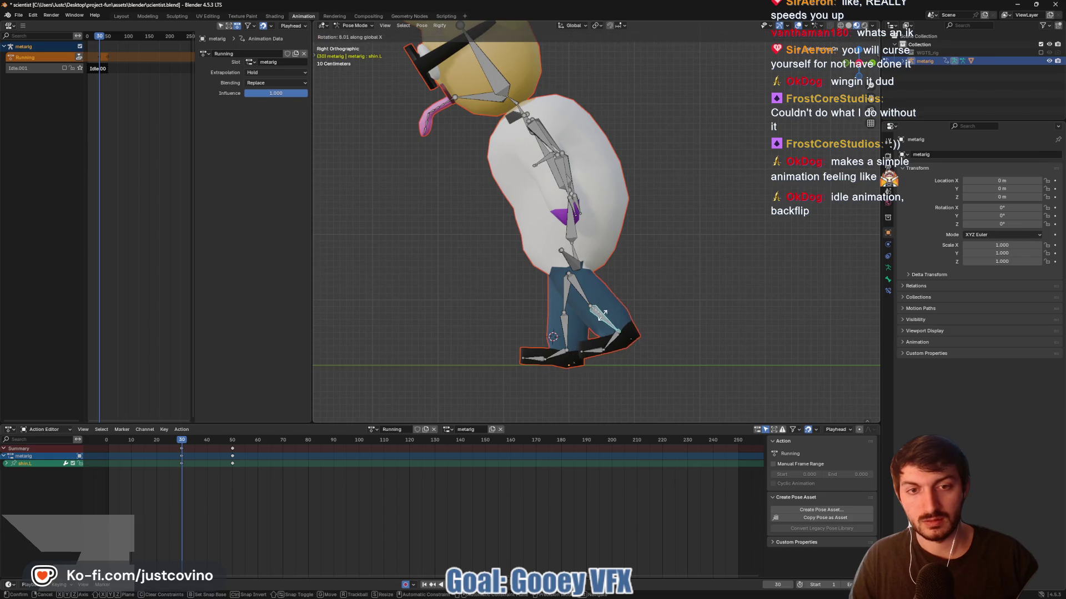
pyautogui.click(609, 308)
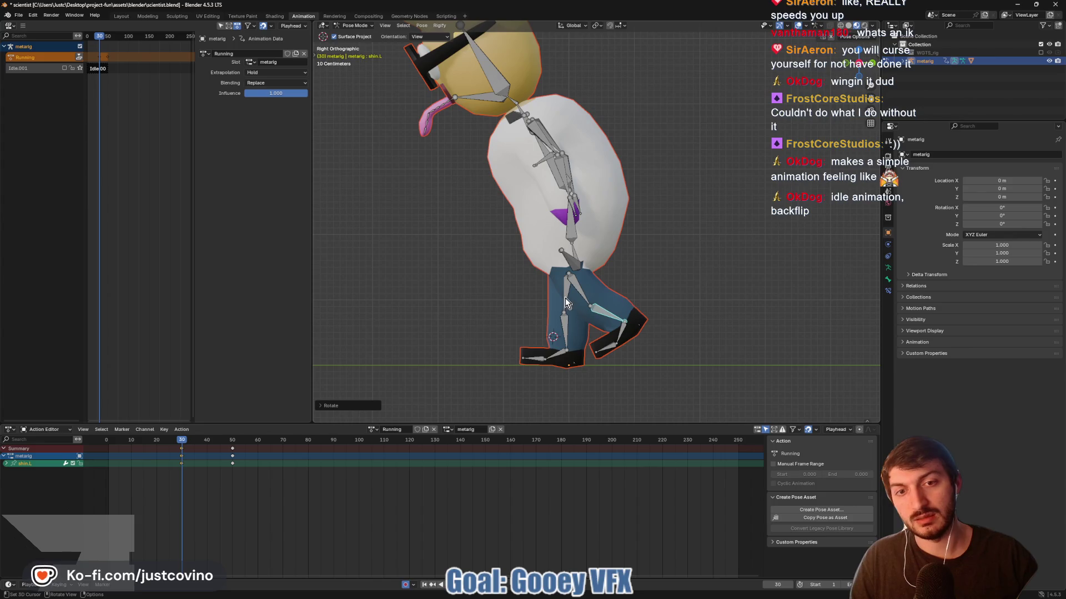
# Step: Bend shin.R and lay toe.R flat at frame 30, then select the right foot
pyautogui.keyDown('shift'); pyautogui.rightClick(565, 328); pyautogui.keyUp('shift')
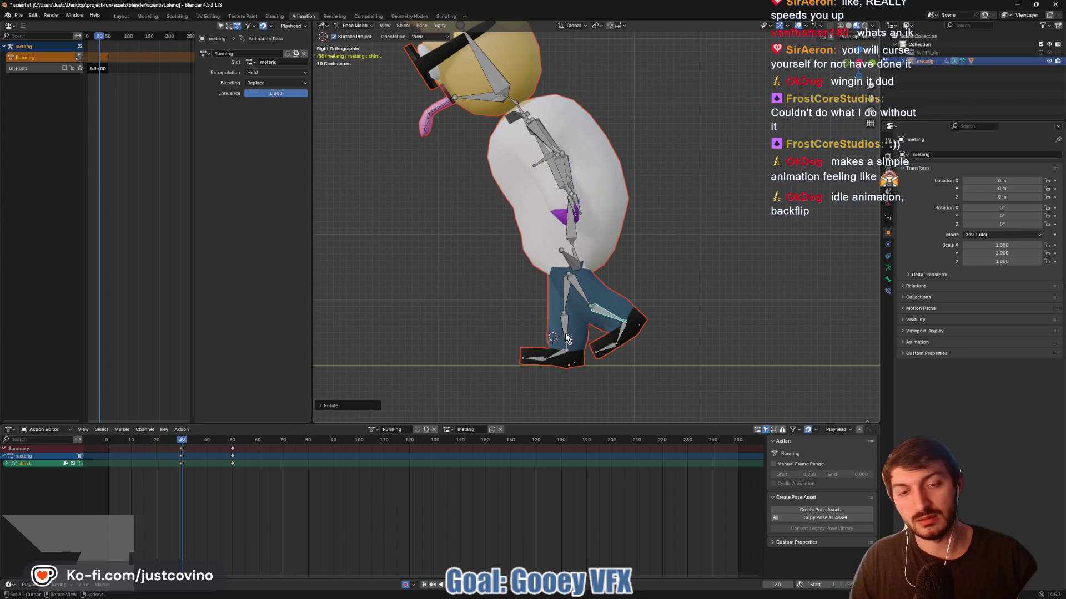
pyautogui.keyDown('shift'); pyautogui.rightClick(573, 368); pyautogui.keyUp('shift')
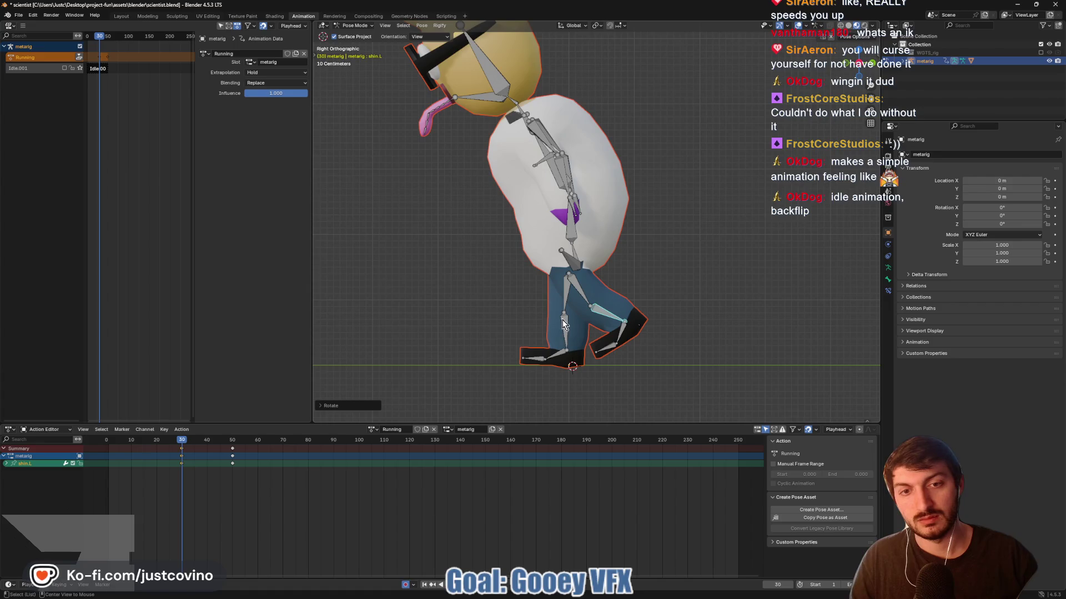
pyautogui.click(561, 327)
pyautogui.press('r')
pyautogui.click(561, 330)
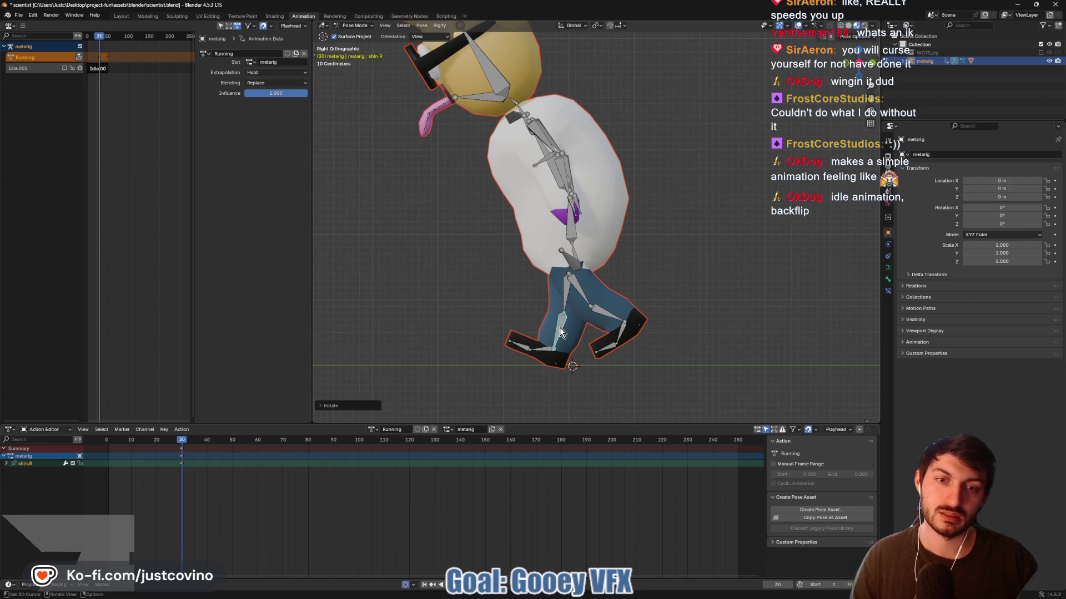
pyautogui.click(522, 349)
pyautogui.press('r')
pyautogui.click(517, 352)
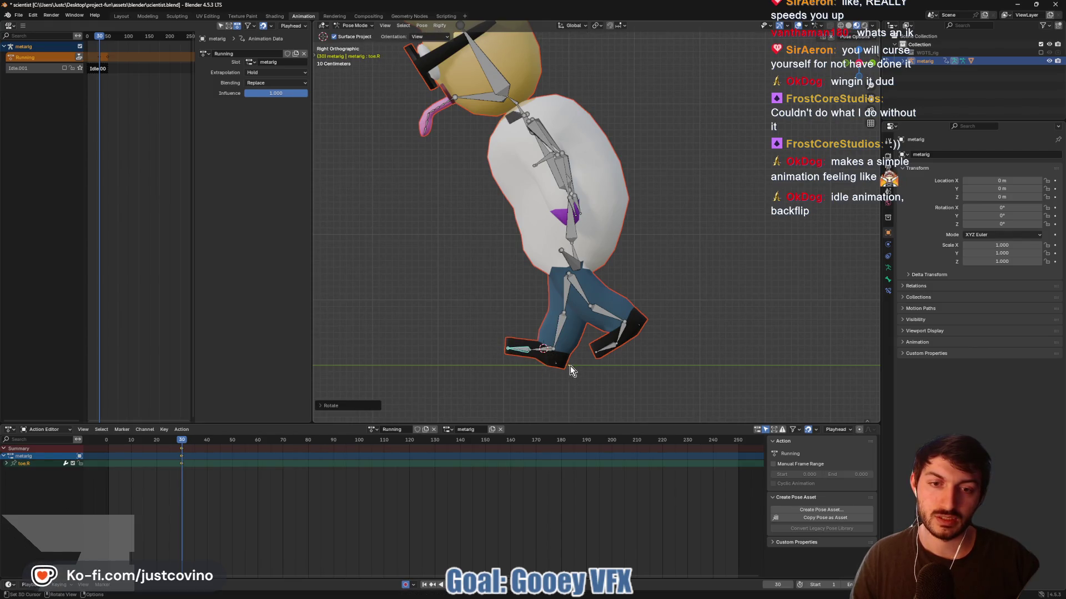
pyautogui.click(528, 356)
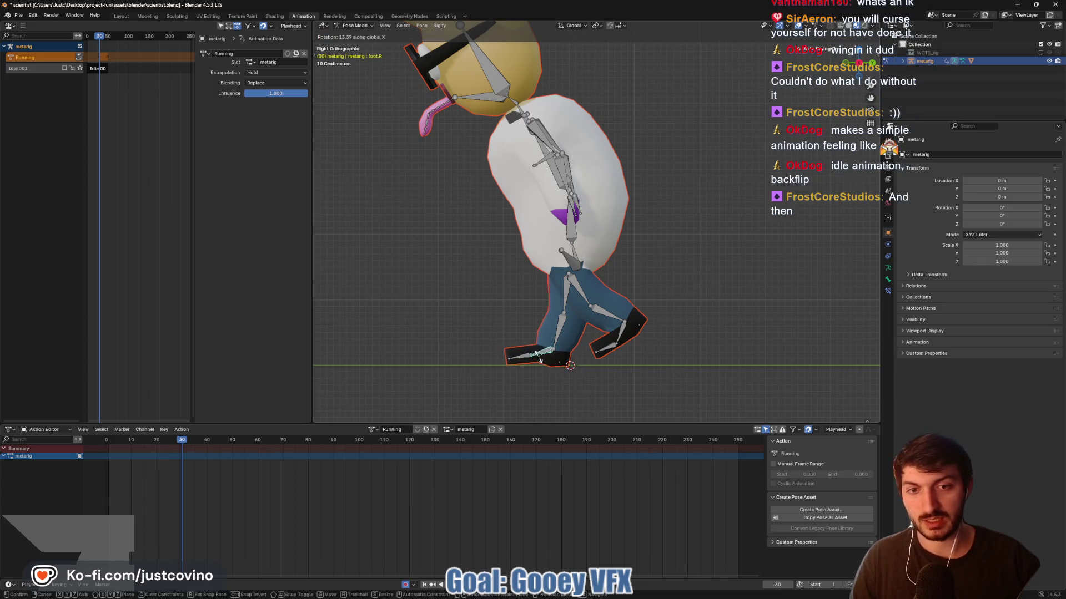
# Step: Preview the stride across frames and raise toe.R at the frame 30 keyframe
pyautogui.moveTo(673, 294); pyautogui.dragTo(466, 292, button='middle')
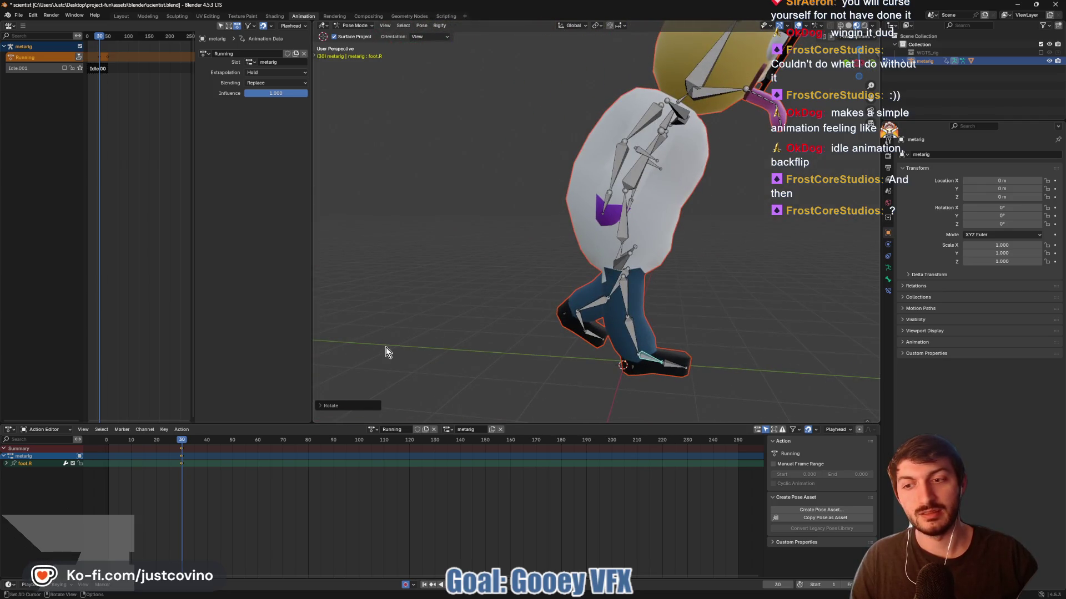
pyautogui.moveTo(184, 446)
pyautogui.mouseDown()
pyautogui.moveTo(240, 444)
pyautogui.moveTo(84, 446)
pyautogui.moveTo(202, 462)
pyautogui.moveTo(93, 461)
pyautogui.moveTo(264, 468)
pyautogui.moveTo(148, 472)
pyautogui.moveTo(267, 478)
pyautogui.moveTo(232, 474)
pyautogui.mouseUp()
pyautogui.press('Down')
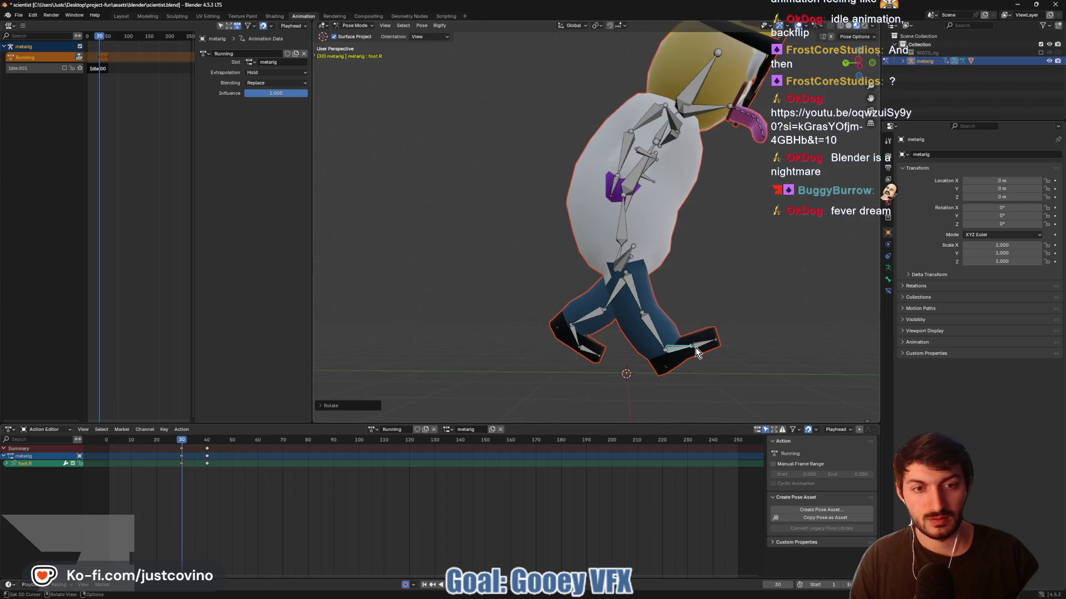
pyautogui.click(700, 345)
pyautogui.press('r')
pyautogui.click(692, 353)
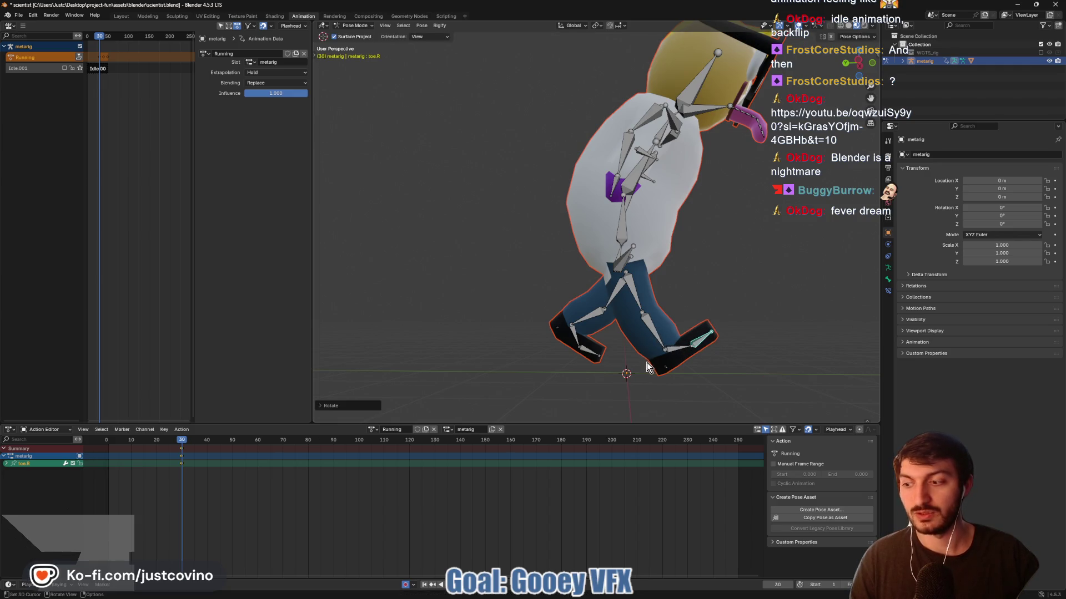
pyautogui.moveTo(183, 440)
pyautogui.mouseDown()
pyautogui.moveTo(135, 443)
pyautogui.moveTo(220, 442)
pyautogui.moveTo(244, 447)
pyautogui.moveTo(168, 449)
pyautogui.moveTo(261, 454)
pyautogui.moveTo(134, 455)
pyautogui.moveTo(243, 461)
pyautogui.moveTo(136, 462)
pyautogui.moveTo(248, 471)
pyautogui.moveTo(88, 487)
pyautogui.moveTo(109, 478)
pyautogui.mouseUp()
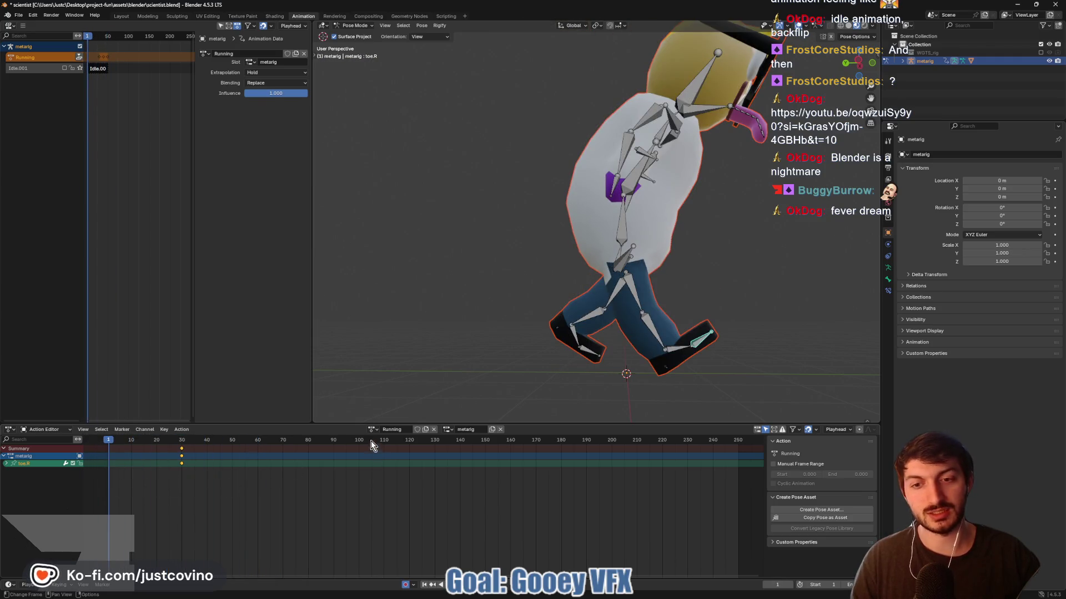
# Step: Push the Running action down into an NLA strip, save the blend file, and return to Godot
pyautogui.click(79, 57)
pyautogui.hotkey('ctrl', 's')
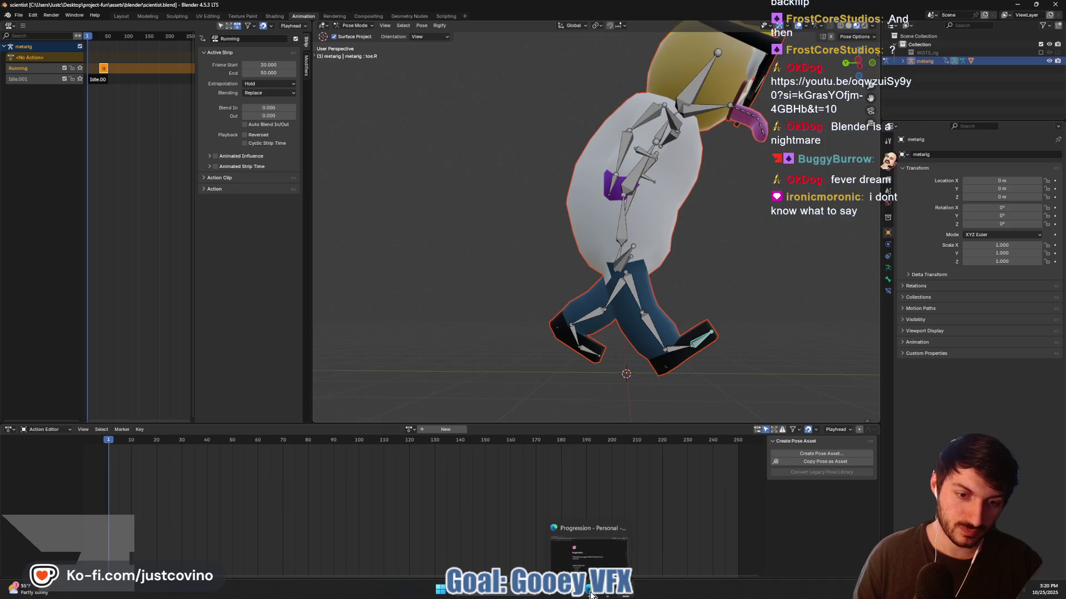
pyautogui.click(605, 594)
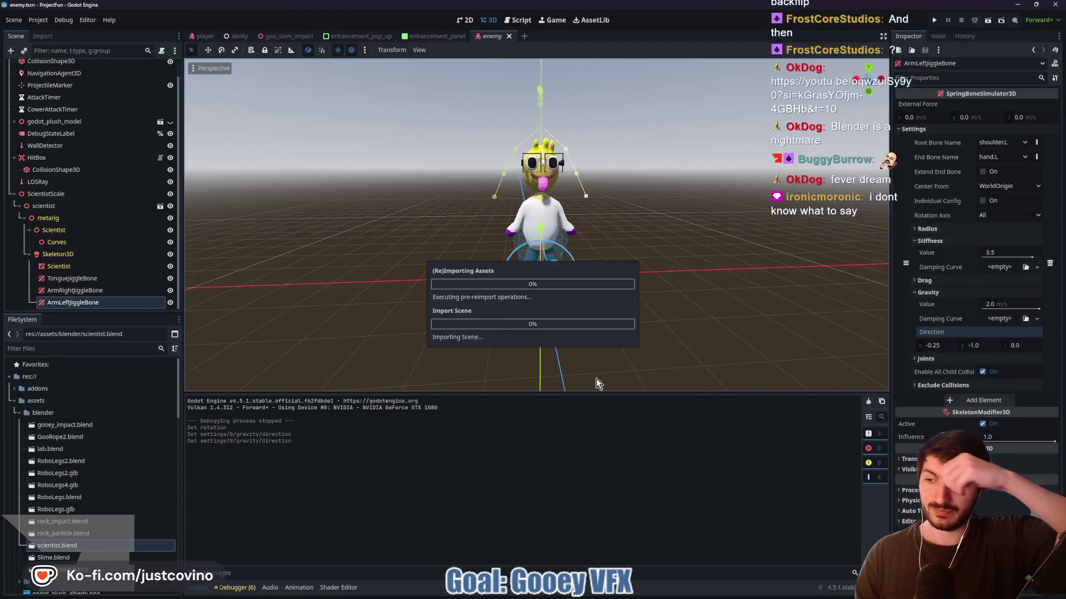
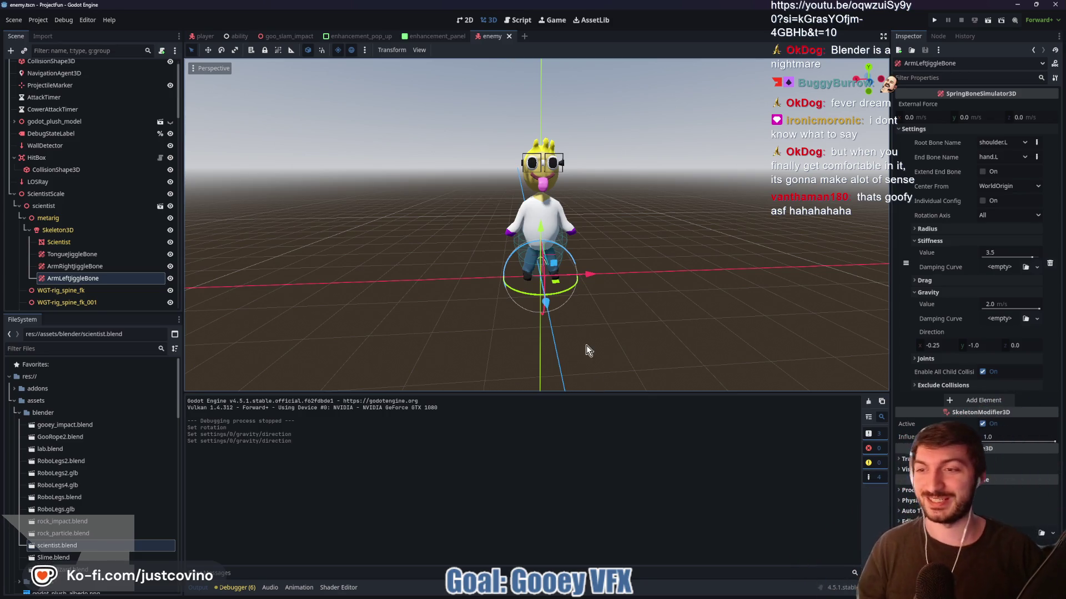
# Step: Select the scientist's AnimationPlayer node and play the Idle_001 animation
pyautogui.scroll(-3, 93, 289)
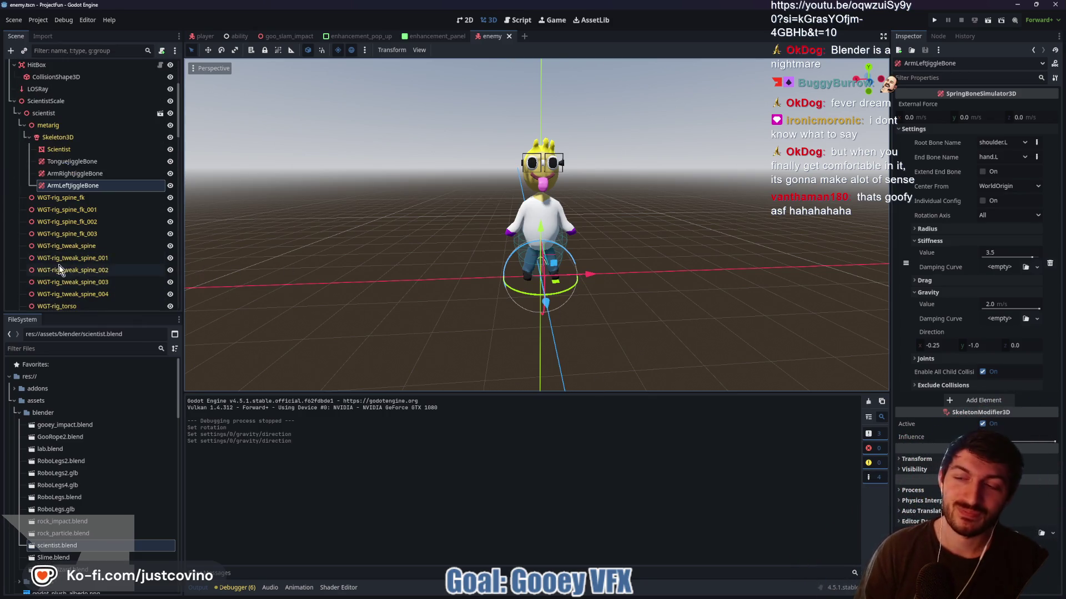
pyautogui.click(64, 198)
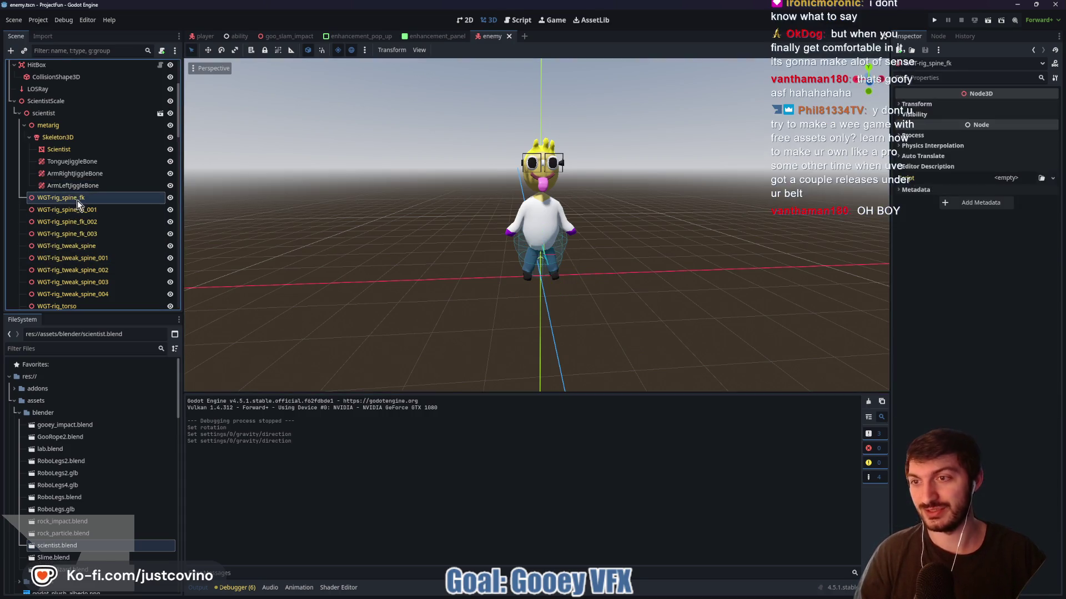
pyautogui.scroll(-5, 97, 223)
pyautogui.scroll(-15, 97, 223)
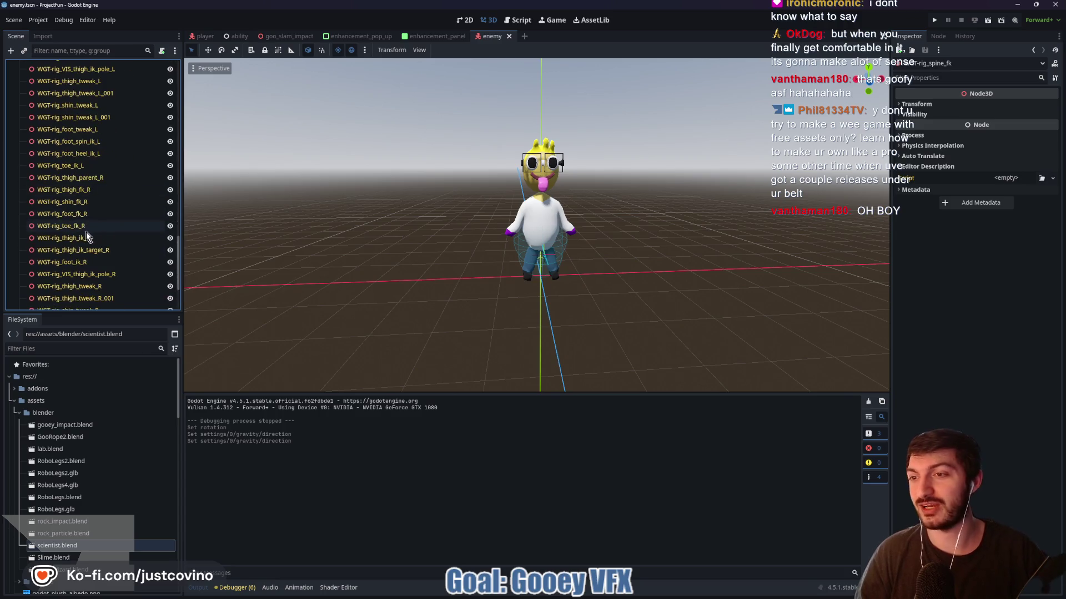
pyautogui.click(61, 303)
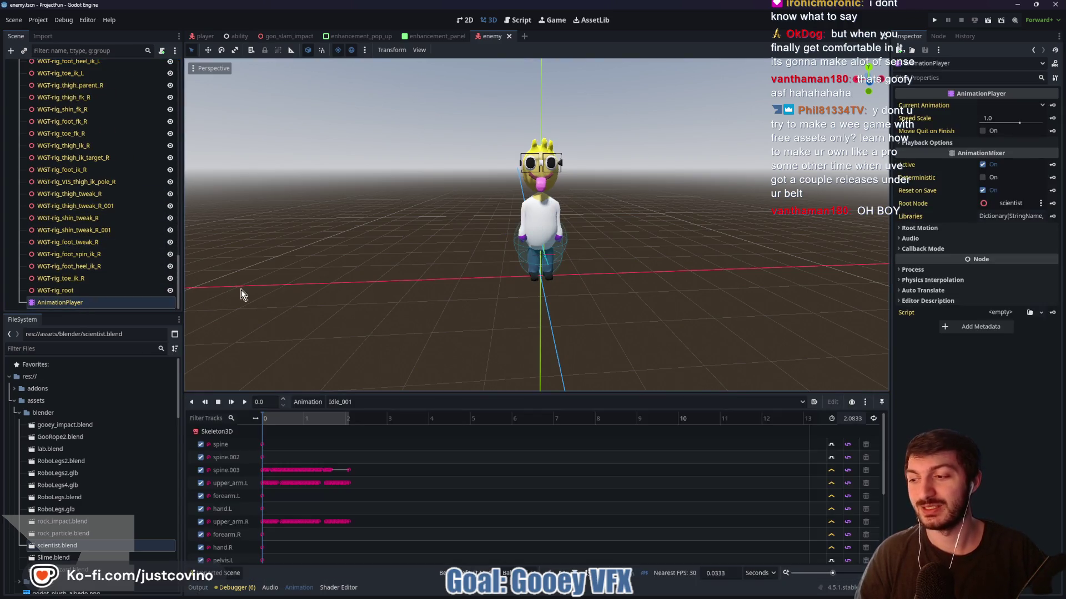
pyautogui.click(244, 403)
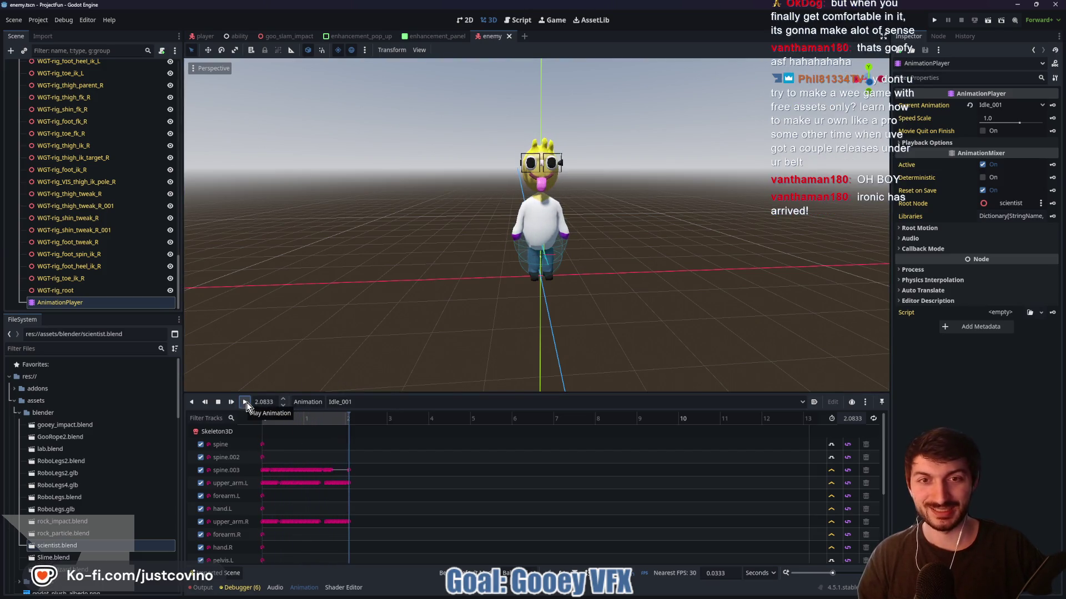
# Step: Switch to the Running animation and play it from a side view, then bring Blender forward
pyautogui.click(372, 404)
pyautogui.click(367, 428)
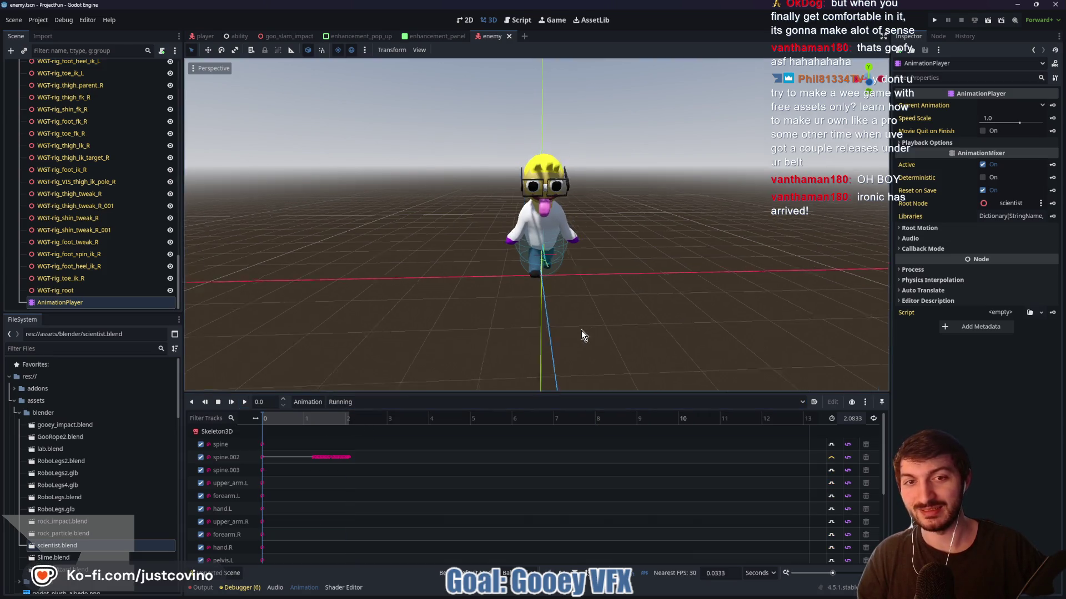
pyautogui.moveTo(581, 331); pyautogui.dragTo(472, 333, button='middle')
pyautogui.click(245, 403)
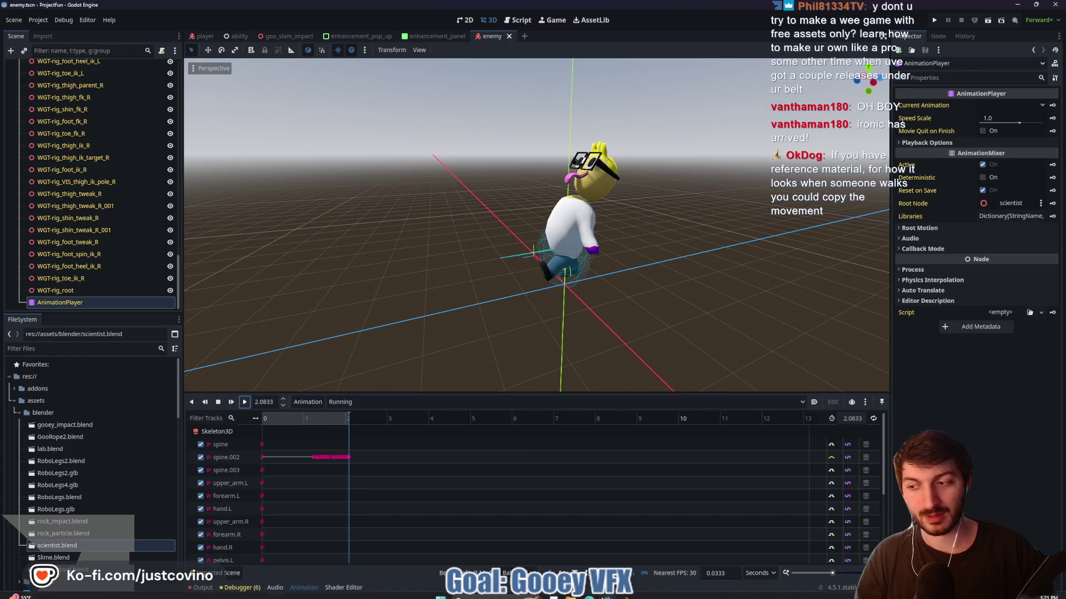
pyautogui.click(589, 589)
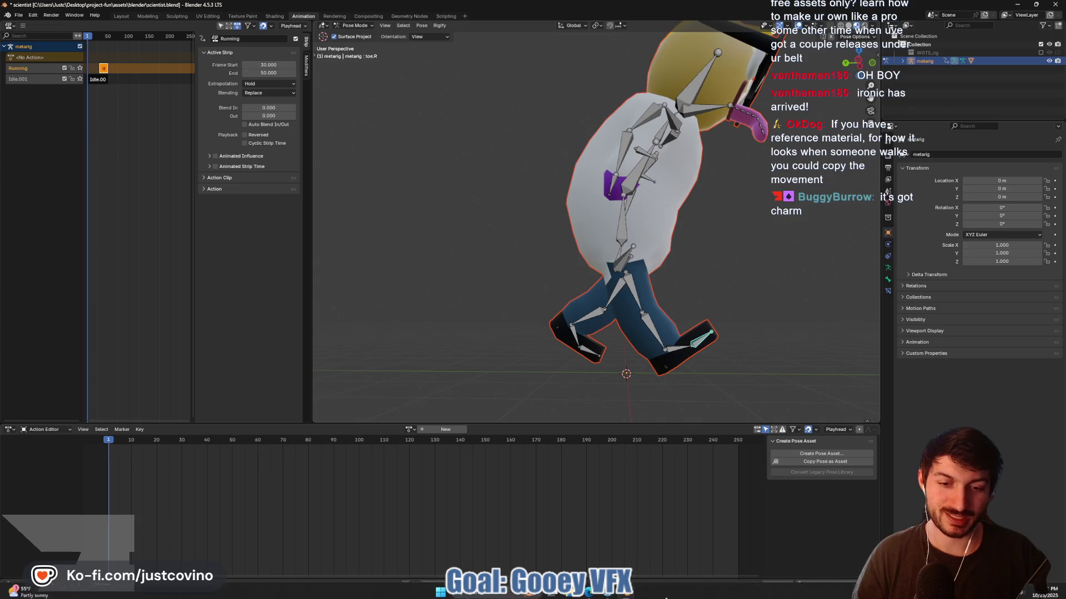
# Step: Return to the Godot editor from Blender using the taskbar
pyautogui.click(572, 591)
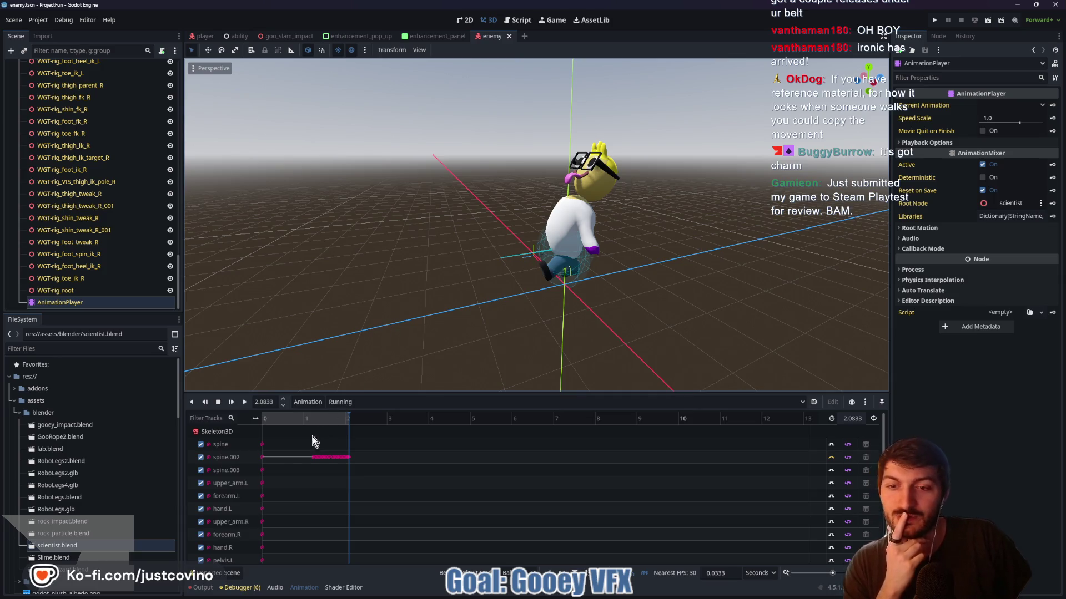
# Step: Open scientist.blend's Advanced Import Settings and select the imported AnimationPlayer
pyautogui.doubleClick(67, 547)
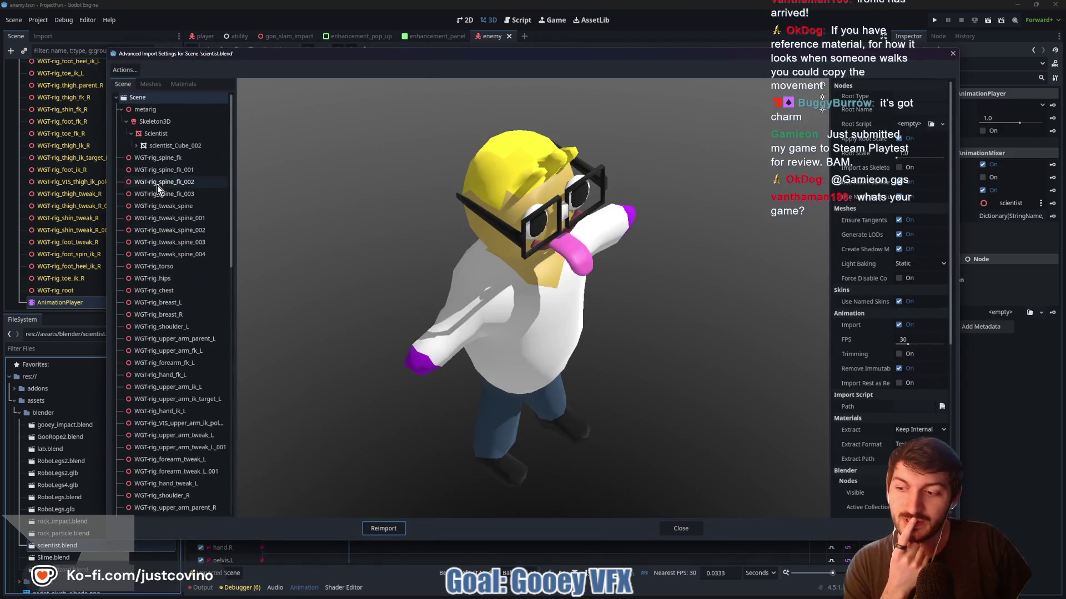
pyautogui.click(184, 85)
pyautogui.click(150, 84)
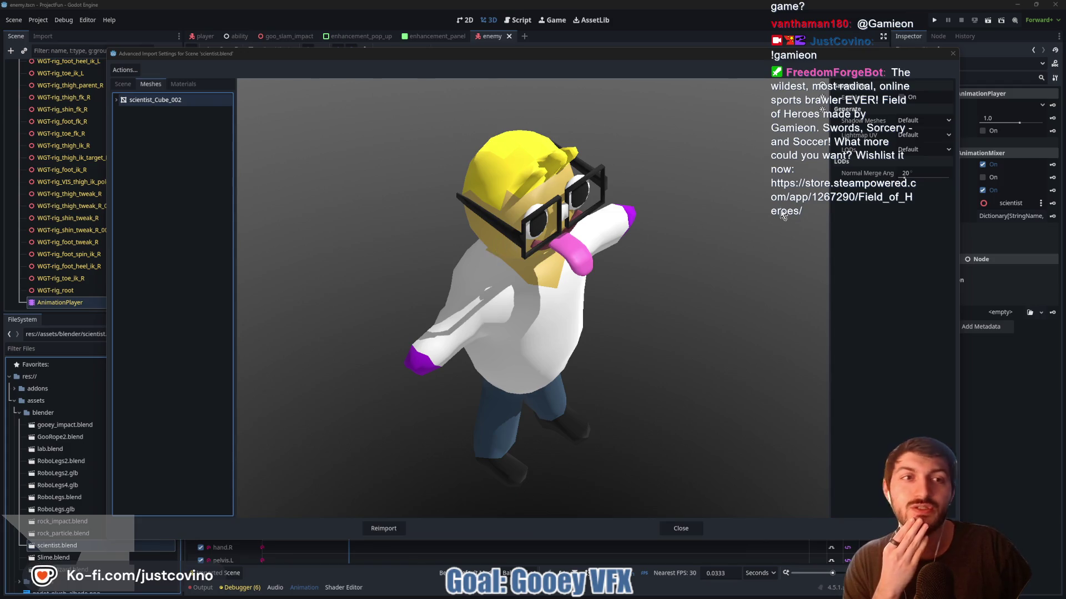
pyautogui.moveTo(583, 287); pyautogui.dragTo(569, 278)
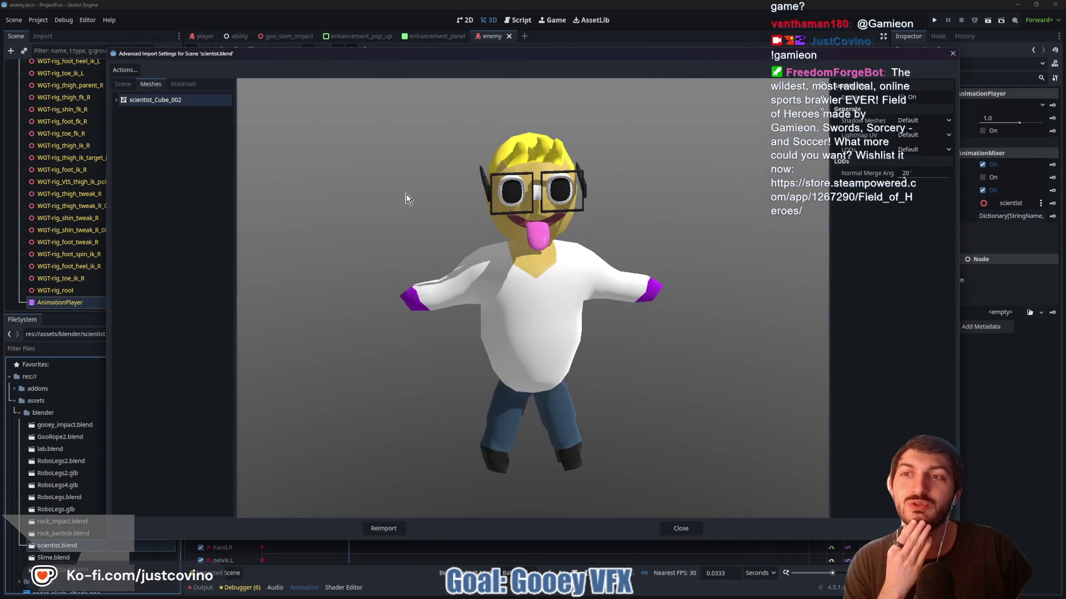
pyautogui.click(123, 84)
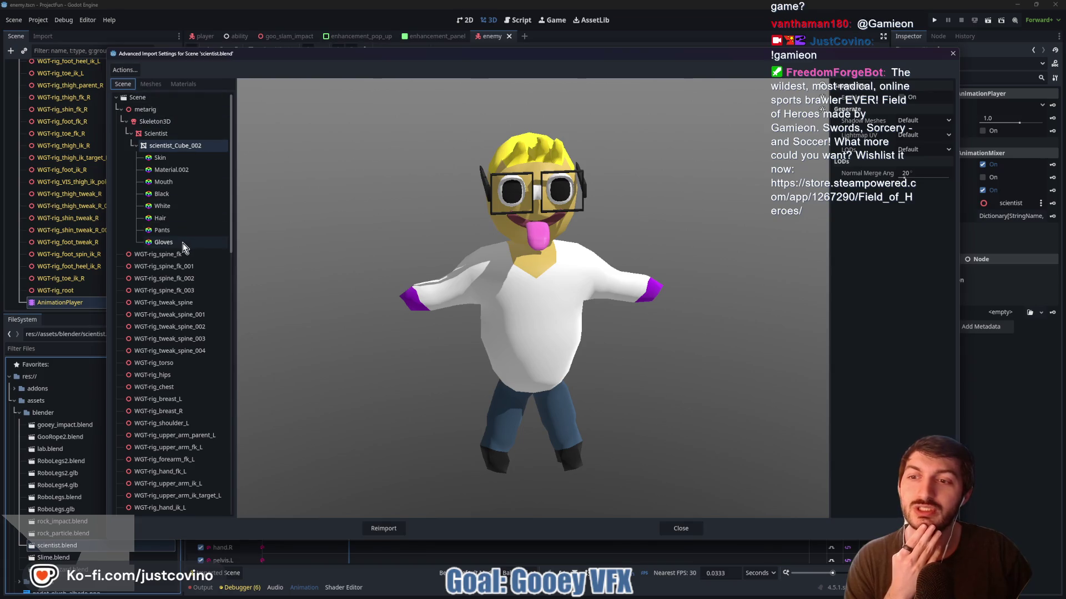
pyautogui.scroll(-10, 184, 243)
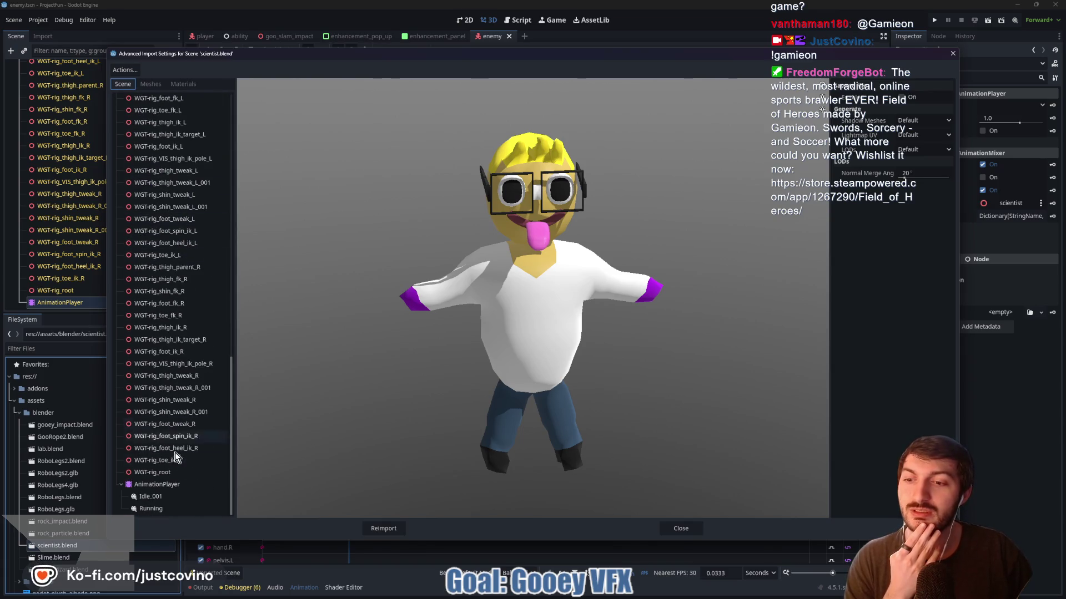
pyautogui.click(162, 486)
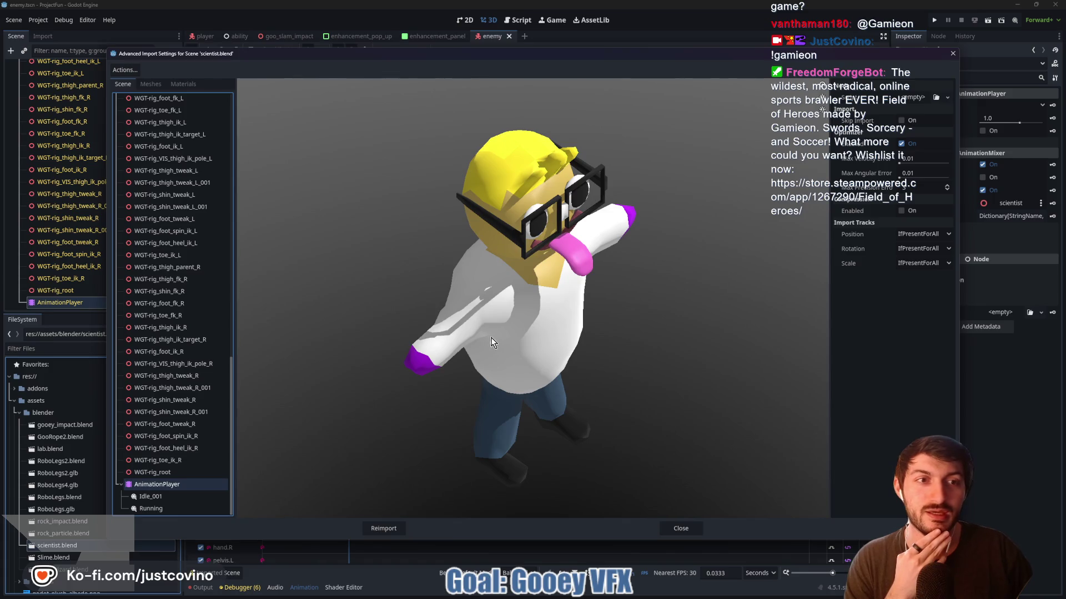
pyautogui.moveTo(557, 372); pyautogui.dragTo(515, 377)
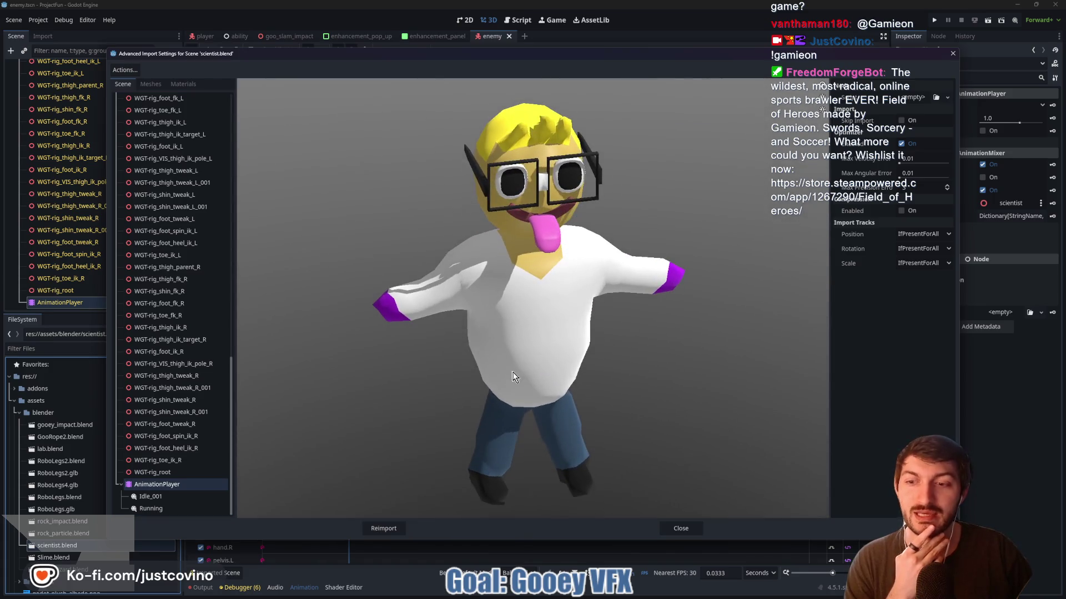
# Step: Set the Loop Mode of both Running and Idle_001 to Linear
pyautogui.click(175, 505)
pyautogui.click(921, 98)
pyautogui.click(916, 121)
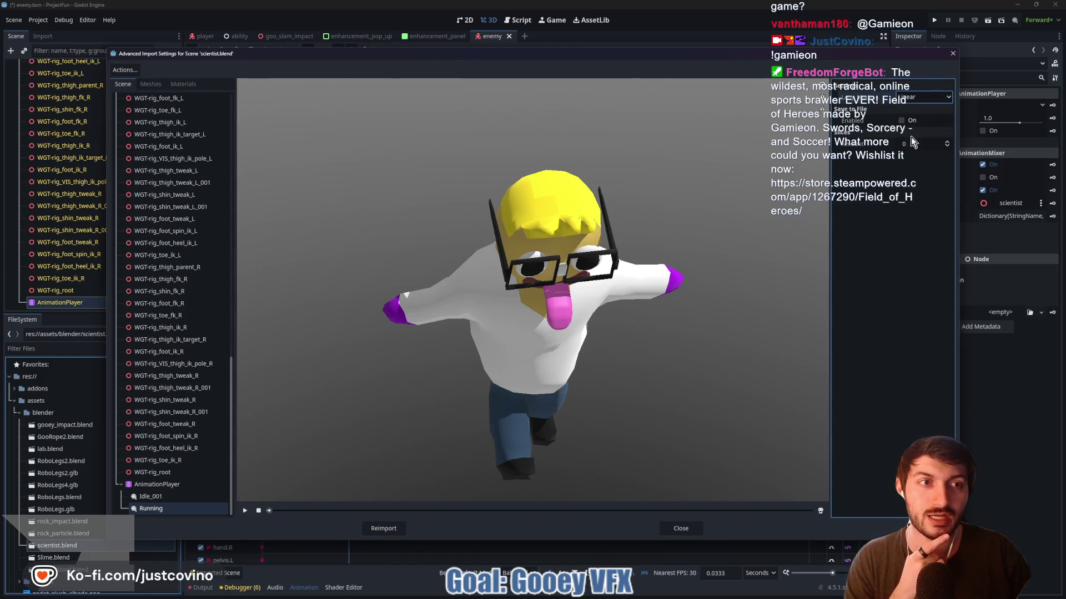
pyautogui.click(162, 496)
pyautogui.click(928, 98)
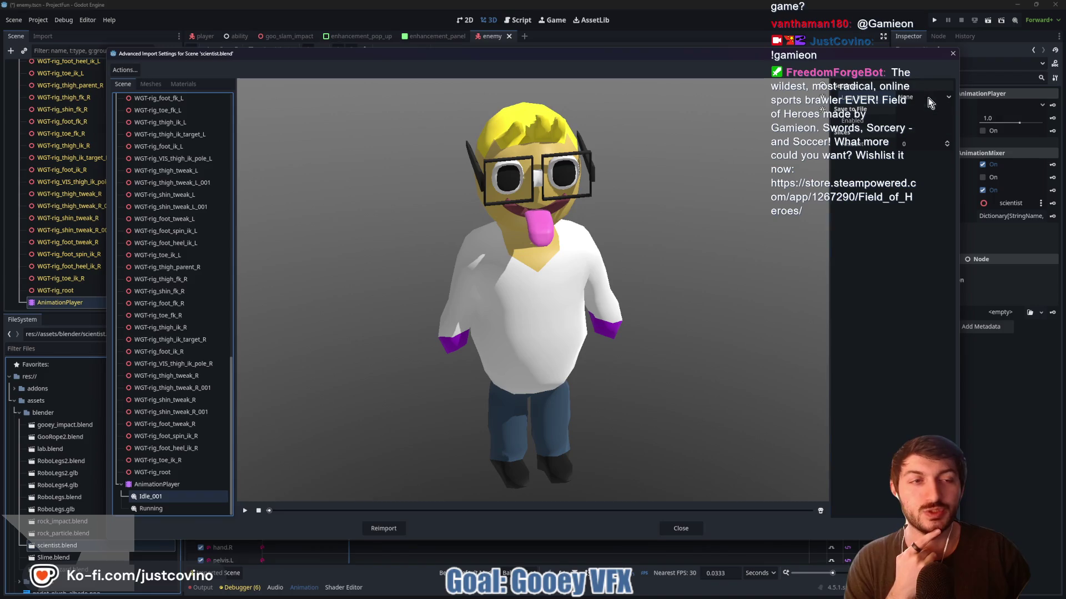
pyautogui.click(914, 121)
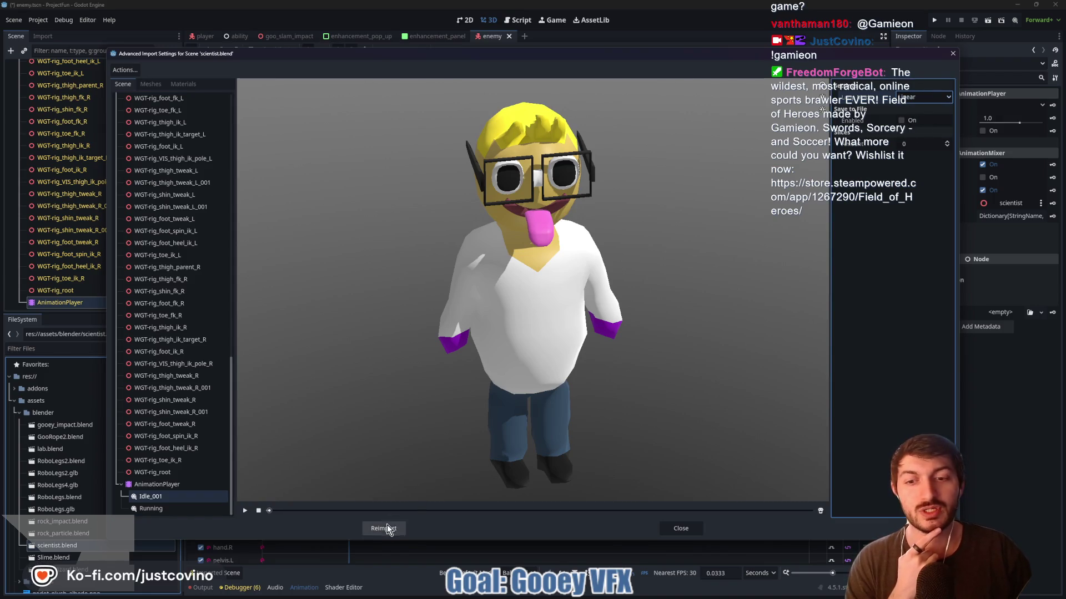
# Step: Preview the Idle_001 and Running animations, then switch to the Blender scientist file
pyautogui.click(246, 510)
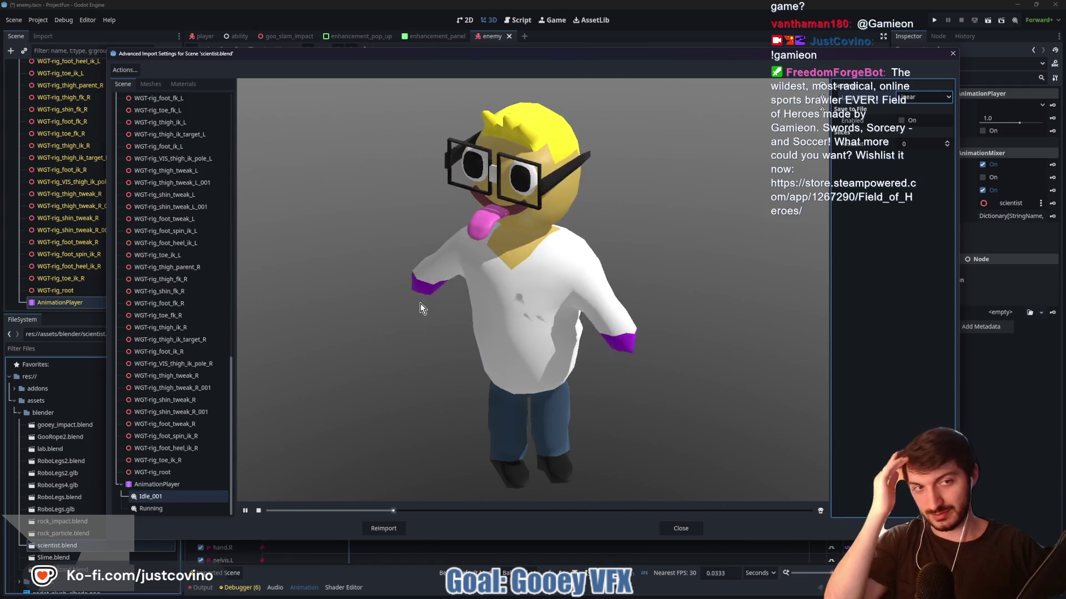
pyautogui.click(179, 506)
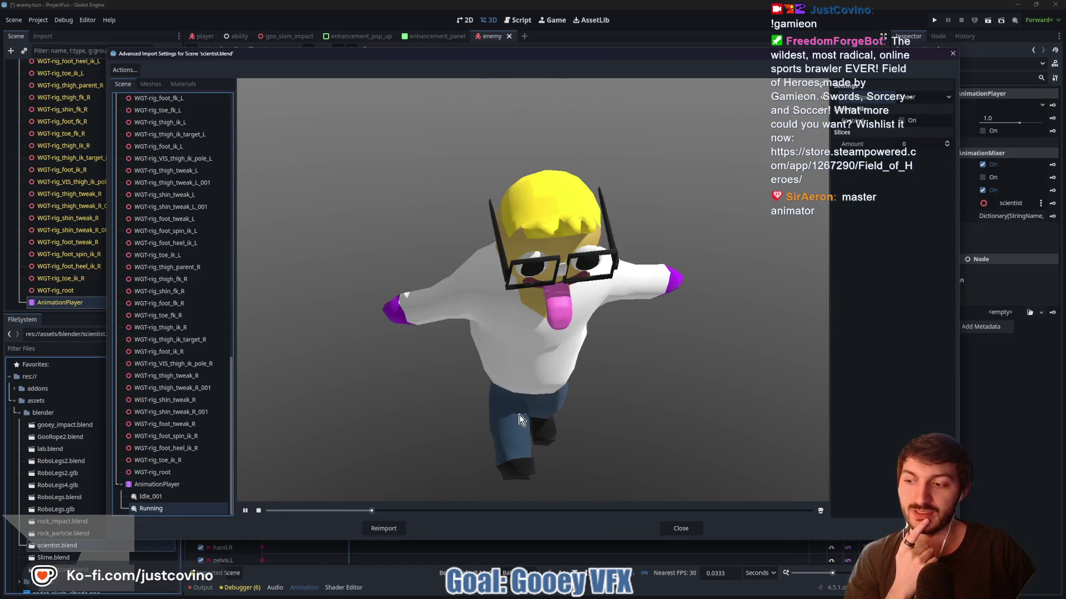
pyautogui.moveTo(621, 592)
pyautogui.click(384, 528)
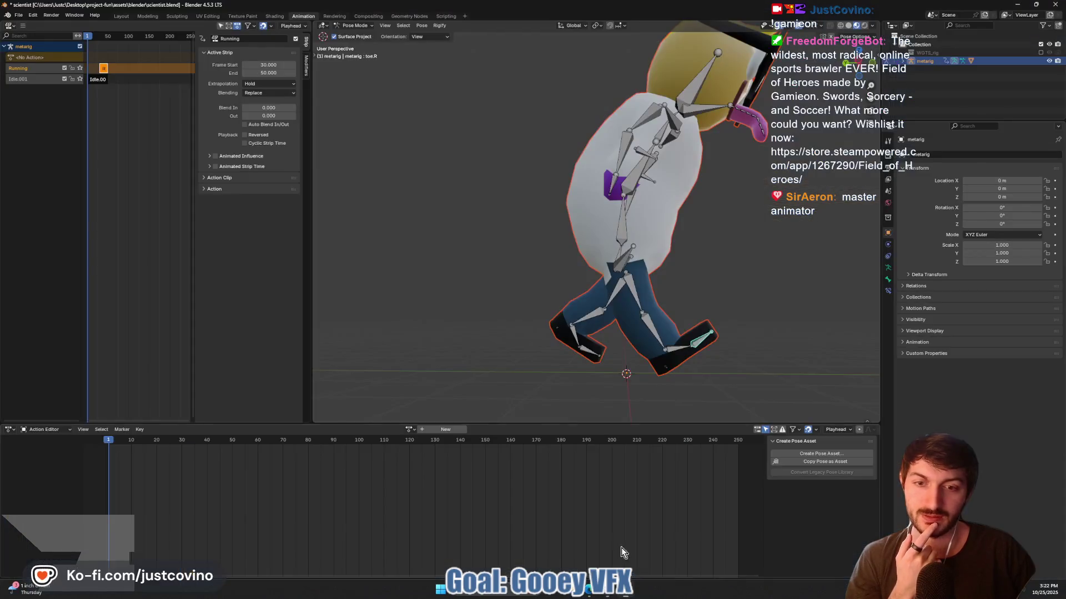
# Step: In Blender, load the Running action and shift its later keyframes earlier to frame 15
pyautogui.click(623, 593)
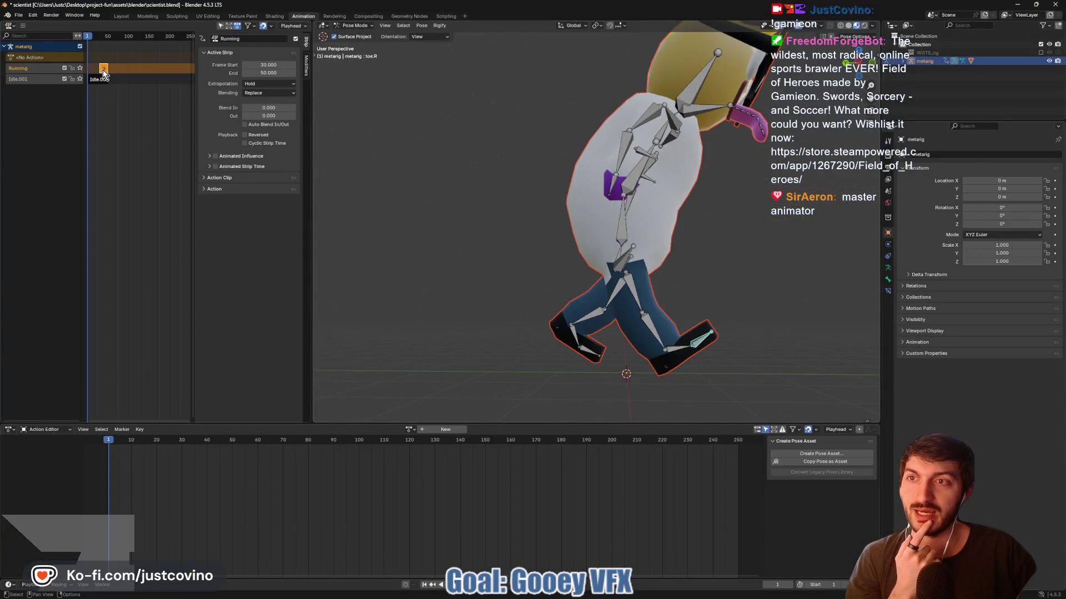
pyautogui.click(409, 429)
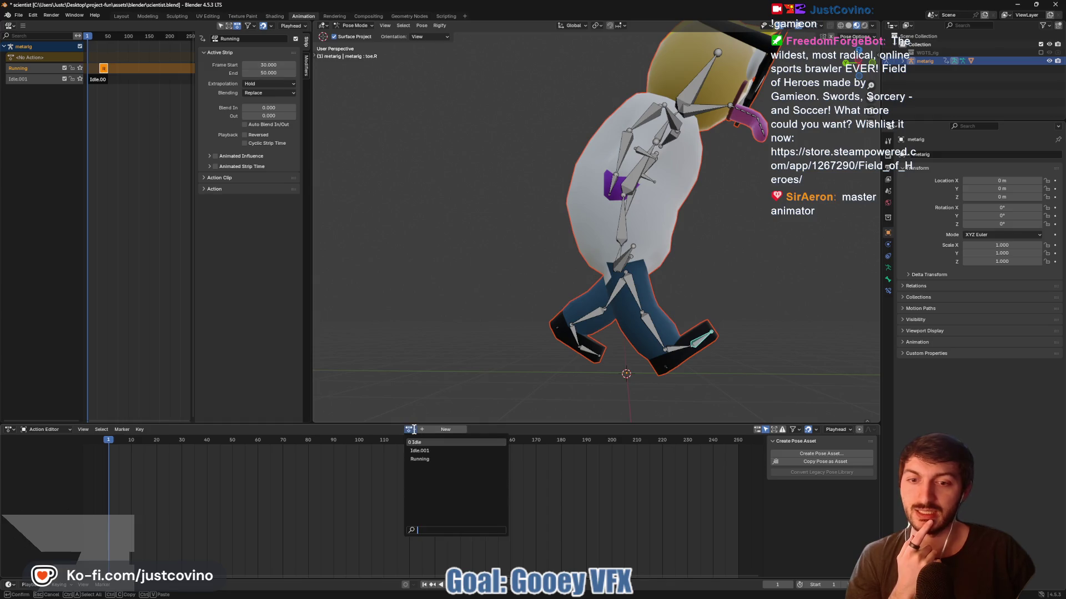
pyautogui.click(421, 462)
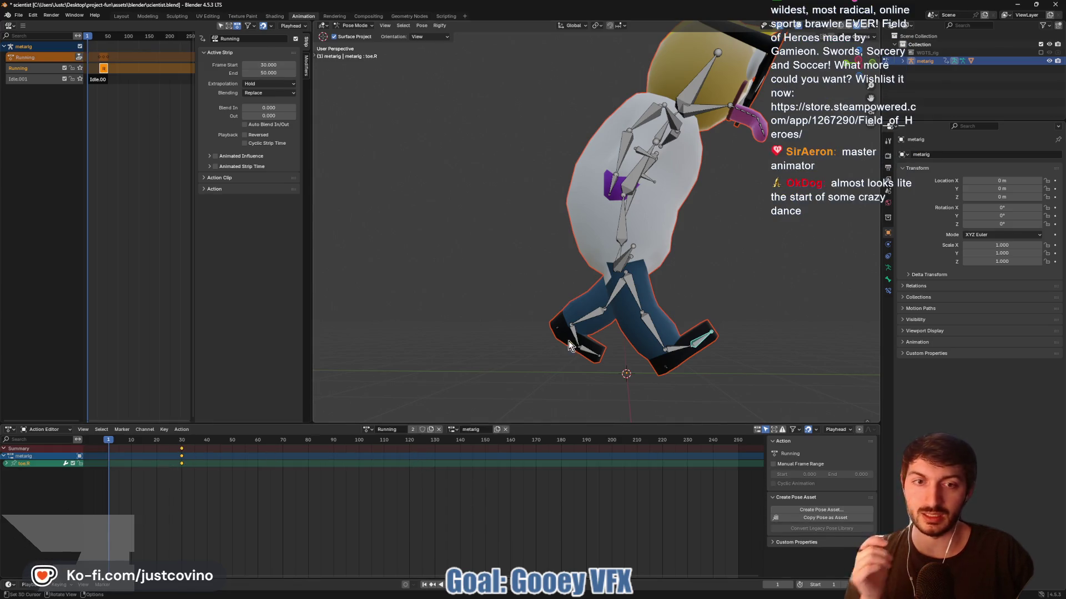
pyautogui.press('a')
pyautogui.moveTo(161, 443)
pyautogui.mouseDown()
pyautogui.moveTo(255, 479)
pyautogui.moveTo(158, 473)
pyautogui.moveTo(144, 488)
pyautogui.mouseUp()
pyautogui.moveTo(237, 540)
pyautogui.mouseDown()
pyautogui.moveTo(218, 529)
pyautogui.moveTo(180, 443)
pyautogui.moveTo(167, 442)
pyautogui.mouseUp()
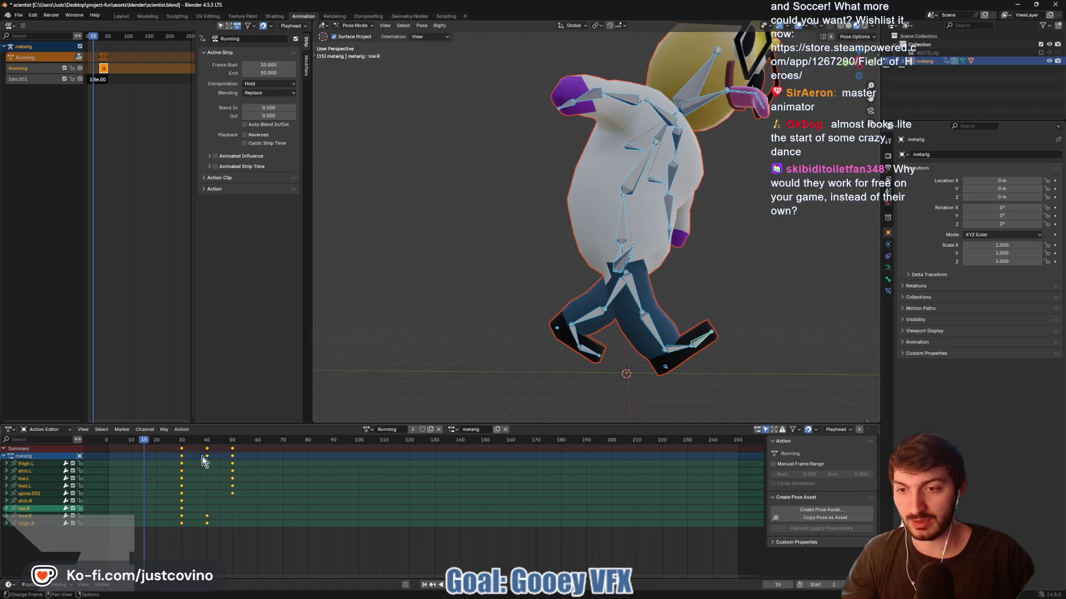
pyautogui.press('g')
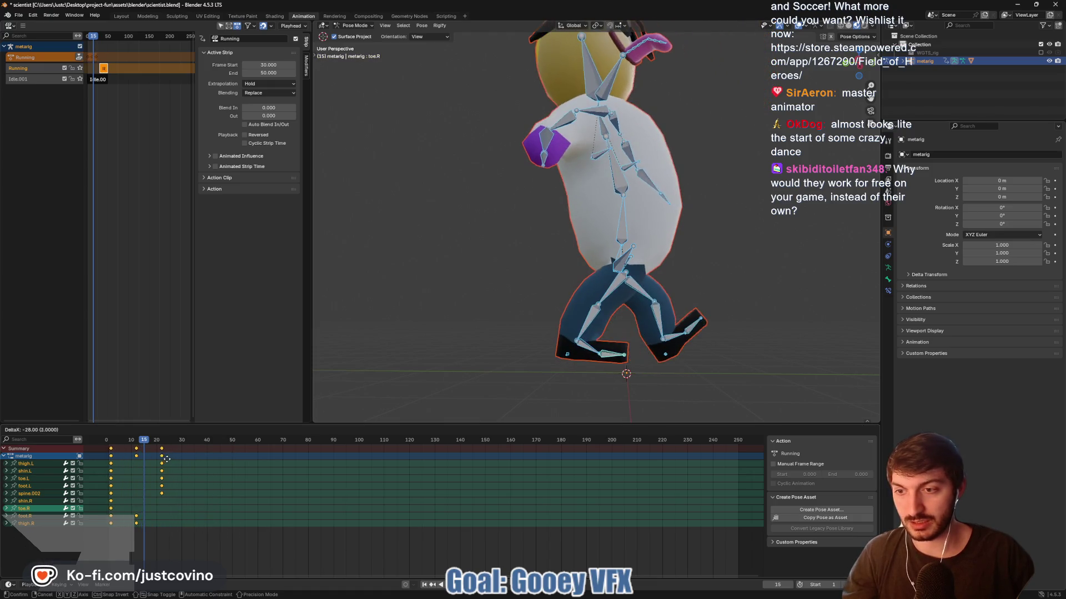
pyautogui.click(164, 459)
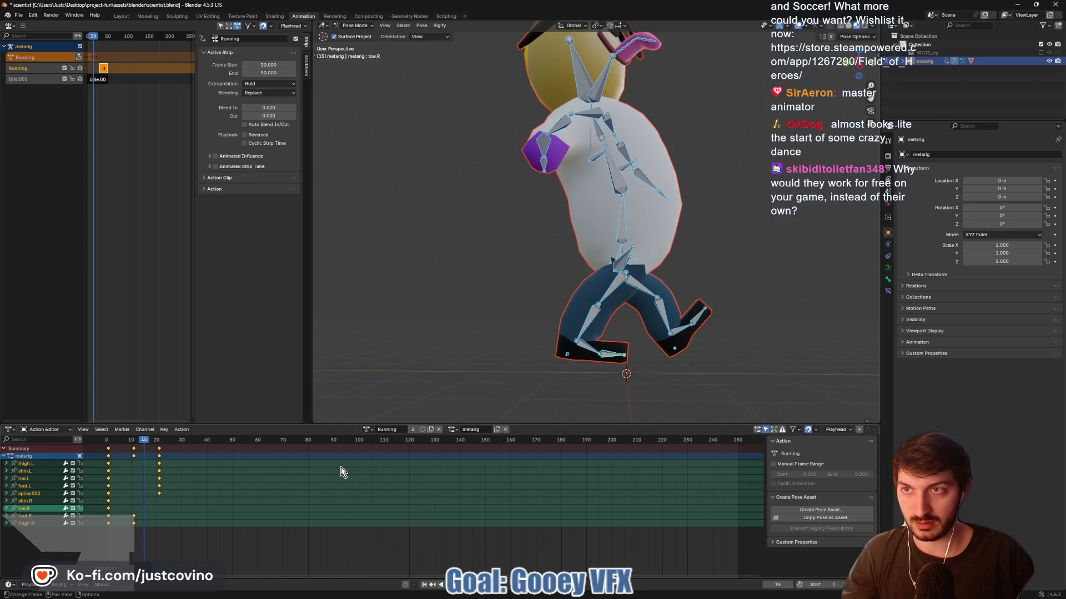
# Step: Save scientist.blend and go back to Godot so it reimports the model
pyautogui.hotkey('ctrl', 's')
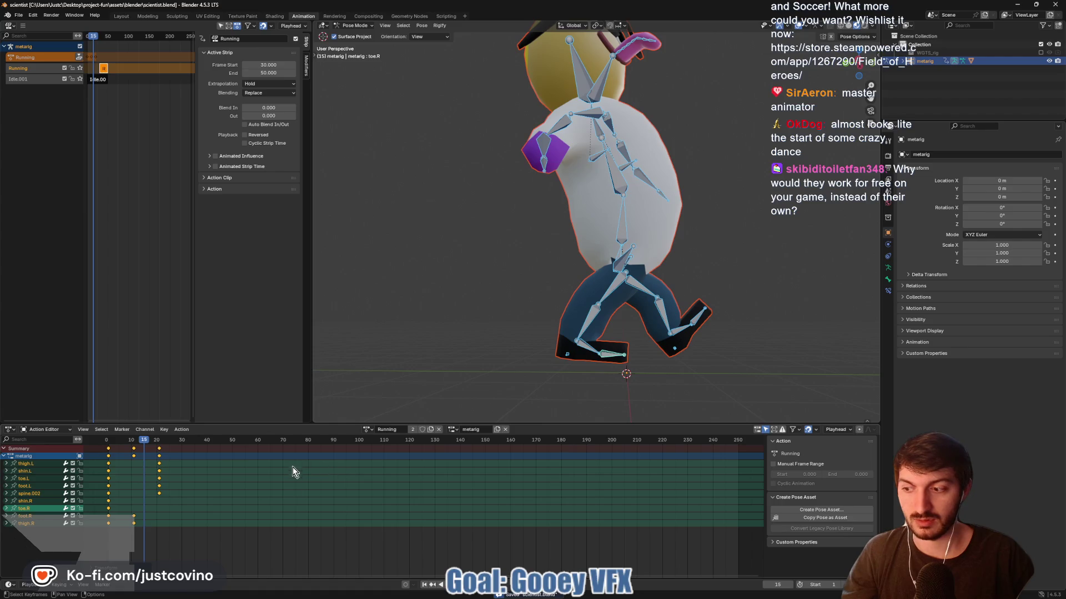
pyautogui.click(283, 561)
pyautogui.hotkey('ctrl', 's')
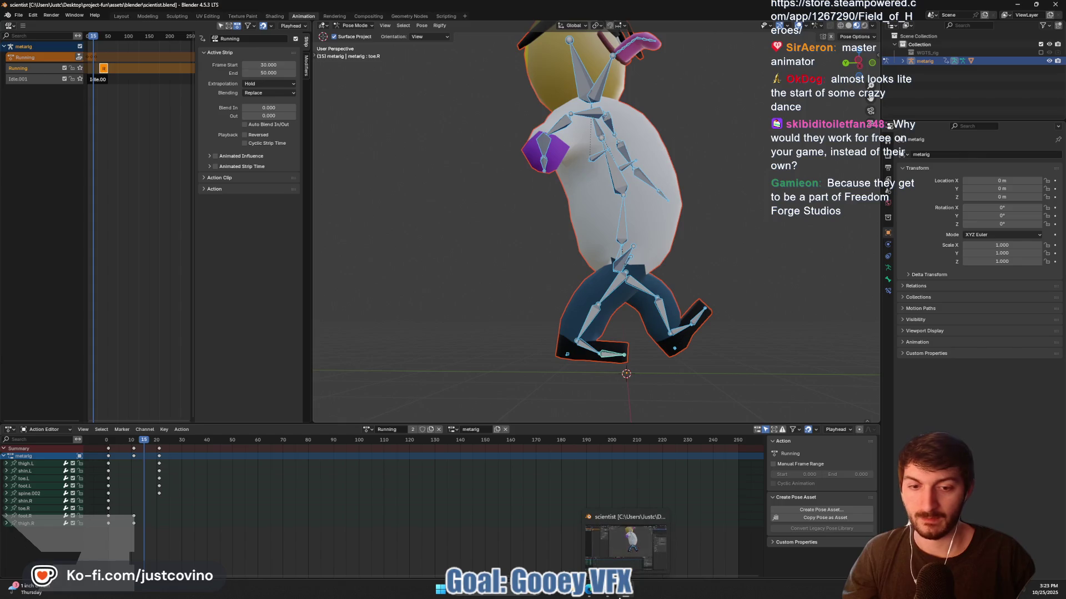
pyautogui.click(620, 597)
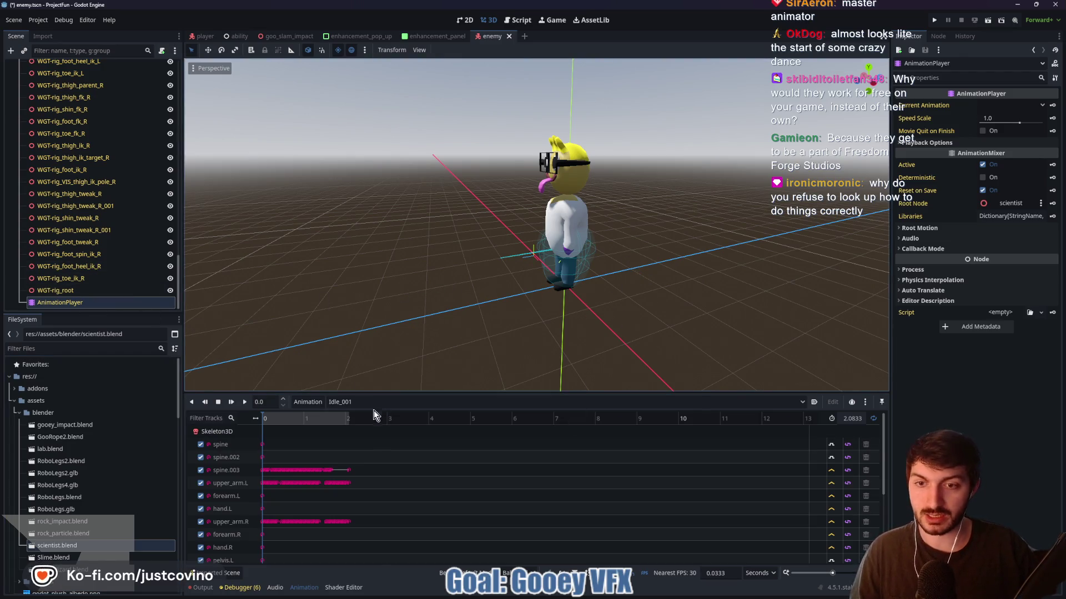
# Step: Pick Running in the Animation panel, play and pause its preview, and keep it current
pyautogui.click(356, 402)
pyautogui.click(362, 427)
pyautogui.click(245, 401)
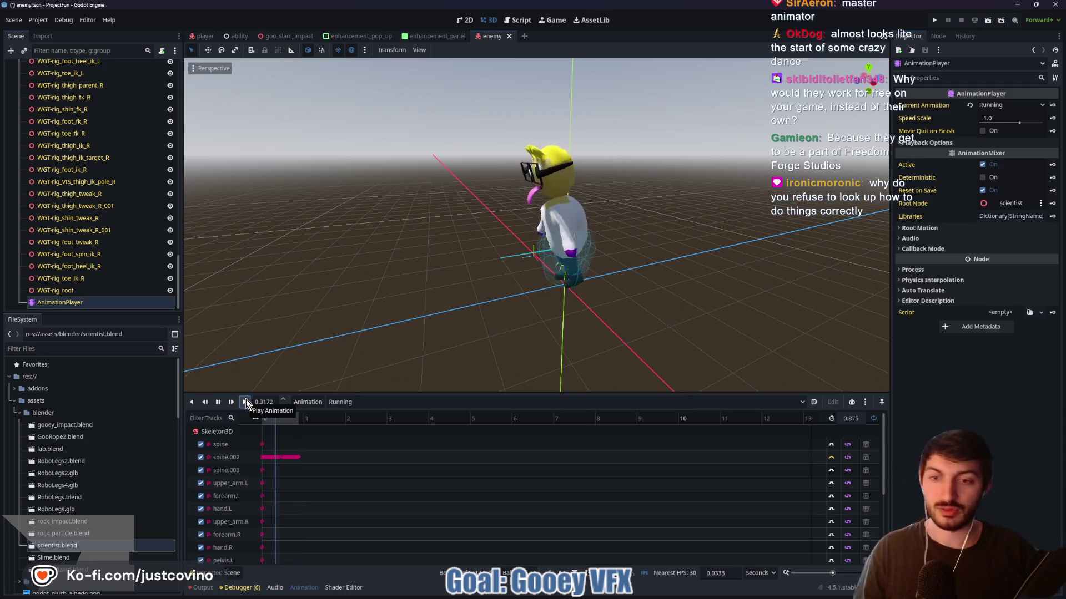
pyautogui.click(219, 401)
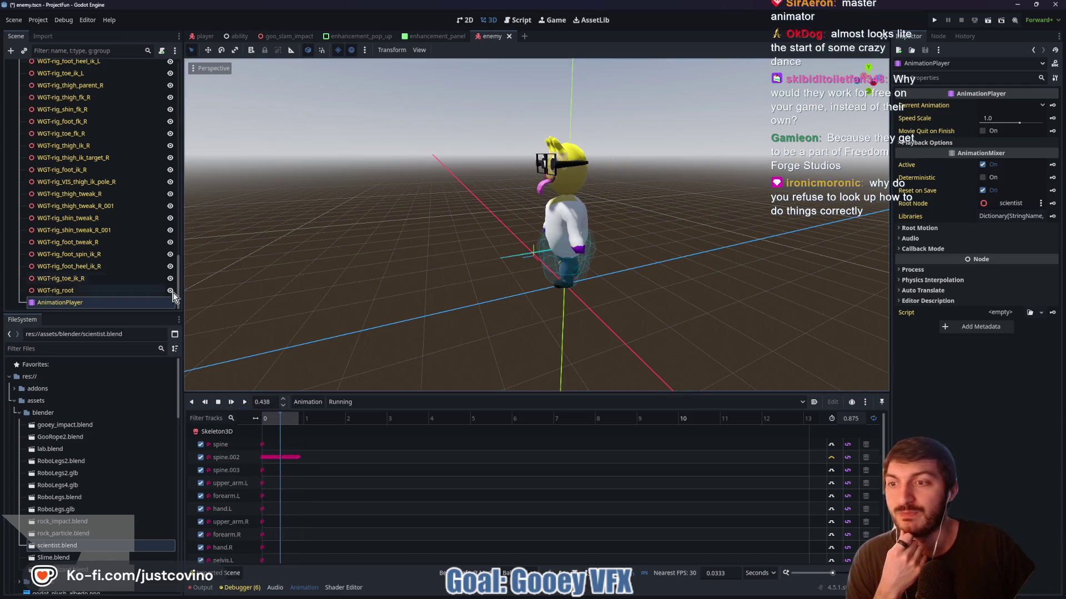
pyautogui.click(347, 403)
pyautogui.click(348, 404)
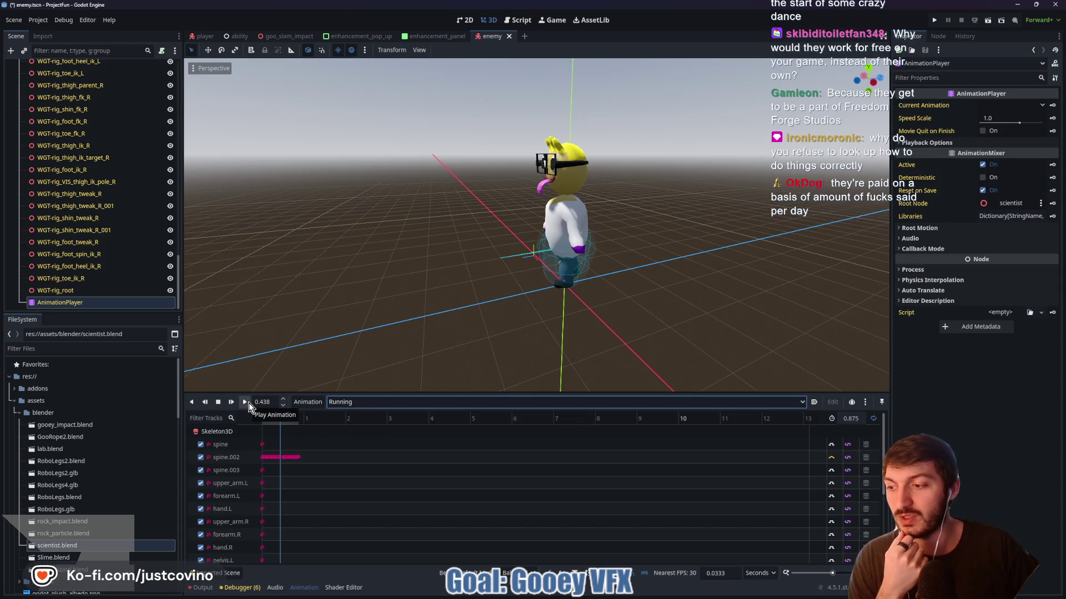
# Step: Reimport scientist.blend from its import settings and play the Idle_001 preview
pyautogui.doubleClick(76, 550)
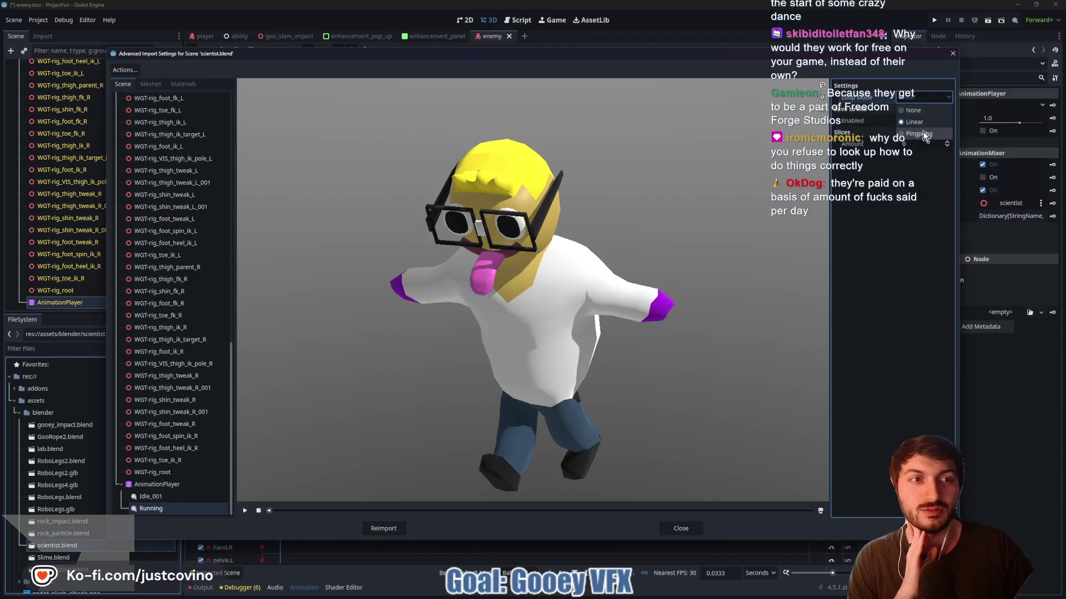
pyautogui.click(379, 524)
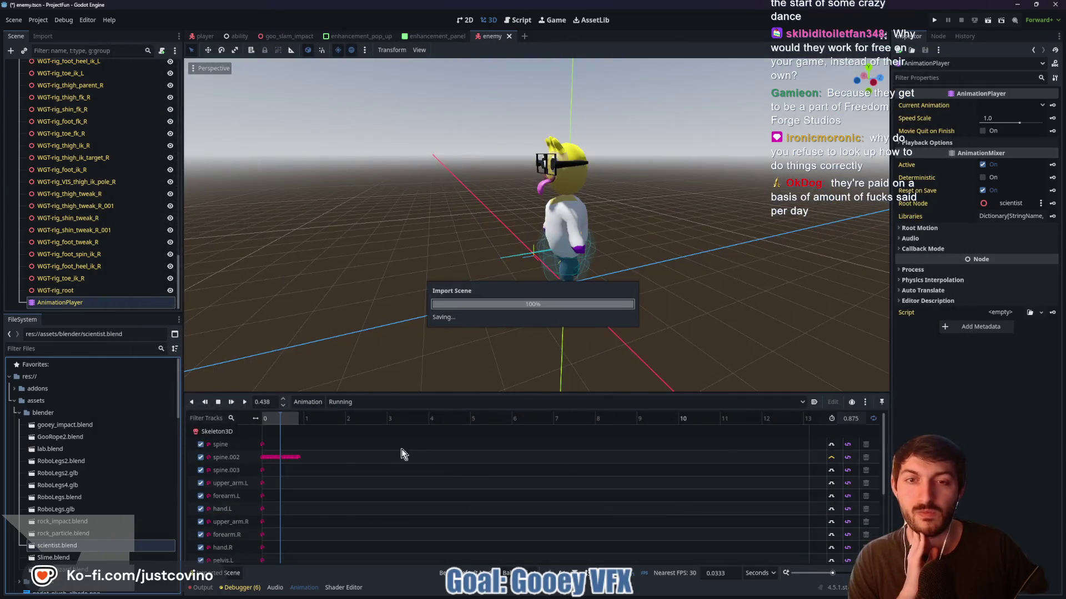
pyautogui.click(243, 402)
# Step: Switch to Running, play and pause it, then rewind the playhead to 0
pyautogui.click(348, 401)
pyautogui.click(327, 426)
pyautogui.click(245, 402)
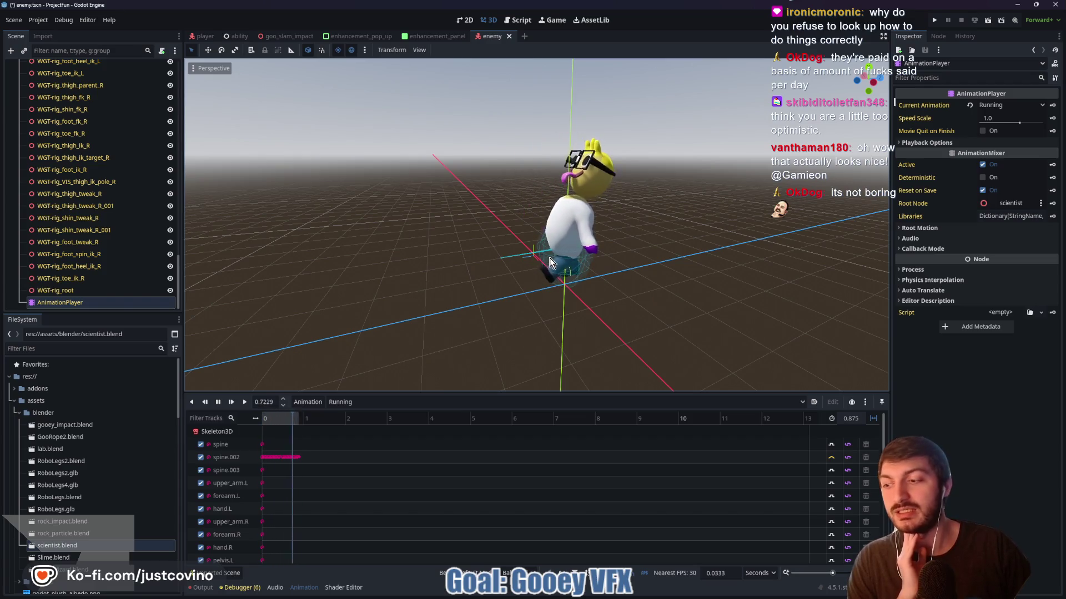
pyautogui.click(218, 403)
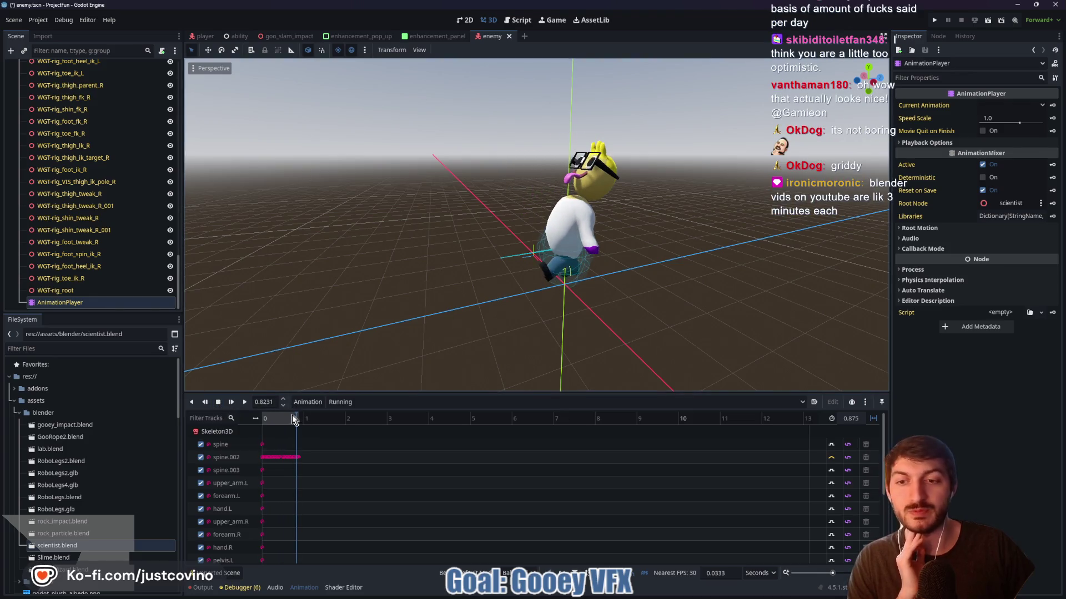
pyautogui.moveTo(292, 417); pyautogui.dragTo(263, 418)
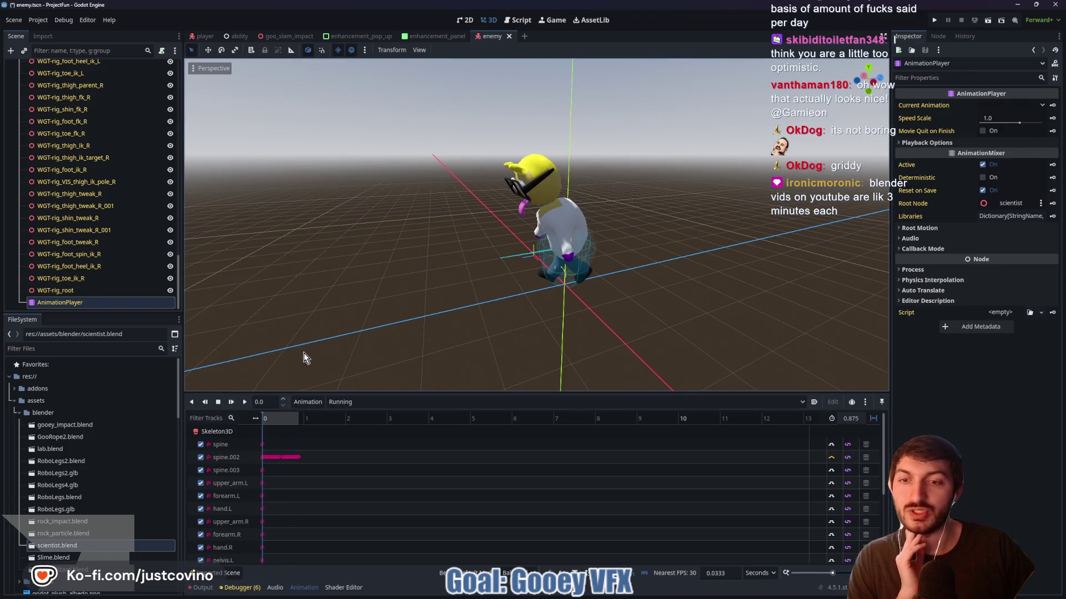
pyautogui.scroll(15, 125, 224)
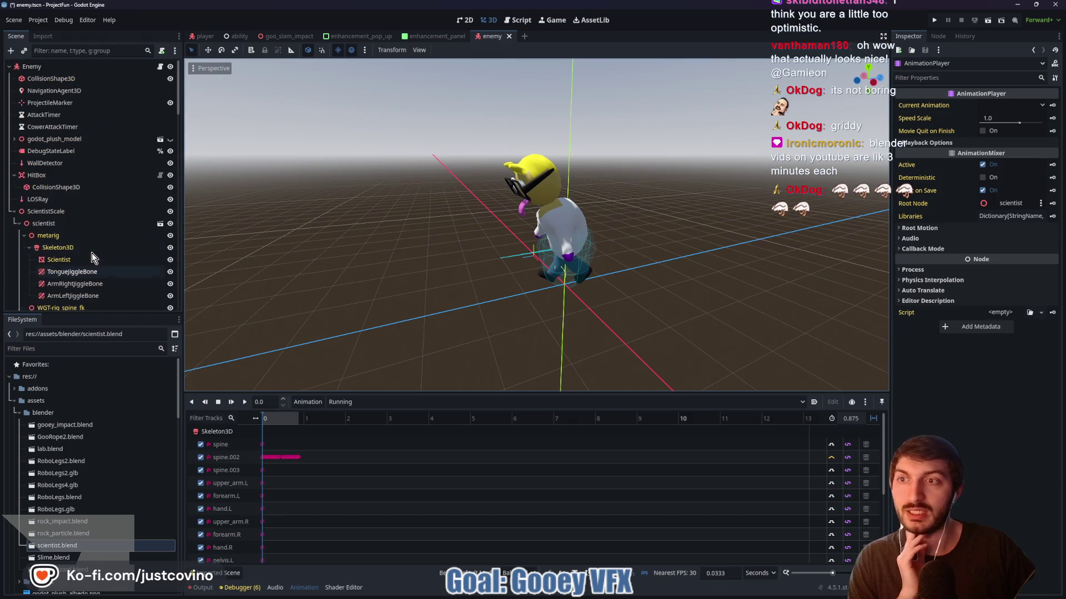
# Step: On TongueJiggleBone, keep tongue_base as root bone and raise gravity strength to 1.0
pyautogui.click(75, 273)
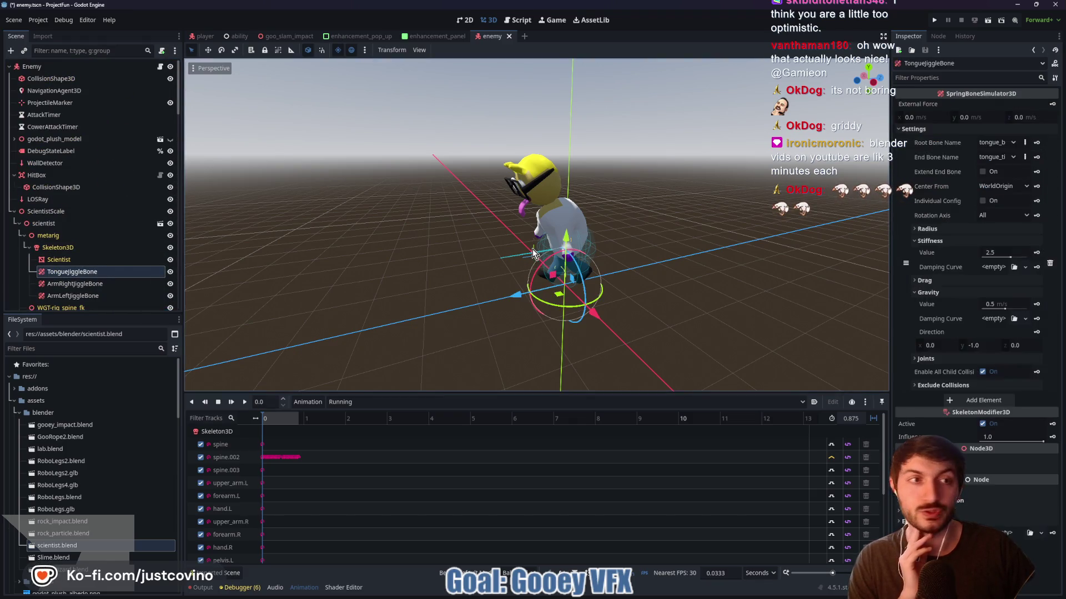
pyautogui.click(1013, 143)
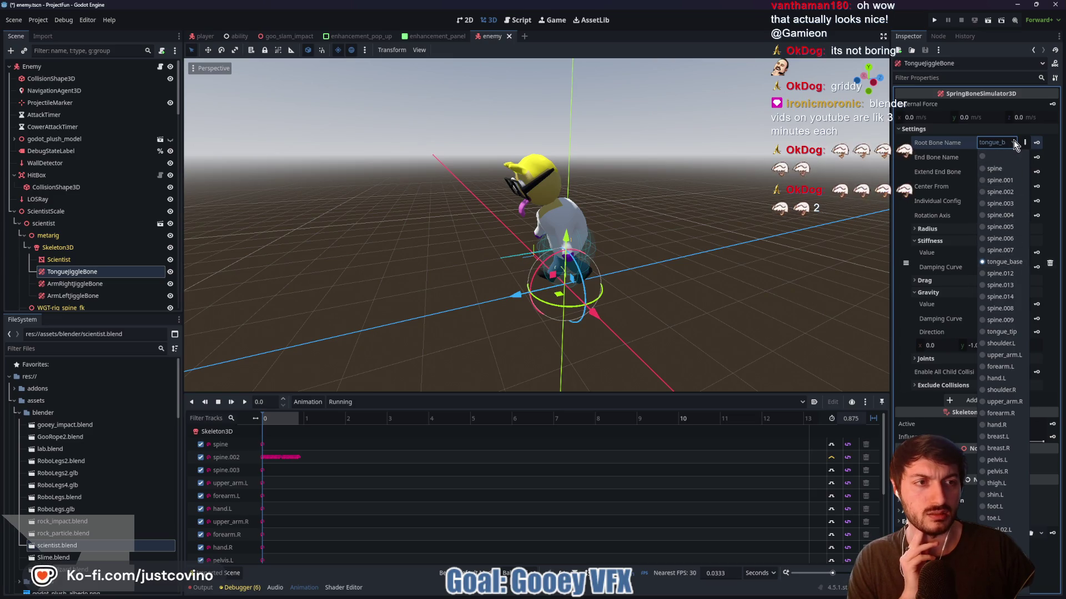
pyautogui.click(1014, 142)
pyautogui.scroll(5, 613, 224)
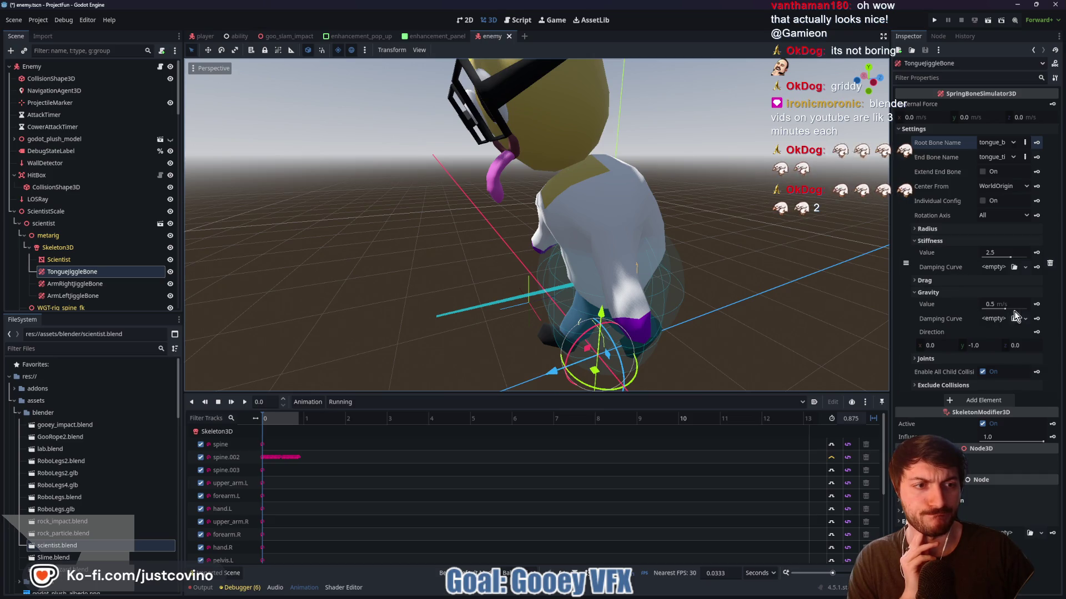
pyautogui.moveTo(1012, 308); pyautogui.dragTo(1029, 309)
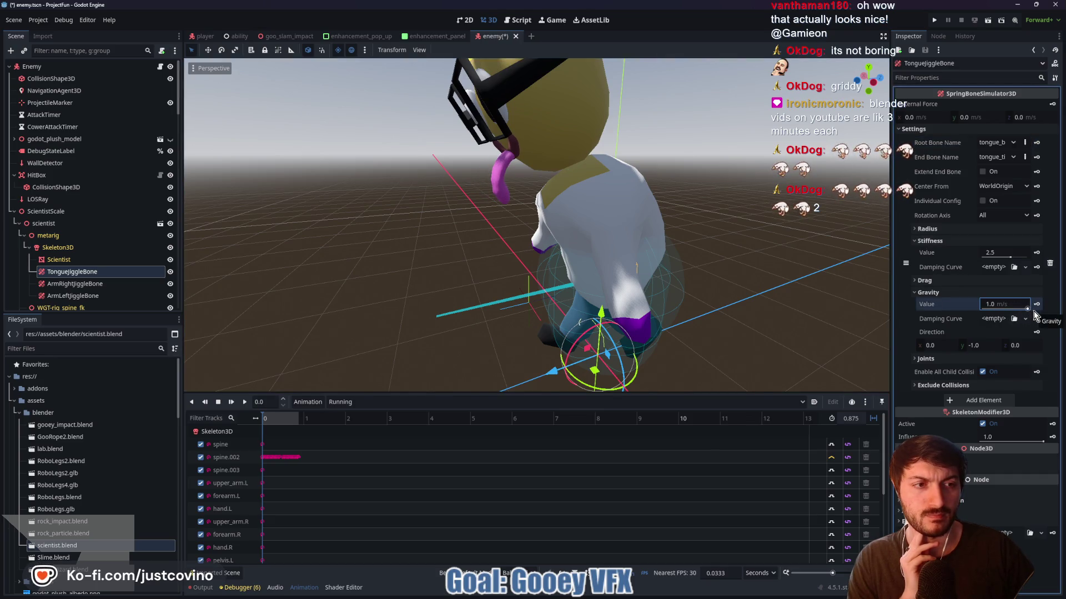
# Step: Make spine.007 the jiggle chain's root bone and set gravity strength to 0.5
pyautogui.click(997, 142)
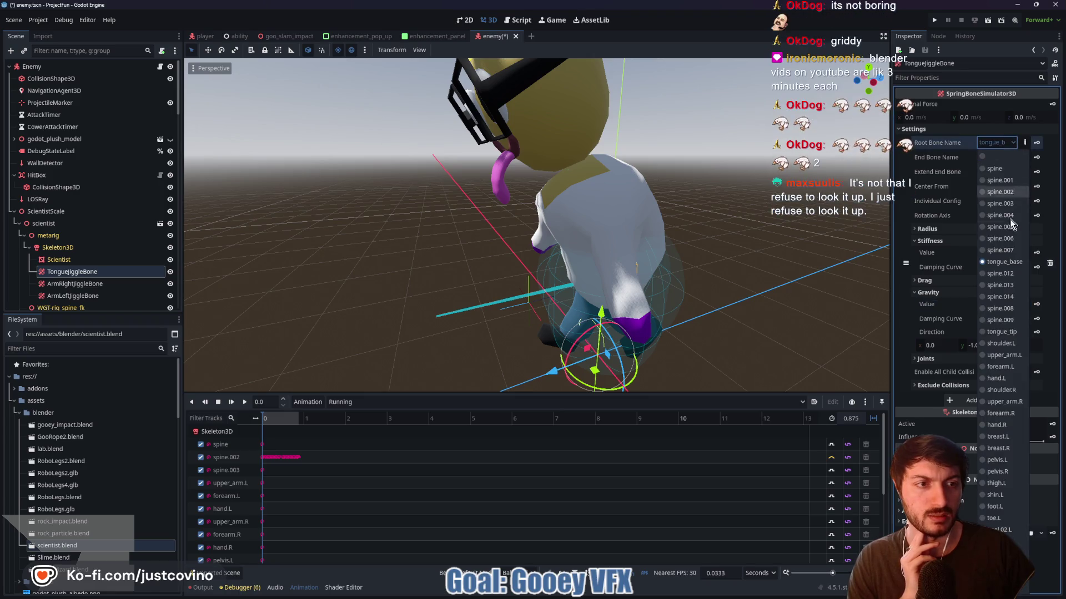
pyautogui.click(1006, 252)
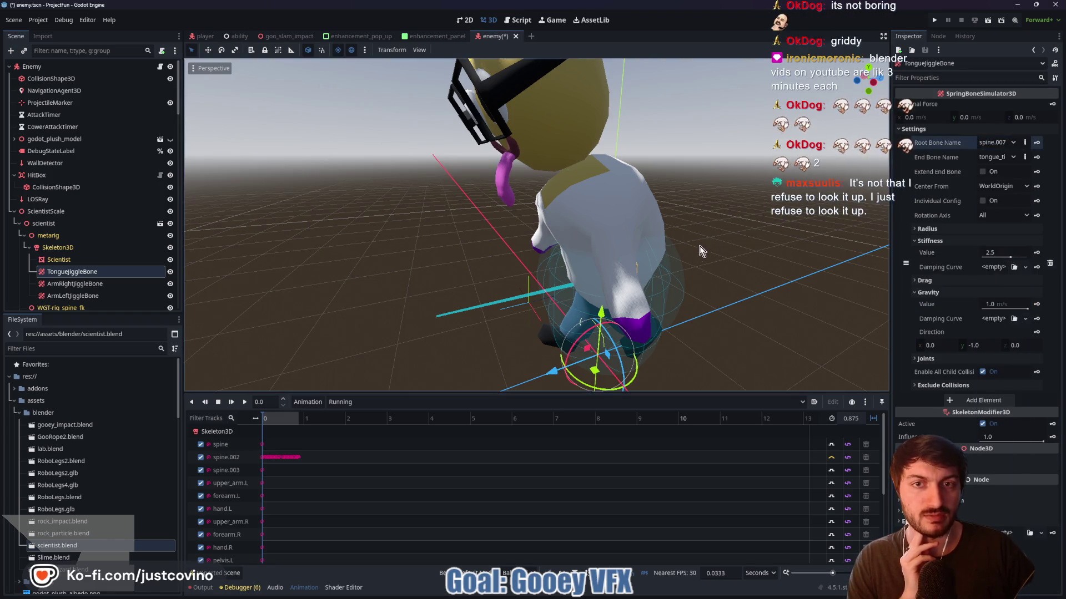
pyautogui.moveTo(1020, 306)
pyautogui.mouseDown()
pyautogui.moveTo(983, 305)
pyautogui.moveTo(995, 310)
pyautogui.mouseUp()
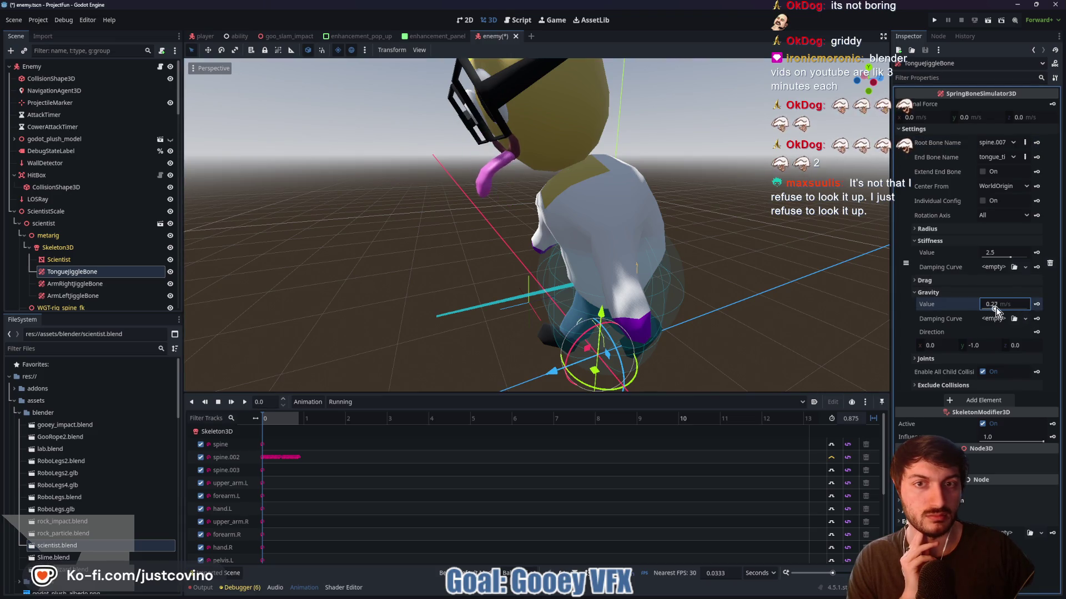
pyautogui.click(1008, 308)
pyautogui.write('0.5')
pyautogui.press('Return')
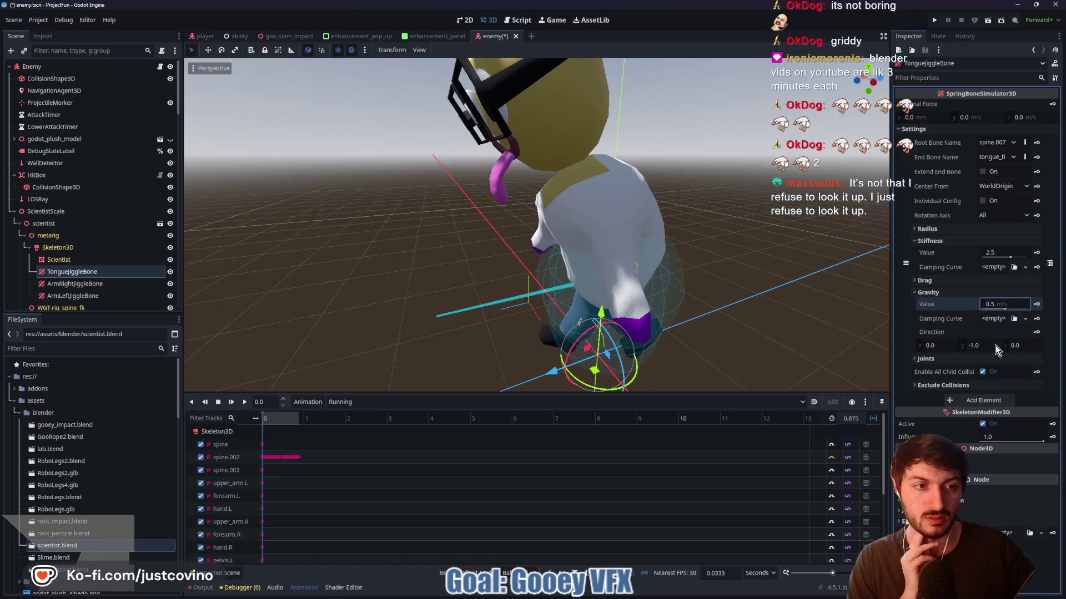
# Step: Set the gravity direction y to -5.0 and play the animation to test the jiggle
pyautogui.click(990, 348)
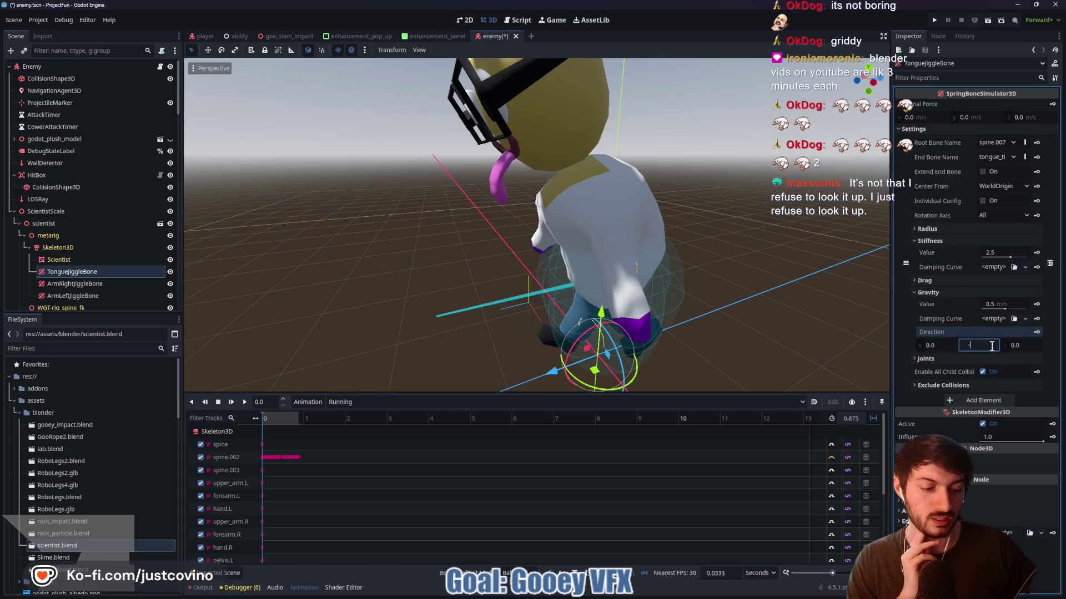
pyautogui.write('2')
pyautogui.press('Return')
pyautogui.click(992, 346)
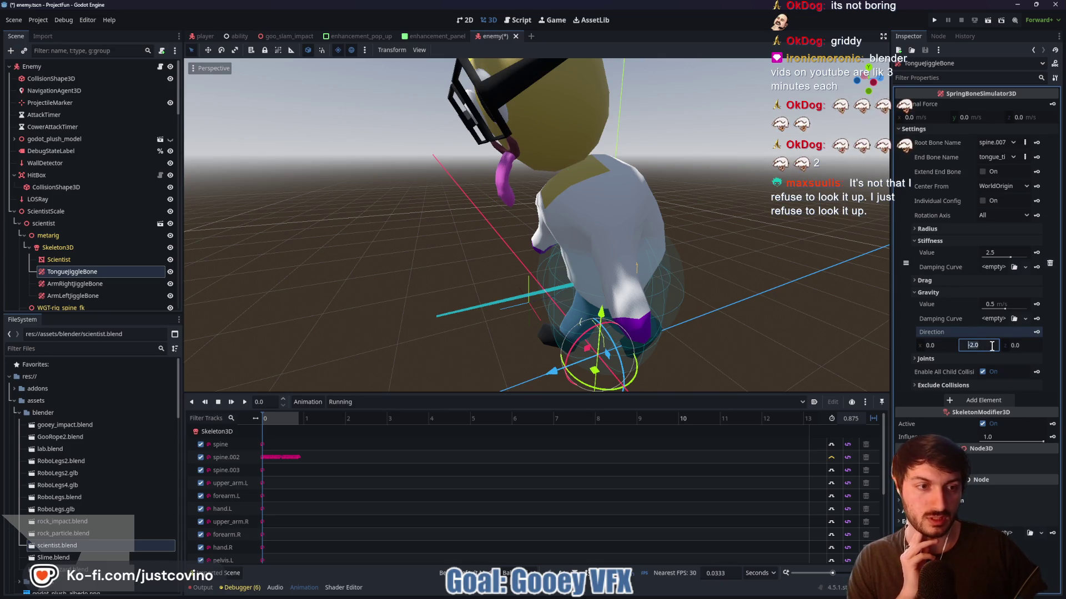
pyautogui.write('5')
pyautogui.press('Return')
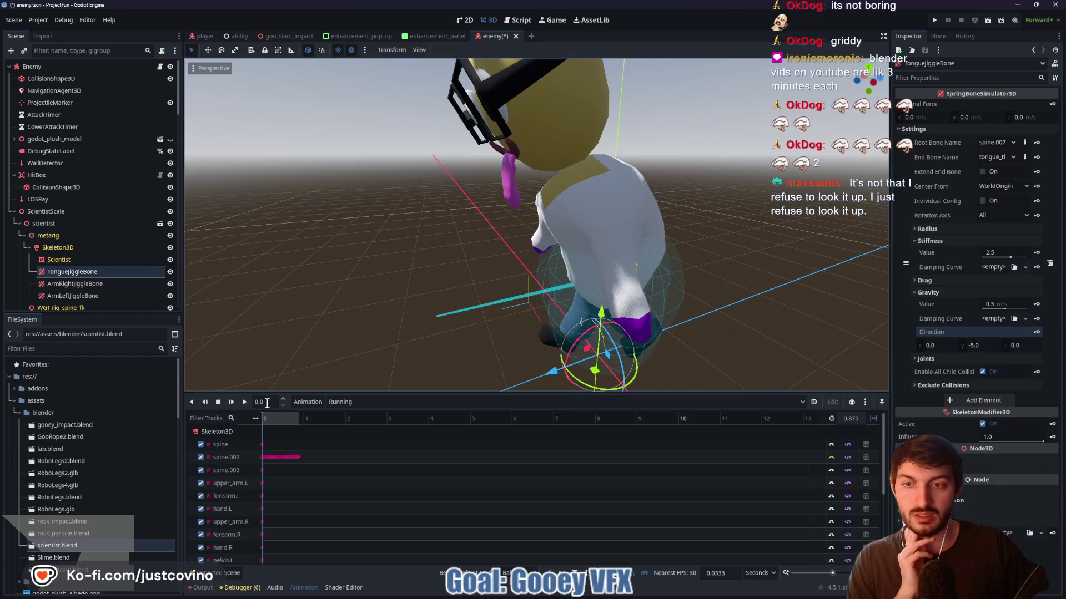
pyautogui.click(245, 402)
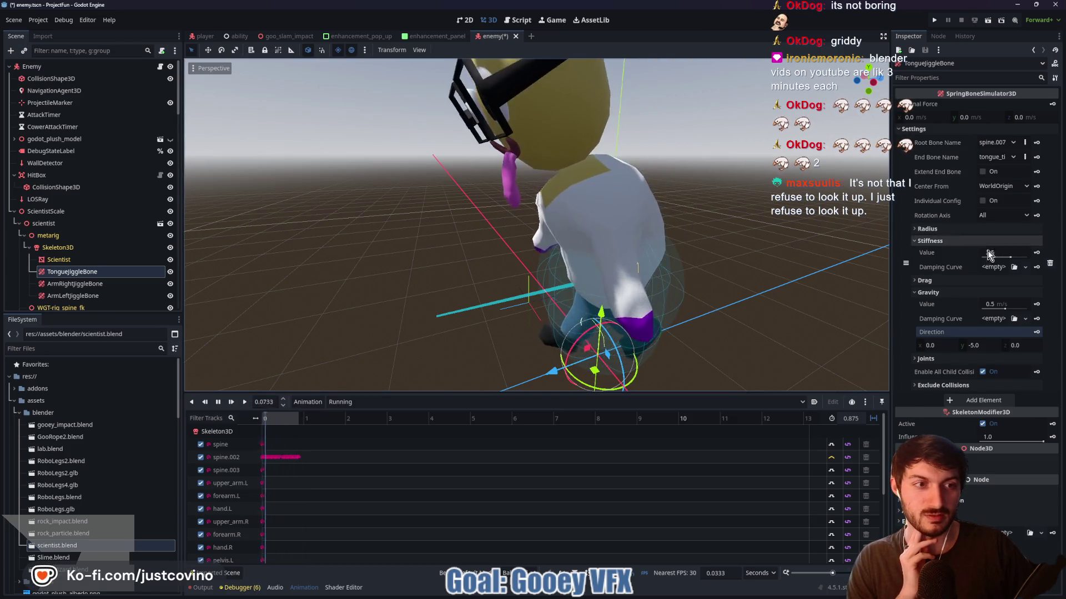
# Step: Change the gravity direction y to -4.0, watch the jiggle, then pause the preview
pyautogui.click(1015, 304)
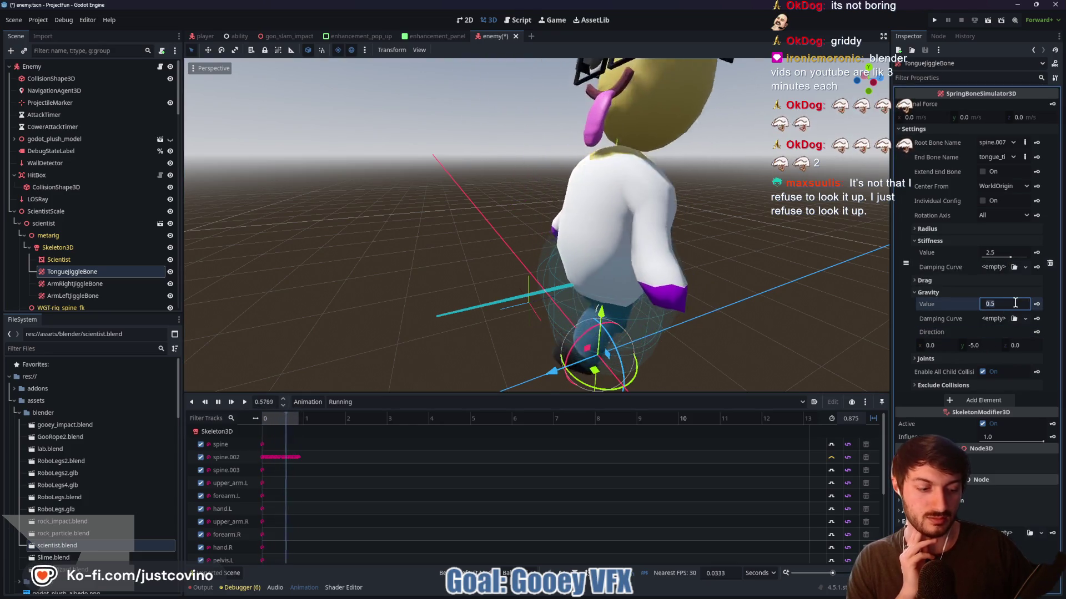
pyautogui.click(979, 346)
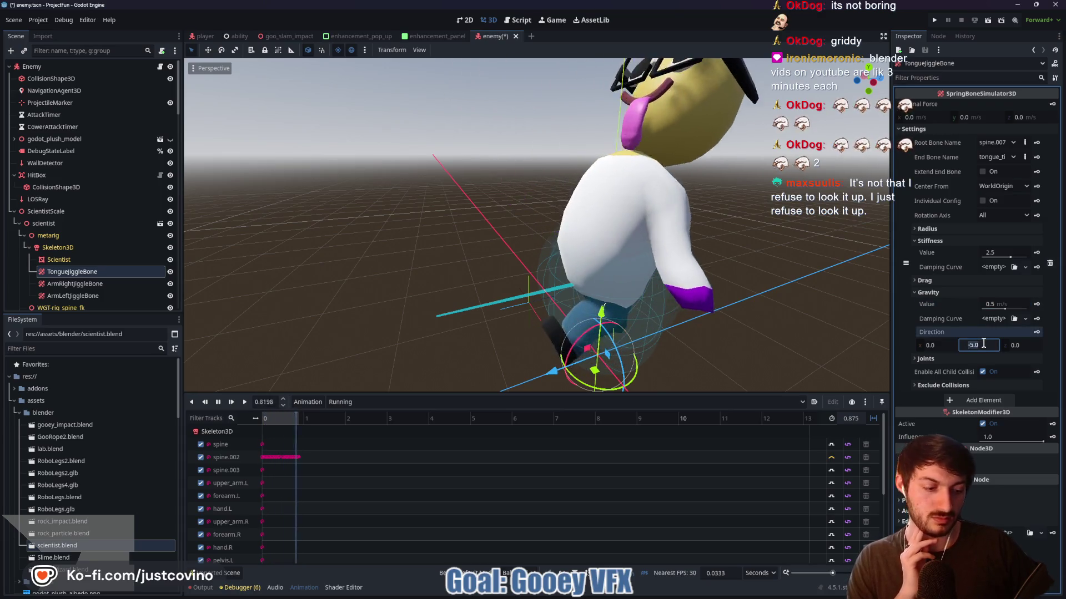
pyautogui.write('-4')
pyautogui.press('Return')
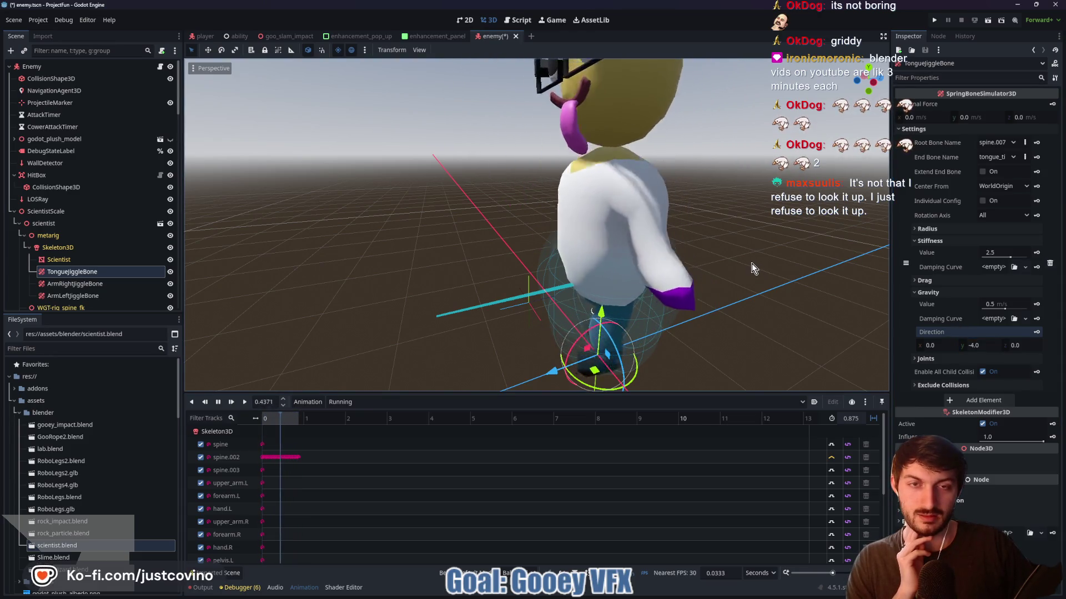
pyautogui.scroll(-2, 752, 265)
pyautogui.moveTo(752, 266)
pyautogui.mouseDown(button='middle')
pyautogui.moveTo(705, 266)
pyautogui.moveTo(777, 269)
pyautogui.mouseUp(button='middle')
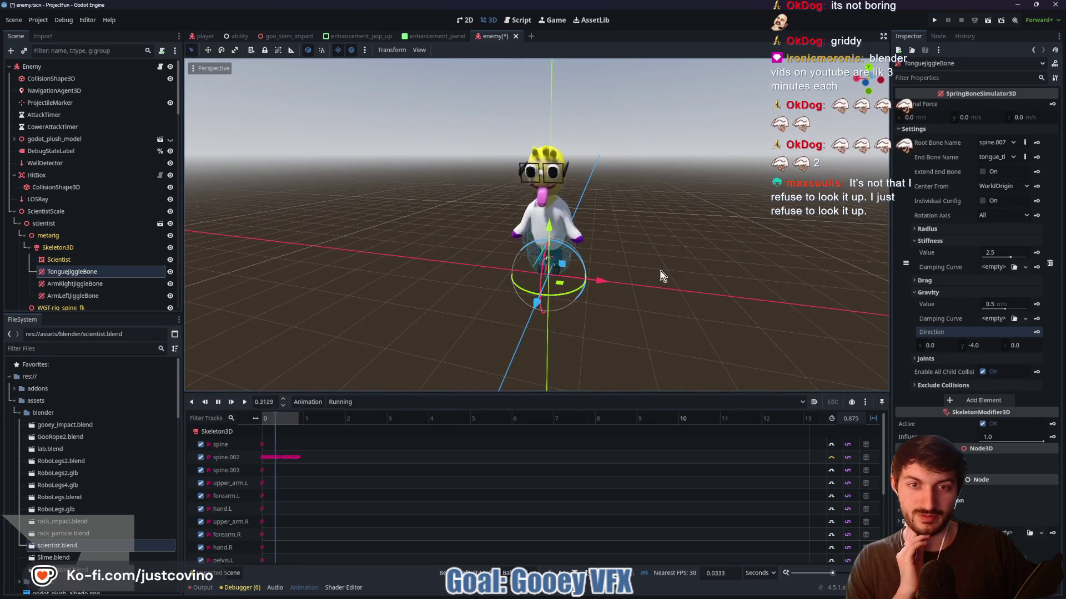
pyautogui.click(219, 403)
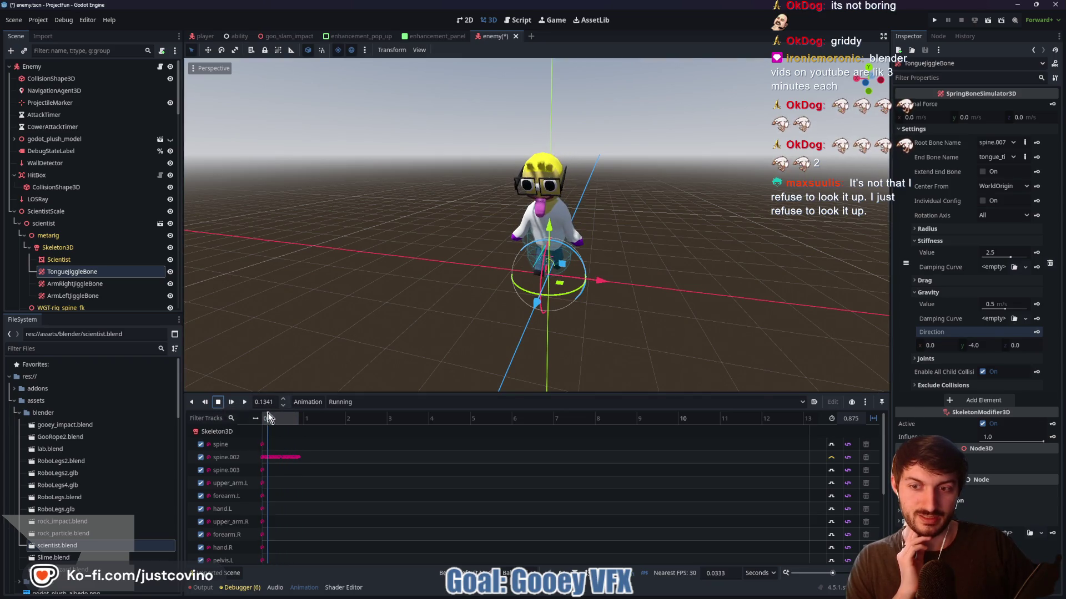
# Step: Collapse and re-expand the ScientistScale branch, then save the enemy scene
pyautogui.click(15, 213)
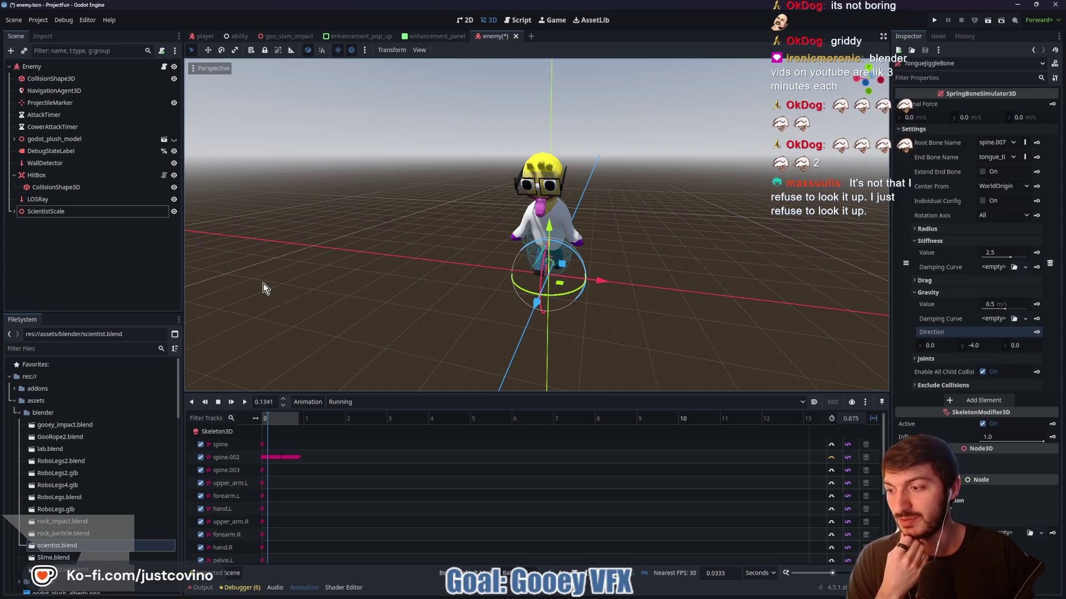
pyautogui.click(84, 268)
pyautogui.click(15, 212)
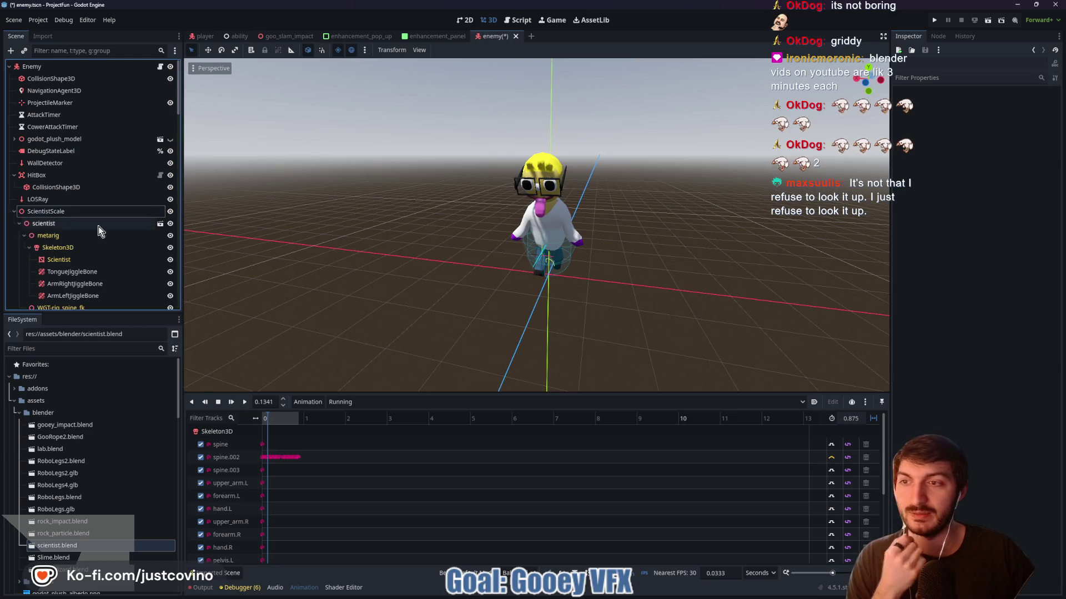
pyautogui.hotkey('ctrl', 's')
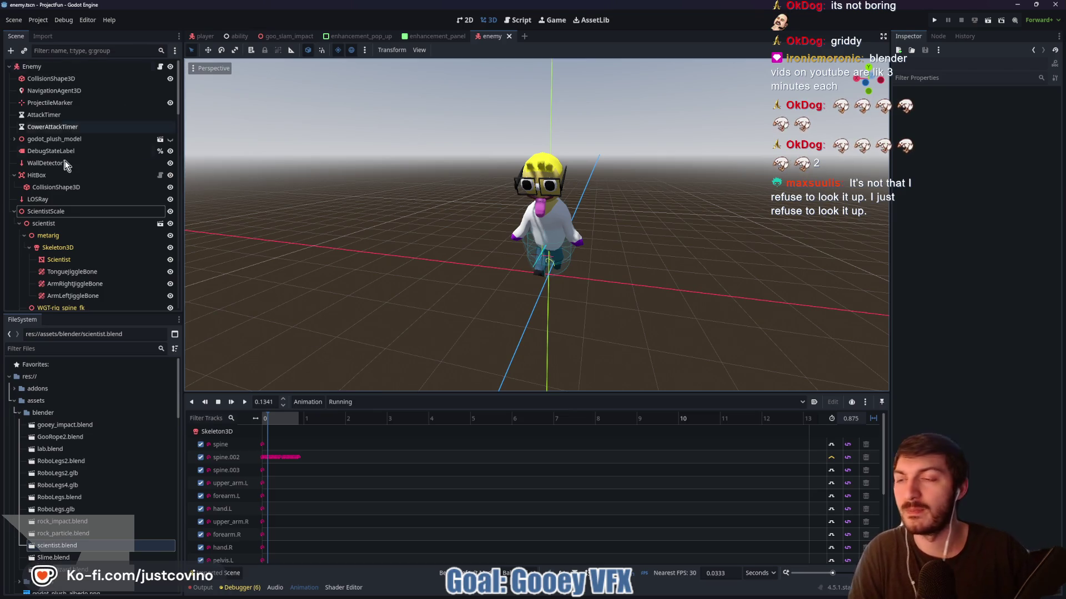
# Step: Collapse the ScientistScale branch and select the Enemy root node
pyautogui.scroll(-5, 77, 217)
pyautogui.scroll(10, 78, 217)
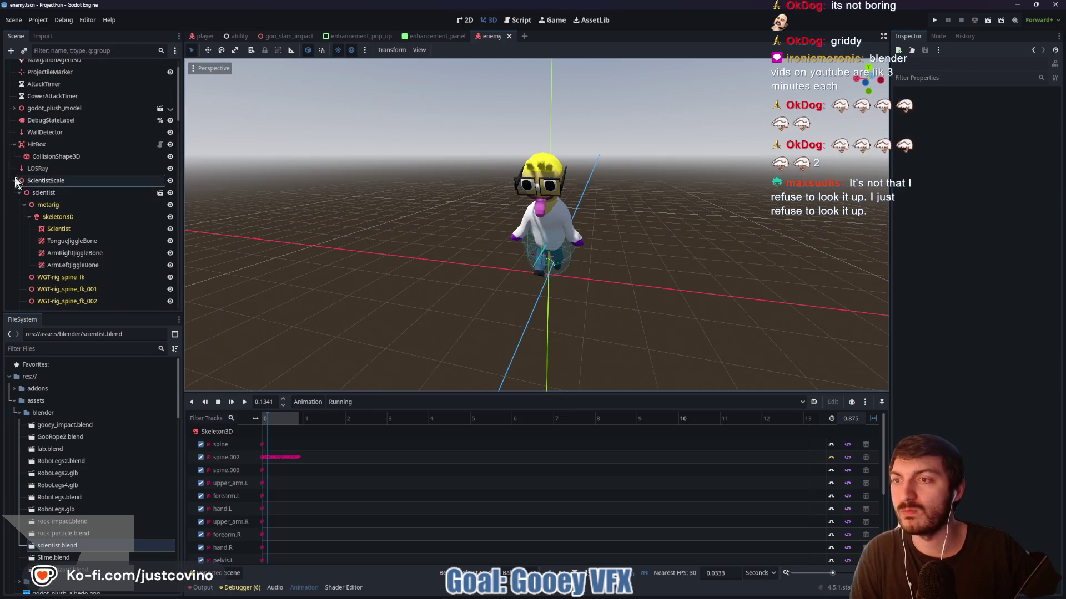
pyautogui.click(14, 186)
pyautogui.click(70, 67)
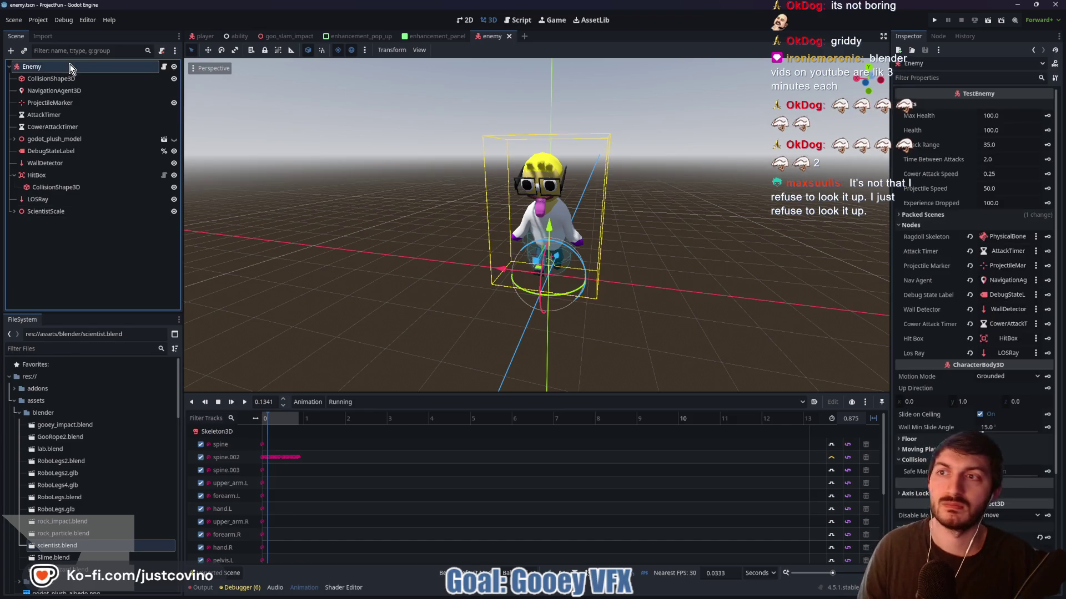
# Step: Add an AnimationTree to Enemy with a StateMachine root driving the scientist's AnimationPlayer
pyautogui.hotkey('ctrl', 'a')
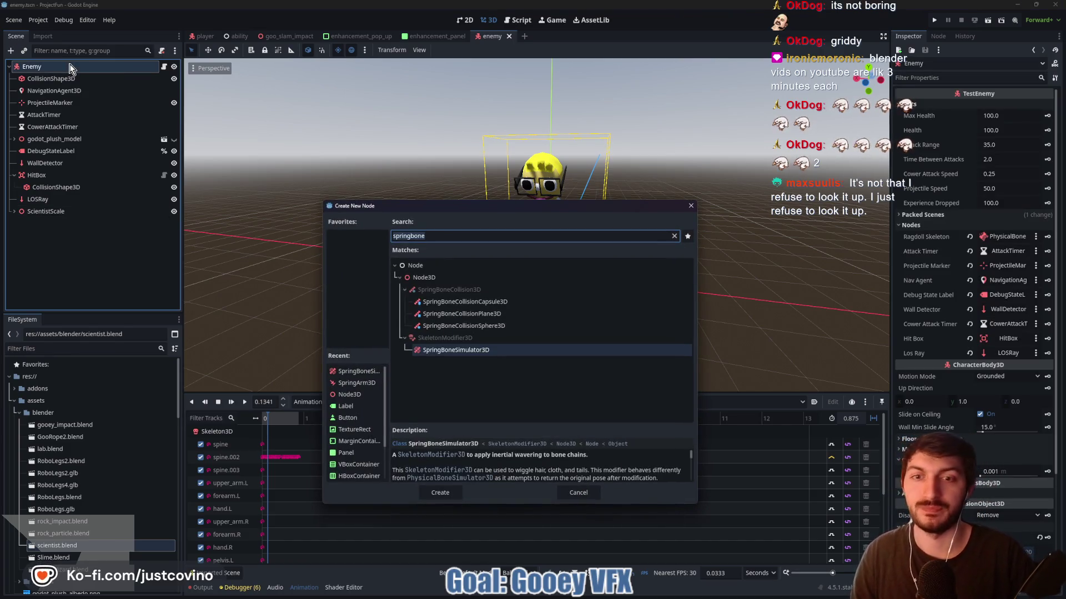
pyautogui.write('animationtree')
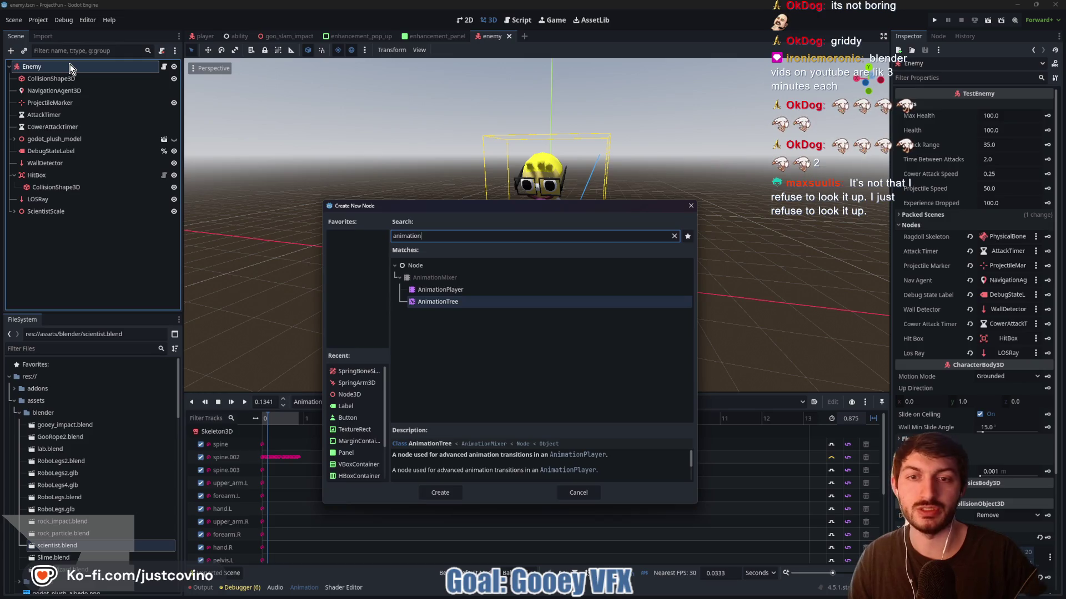
pyautogui.press('Return')
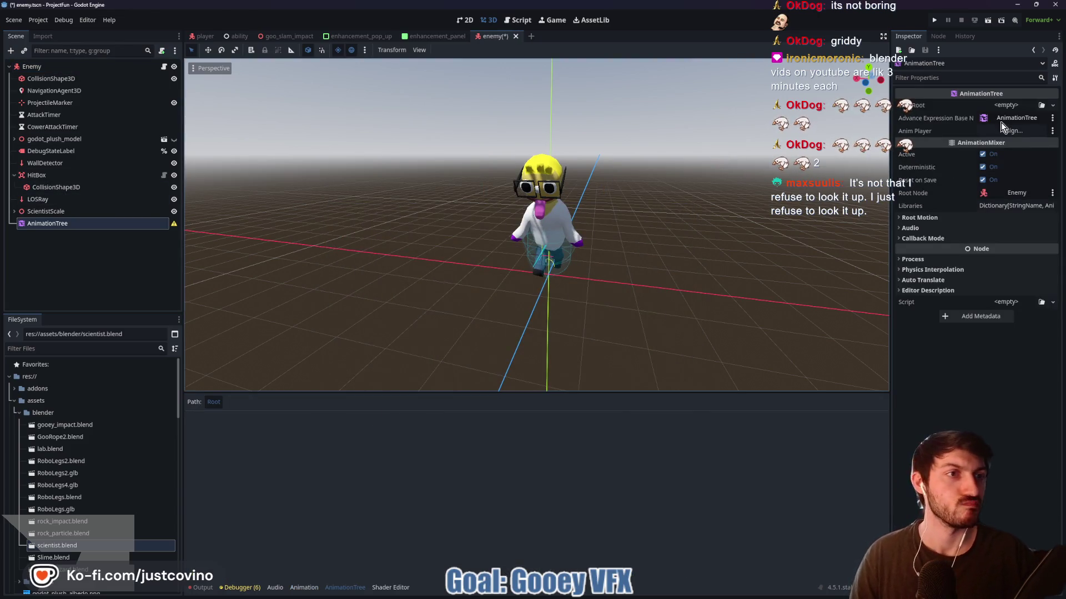
pyautogui.click(1002, 106)
pyautogui.click(1021, 177)
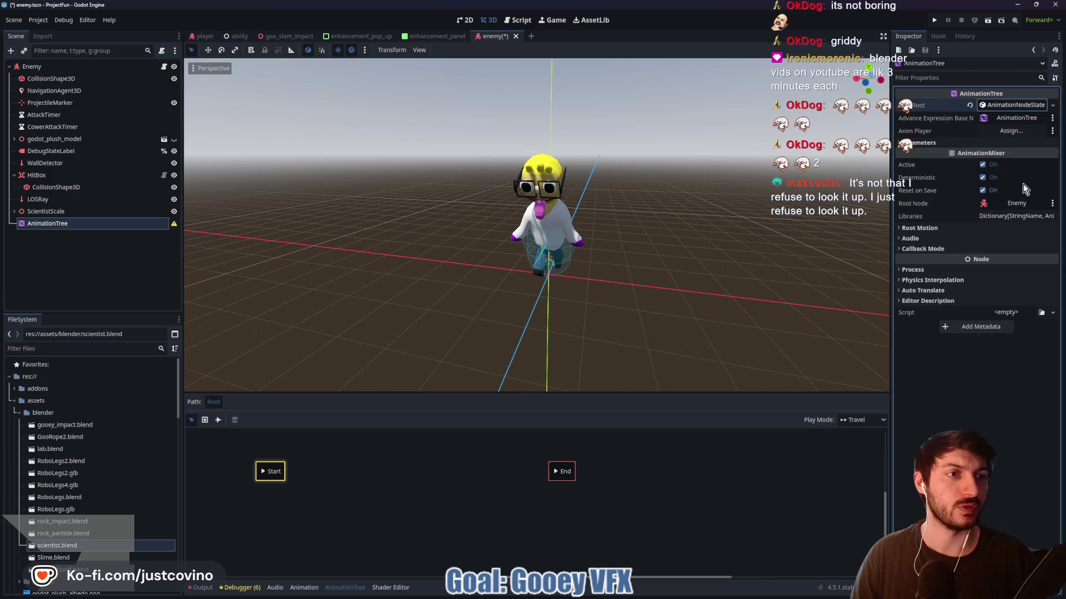
pyautogui.click(1011, 132)
pyautogui.click(514, 254)
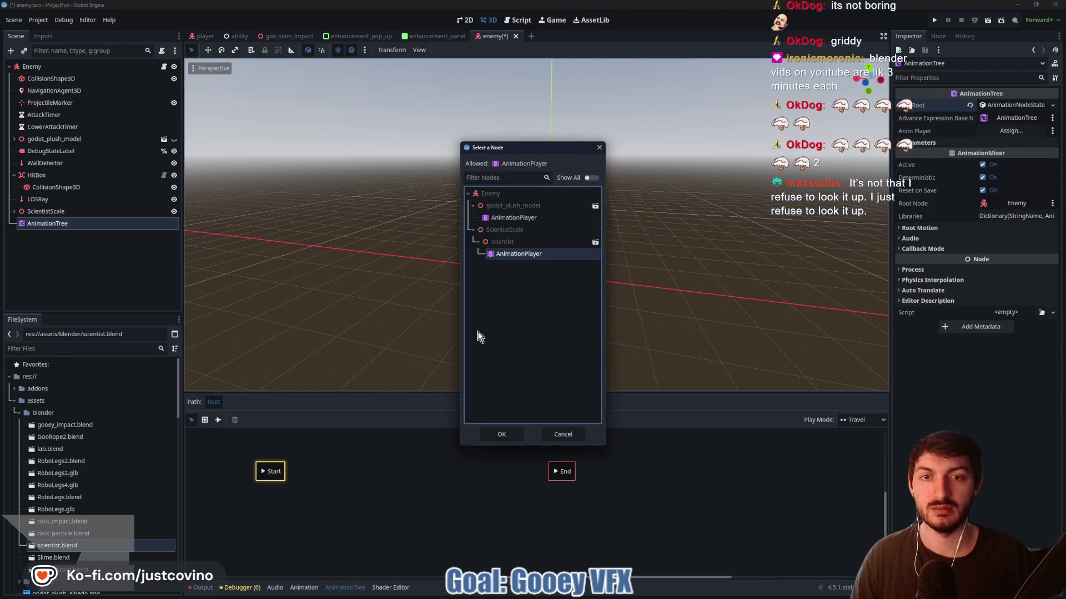
pyautogui.click(500, 434)
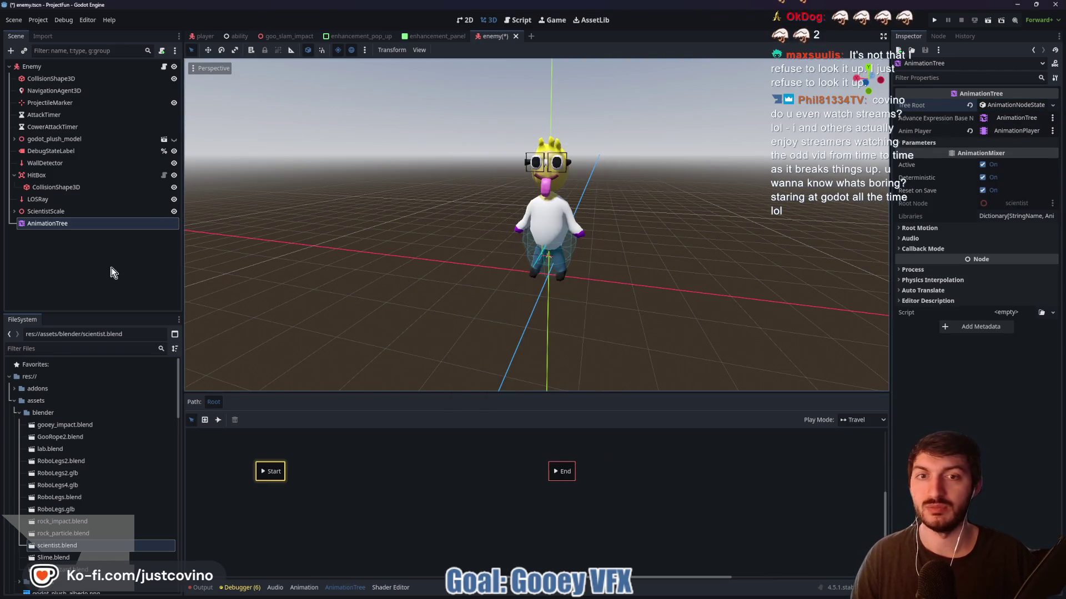
# Step: Add a BlendTree state named MovementTree between Start and End and open it
pyautogui.rightClick(334, 472)
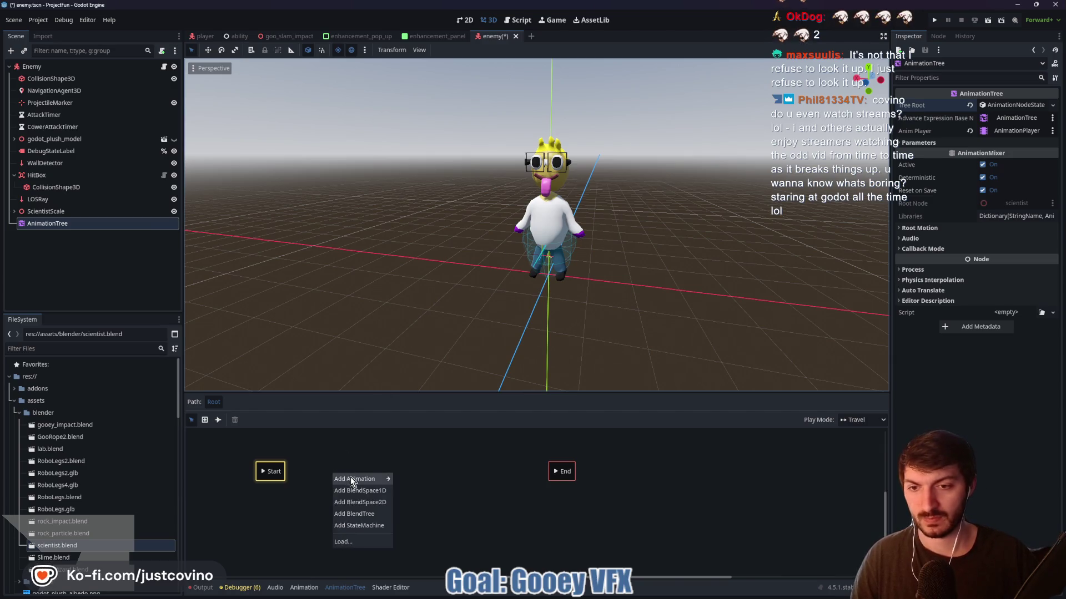
pyautogui.doubleClick(353, 479)
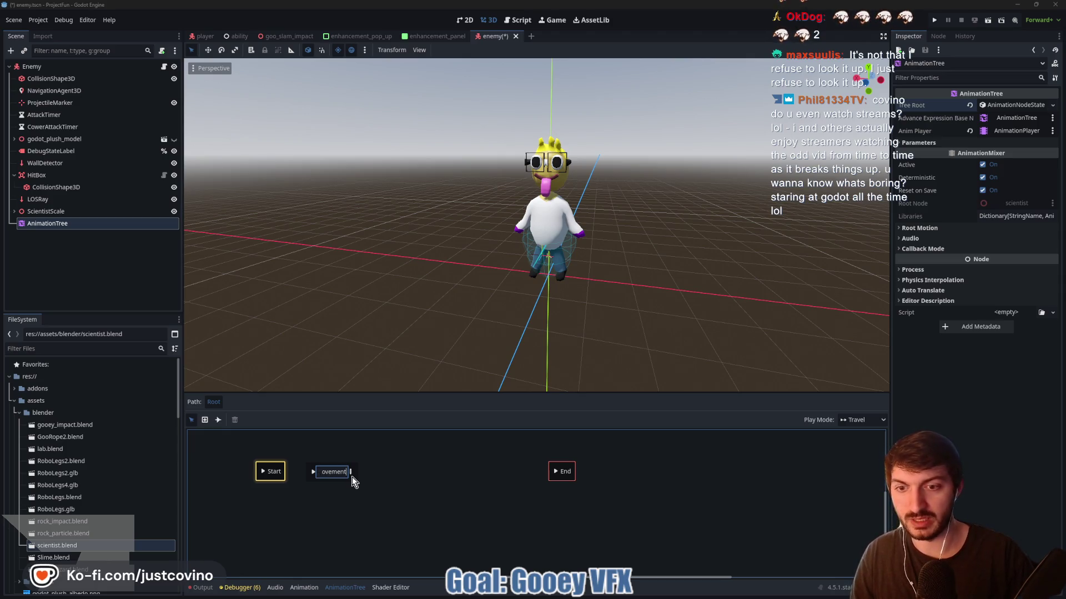
pyautogui.press('Return')
pyautogui.moveTo(325, 466); pyautogui.dragTo(359, 460)
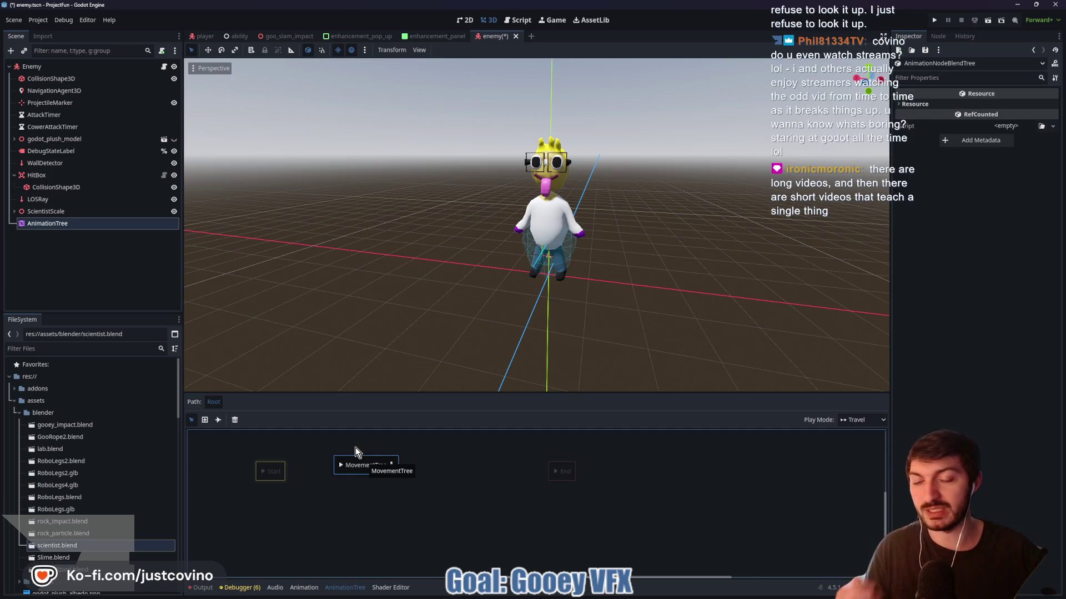
pyautogui.click(392, 465)
pyautogui.moveTo(318, 483); pyautogui.dragTo(442, 479)
pyautogui.moveTo(500, 391); pyautogui.dragTo(445, 327)
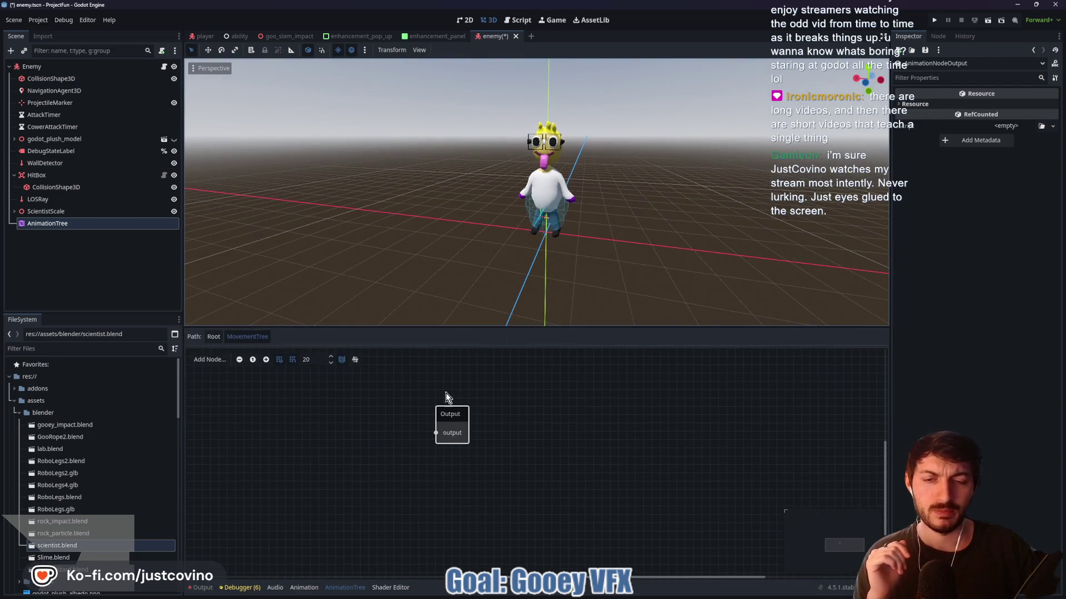
# Step: Add a BlendSpace1D named Movement left of the Output node and open its editor
pyautogui.click(445, 393)
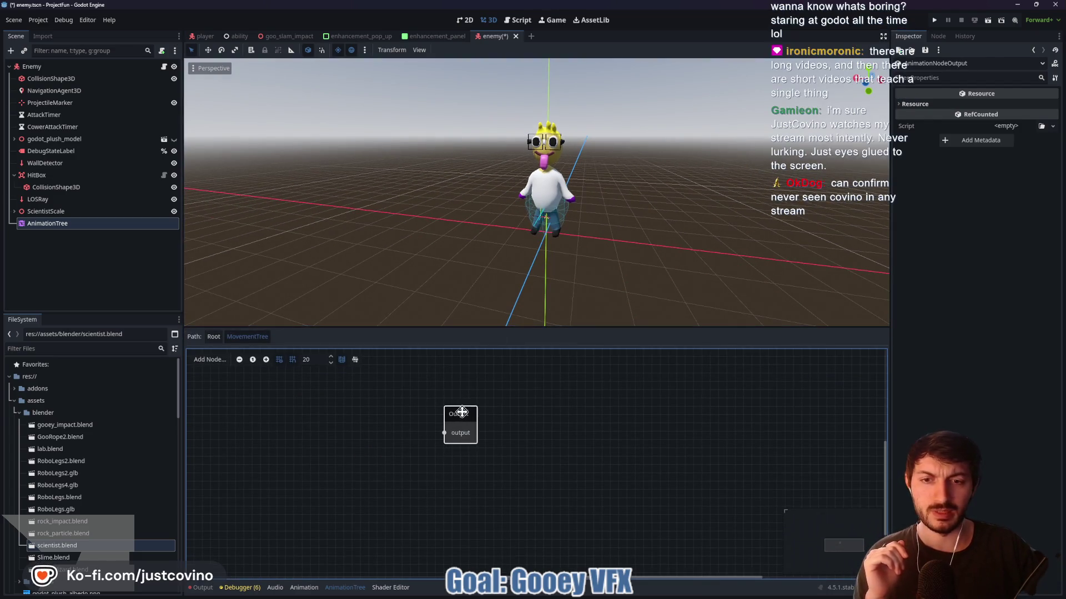
pyautogui.rightClick(305, 435)
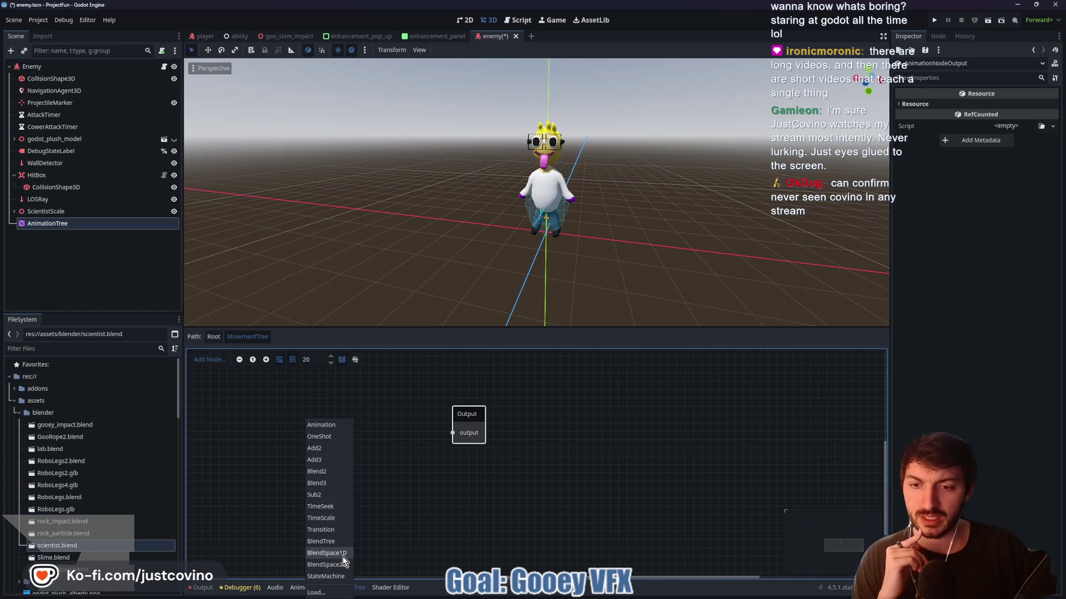
pyautogui.click(344, 561)
pyautogui.moveTo(336, 438); pyautogui.dragTo(305, 415)
pyautogui.click(321, 427)
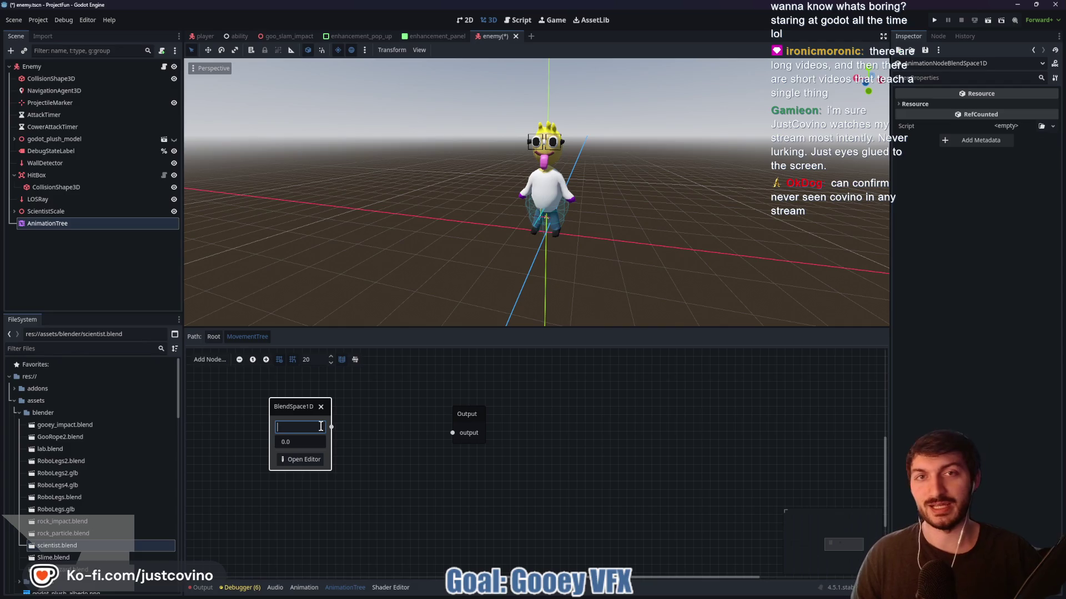
pyautogui.write('Movement')
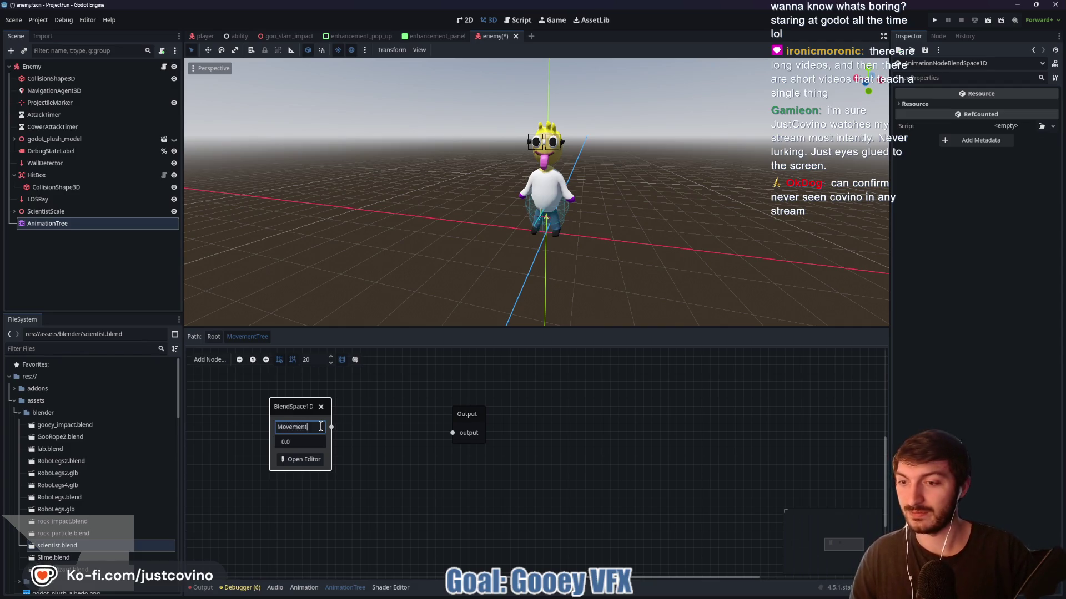
pyautogui.press('Return')
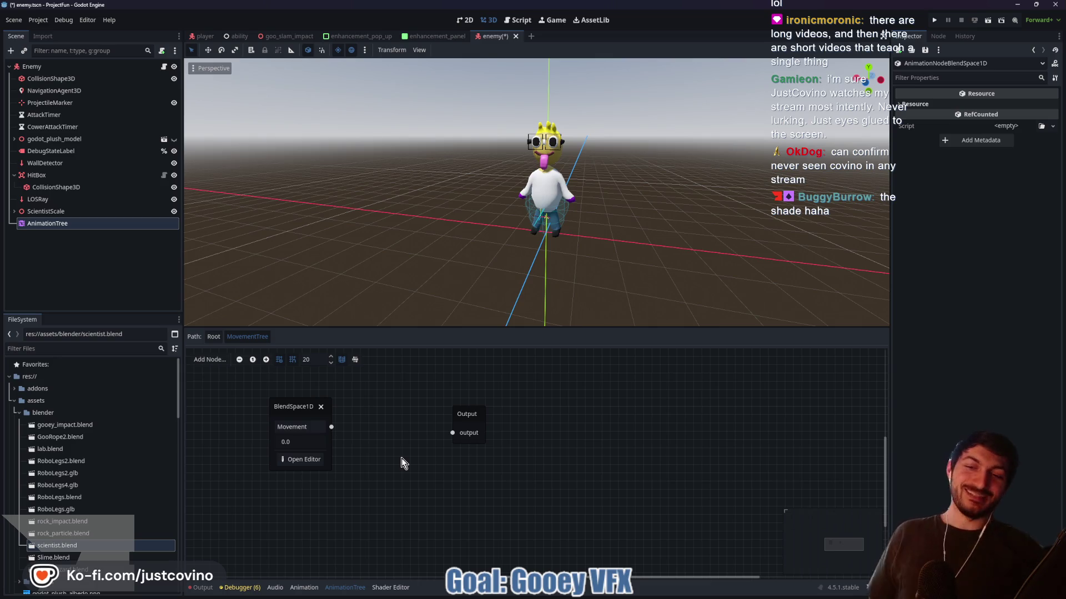
pyautogui.moveTo(454, 414); pyautogui.dragTo(527, 415)
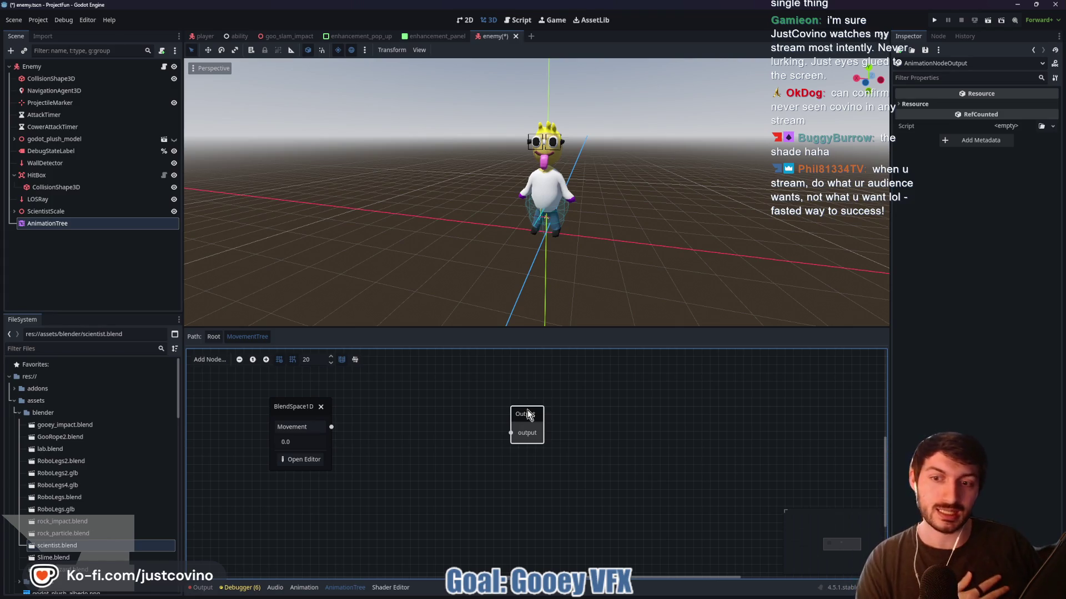
pyautogui.click(303, 460)
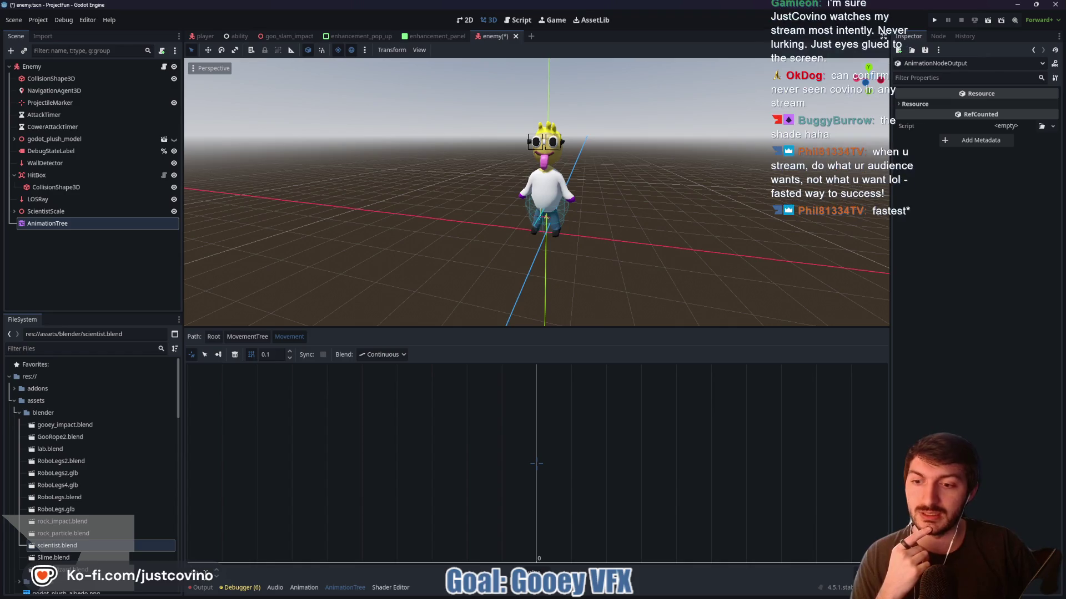
# Step: Adjust the blend minimum, add Idle_001 and Running points, and connect Movement to Output
pyautogui.moveTo(218, 571); pyautogui.dragTo(226, 488)
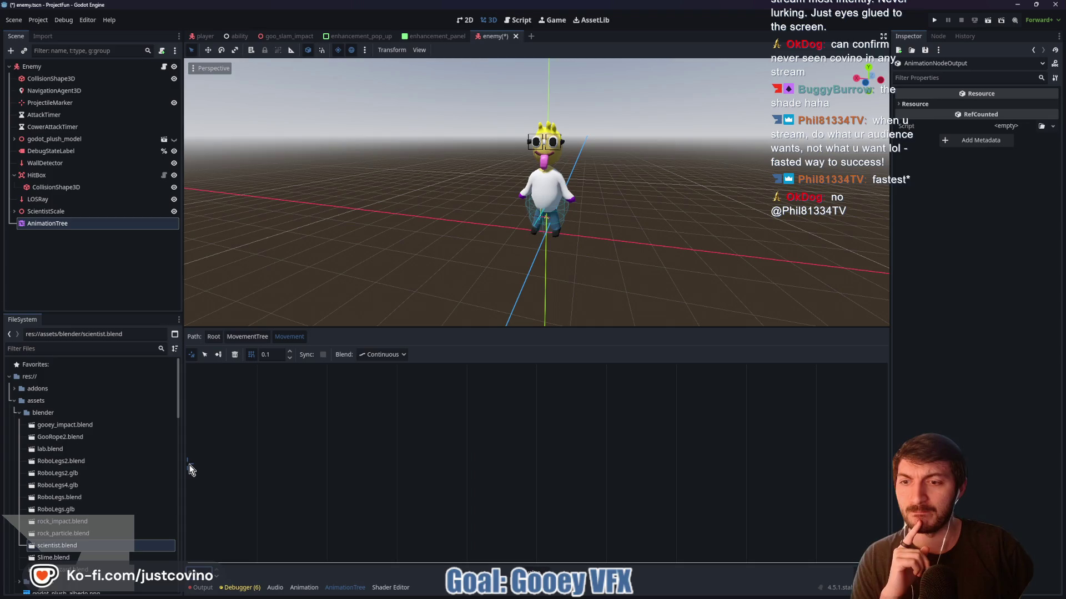
pyautogui.click(204, 356)
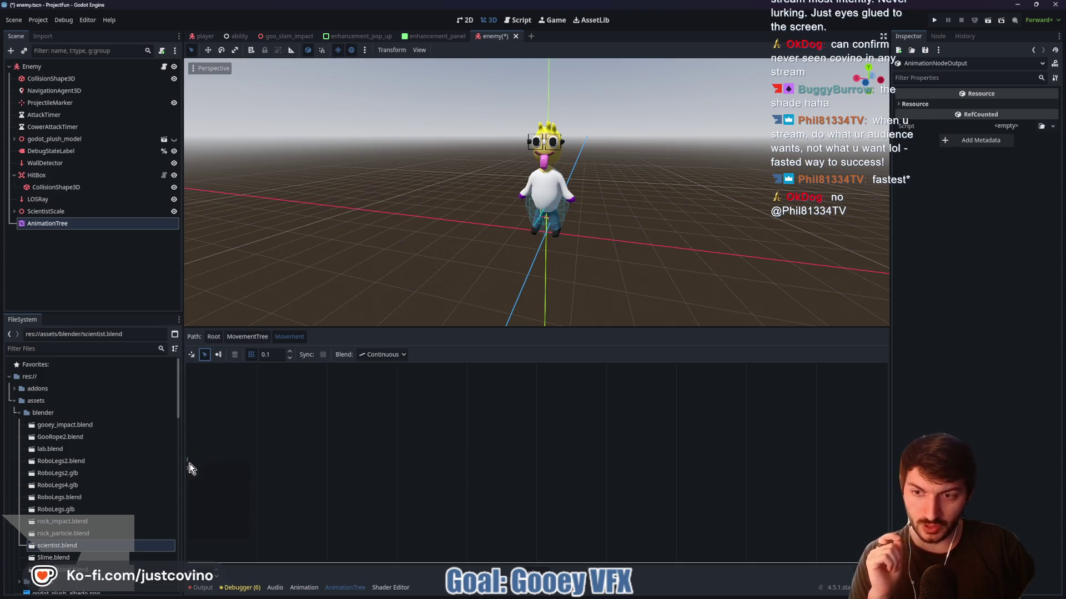
pyautogui.rightClick(191, 467)
pyautogui.moveTo(207, 467)
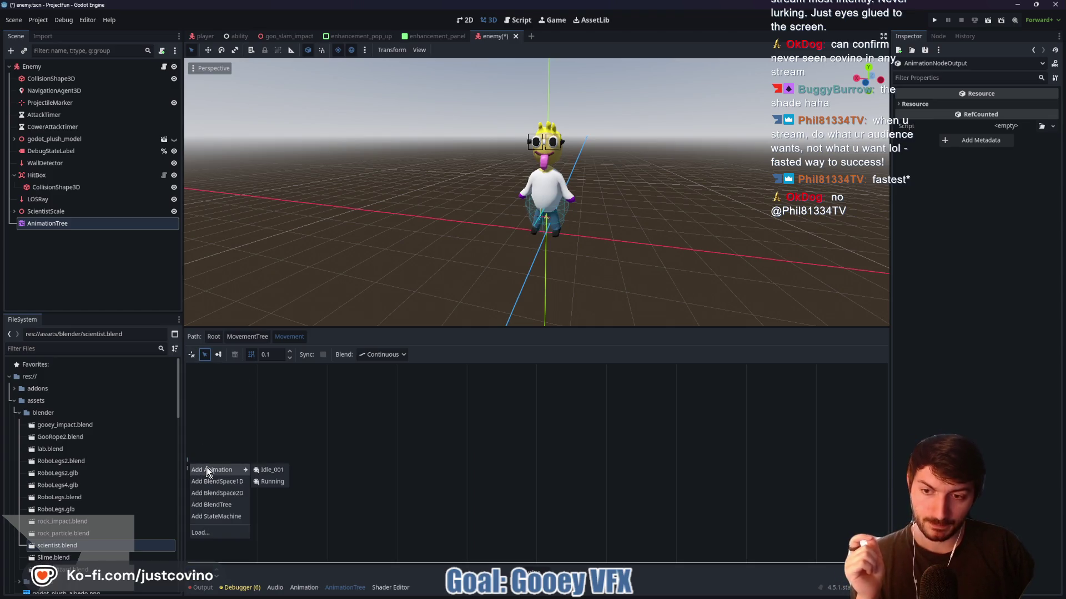
pyautogui.click(258, 473)
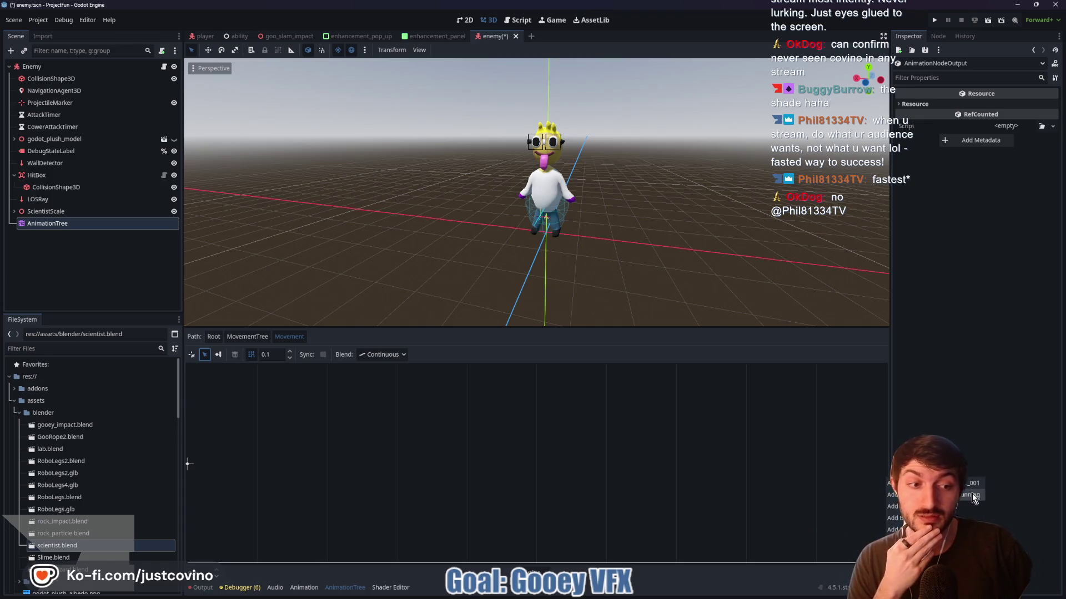
pyautogui.click(888, 484)
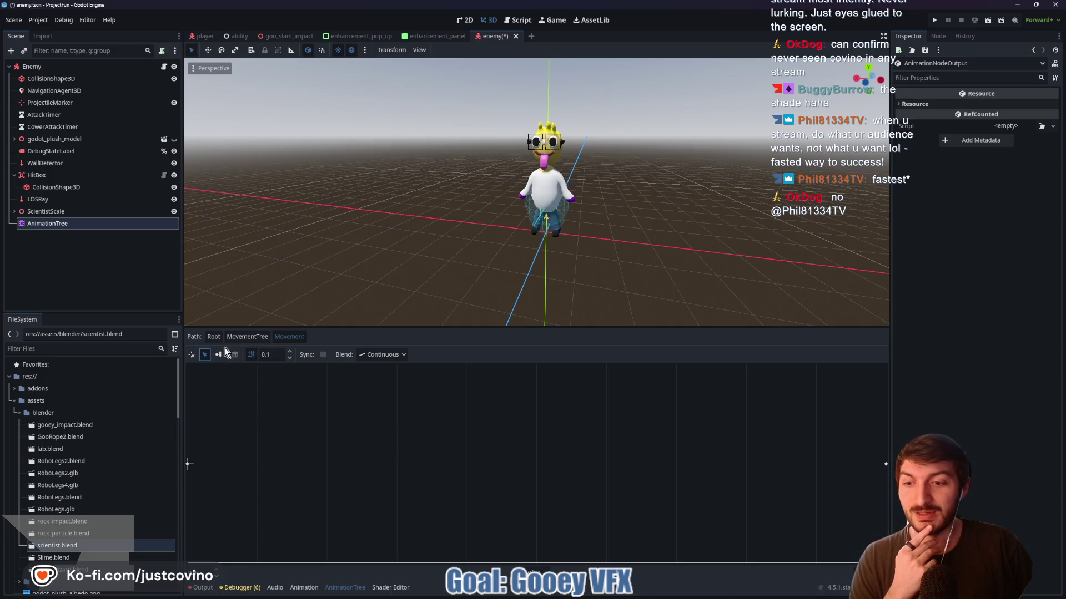
pyautogui.click(239, 338)
pyautogui.moveTo(331, 427)
pyautogui.mouseDown()
pyautogui.moveTo(419, 439)
pyautogui.moveTo(511, 435)
pyautogui.mouseUp()
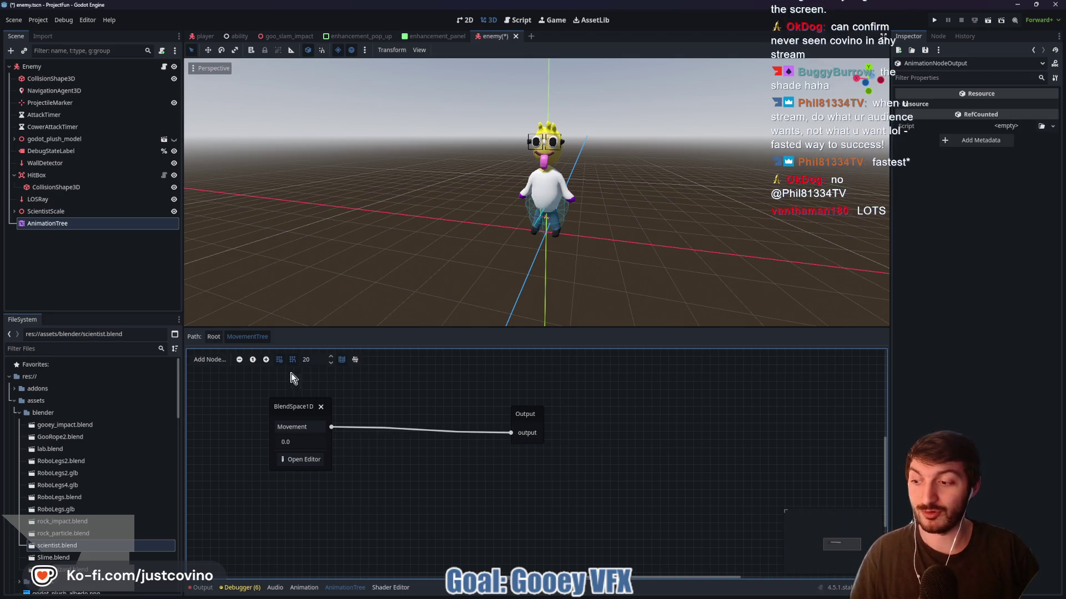
# Step: In the root state machine, connect Start to MovementTree with a transition, then select the Enemy node
pyautogui.click(214, 337)
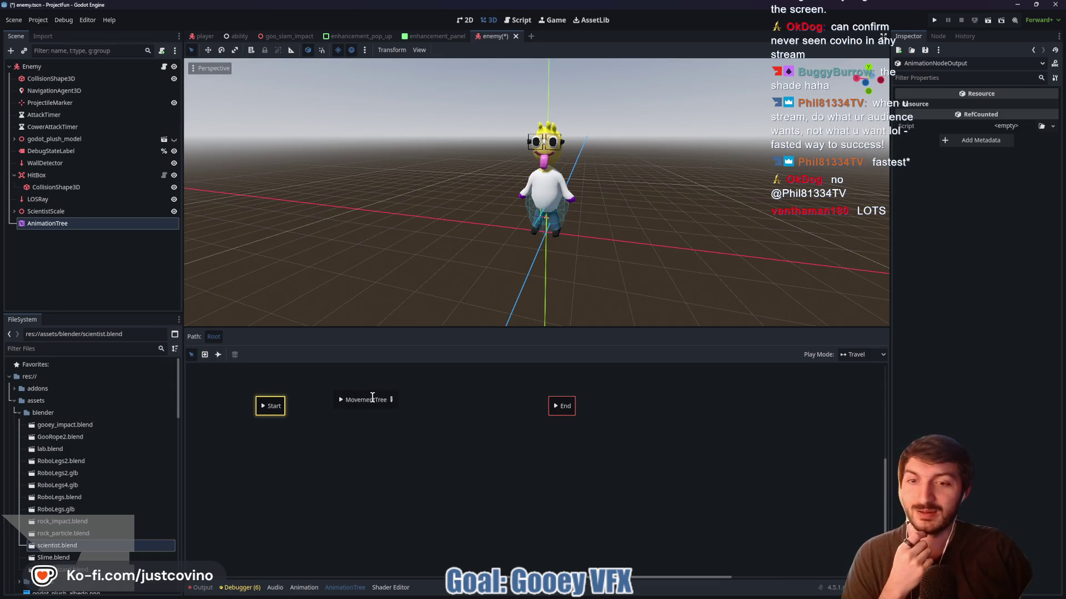
pyautogui.moveTo(367, 395)
pyautogui.mouseDown()
pyautogui.moveTo(408, 404)
pyautogui.moveTo(389, 400)
pyautogui.mouseUp()
pyautogui.click(218, 355)
pyautogui.moveTo(270, 406); pyautogui.dragTo(377, 405)
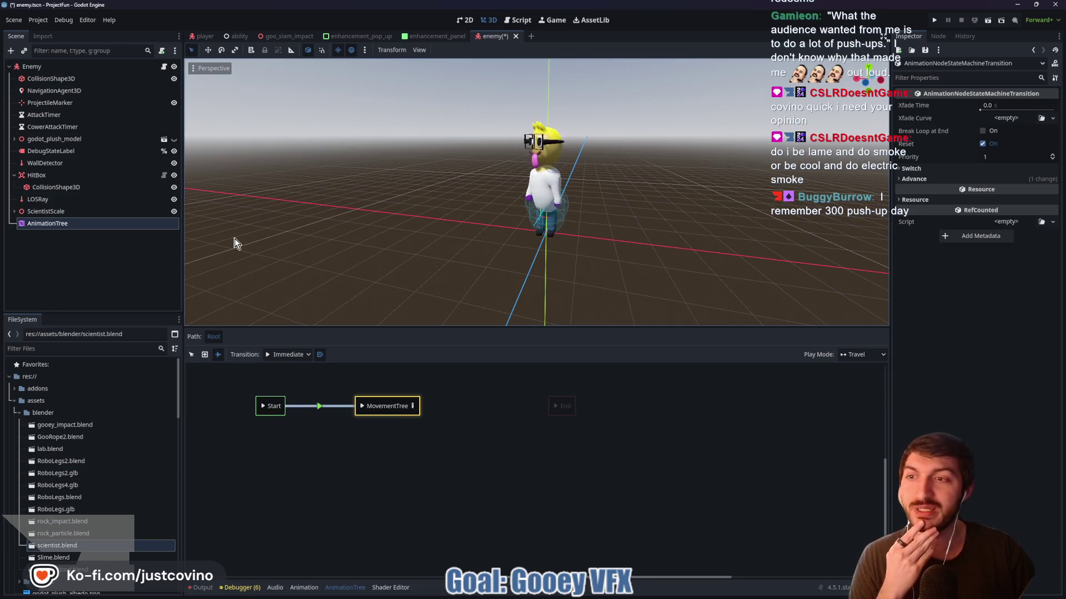
pyautogui.click(118, 66)
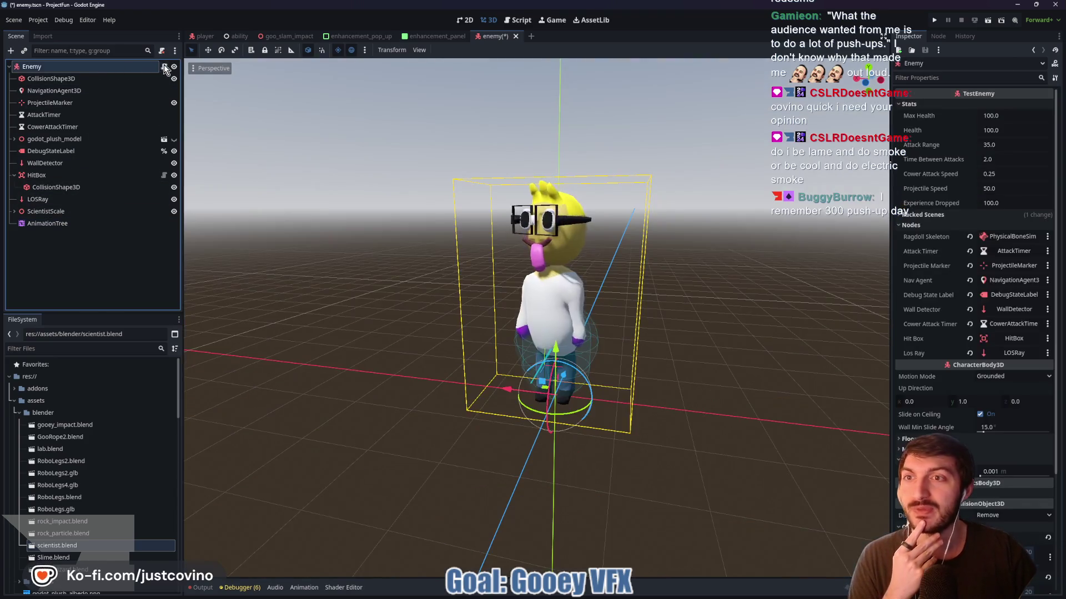
pyautogui.click(164, 66)
pyautogui.scroll(5, 583, 305)
pyautogui.scroll(-6, 584, 305)
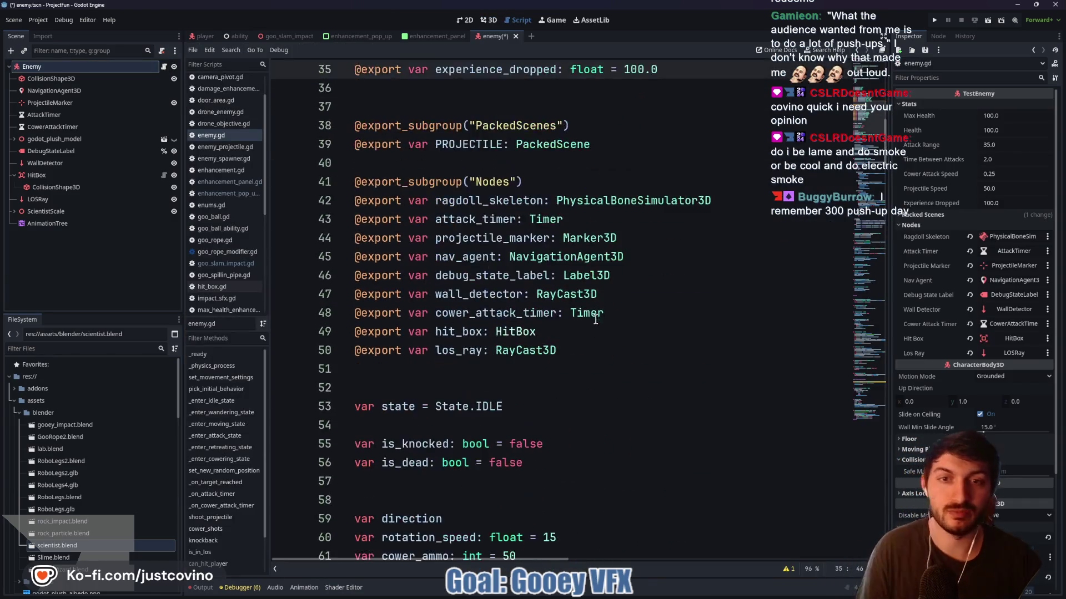
pyautogui.click(579, 336)
pyautogui.click(599, 349)
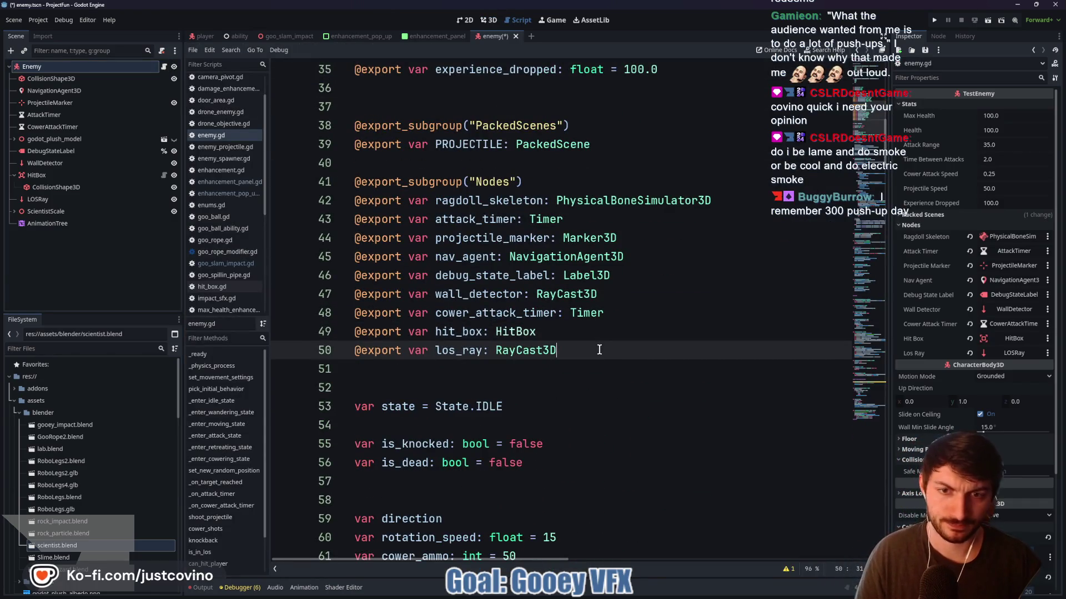
pyautogui.press('Return')
pyautogui.write('@export ')
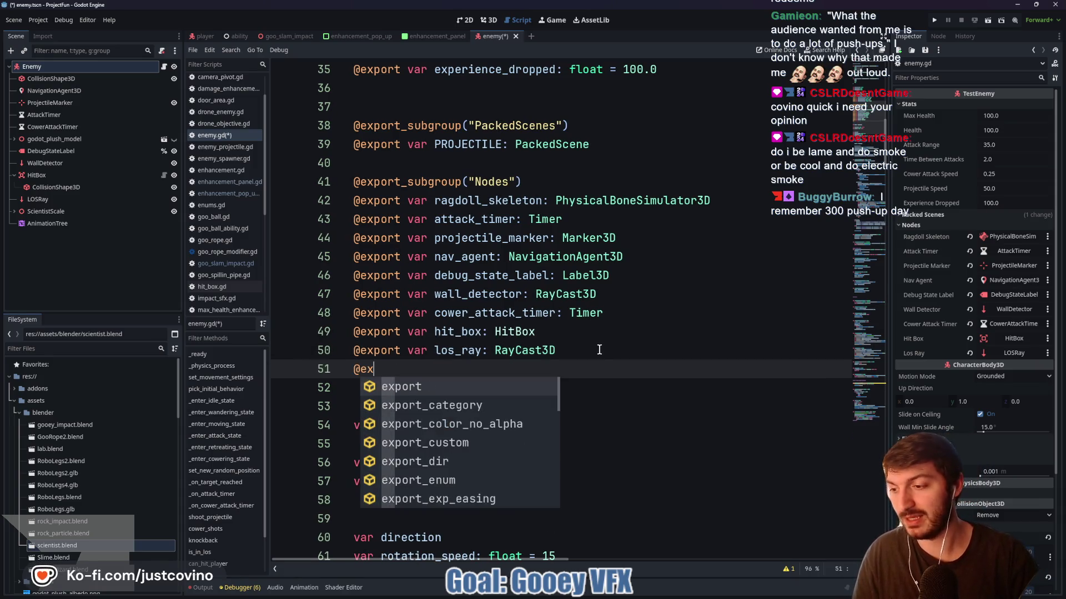
pyautogui.write('va')
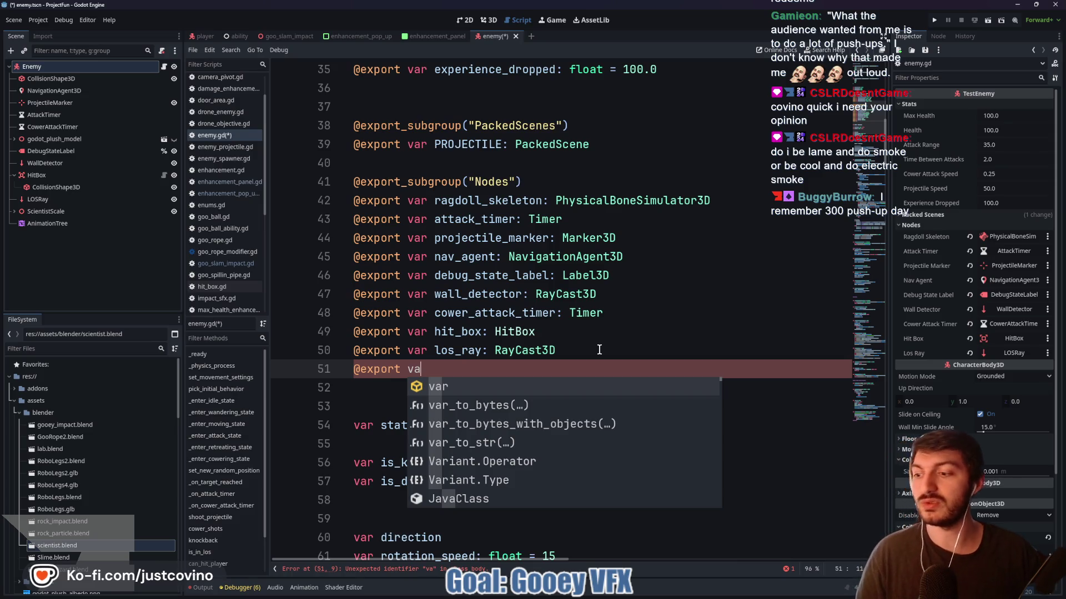
pyautogui.press('BackSpace')
pyautogui.press('BackSpace')
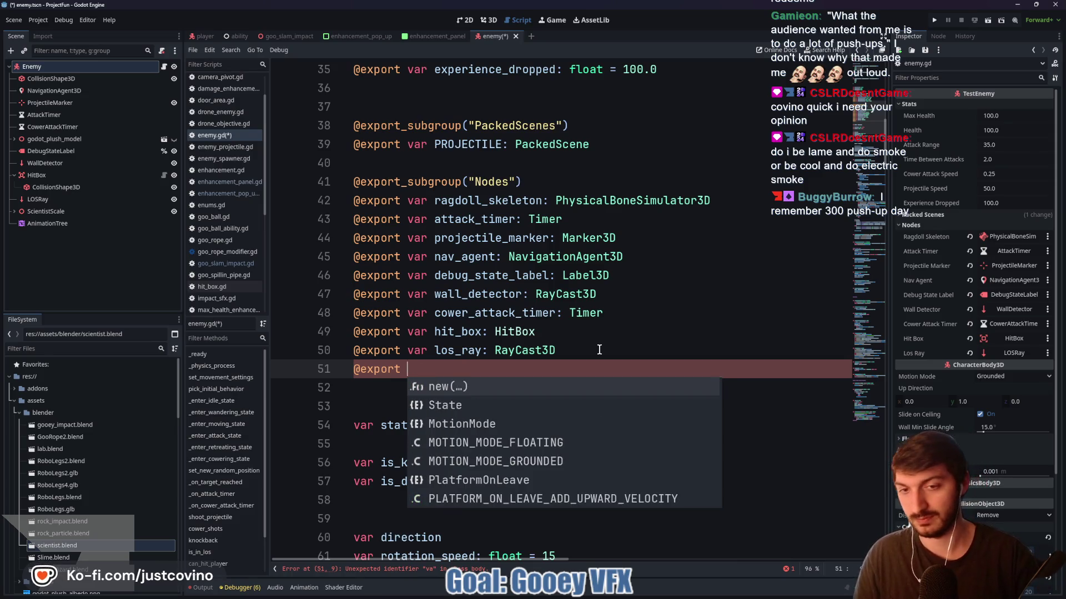
pyautogui.write('var animation')
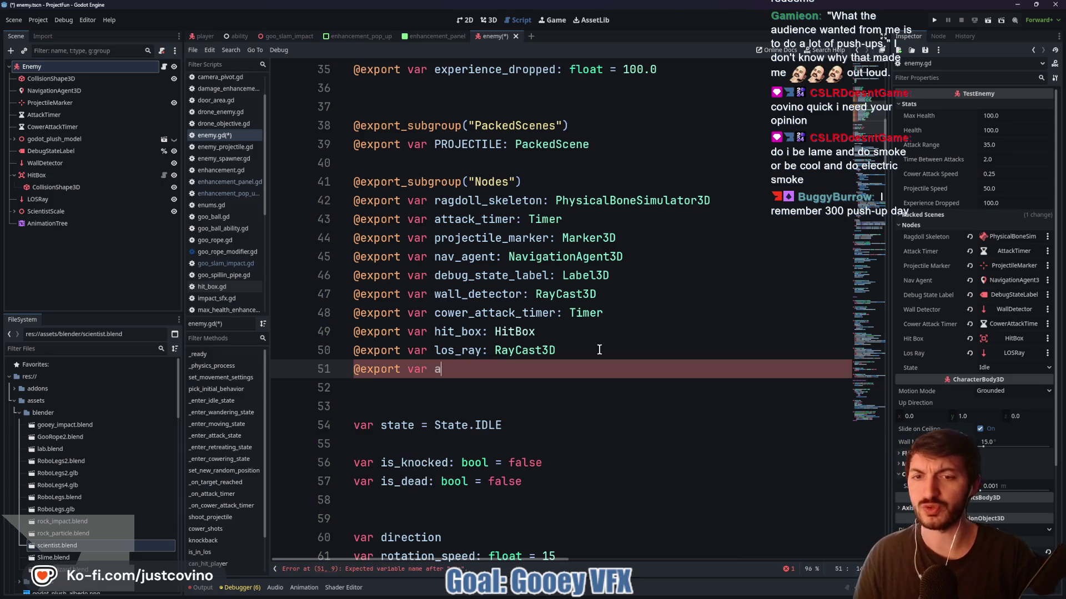
pyautogui.write('_tree: Ani')
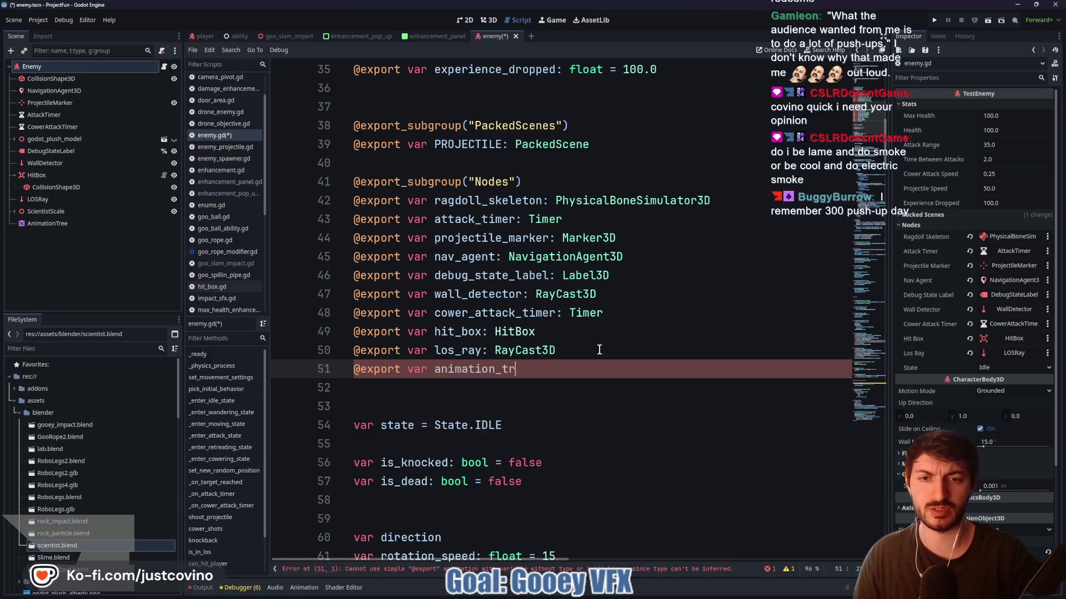
pyautogui.write('mationTr')
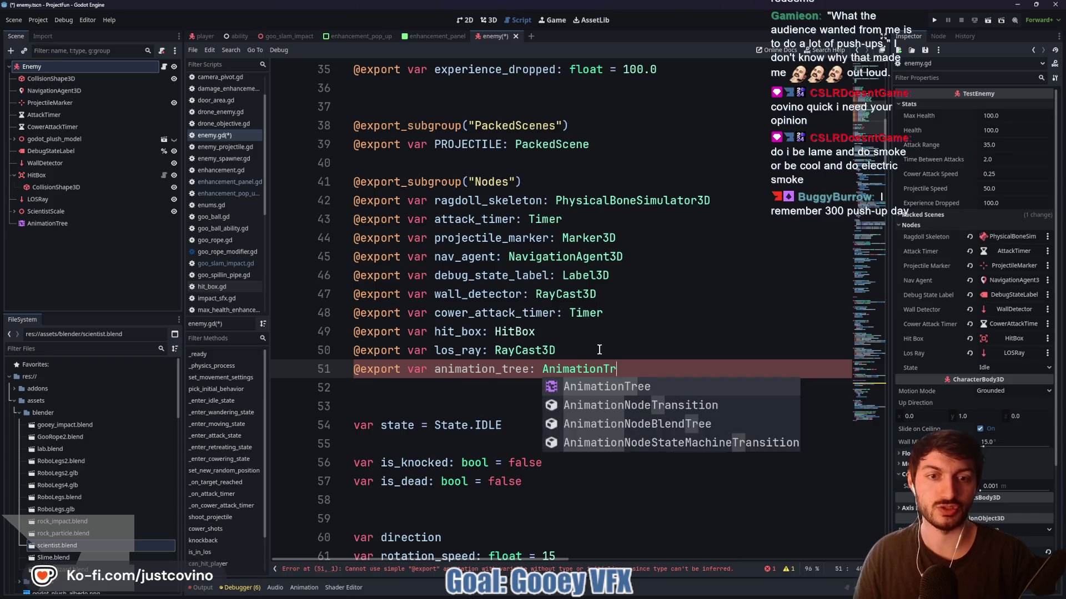
pyautogui.press('Return')
pyautogui.hotkey('ctrl', 's')
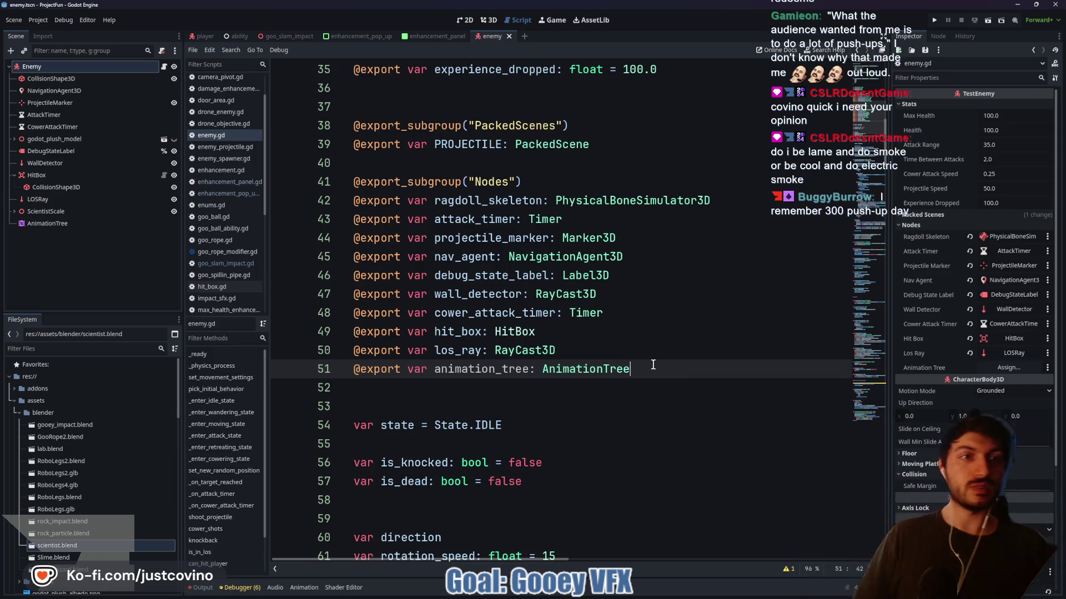
# Step: Place the caret on the blank line after the random_positions declaration
pyautogui.scroll(-8, 653, 364)
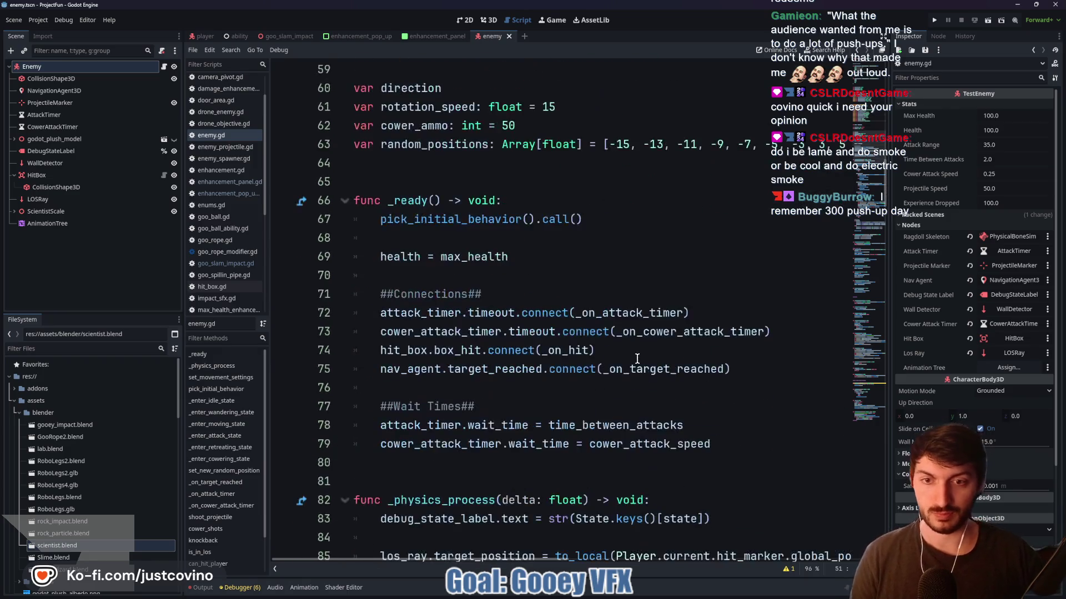
pyautogui.scroll(4, 530, 189)
pyautogui.scroll(-4, 566, 222)
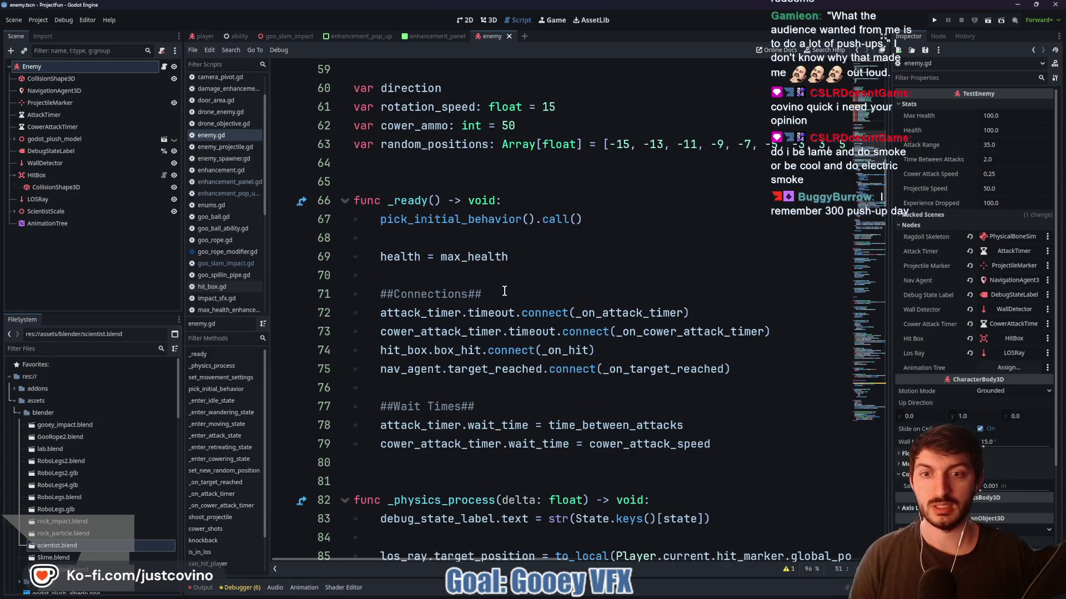
pyautogui.scroll(-1, 499, 281)
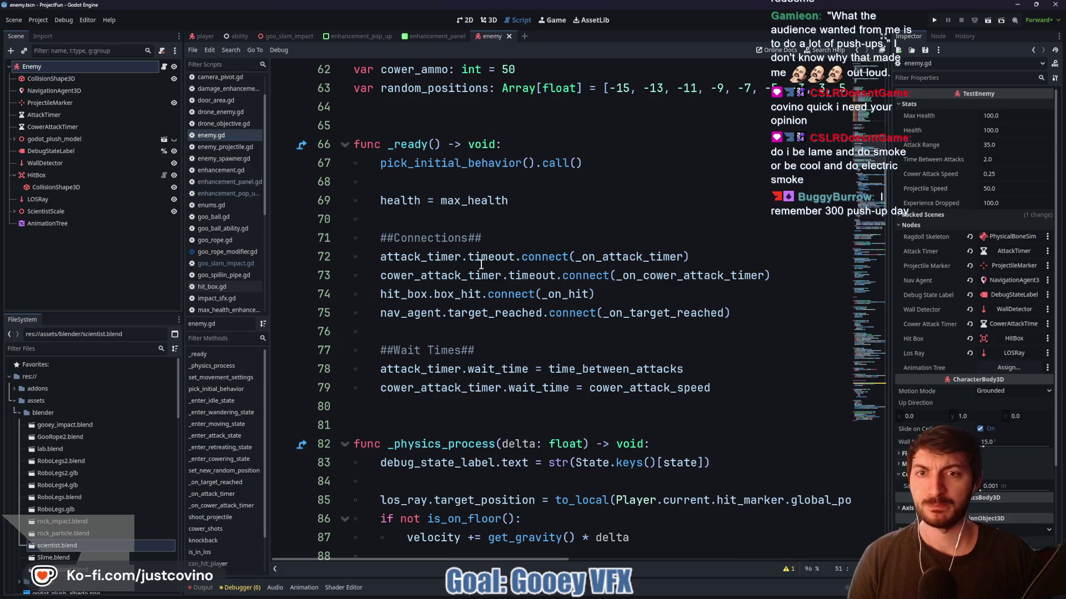
pyautogui.click(519, 408)
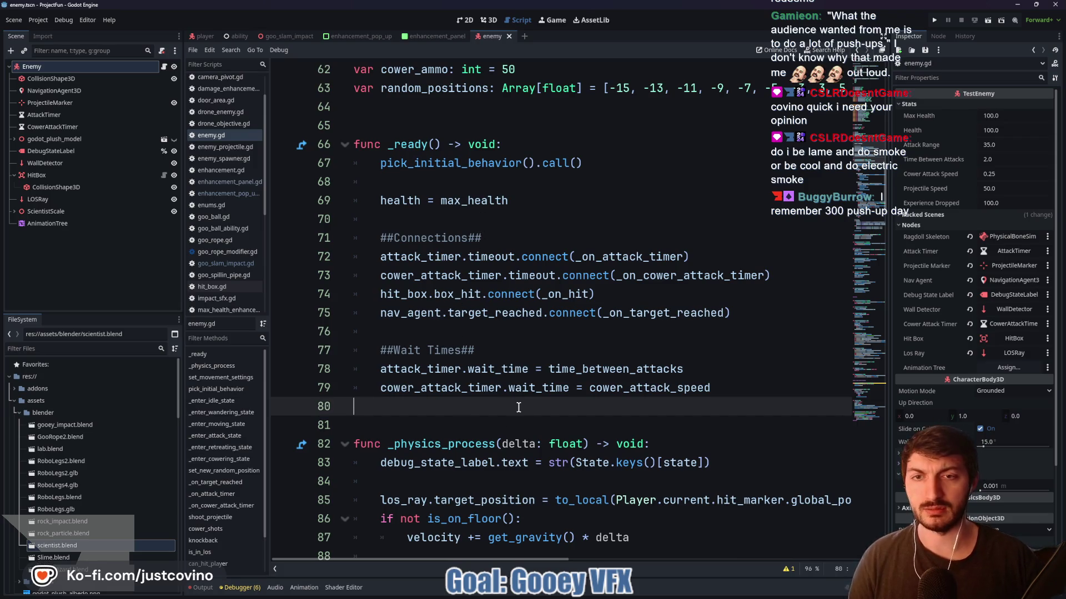
pyautogui.scroll(5, 518, 408)
pyautogui.click(420, 387)
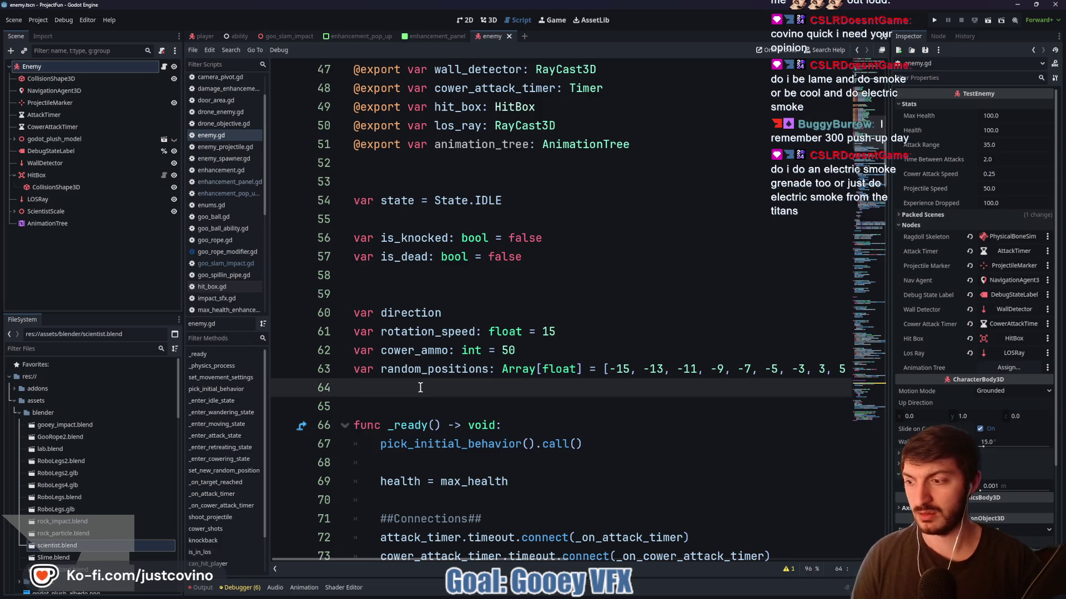
# Step: Declare 'var anim_playback: AnimationNodeStateMachinePlayback' below random_positions and save the script
pyautogui.write('var anim_play')
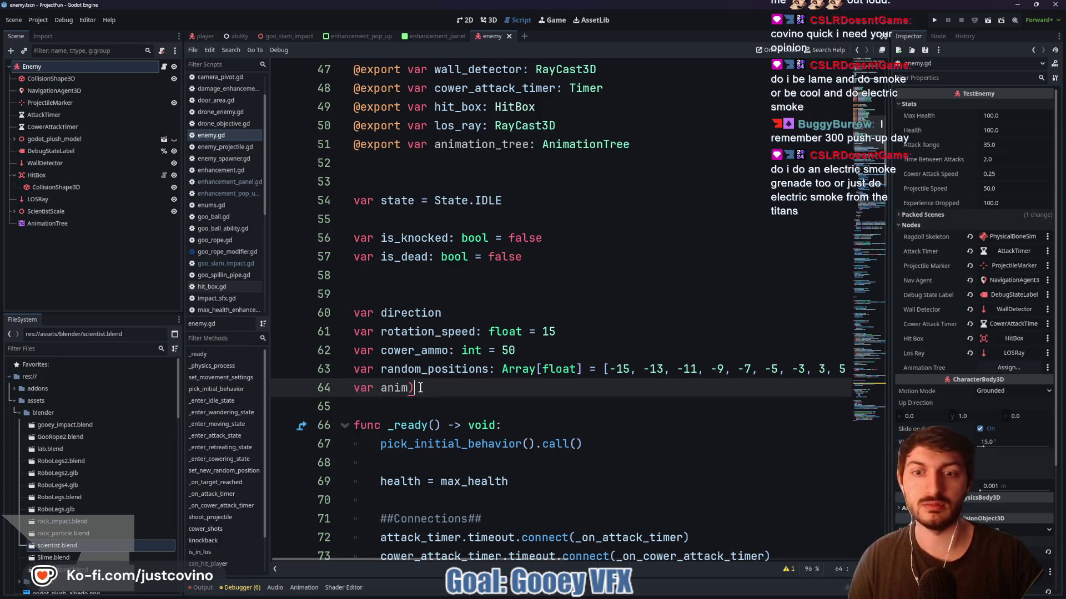
pyautogui.write('er: AnimationNodeS')
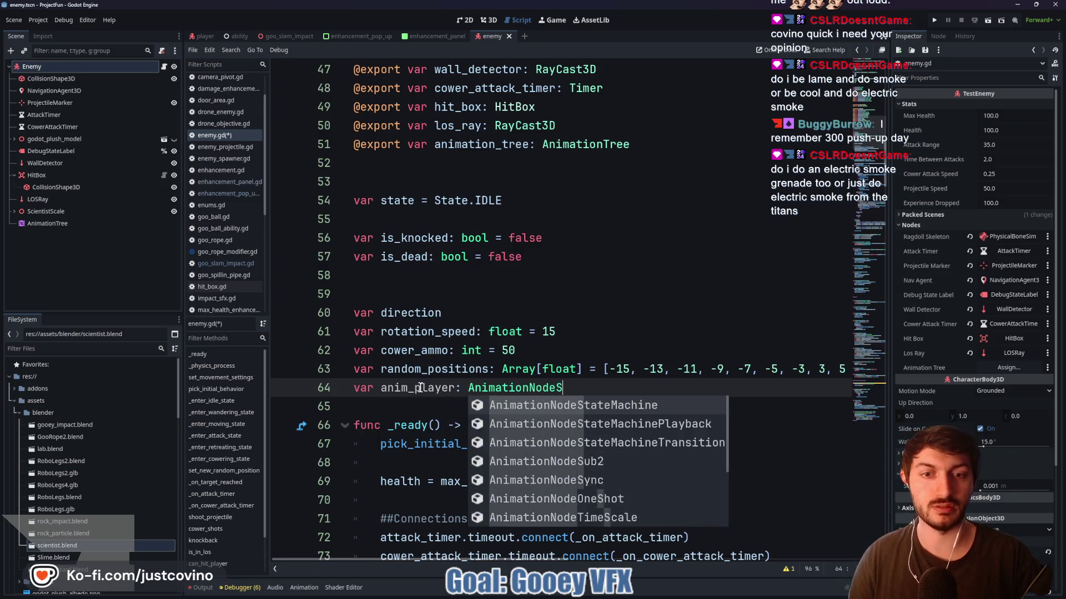
pyautogui.write('tateMachinePl')
pyautogui.press('Return')
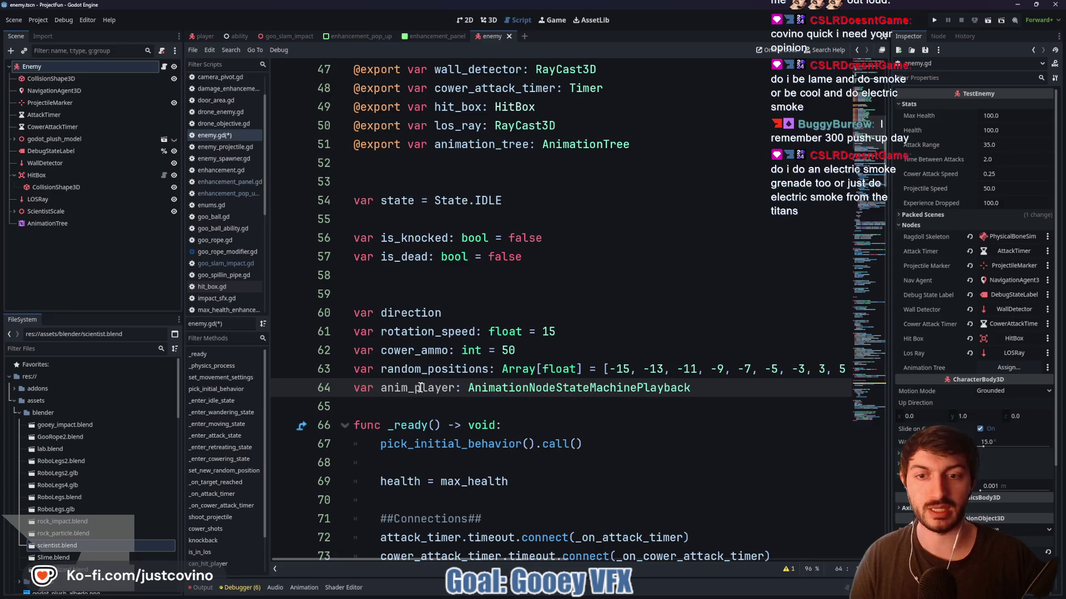
pyautogui.moveTo(451, 387); pyautogui.dragTo(435, 385)
pyautogui.write('back')
pyautogui.hotkey('ctrl', 's')
# Step: Move the caret down into the _ready function body
pyautogui.scroll(-4, 593, 393)
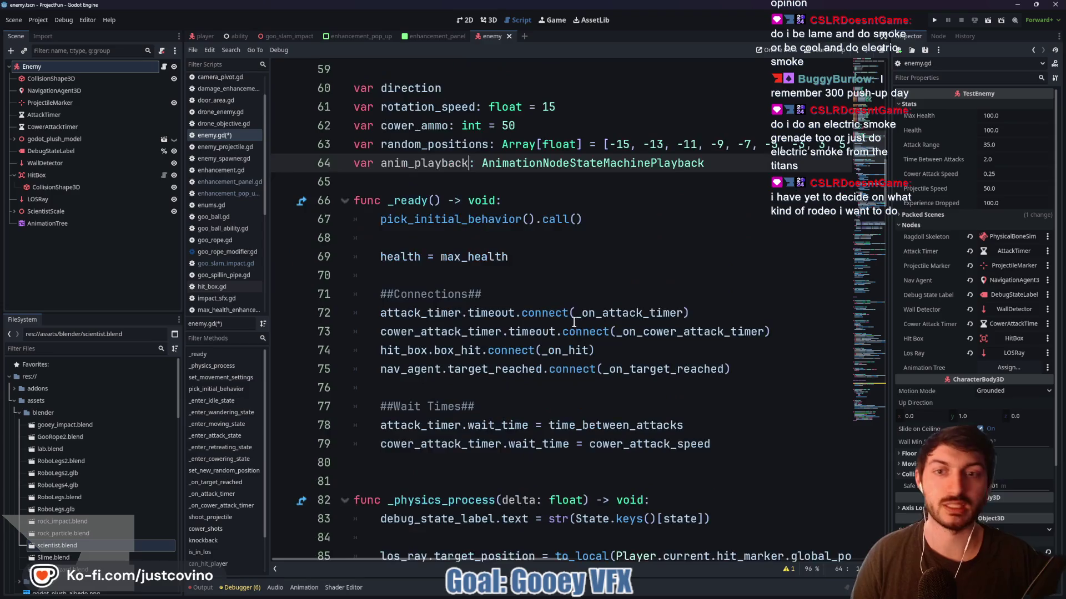
pyautogui.click(566, 183)
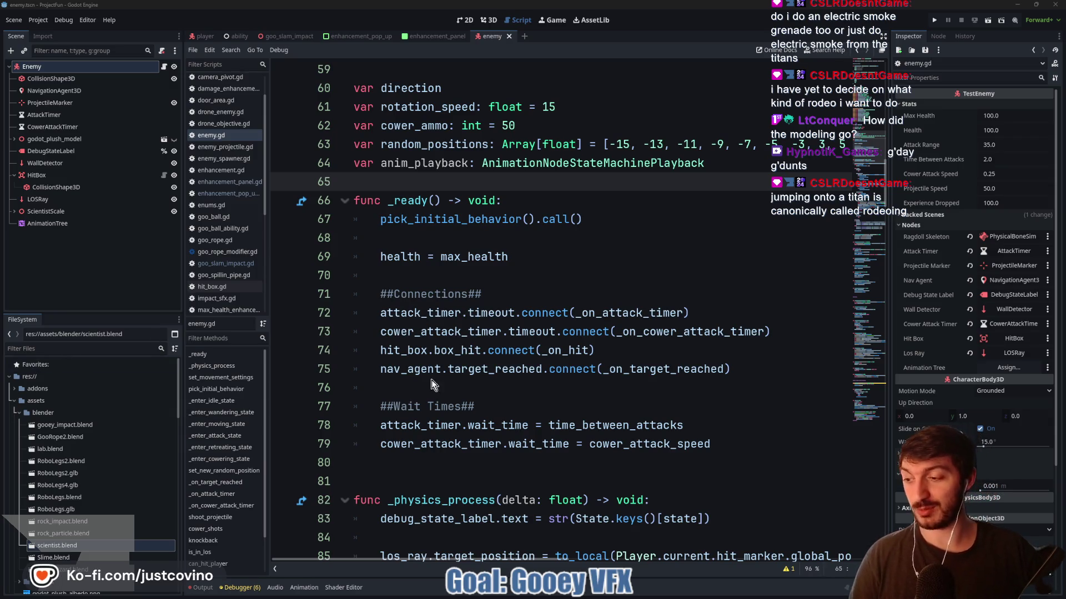
pyautogui.click(519, 241)
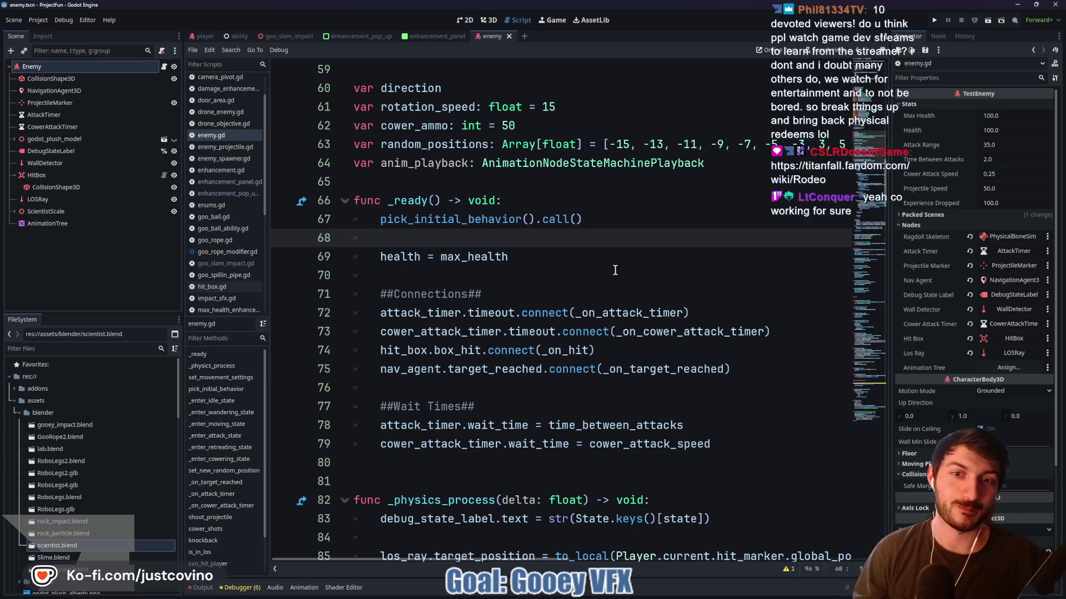
pyautogui.scroll(-2, 592, 284)
# Step: After the wait times in _ready, add 'anim_playback = animation_tree.get("parameters/playback")' and save
pyautogui.click(461, 354)
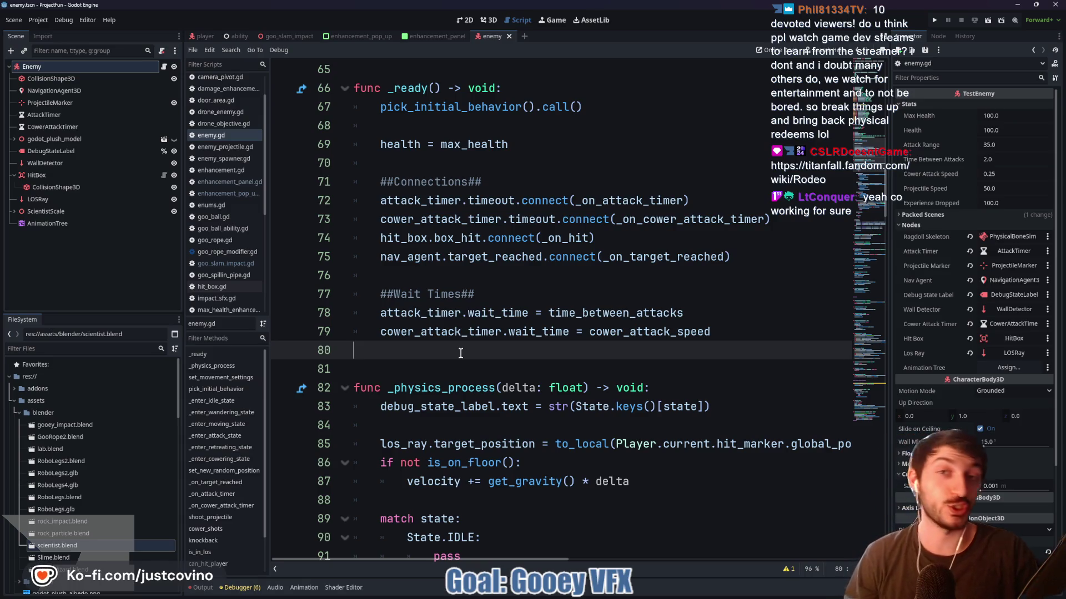
pyautogui.write('anim')
pyautogui.press('BackSpace')
pyautogui.press('BackSpace')
pyautogui.press('BackSpace')
pyautogui.press('Return')
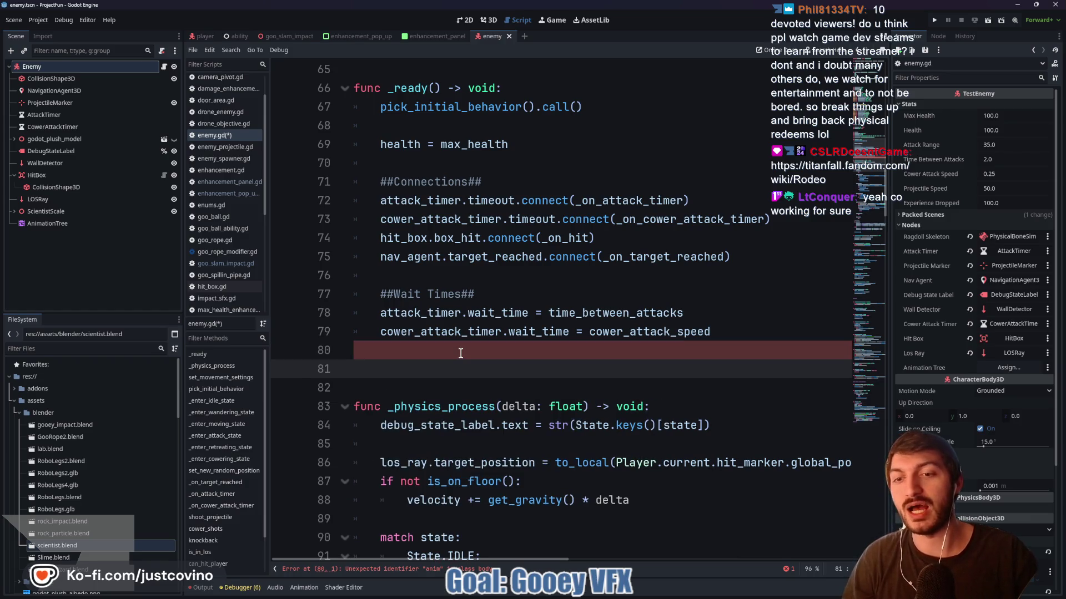
pyautogui.click(461, 353)
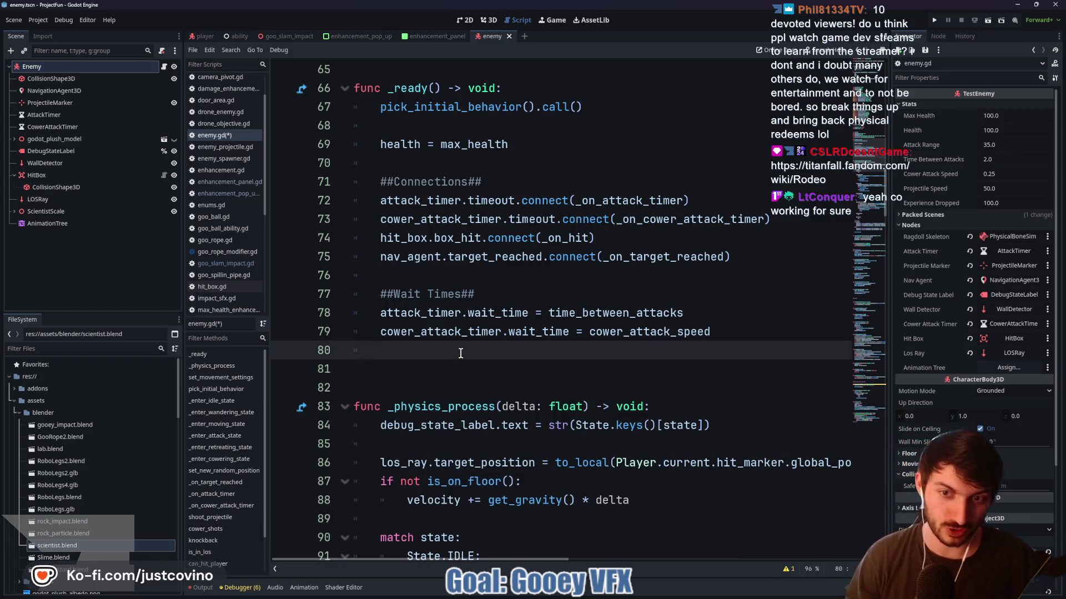
pyautogui.press('Return')
pyautogui.write('anim')
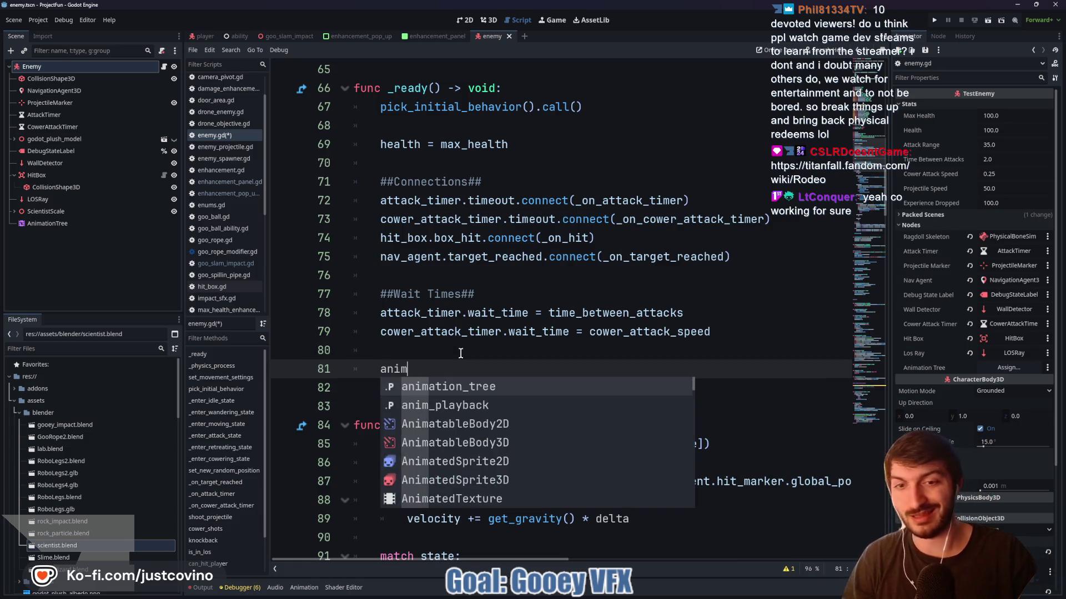
pyautogui.press('Down')
pyautogui.press('Return')
pyautogui.write('= animation_tree.')
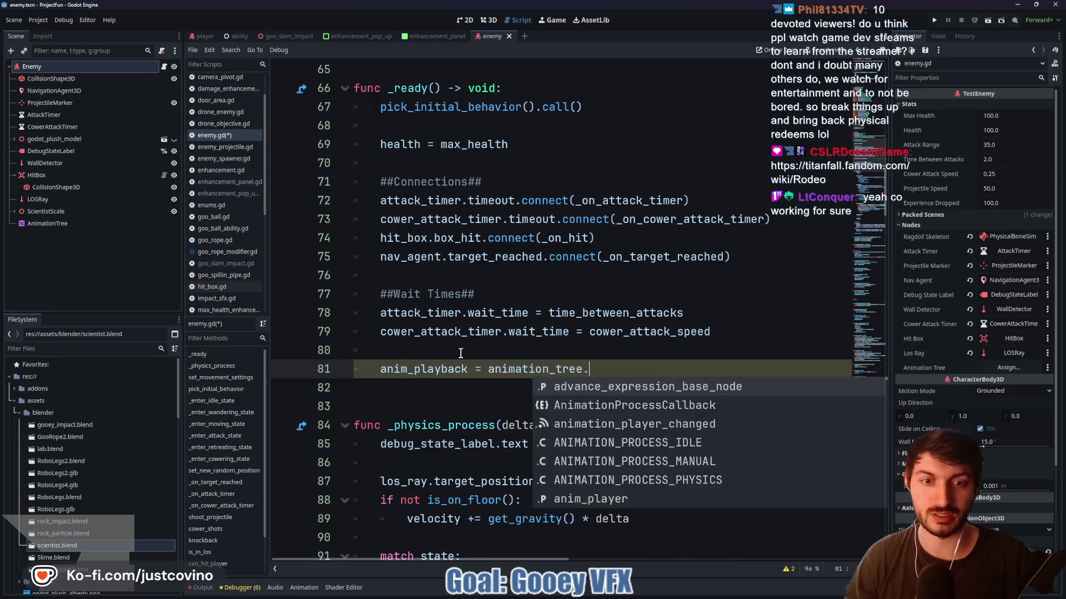
pyautogui.write('get("p')
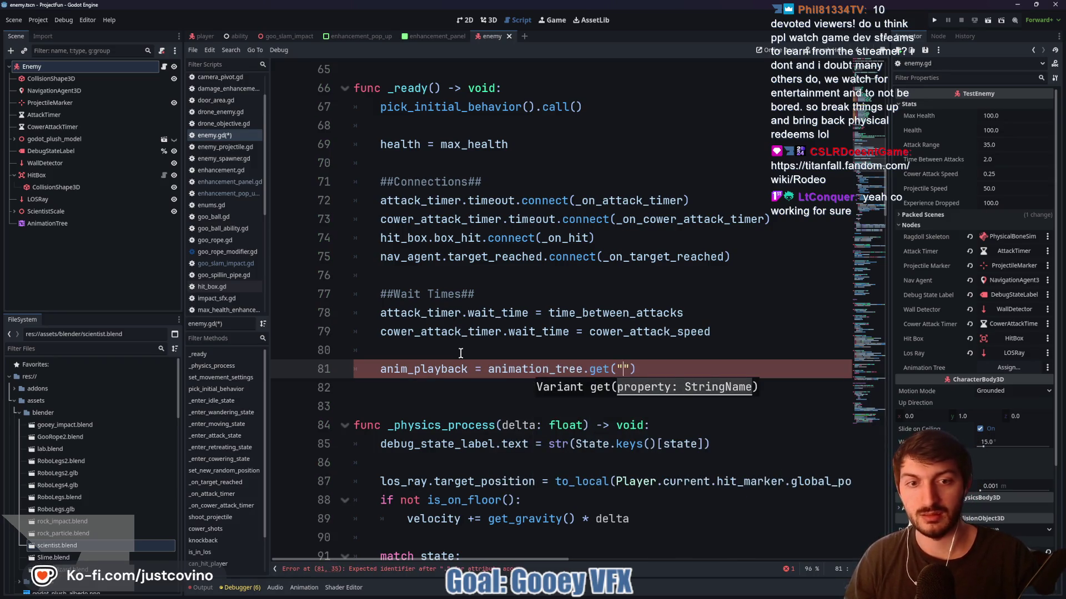
pyautogui.write('arameters/playback')
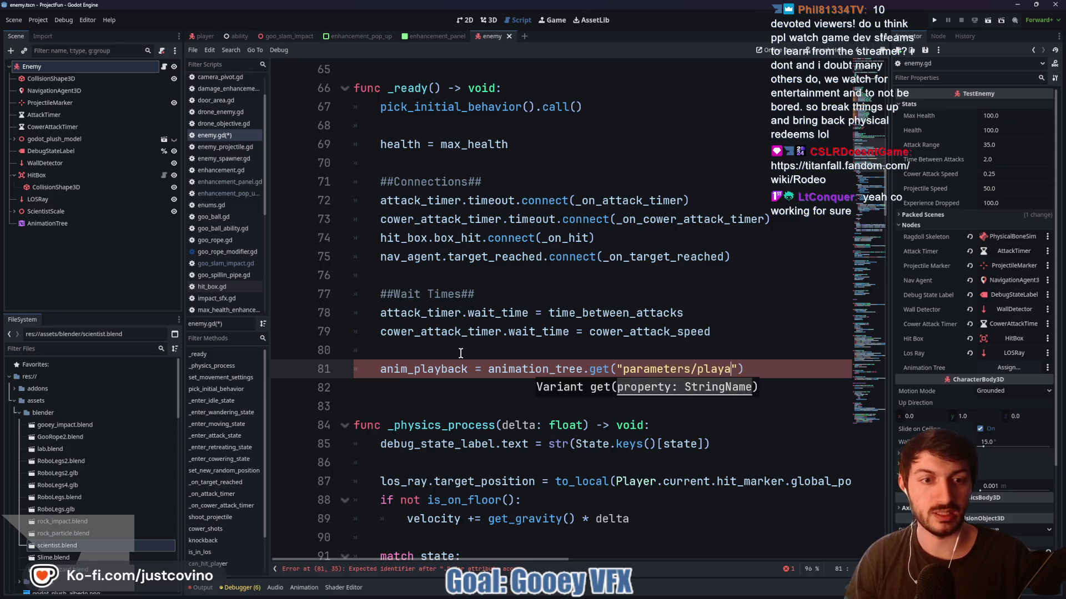
pyautogui.click(798, 369)
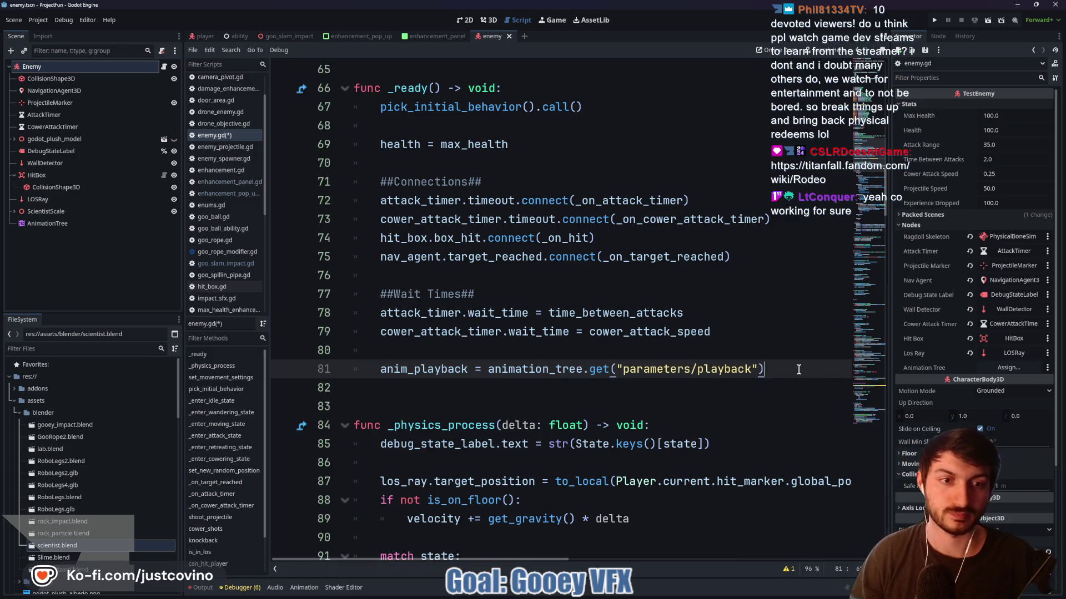
pyautogui.hotkey('ctrl', 's')
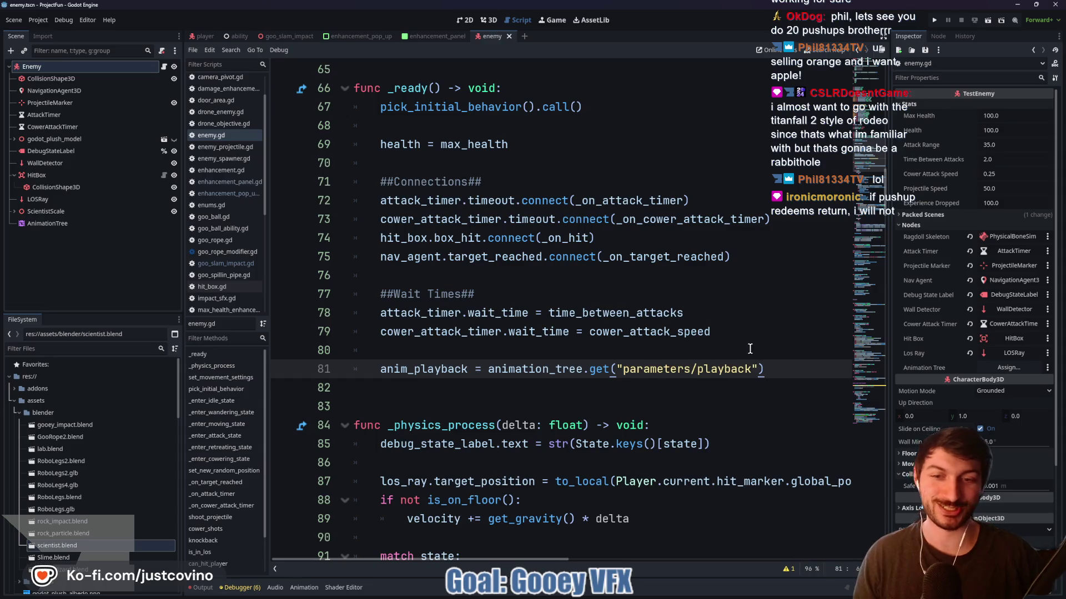
pyautogui.click(496, 379)
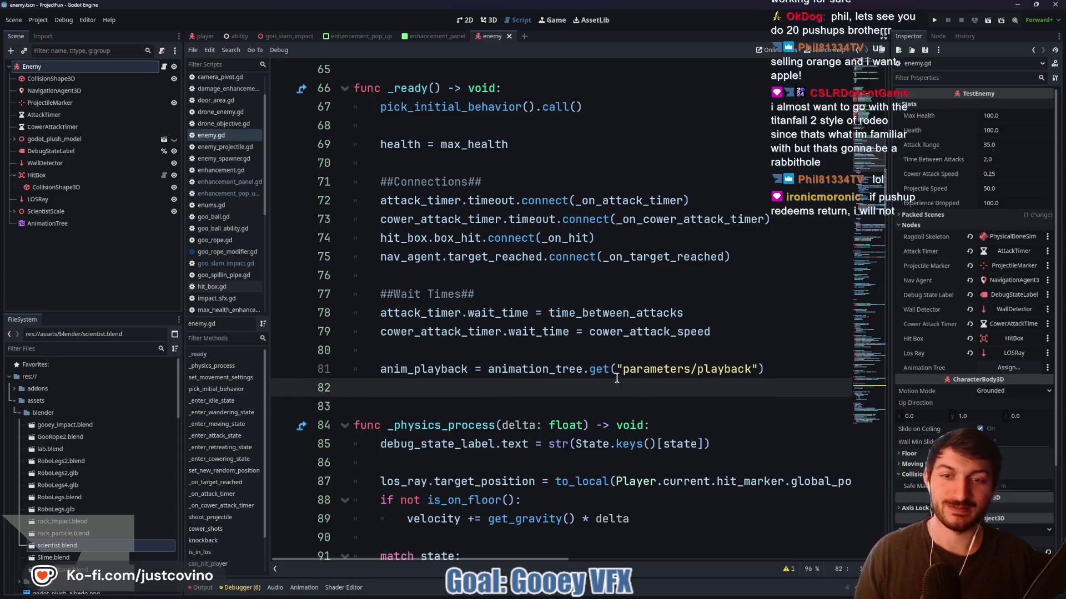
# Step: Add an extra blank line below the anim_playback variable declaration
pyautogui.scroll(-3, 597, 388)
pyautogui.scroll(-1, 533, 250)
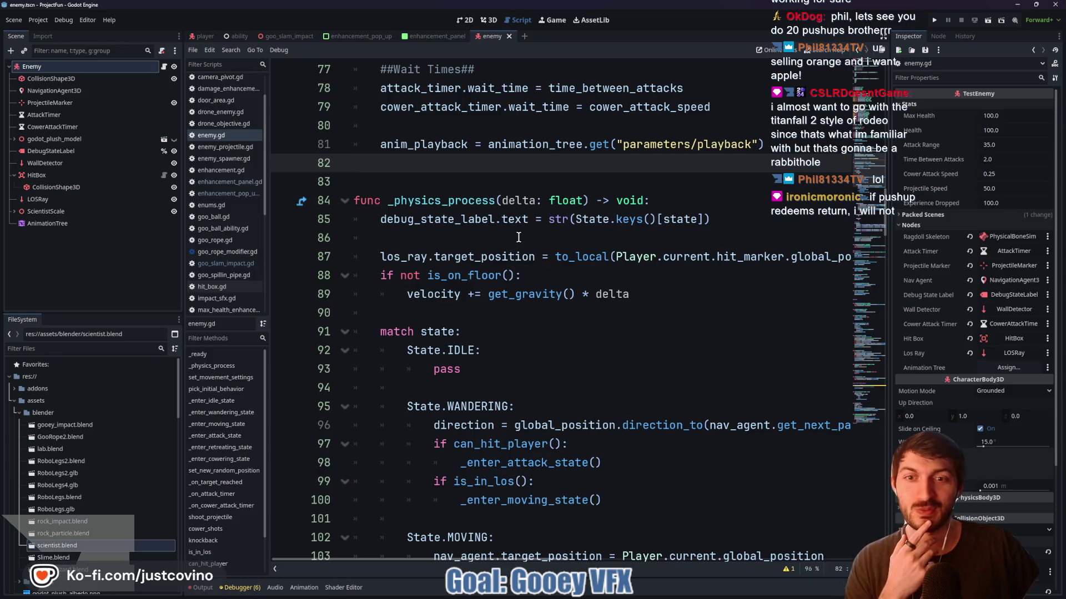
pyautogui.click(515, 237)
pyautogui.scroll(-2, 514, 238)
pyautogui.scroll(5, 532, 242)
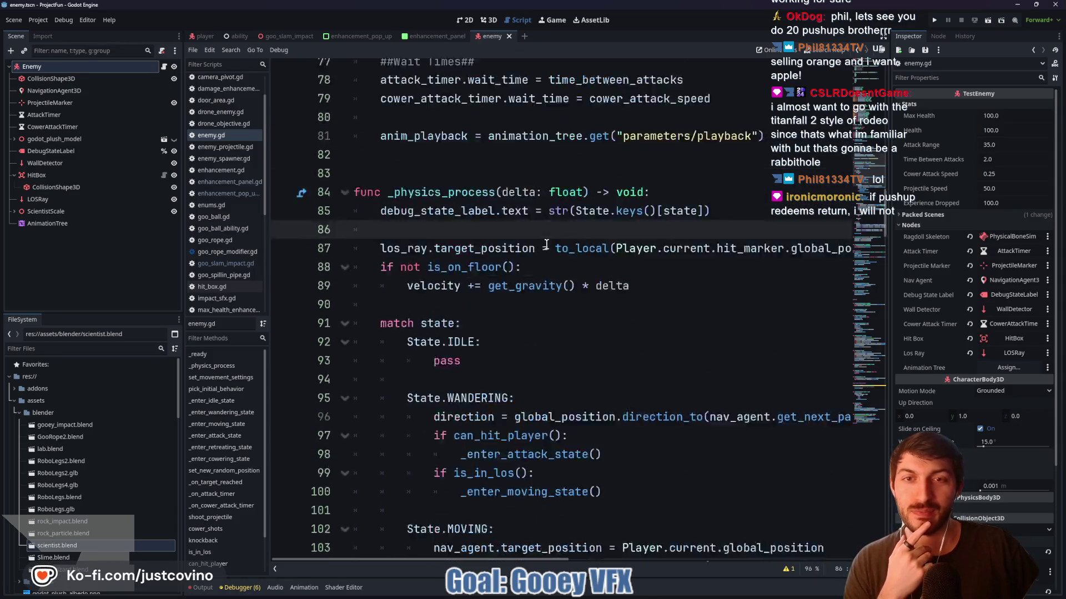
pyautogui.scroll(4, 546, 244)
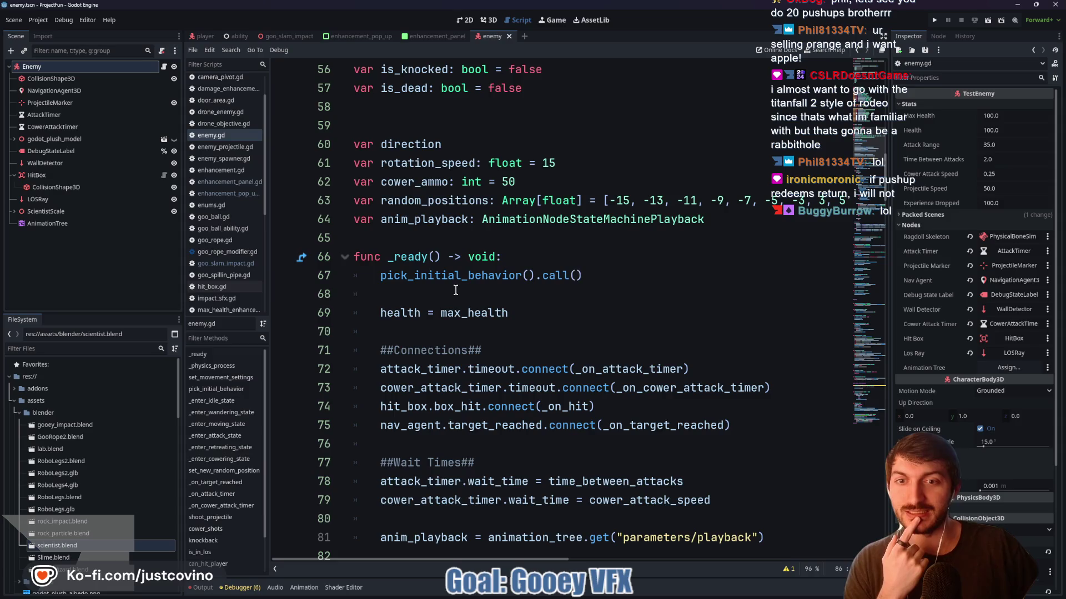
pyautogui.click(546, 295)
pyautogui.scroll(1, 542, 294)
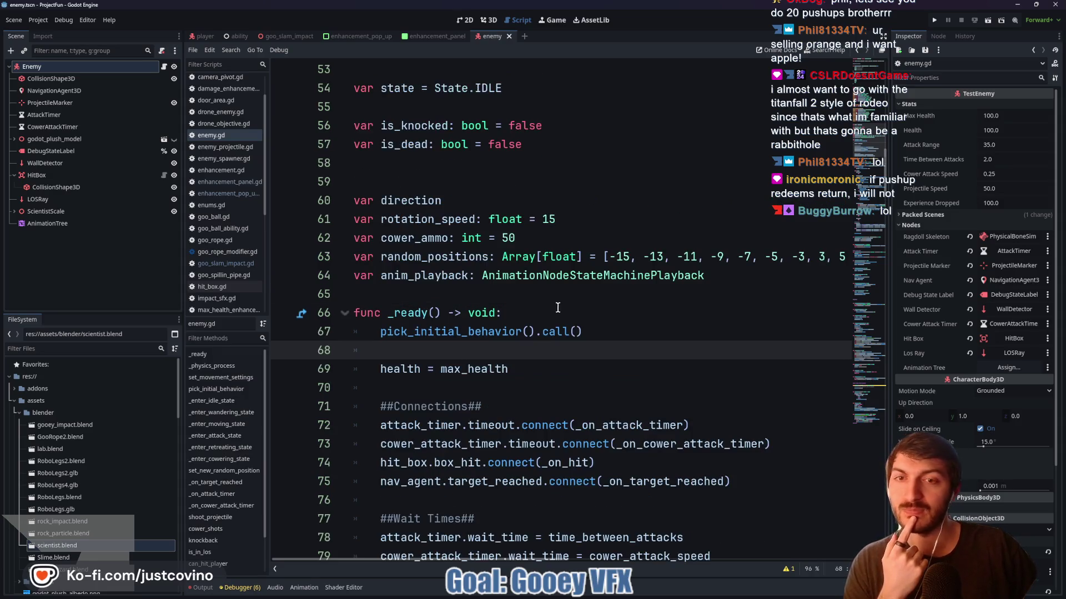
pyautogui.click(393, 309)
pyautogui.click(391, 294)
pyautogui.press('Return')
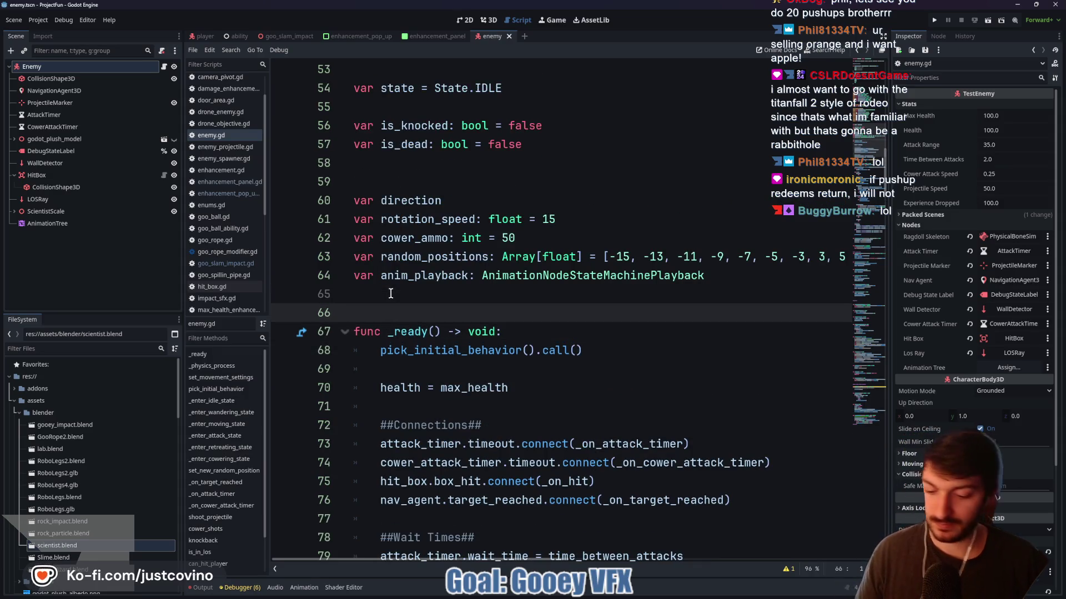
# Step: Open a new empty line below move_and_slide() at the end of _physics_process
pyautogui.scroll(5, 435, 293)
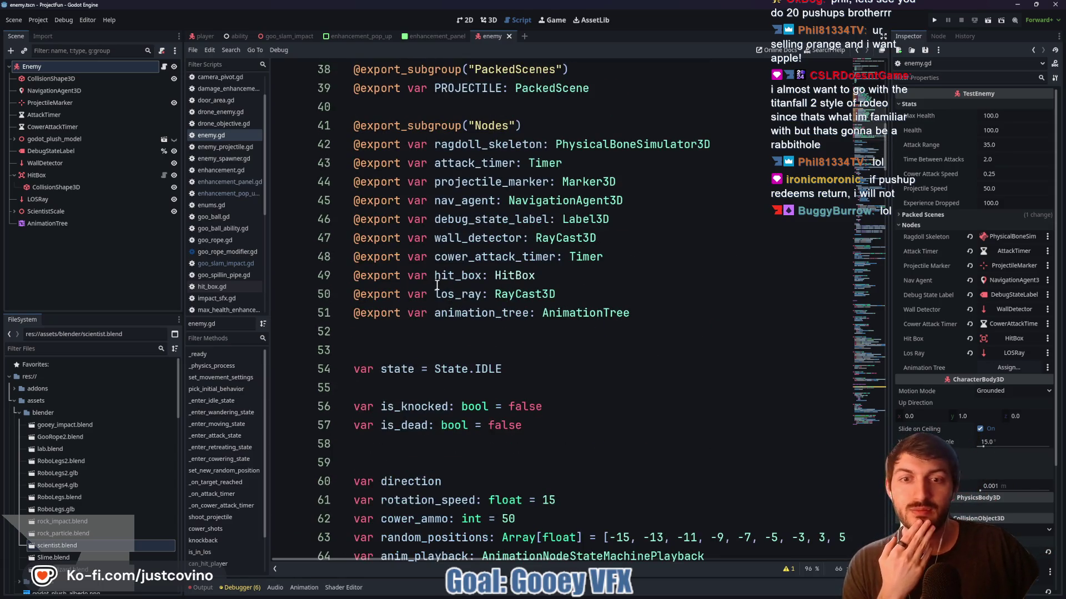
pyautogui.scroll(-10, 436, 286)
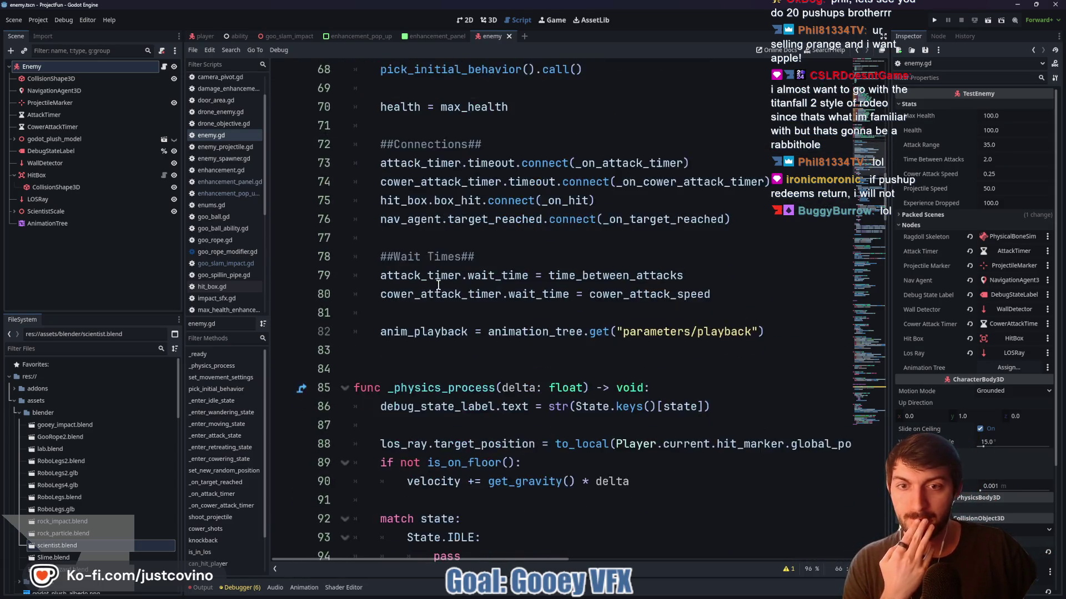
pyautogui.scroll(-1, 438, 286)
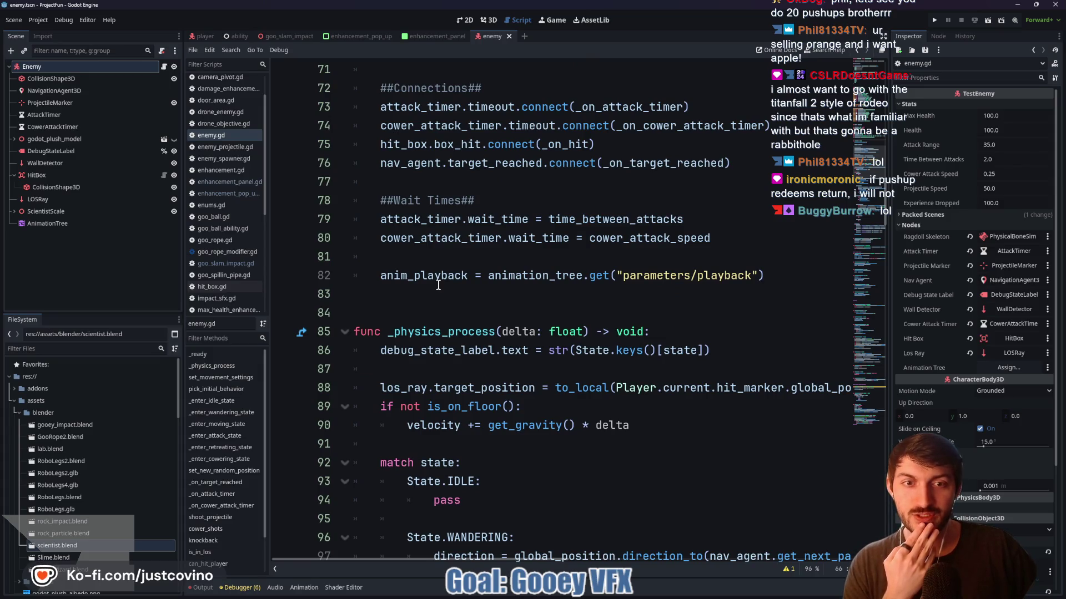
pyautogui.scroll(-2, 438, 285)
pyautogui.scroll(-3, 551, 279)
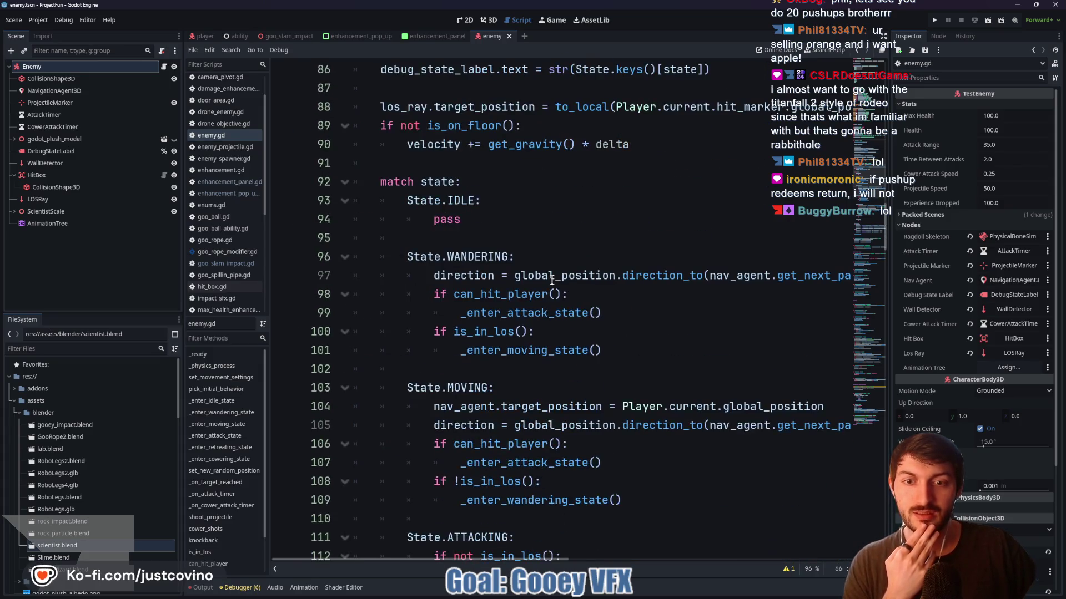
pyautogui.scroll(6, 550, 279)
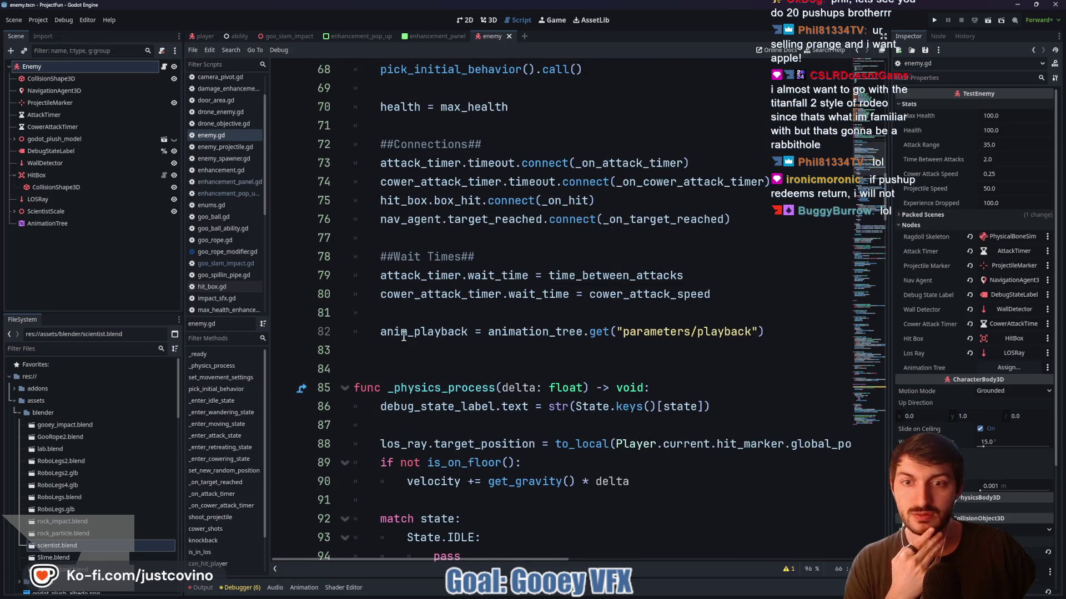
pyautogui.moveTo(373, 329); pyautogui.dragTo(757, 331)
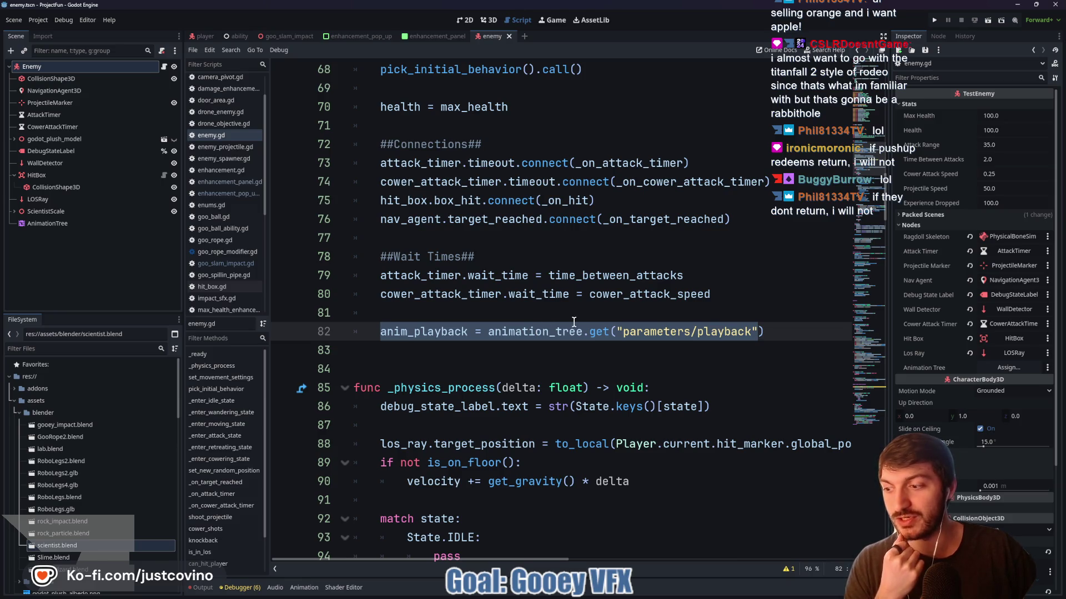
pyautogui.scroll(-1, 566, 324)
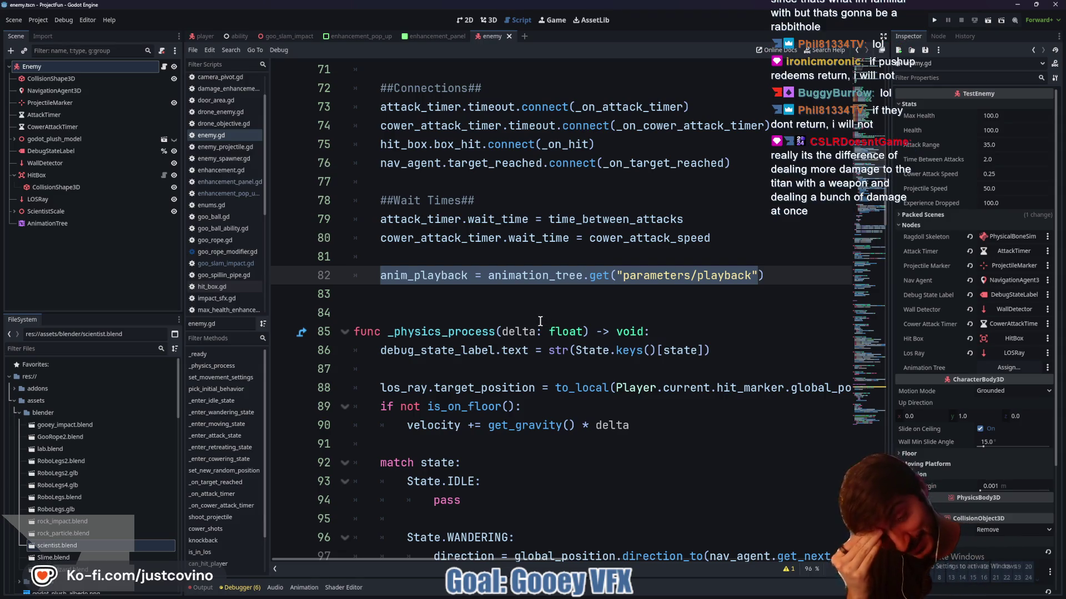
pyautogui.click(540, 321)
pyautogui.scroll(-5, 540, 306)
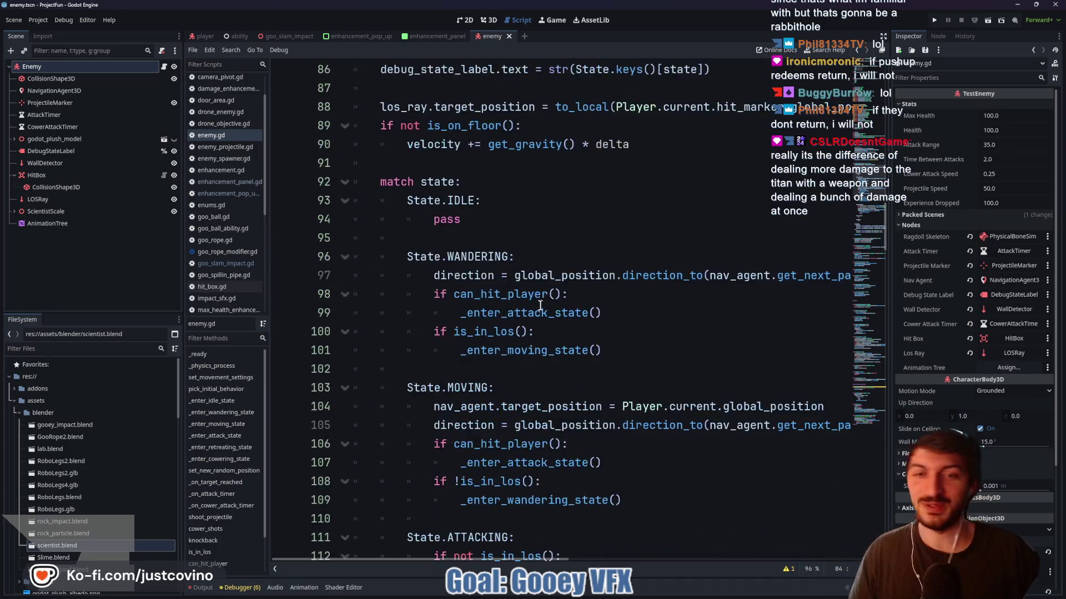
pyautogui.scroll(-18, 540, 306)
pyautogui.scroll(3, 515, 288)
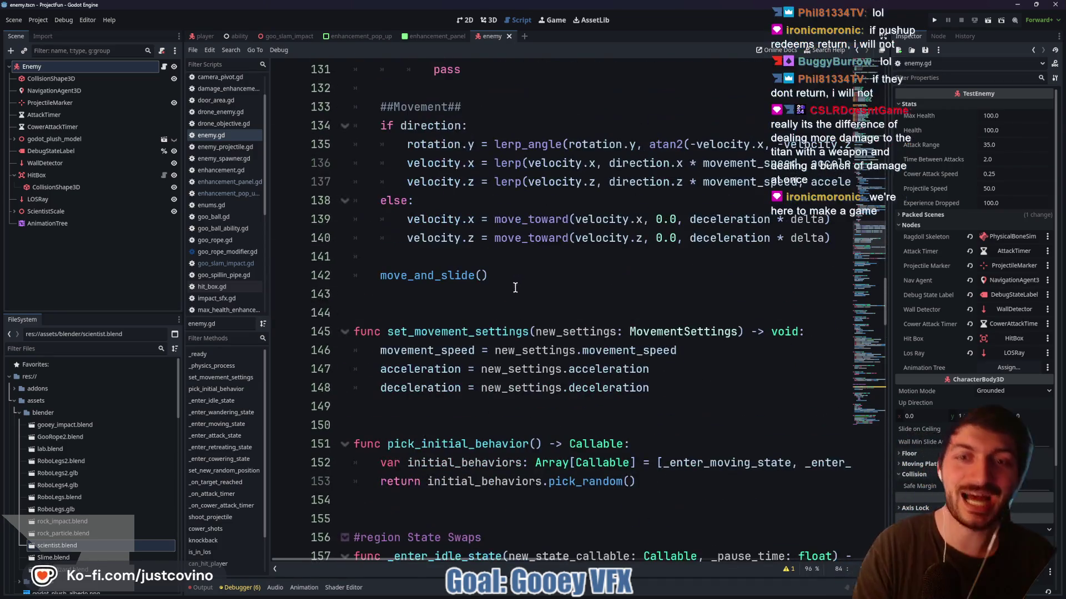
pyautogui.click(494, 300)
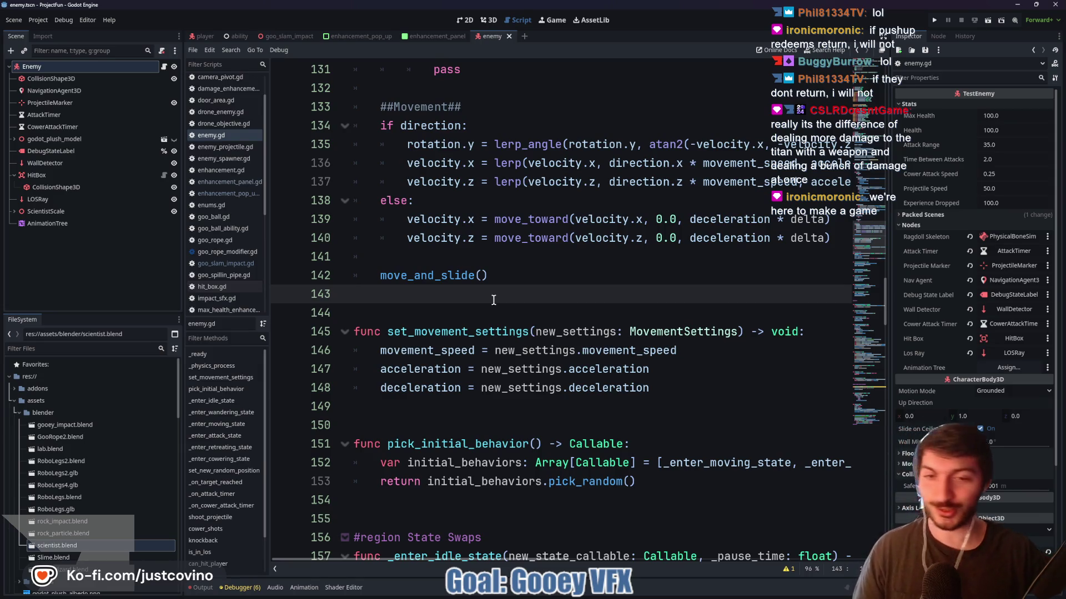
pyautogui.press('Return')
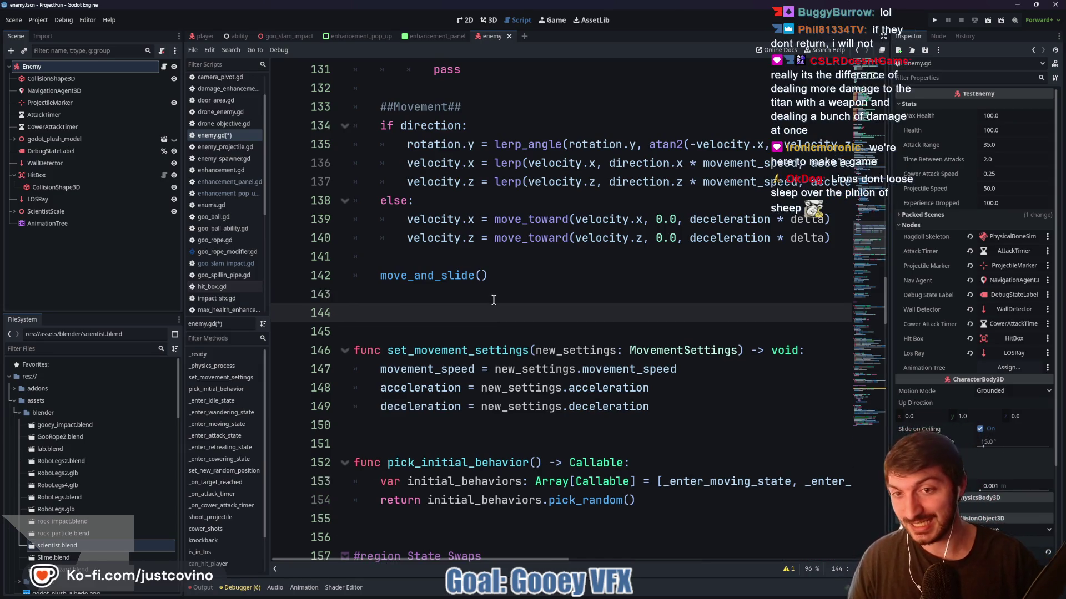
# Step: Add another blank line below move_and_slide() in _physics_process
pyautogui.press('Up')
pyautogui.press('Return')
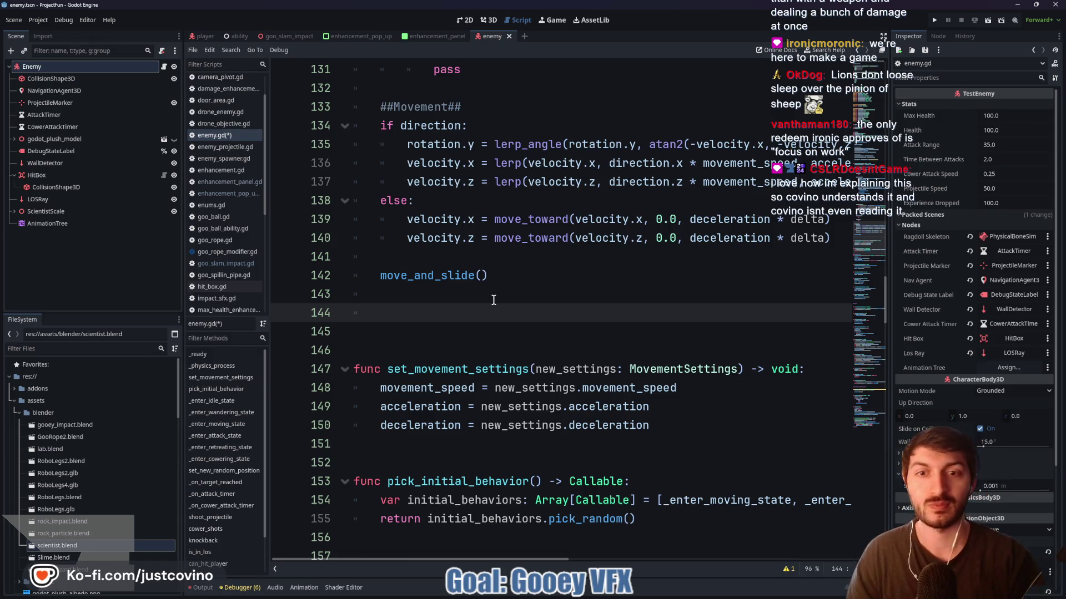
# Step: Write animation_tree.set("parameters/MovementTree/Movement/blend_position", movement_blend_position) below move_and_slide()
pyautogui.write('animat')
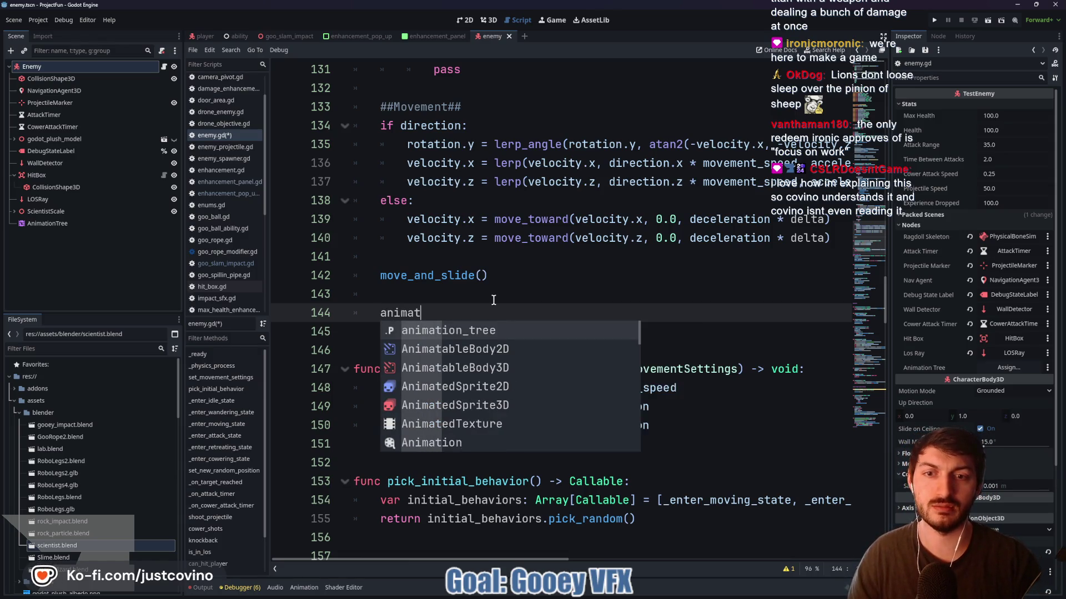
pyautogui.press('Return')
pyautogui.write('.set')
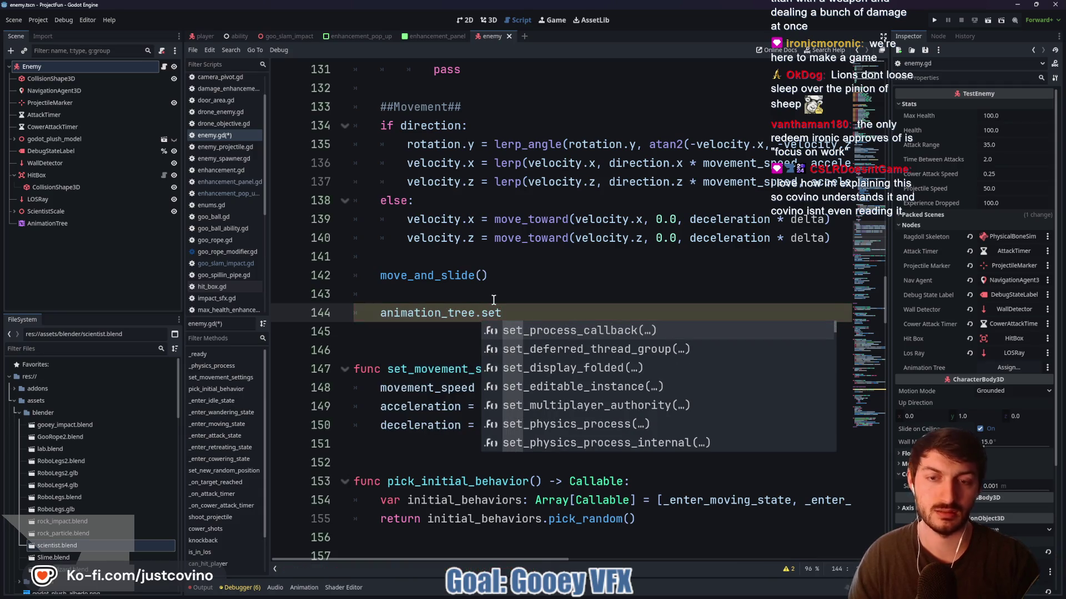
pyautogui.press('Escape')
pyautogui.write('(paramet')
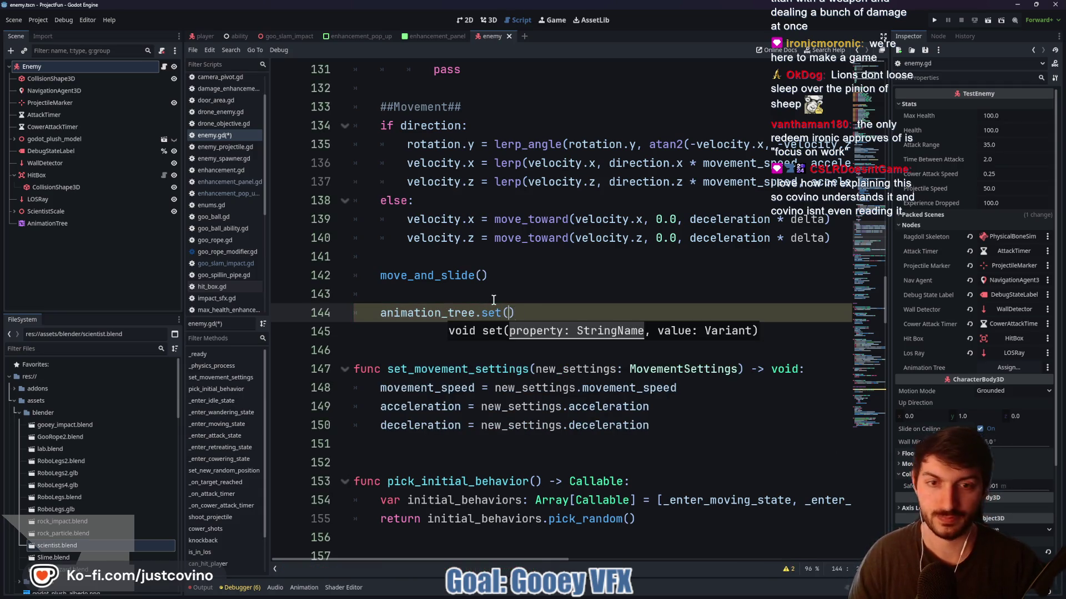
pyautogui.write('s/')
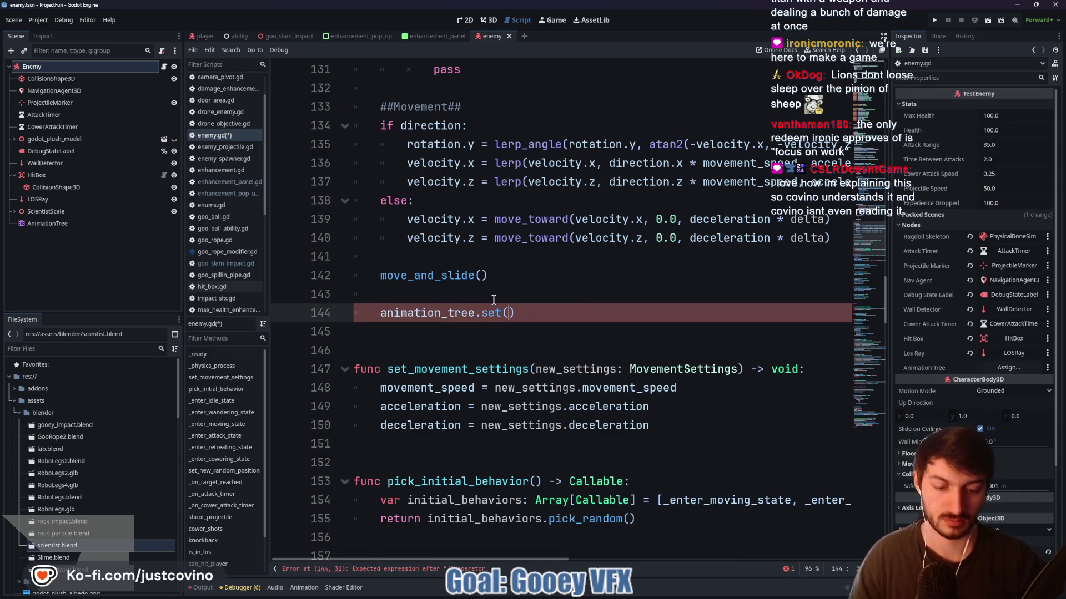
pyautogui.write('"')
pyautogui.write('e')
pyautogui.press('BackSpace')
pyautogui.press('BackSpace')
pyautogui.press('BackSpace')
pyautogui.write('eters')
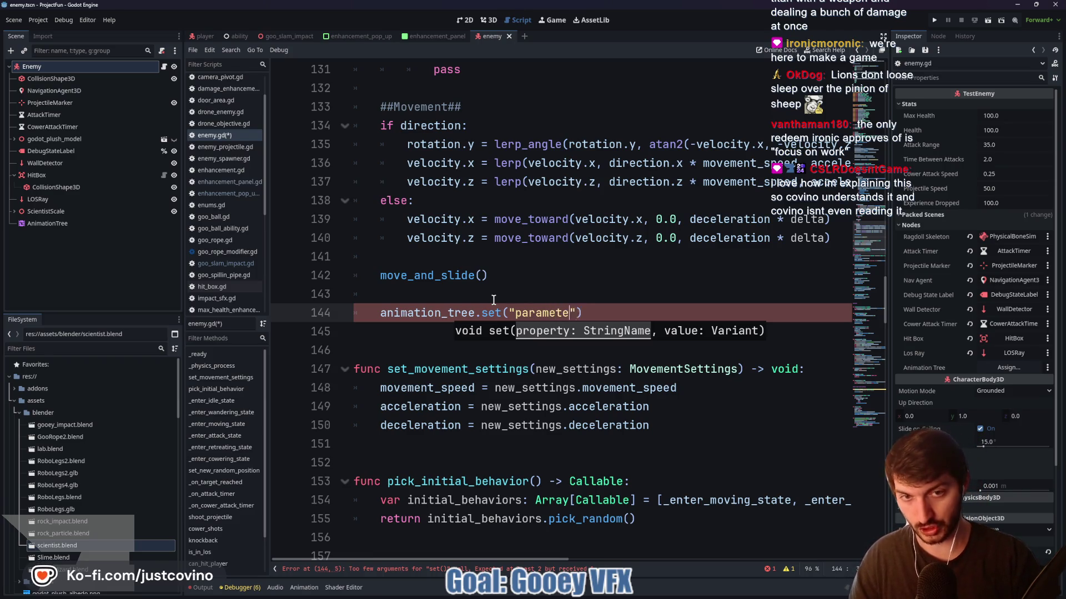
pyautogui.write('/')
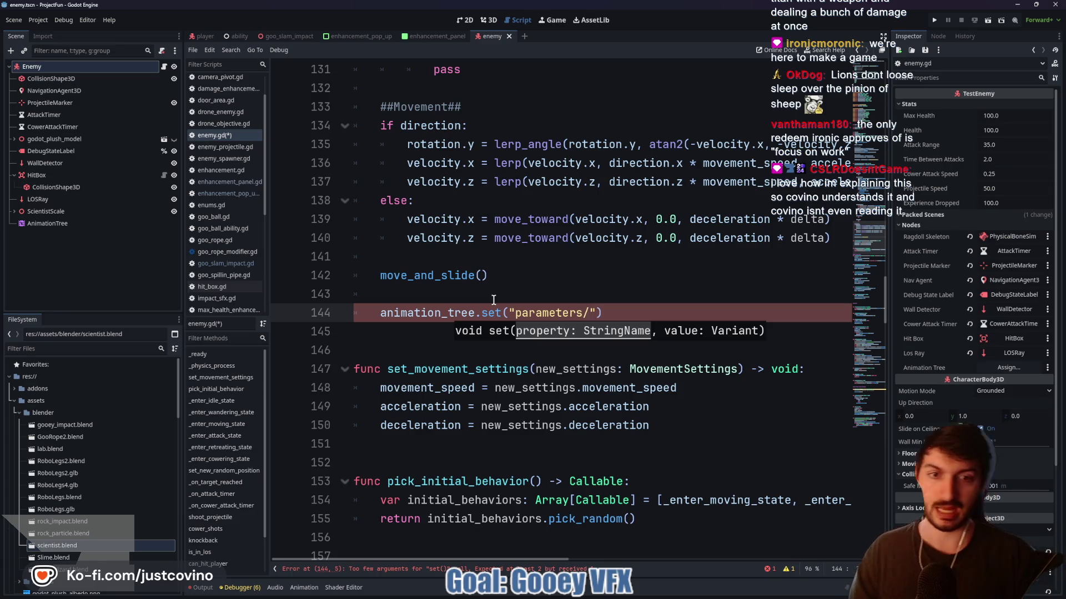
pyautogui.write('MovementTree/')
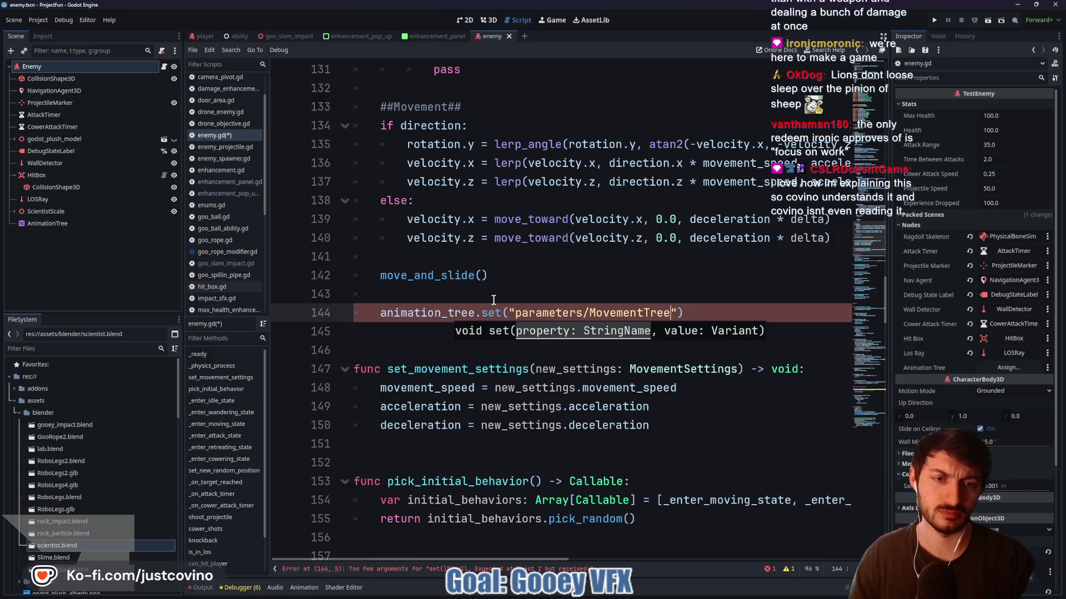
pyautogui.write('Movement')
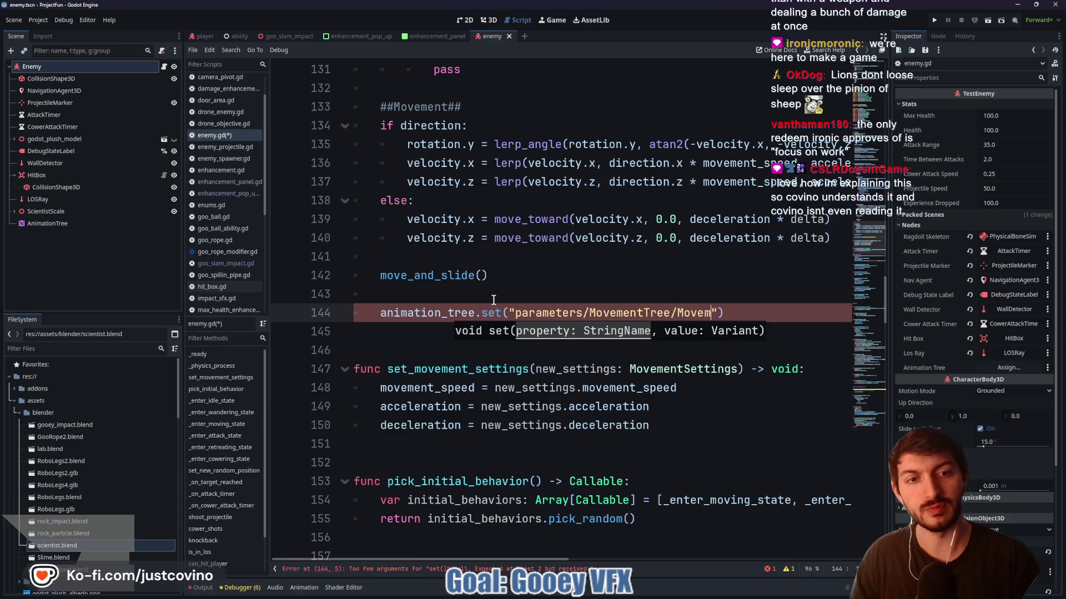
pyautogui.write('/')
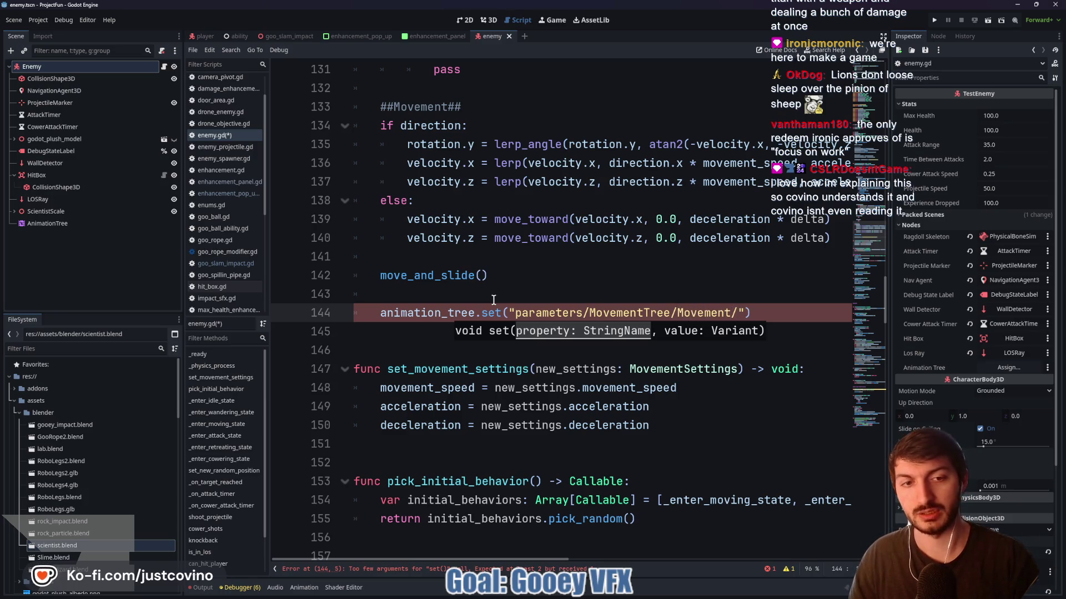
pyautogui.write('blend_position')
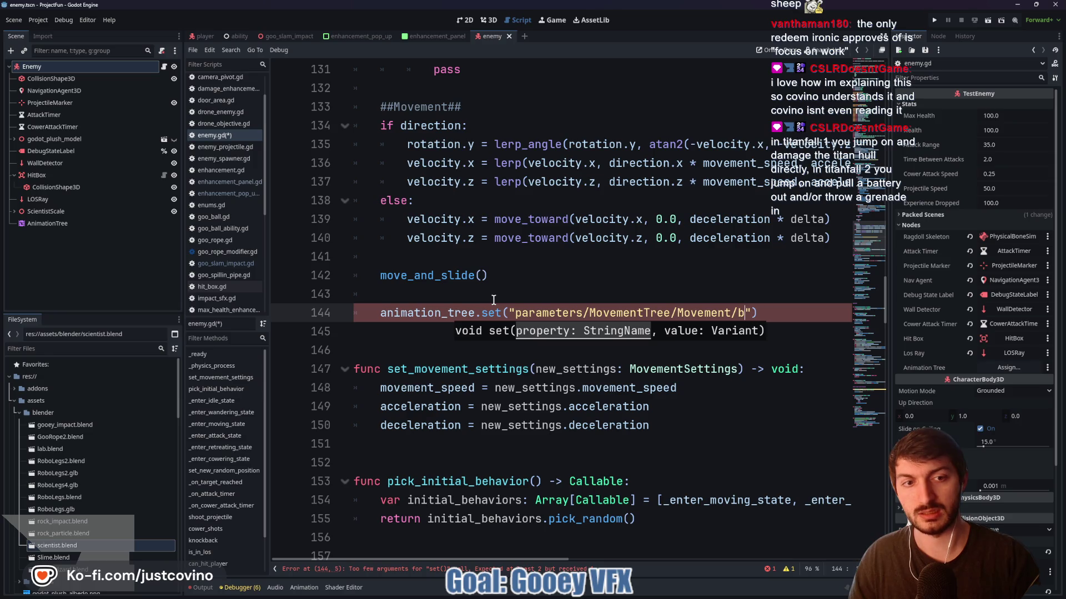
pyautogui.write('"')
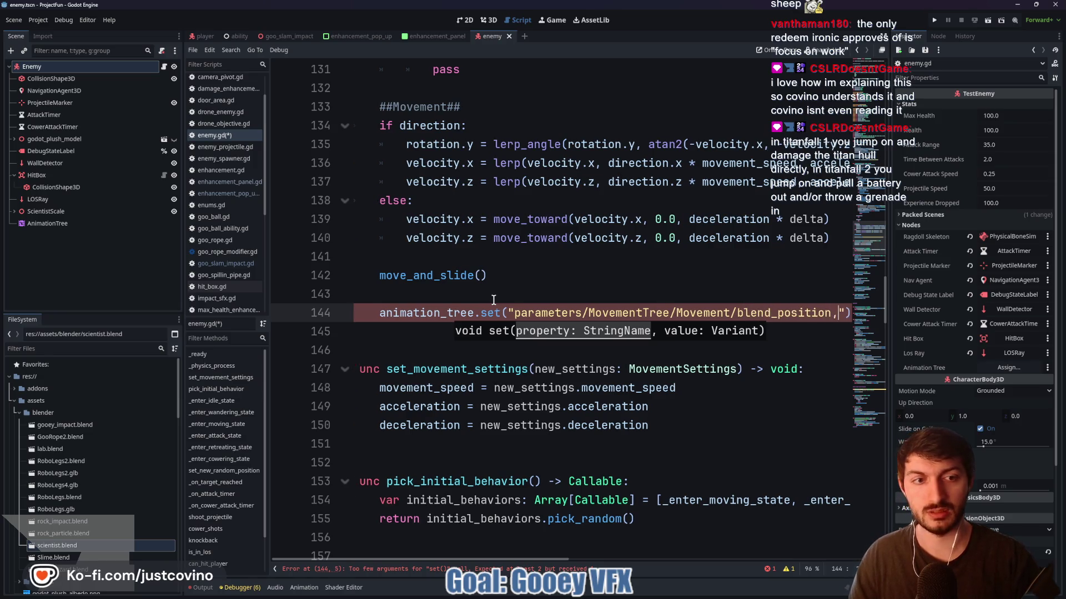
pyautogui.write(', ')
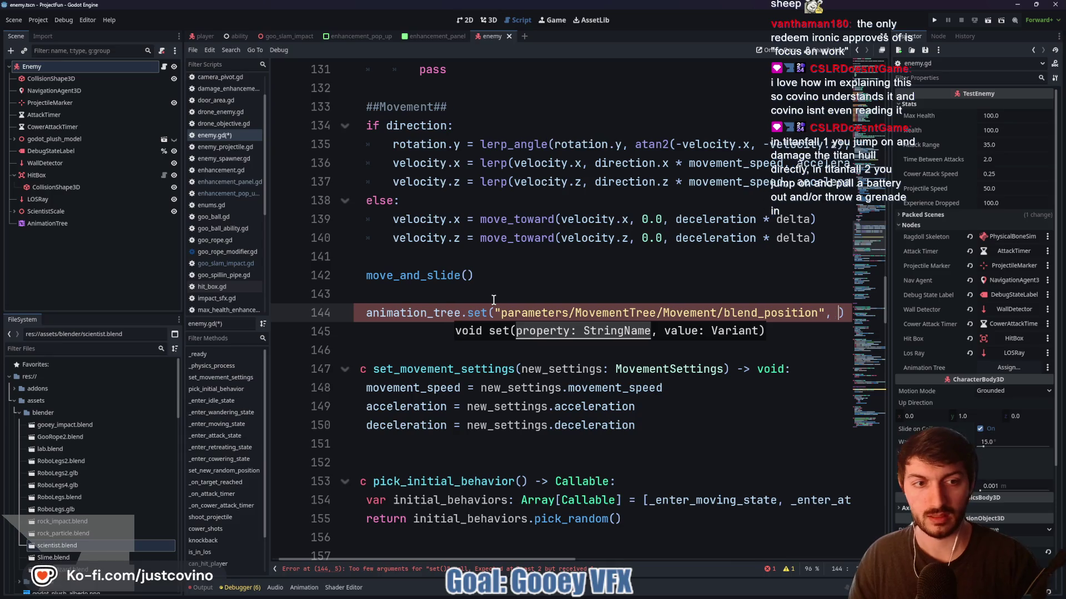
pyautogui.write('movement_bl')
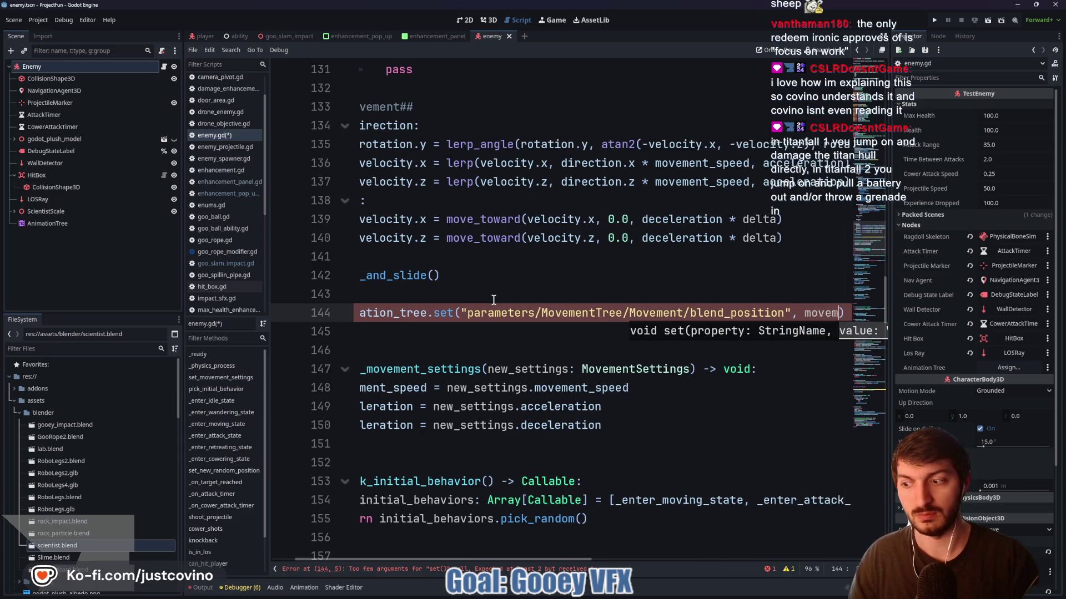
pyautogui.write('end_position')
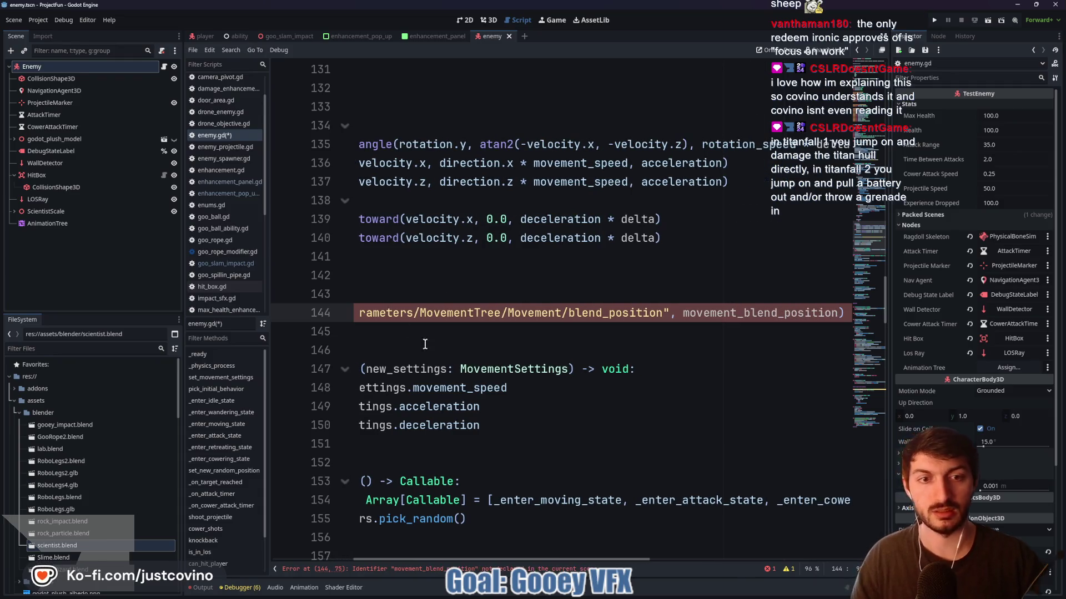
# Step: Insert a new line above the set call and start typing movement_blend_position
pyautogui.hscroll(-5, 515, 562)
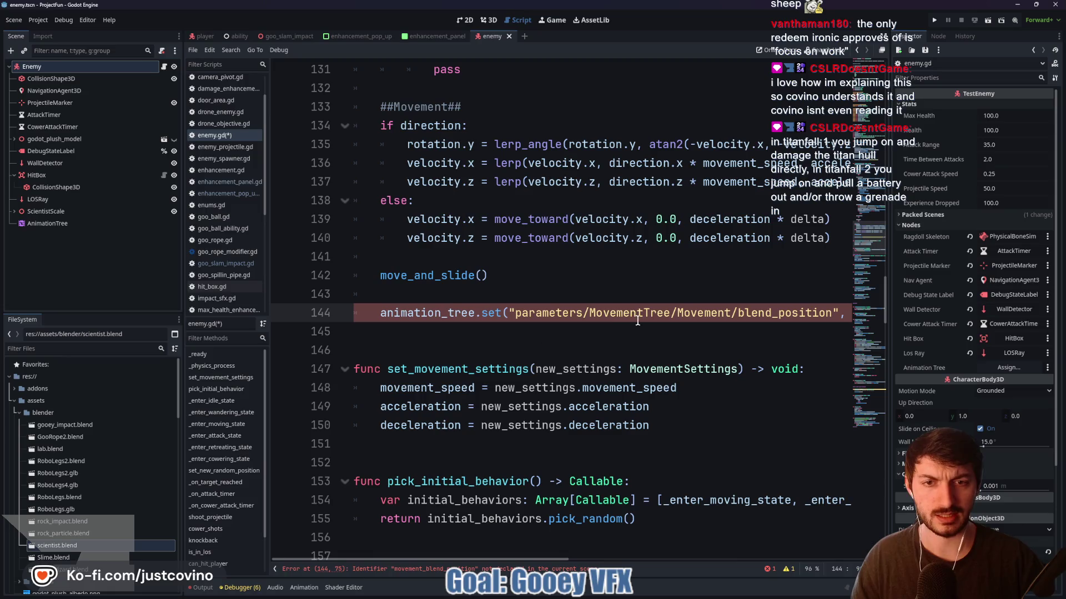
pyautogui.click(437, 296)
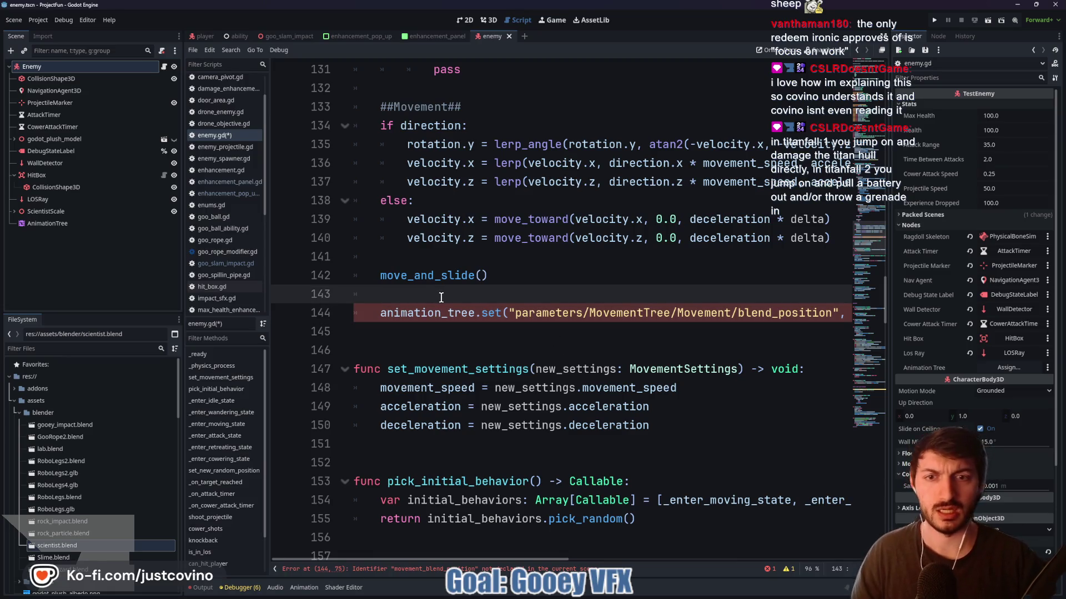
pyautogui.press('Return')
pyautogui.write('movement')
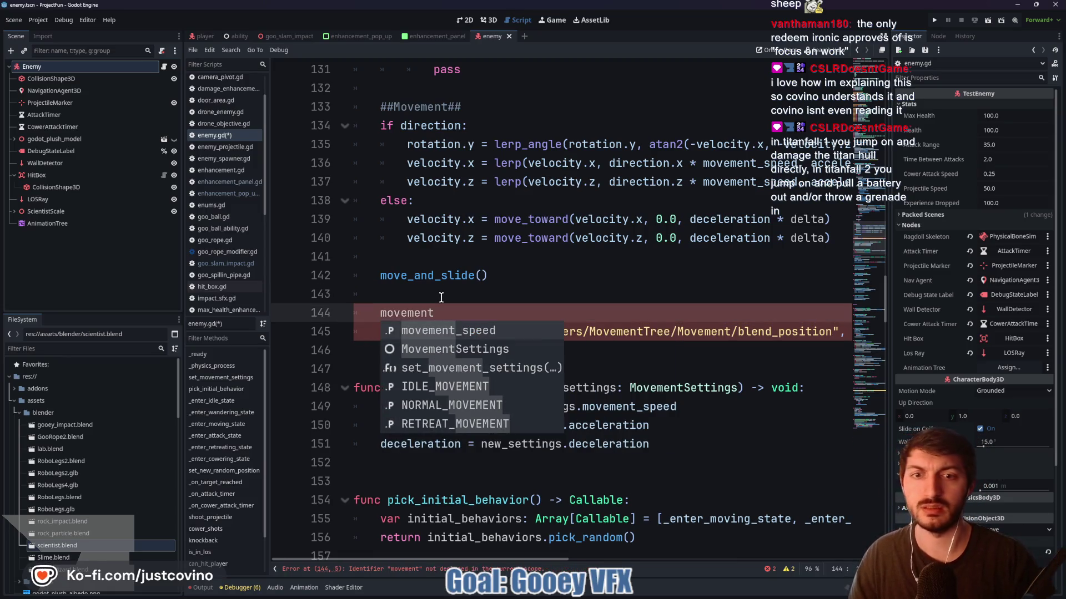
pyautogui.write('_blend_')
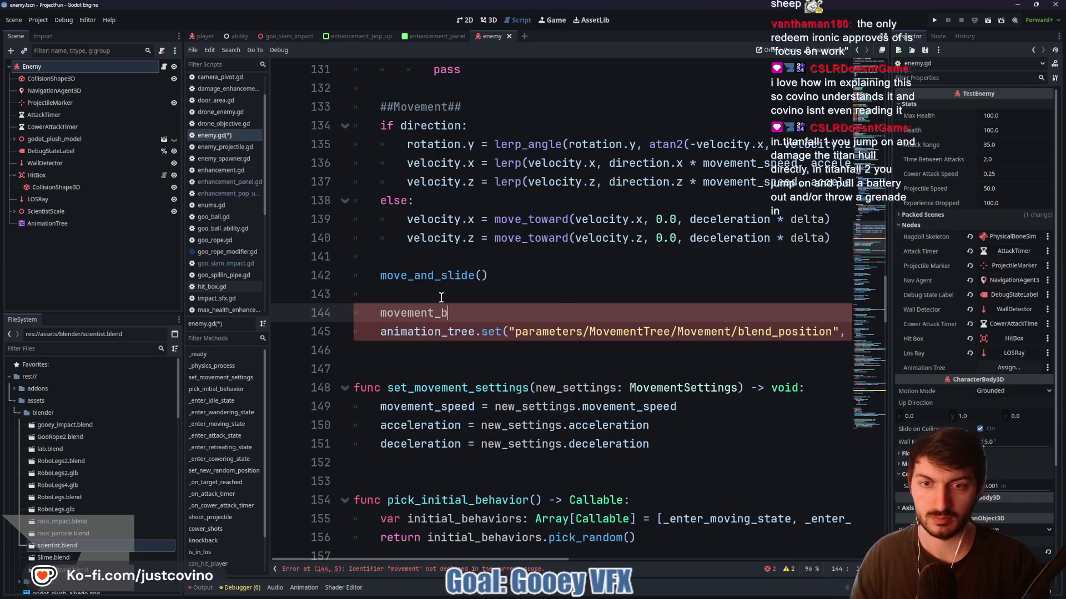
pyautogui.write('posiiton')
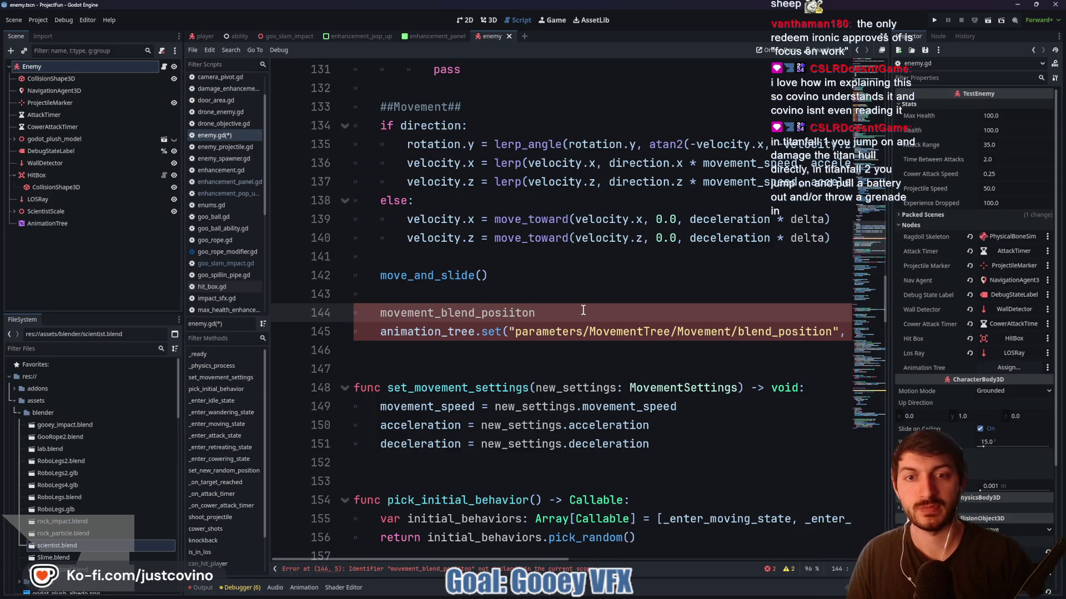
# Step: Fix the typo to read 'movement_blend_position =', then cut that text from line 144
pyautogui.press('BackSpace')
pyautogui.press('BackSpace')
pyautogui.press('BackSpace')
pyautogui.write('tion')
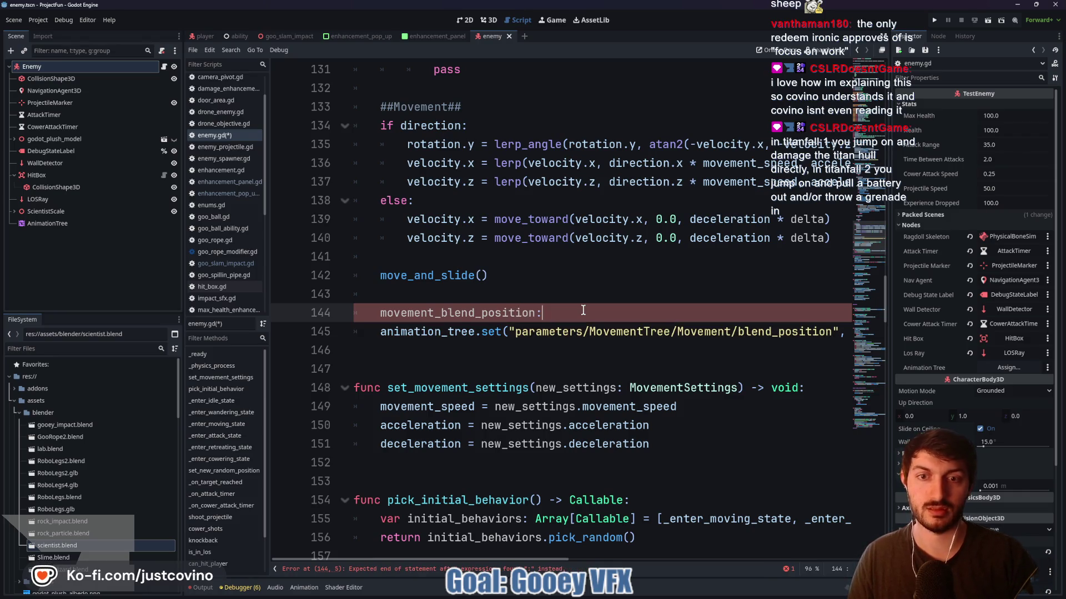
pyautogui.write(' =')
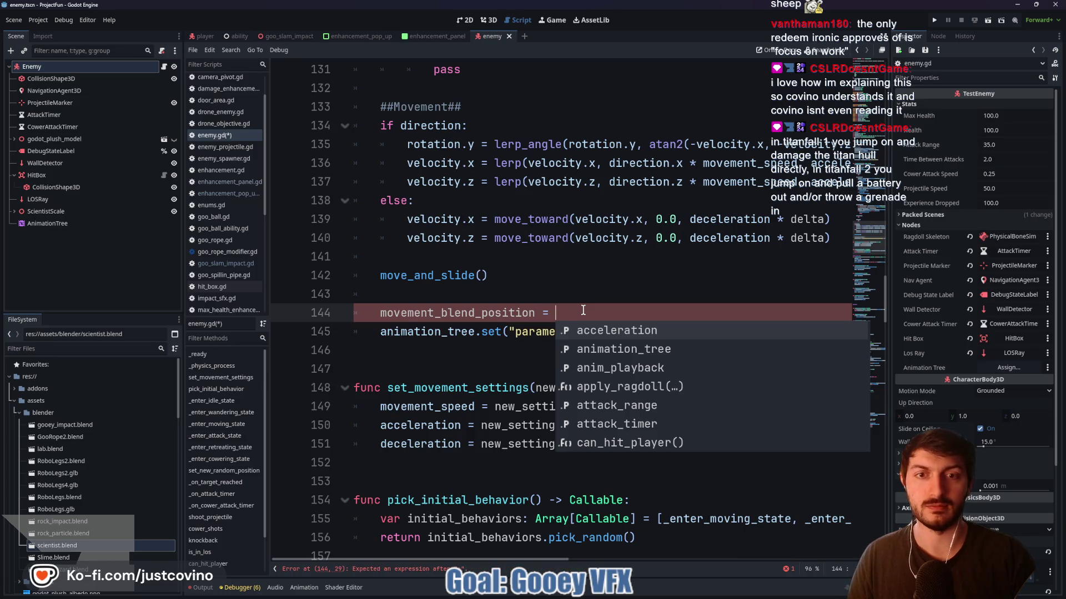
pyautogui.moveTo(555, 313); pyautogui.dragTo(370, 307)
pyautogui.hotkey('ctrl', 'x')
pyautogui.scroll(20, 407, 312)
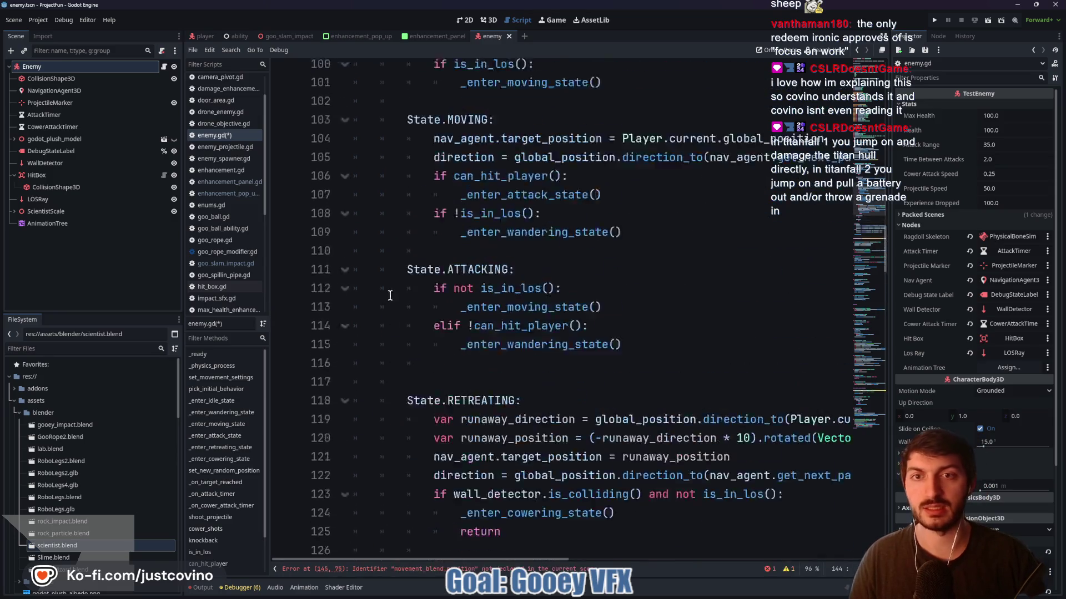
# Step: Declare 'var movement_blend_position: float' below anim_playback and save the script
pyautogui.click(407, 400)
pyautogui.write('var movement_blend_position')
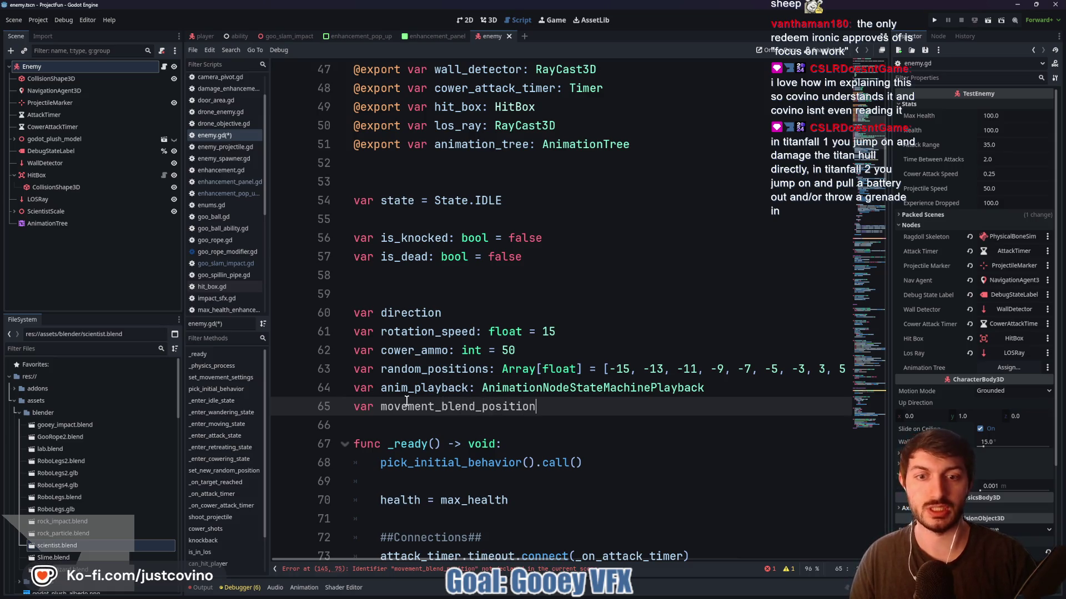
pyautogui.write(';: float')
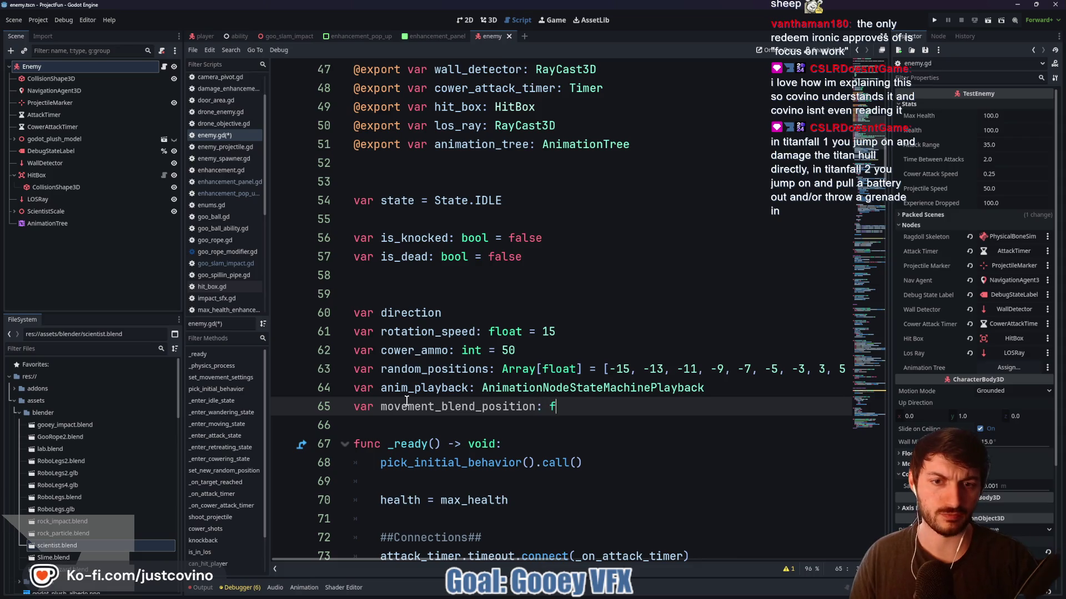
pyautogui.press('Escape')
pyautogui.hotkey('ctrl', 's')
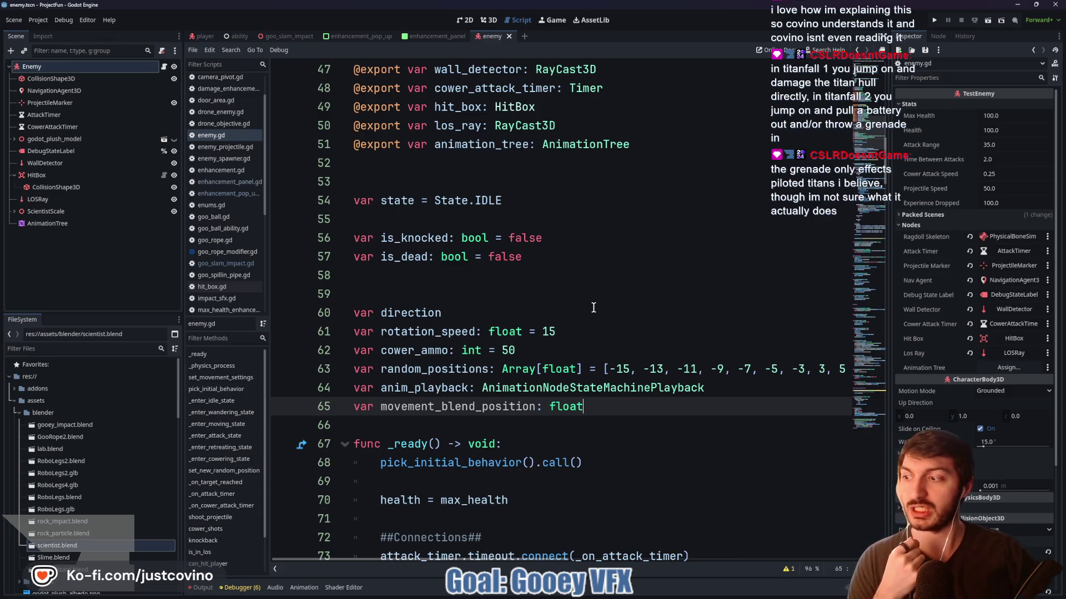
pyautogui.scroll(-4, 593, 307)
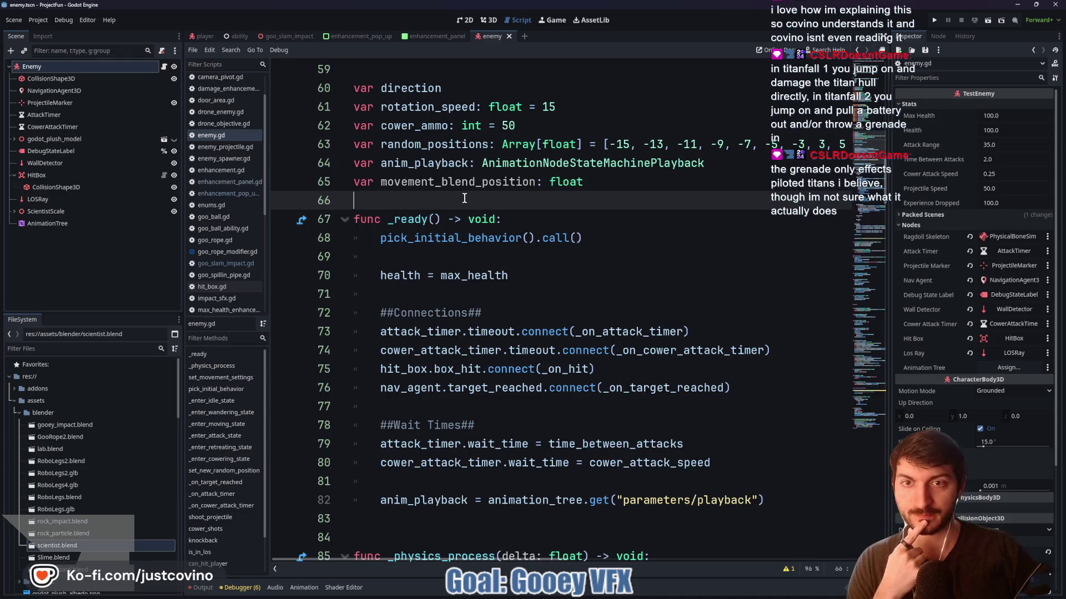
# Step: Write 'movement_blend_position =' on line 145, just above the animation_tree.set call
pyautogui.press('Return')
pyautogui.scroll(-3, 436, 195)
pyautogui.scroll(-11, 436, 195)
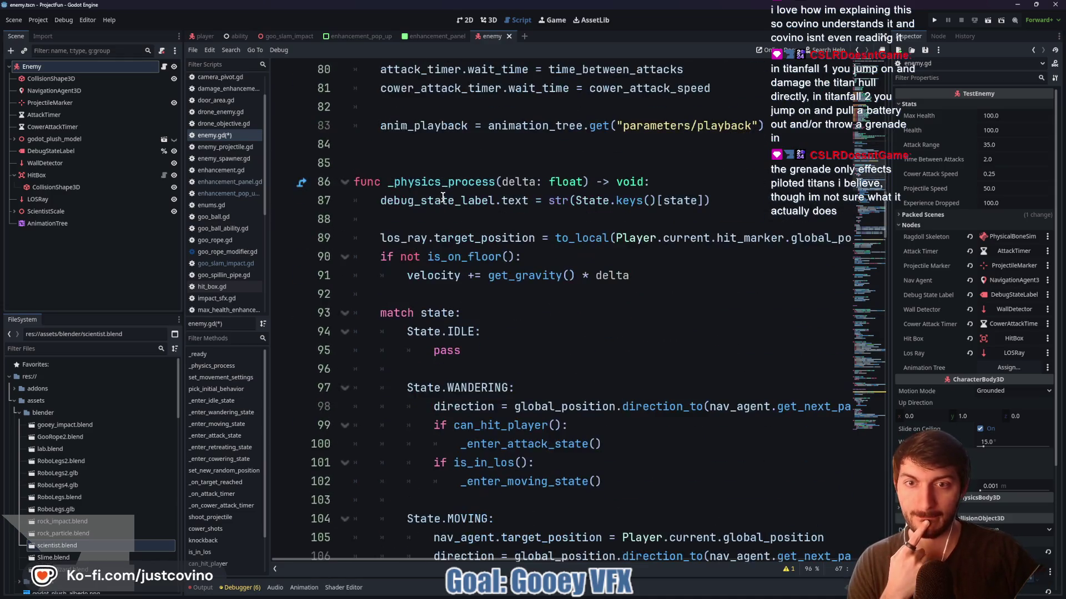
pyautogui.scroll(-12, 455, 227)
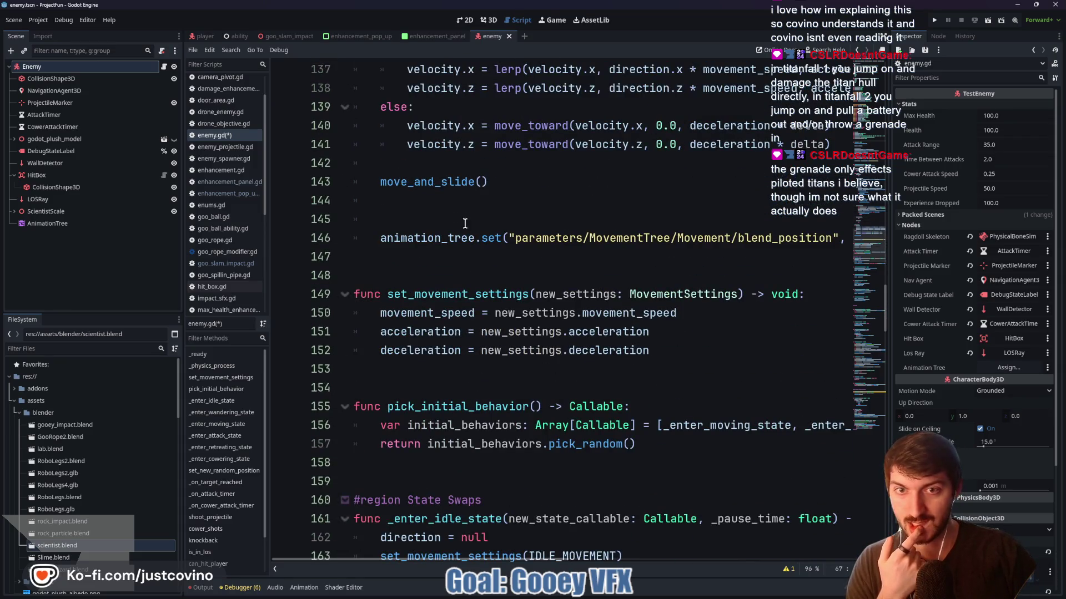
pyautogui.click(459, 221)
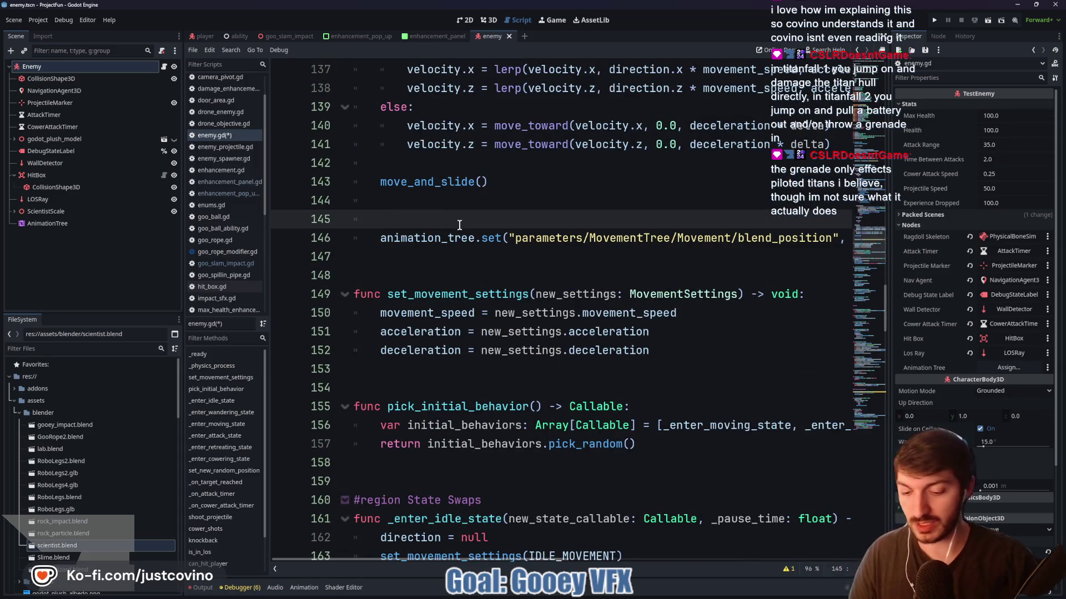
pyautogui.write('movement_')
pyautogui.press('Return')
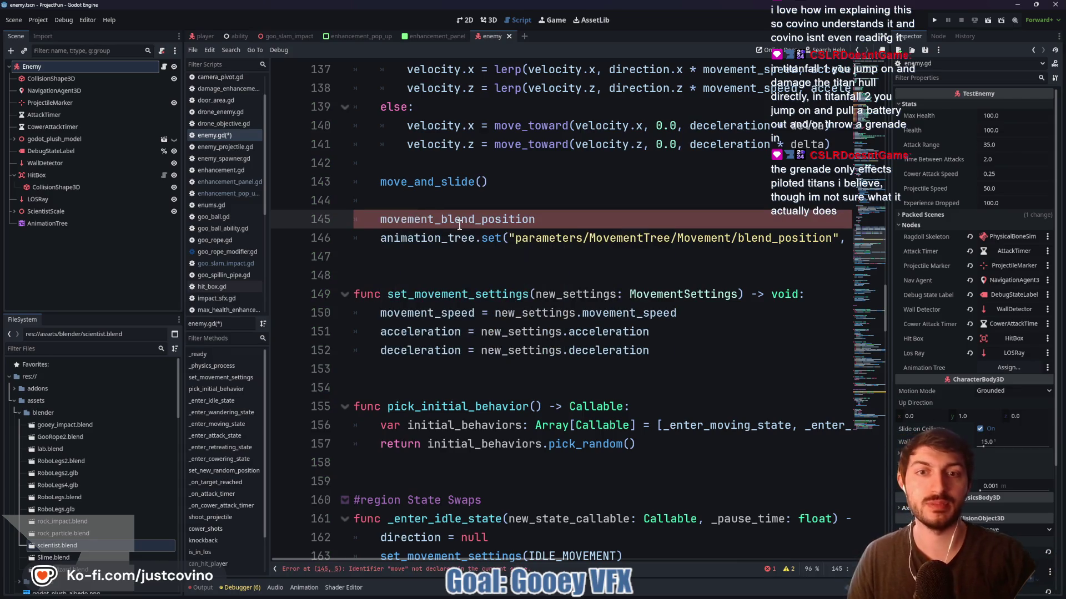
pyautogui.write('=')
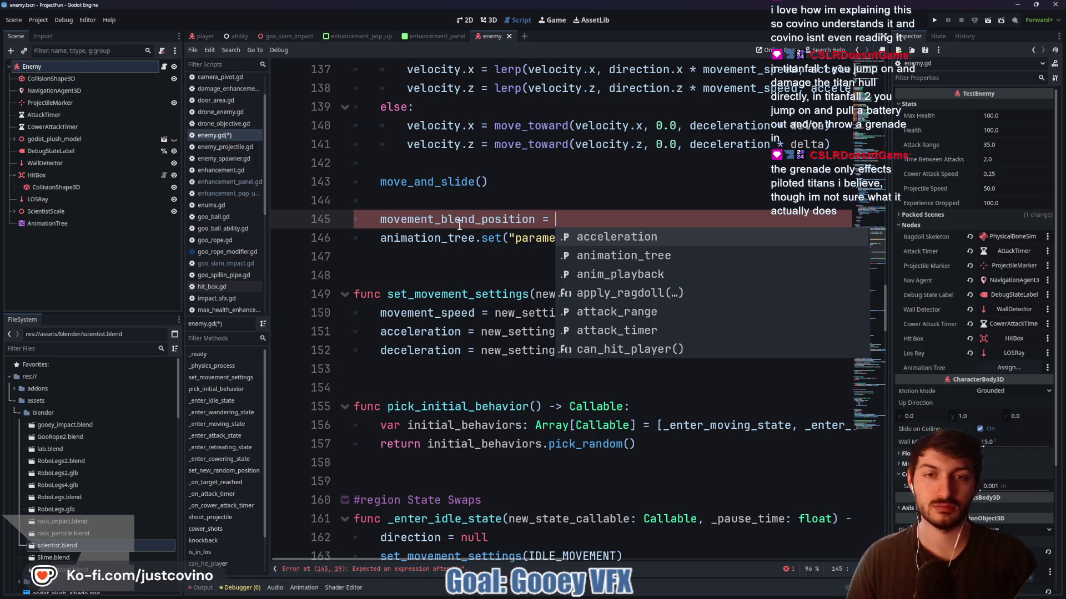
pyautogui.press('Escape')
pyautogui.moveTo(610, 596)
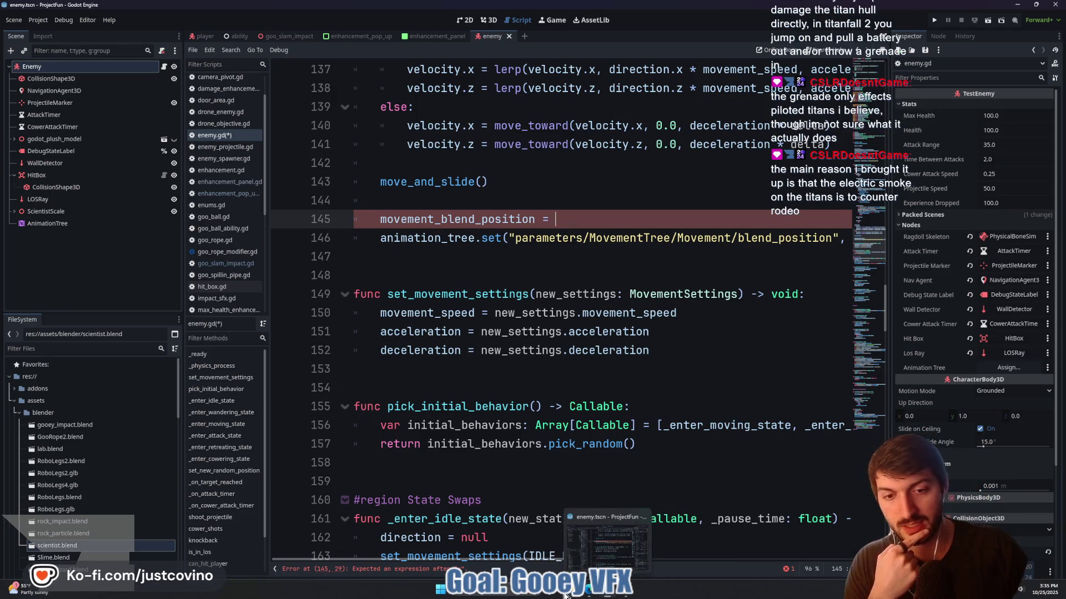
# Step: Open File Explorer at the Desktop folder, then briefly review the player script in Godot
pyautogui.click(572, 595)
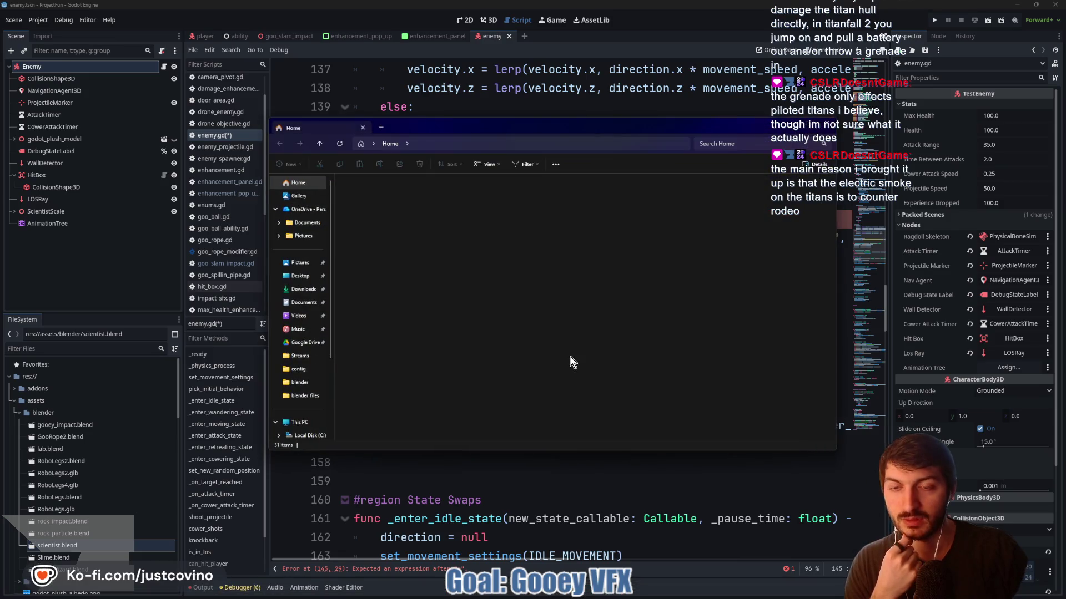
pyautogui.click(299, 276)
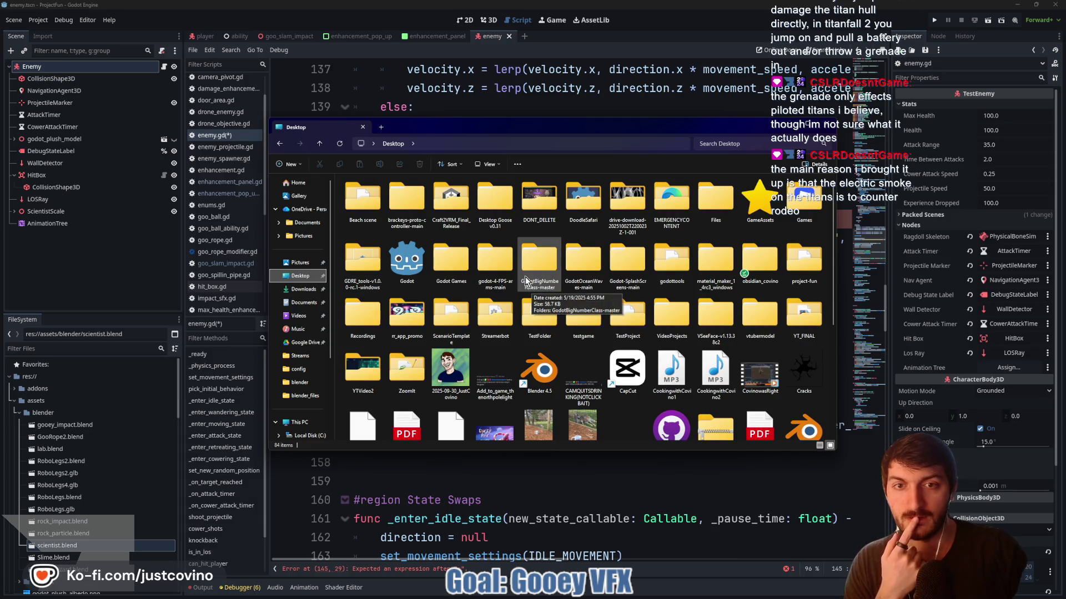
pyautogui.click(289, 84)
pyautogui.click(205, 36)
pyautogui.scroll(-14, 569, 295)
pyautogui.scroll(20, 569, 295)
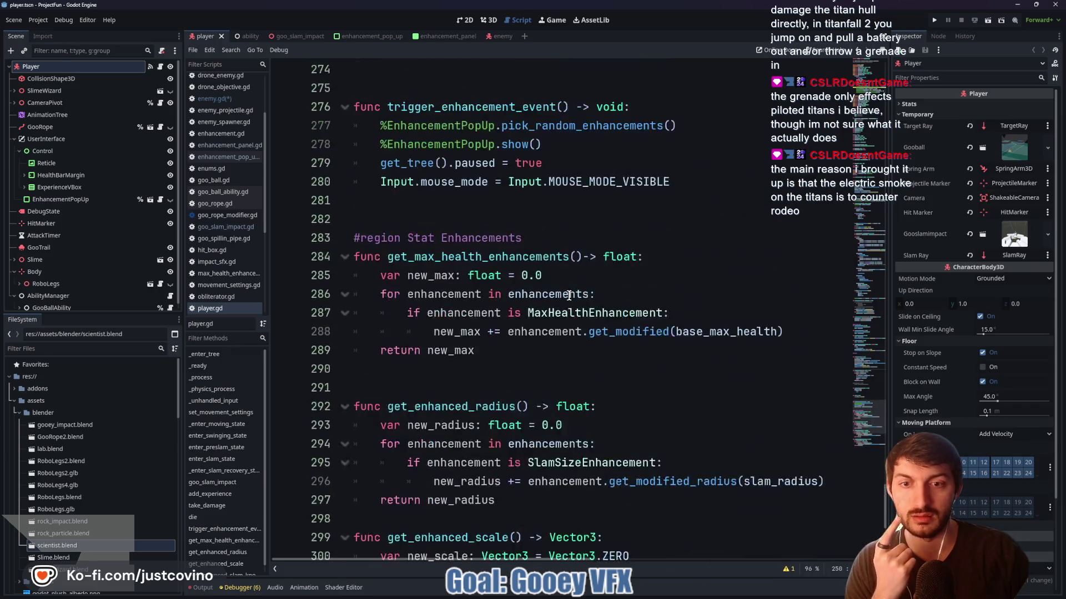
pyautogui.scroll(10, 569, 295)
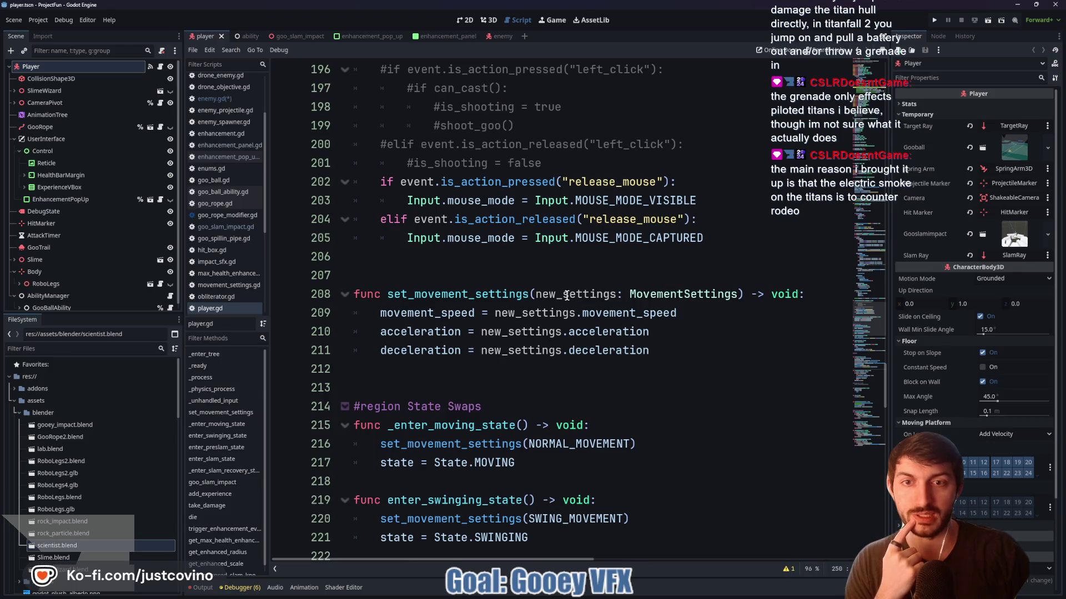
pyautogui.scroll(5, 563, 296)
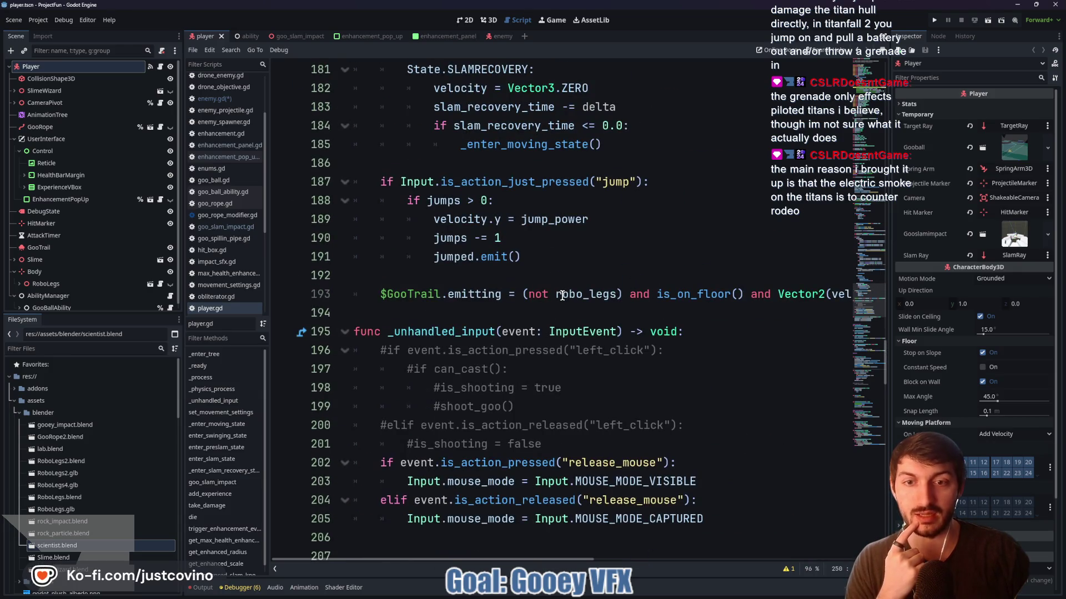
pyautogui.scroll(4, 553, 291)
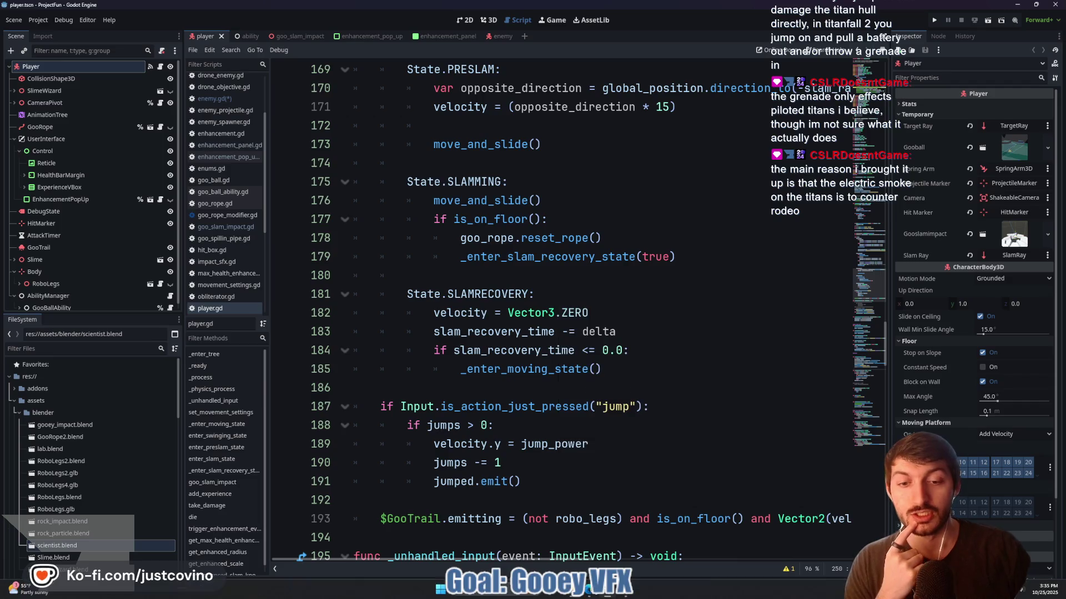
# Step: Open Desktop > Godot and launch Godot_v4.5.1-stable_win64
pyautogui.click(591, 596)
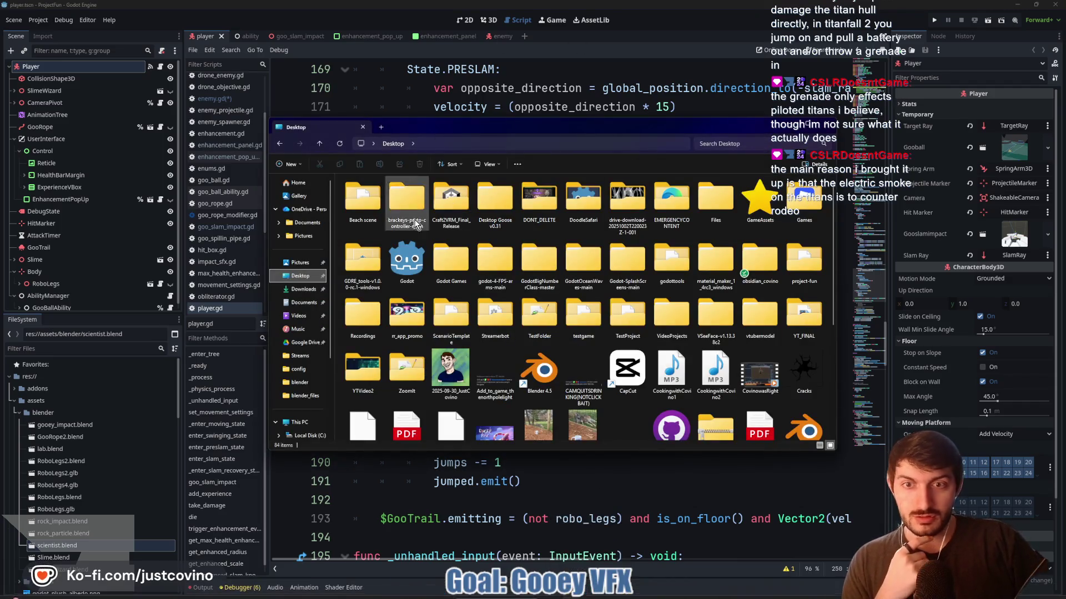
pyautogui.doubleClick(410, 255)
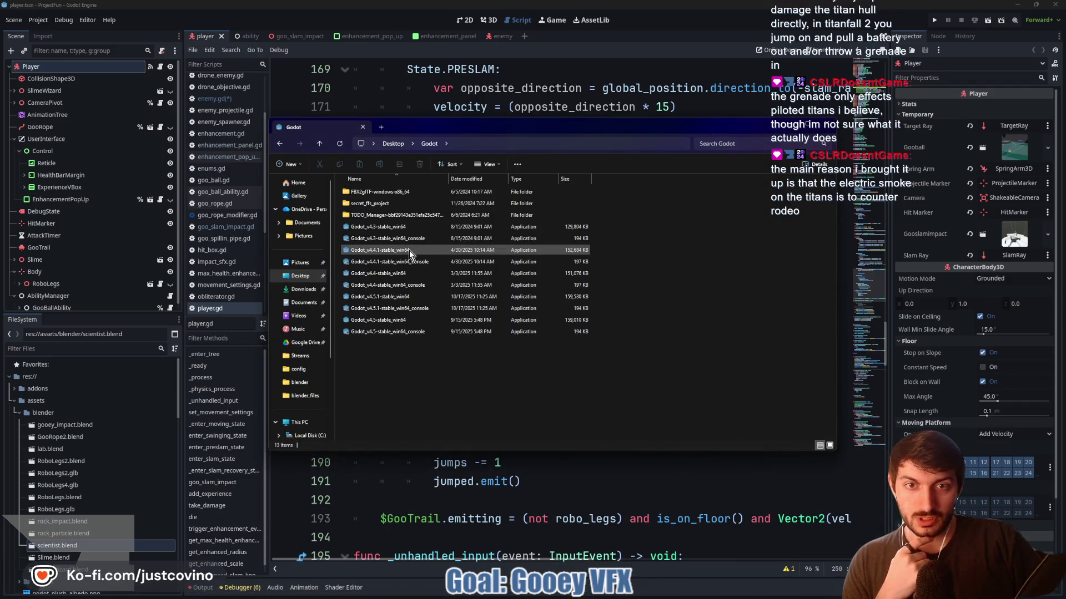
pyautogui.click(398, 298)
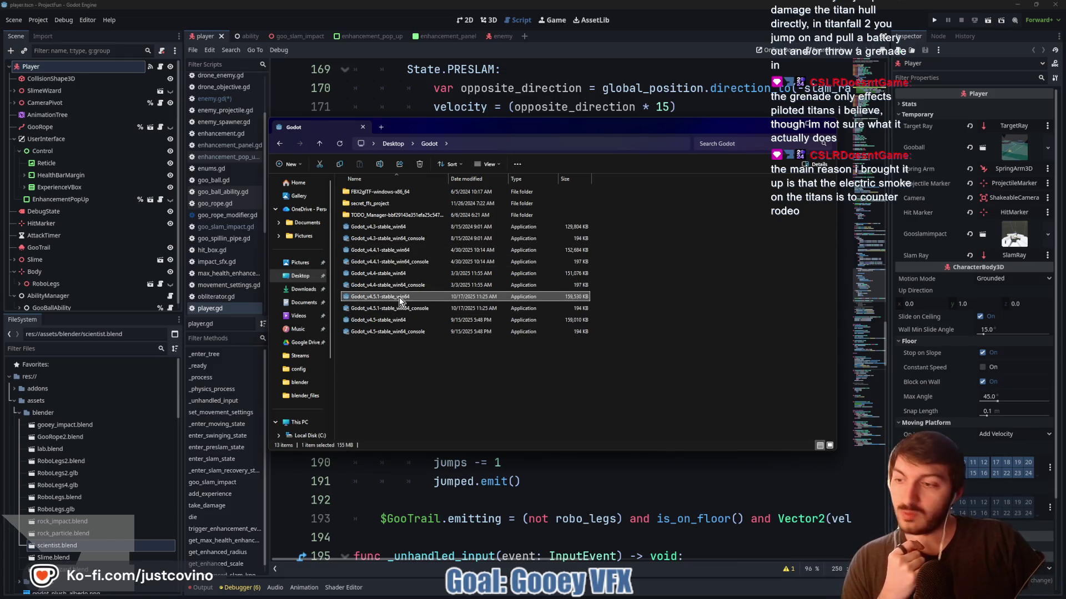
pyautogui.doubleClick(398, 297)
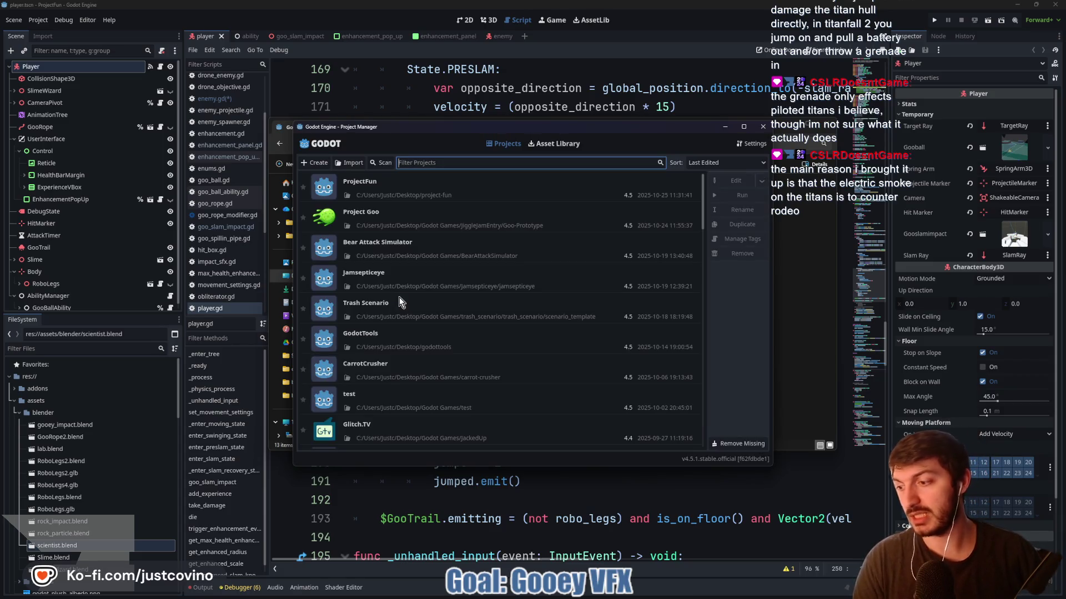
# Step: Open Project Goo and place the caret after clear_enhancements in ability_manager.gd
pyautogui.doubleClick(415, 223)
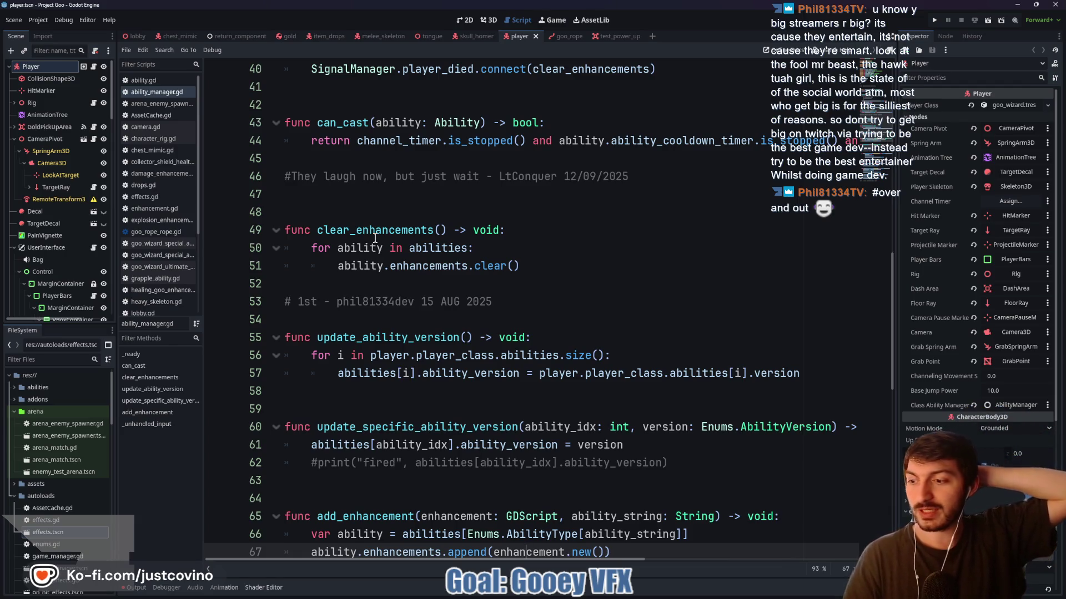
pyautogui.click(421, 288)
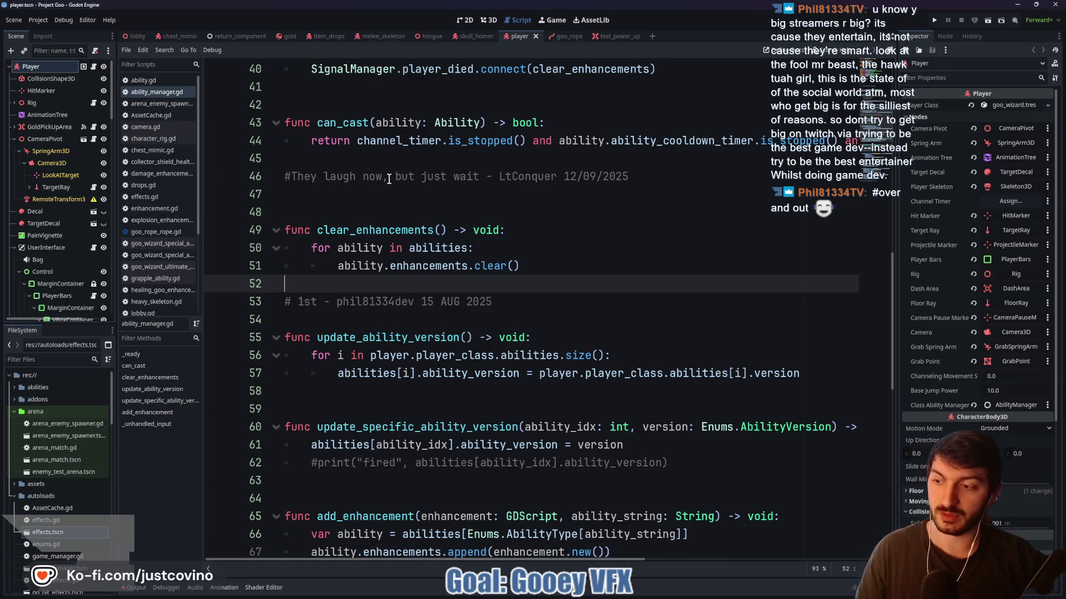
pyautogui.click(394, 211)
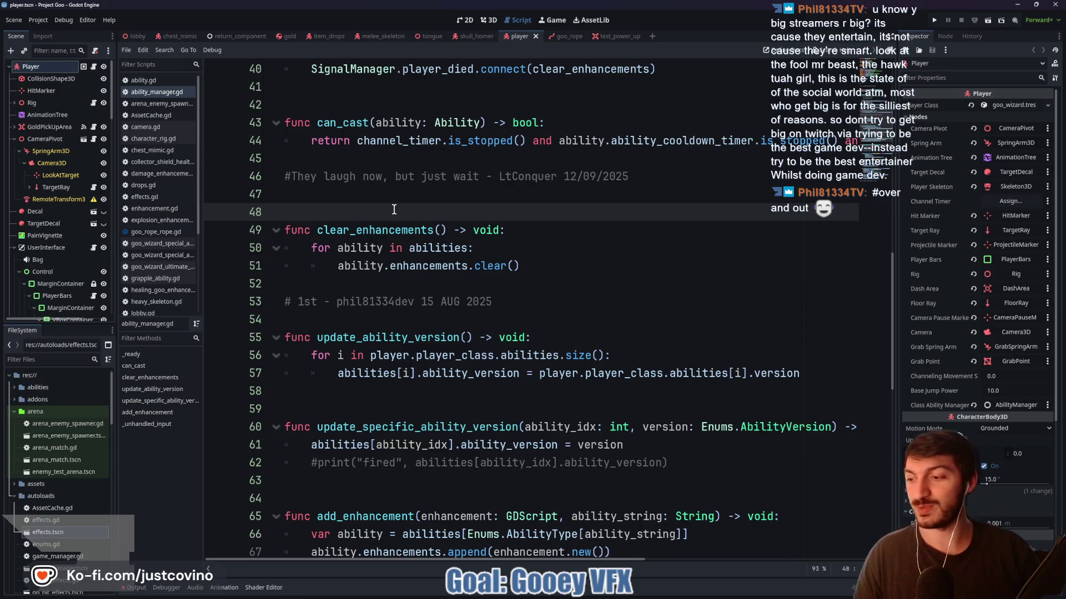
pyautogui.scroll(-4, 394, 211)
pyautogui.click(355, 212)
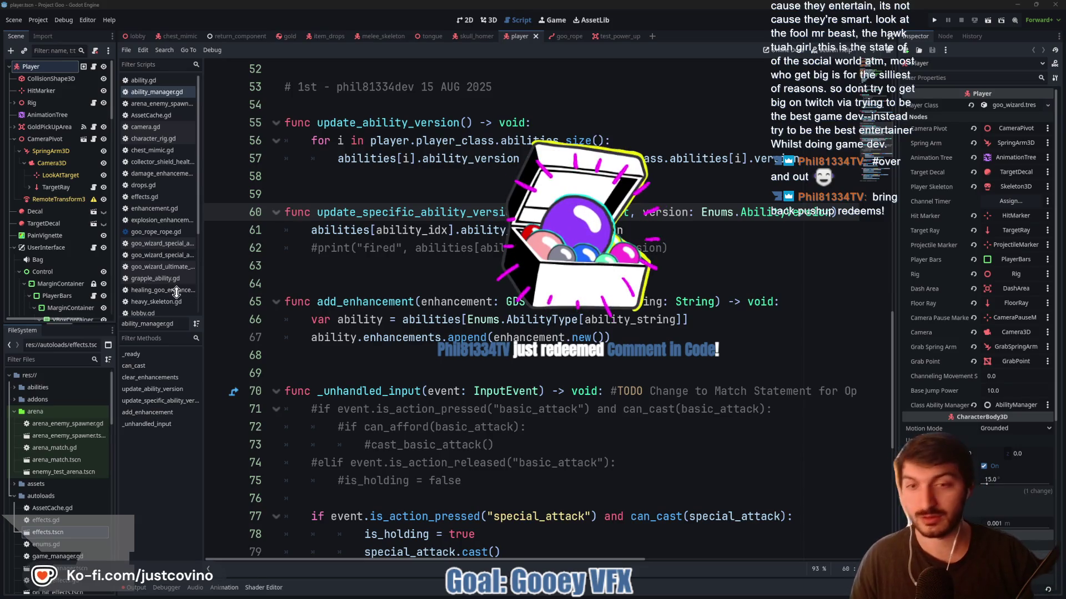
pyautogui.click(358, 275)
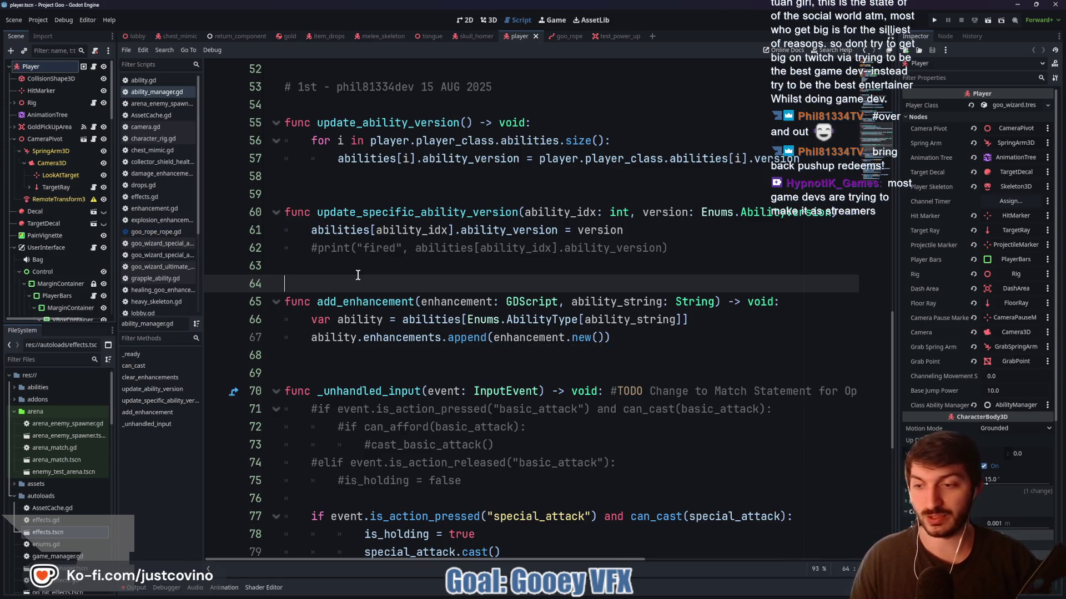
# Step: Add the comment '# bring back pushup redeems!' crediting a viewer, and save ability_manager.gd
pyautogui.press('Return')
pyautogui.press('Up')
pyautogui.write('#')
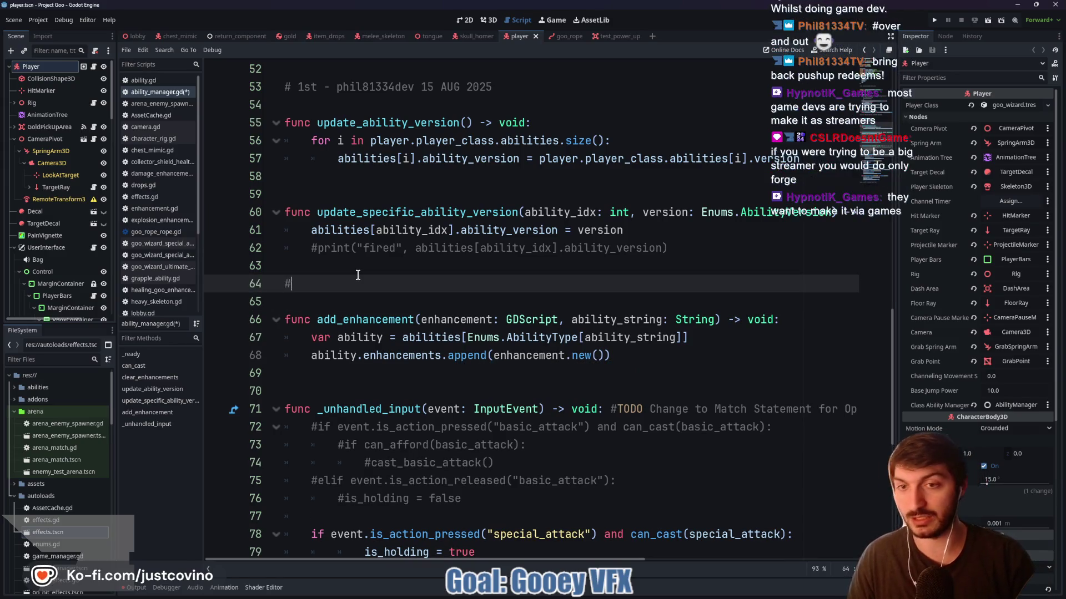
pyautogui.write(' bring back pushup redeems!')
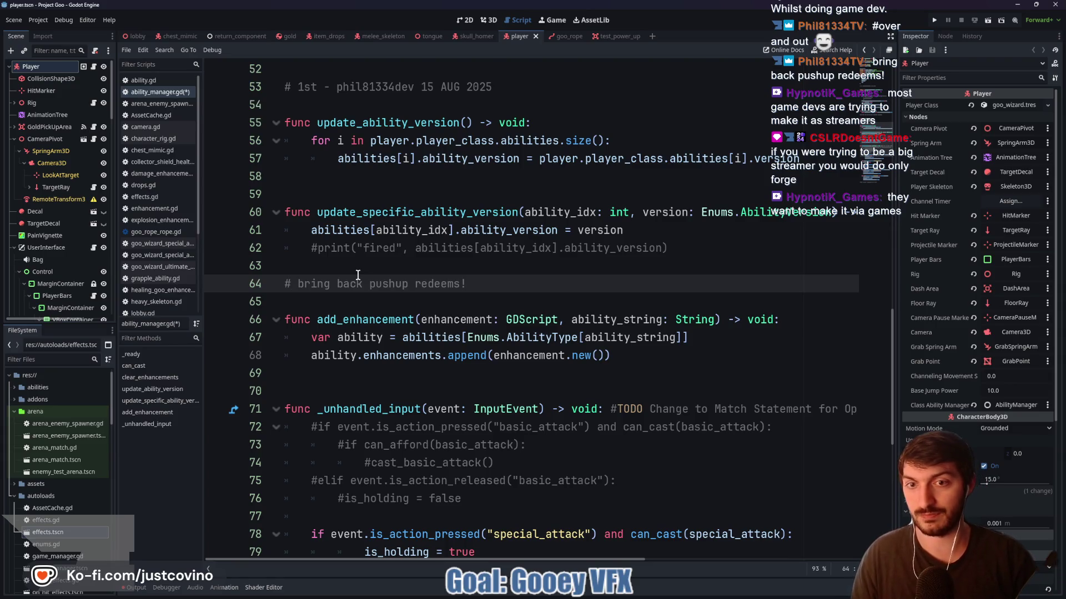
pyautogui.write(' - P')
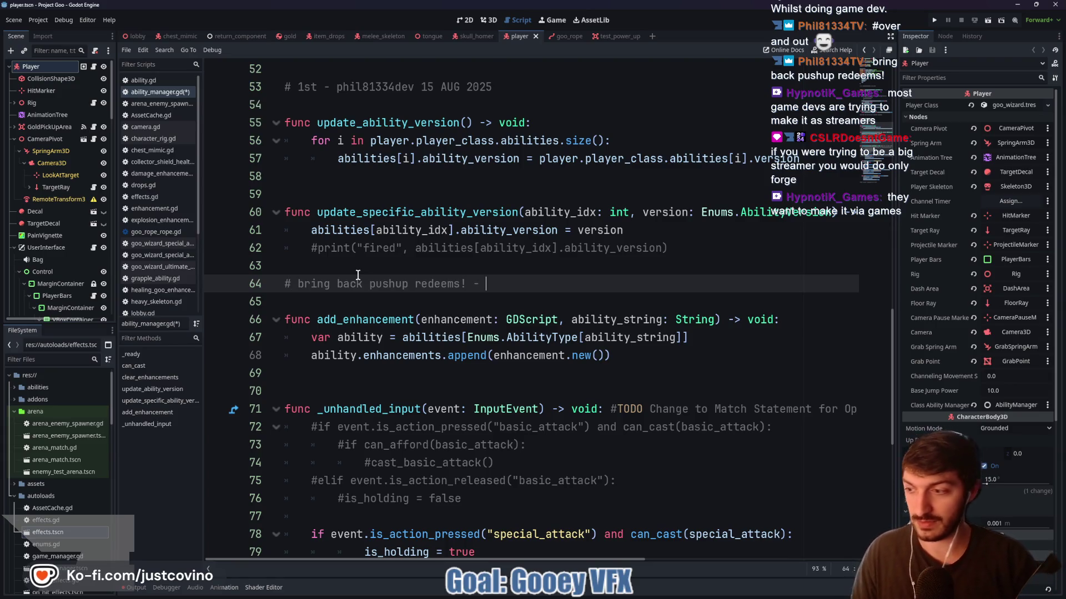
pyautogui.write('hil')
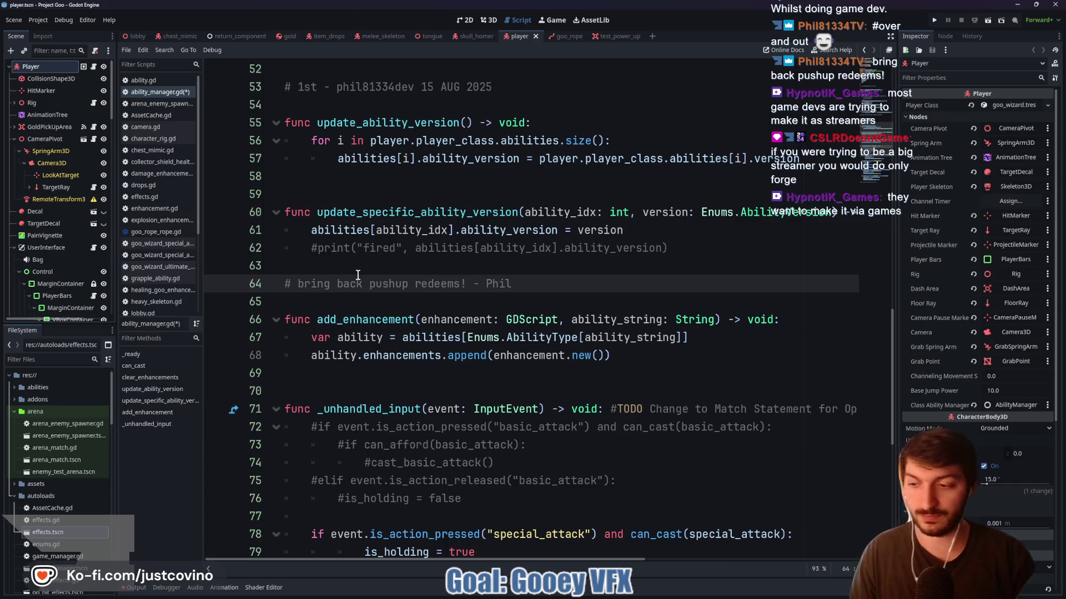
pyautogui.write('81334T')
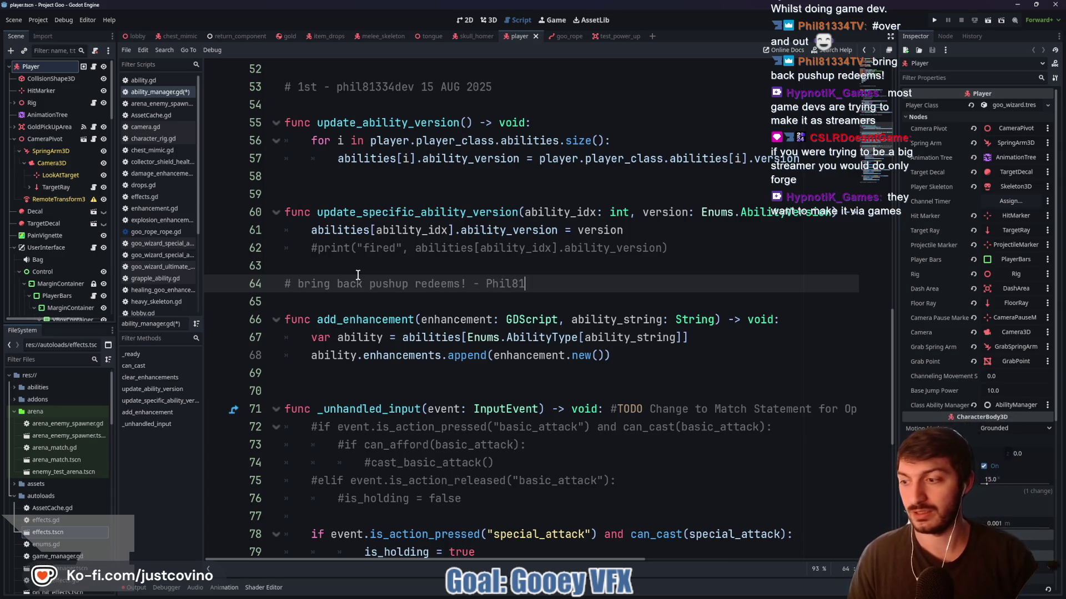
pyautogui.write('V 25 OCT 2025')
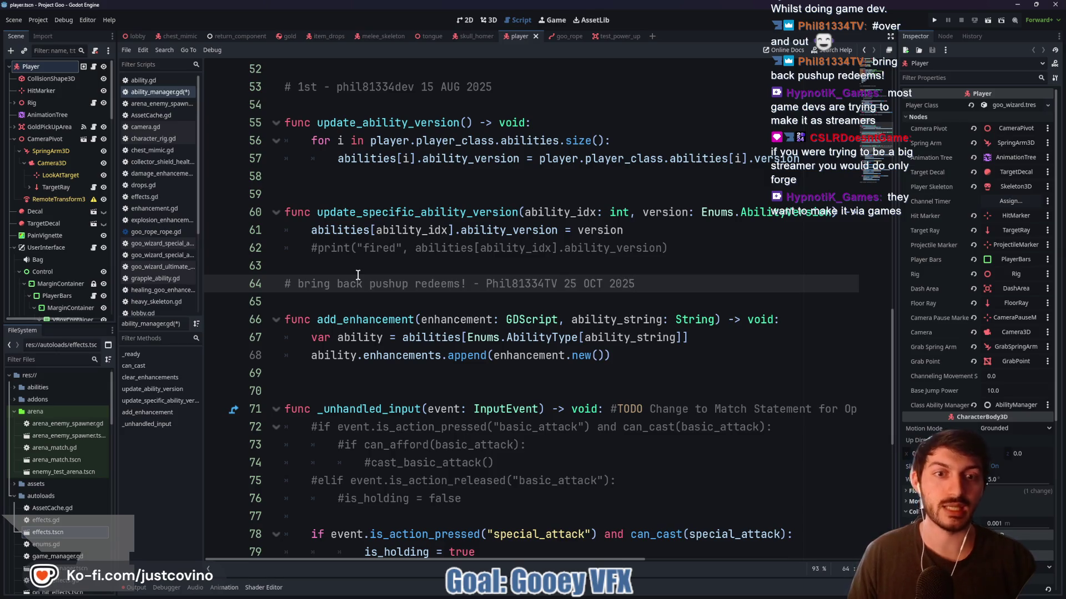
pyautogui.hotkey('ctrl', 's')
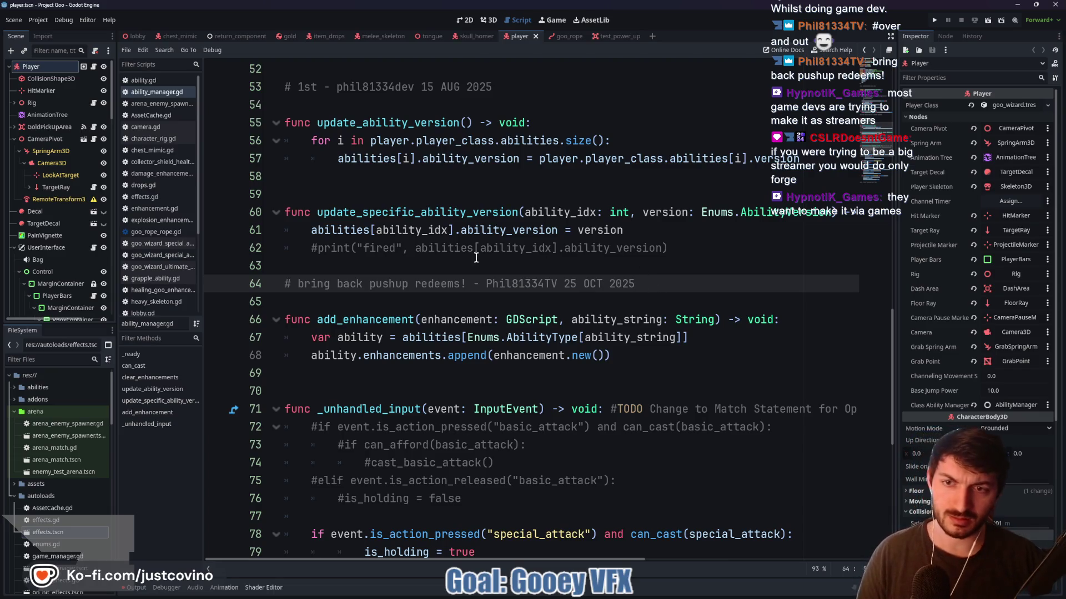
# Step: Scroll down and review the input handler's special_attack, is_holding and dash blocks
pyautogui.click(453, 251)
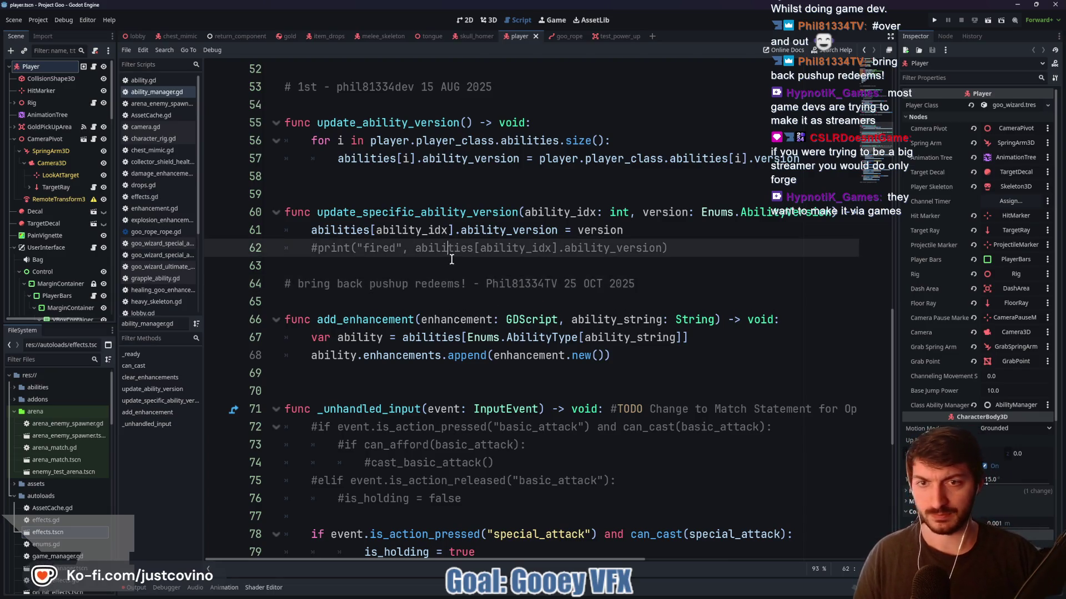
pyautogui.click(455, 269)
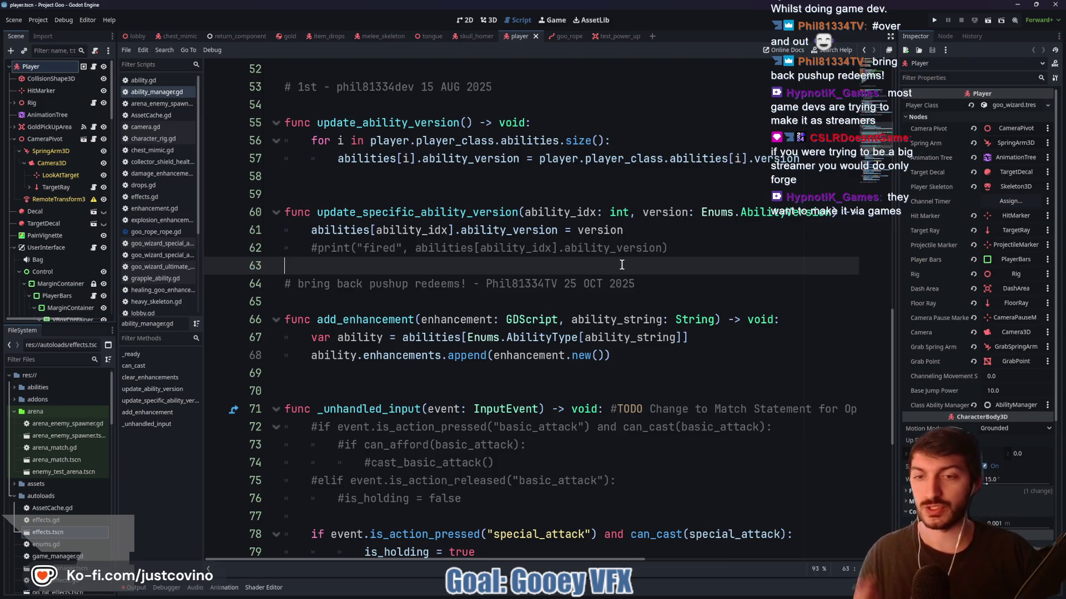
pyautogui.scroll(-4, 622, 265)
pyautogui.scroll(-2, 621, 265)
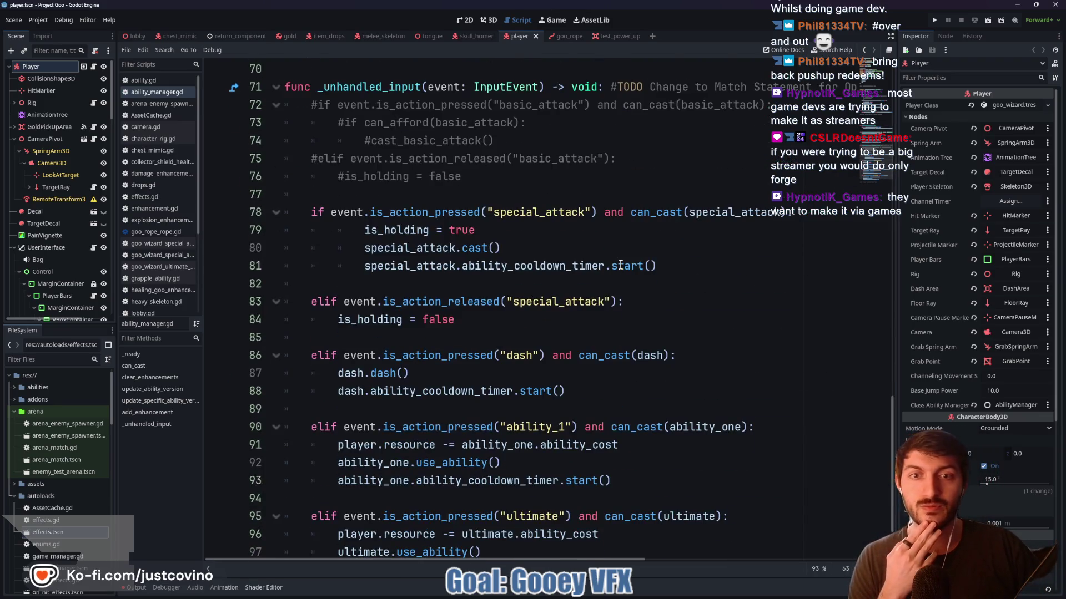
pyautogui.scroll(-2, 657, 270)
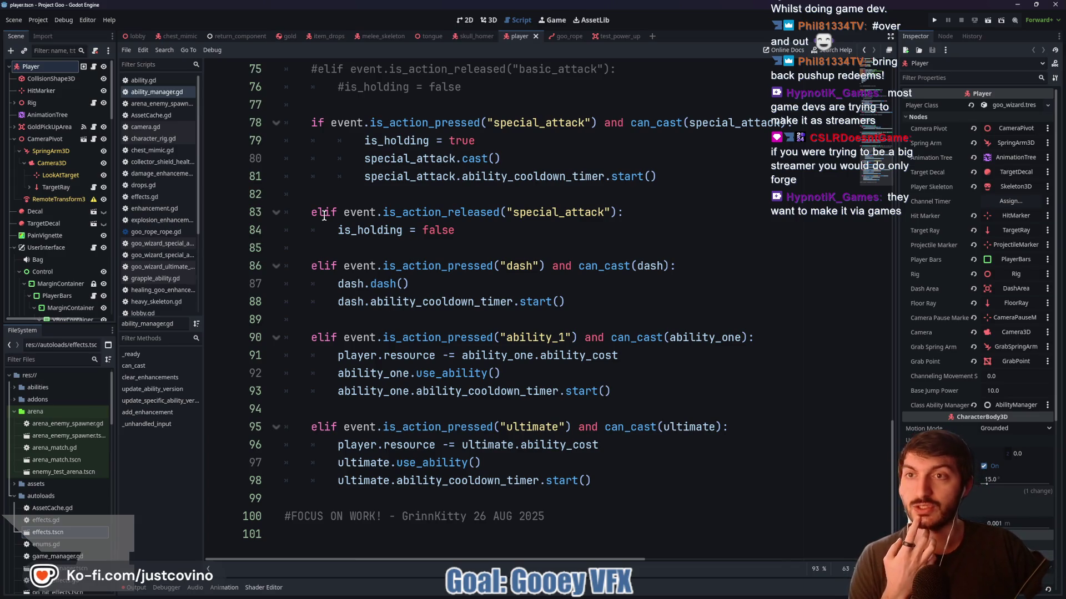
pyautogui.click(416, 104)
pyautogui.click(425, 192)
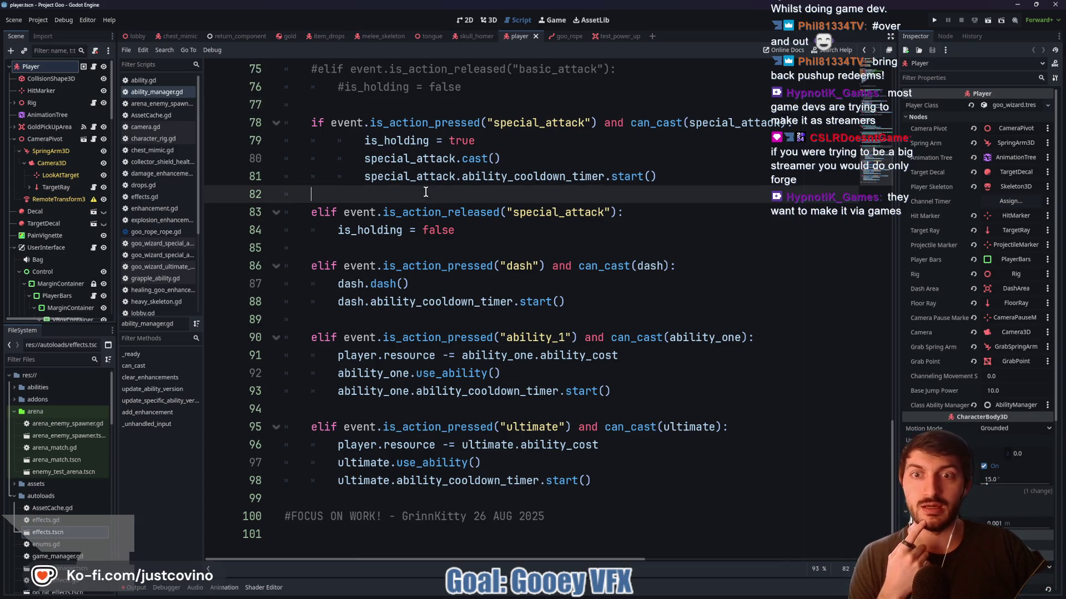
pyautogui.click(357, 247)
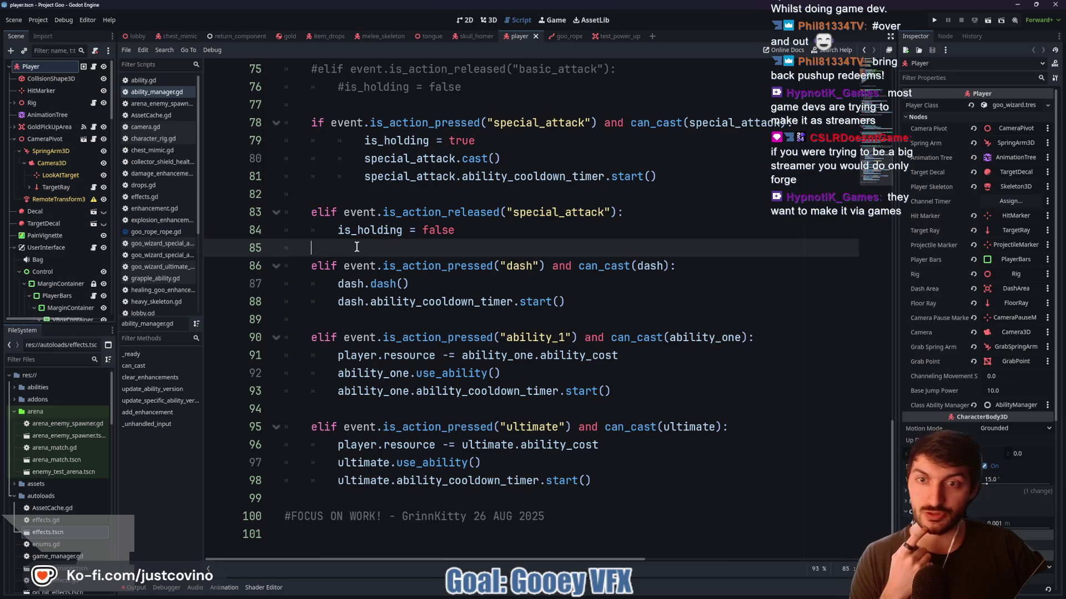
pyautogui.click(379, 320)
pyautogui.click(355, 402)
pyautogui.click(378, 320)
pyautogui.click(383, 248)
# Step: Scroll back up to review add_enhancement, the pushup comment and update_ability_version
pyautogui.scroll(3, 385, 266)
pyautogui.scroll(3, 386, 273)
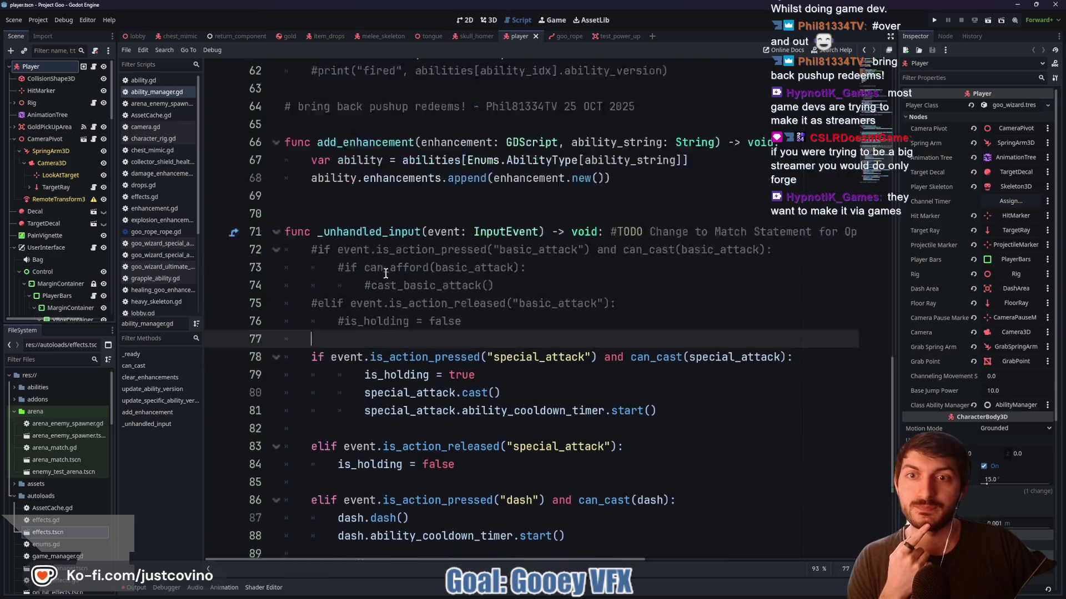
pyautogui.click(373, 278)
pyautogui.click(358, 212)
pyautogui.click(345, 179)
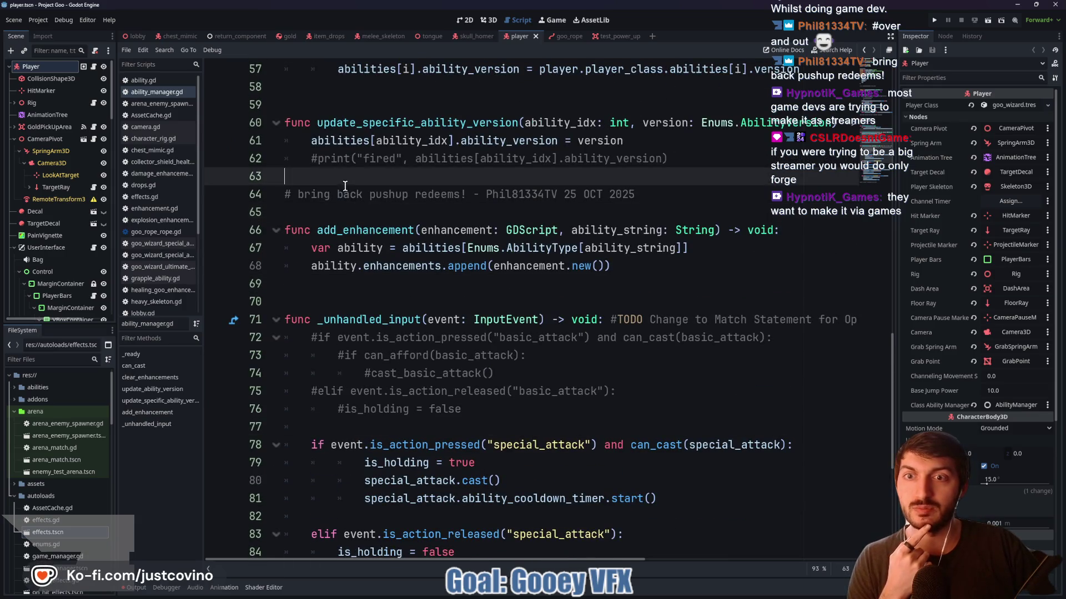
pyautogui.scroll(4, 346, 233)
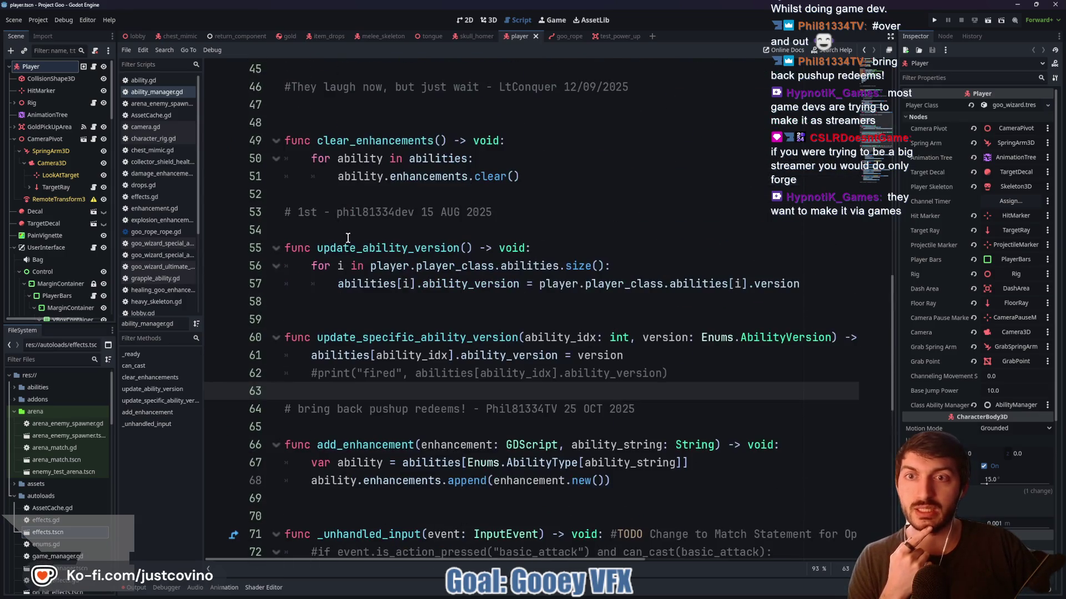
pyautogui.click(354, 308)
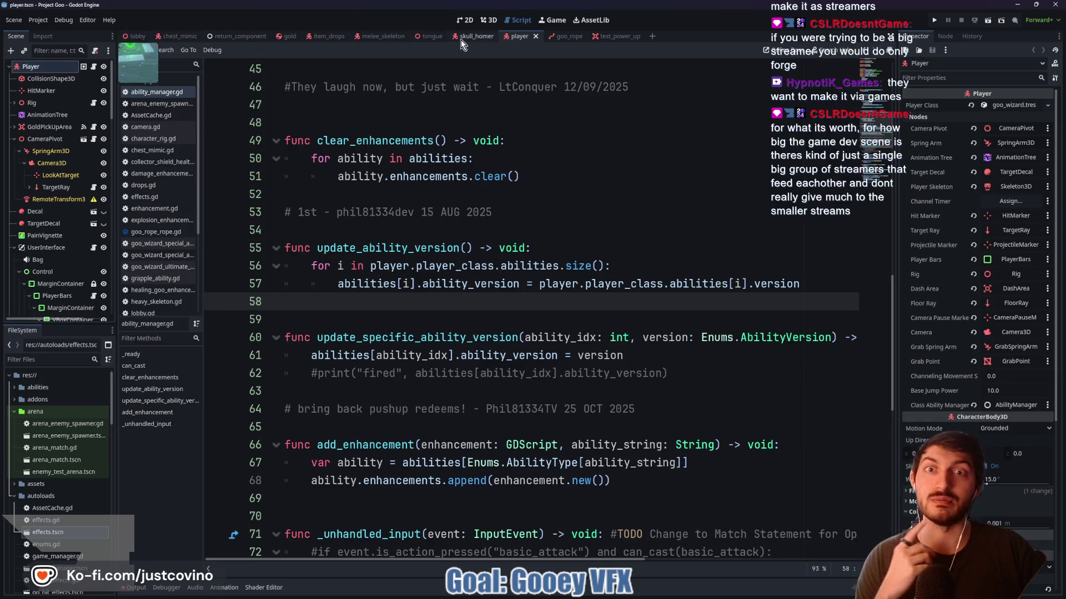
# Step: Open player.gd and scroll to the movement_blend_position lines in _physics_process
pyautogui.click(93, 67)
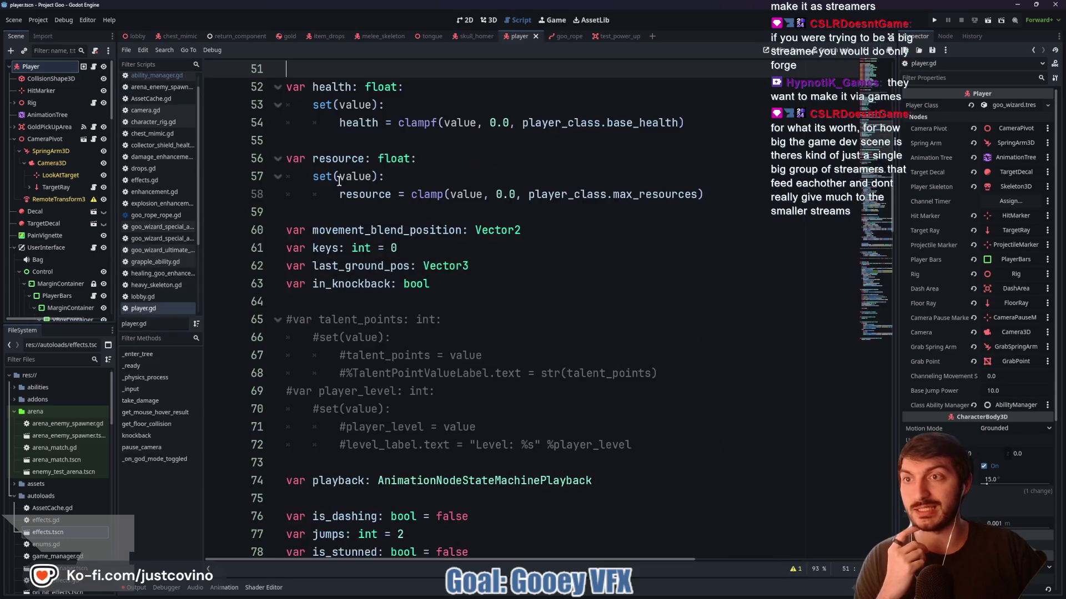
pyautogui.scroll(-8, 516, 245)
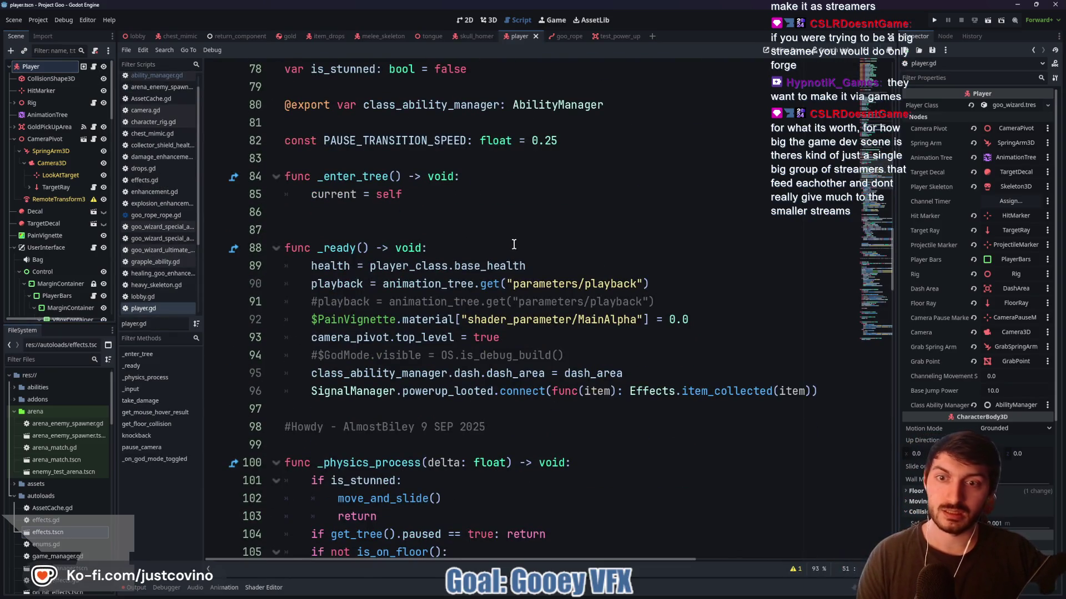
pyautogui.scroll(-2, 513, 247)
pyautogui.scroll(-2, 512, 250)
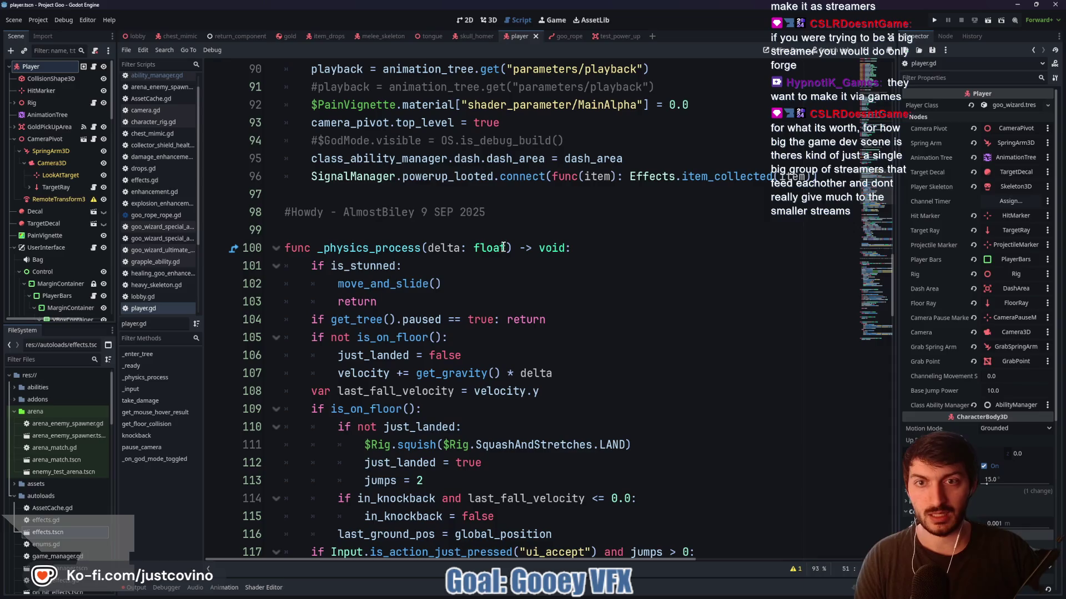
pyautogui.scroll(3, 475, 198)
pyautogui.scroll(-9, 478, 211)
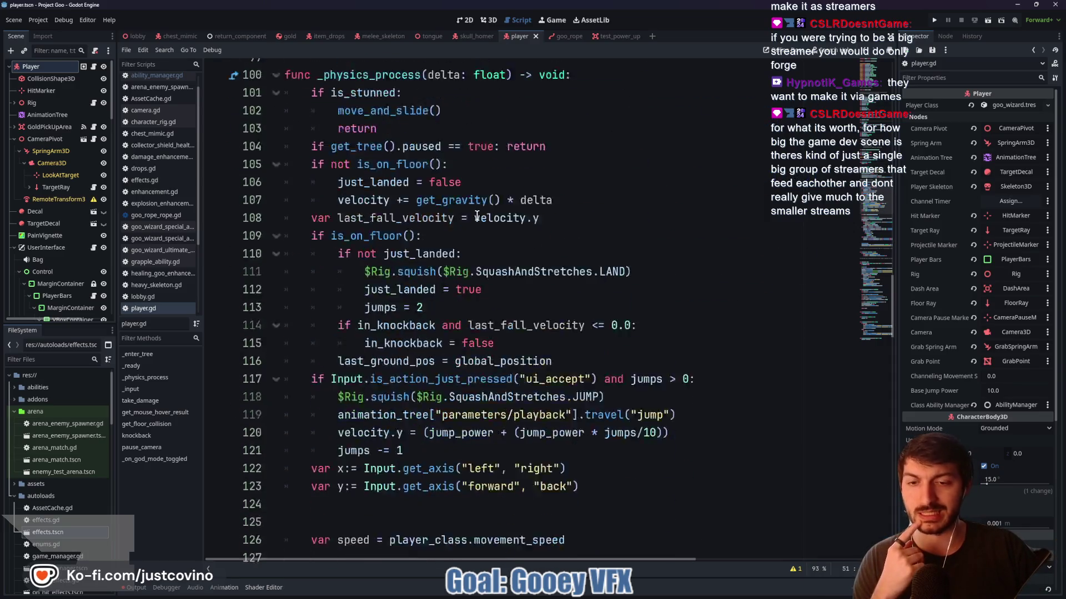
pyautogui.scroll(-4, 488, 232)
pyautogui.scroll(-1, 485, 242)
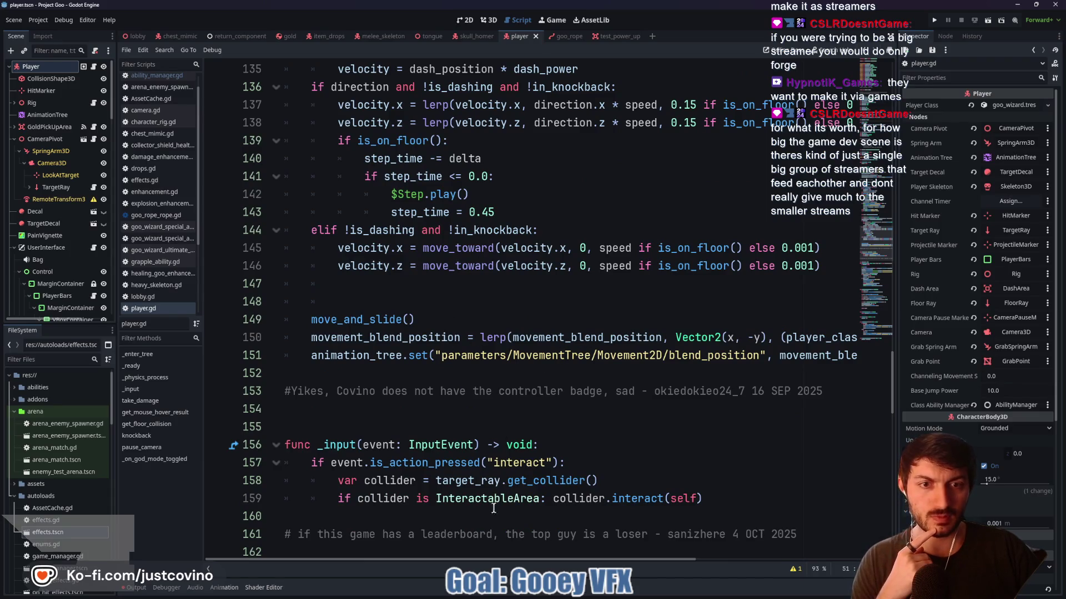
pyautogui.moveTo(502, 559)
pyautogui.mouseDown()
pyautogui.moveTo(738, 571)
pyautogui.moveTo(497, 563)
pyautogui.mouseUp()
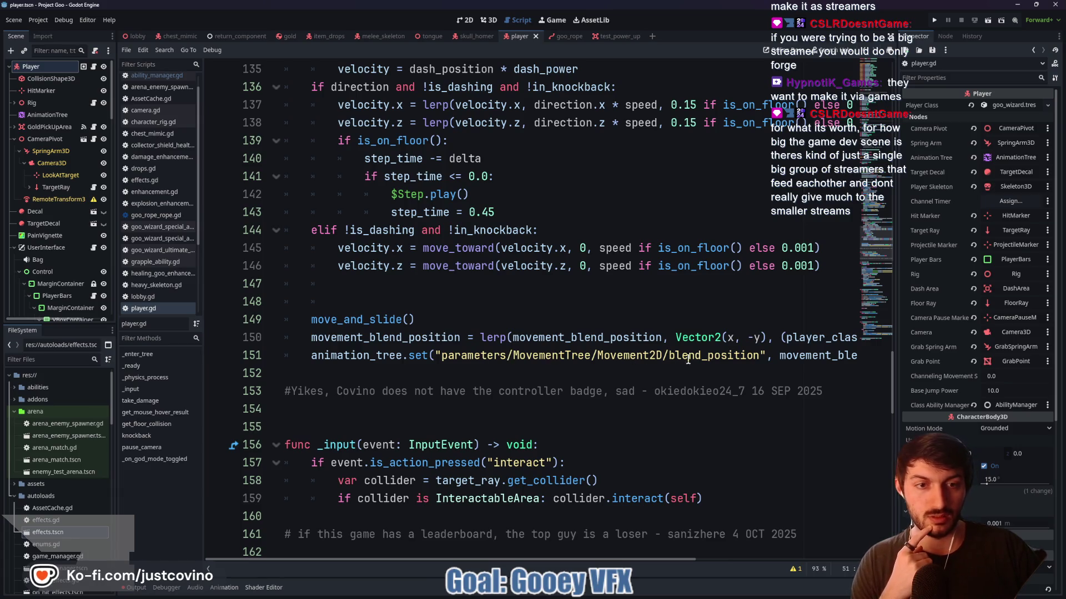
pyautogui.moveTo(633, 559)
pyautogui.mouseDown()
pyautogui.moveTo(716, 562)
pyautogui.moveTo(632, 559)
pyautogui.mouseUp()
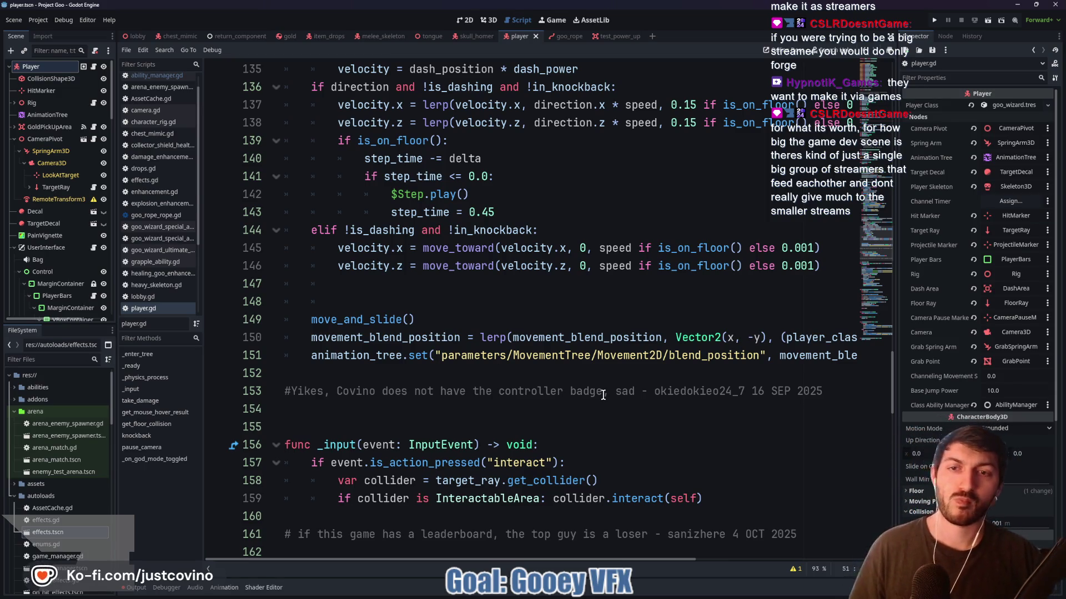
# Step: Inspect the lines before move_and_slide and below the leaderboard comment
pyautogui.click(395, 300)
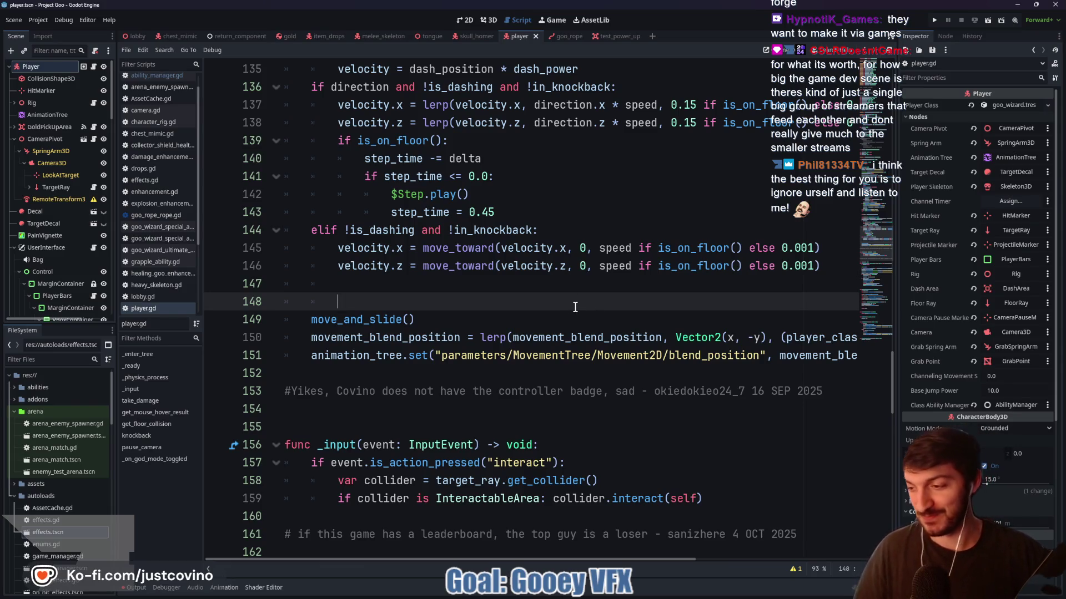
pyautogui.scroll(-2, 558, 293)
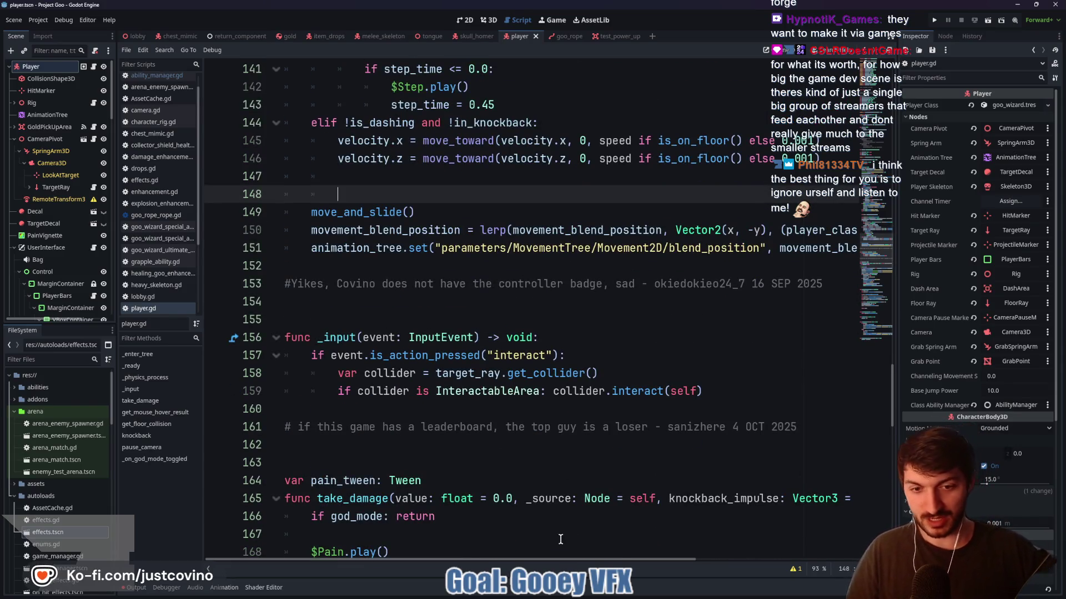
pyautogui.click(477, 454)
# Step: Compare ProjectFun's code with the lerp line in Project Goo's player.gd
pyautogui.moveTo(604, 594)
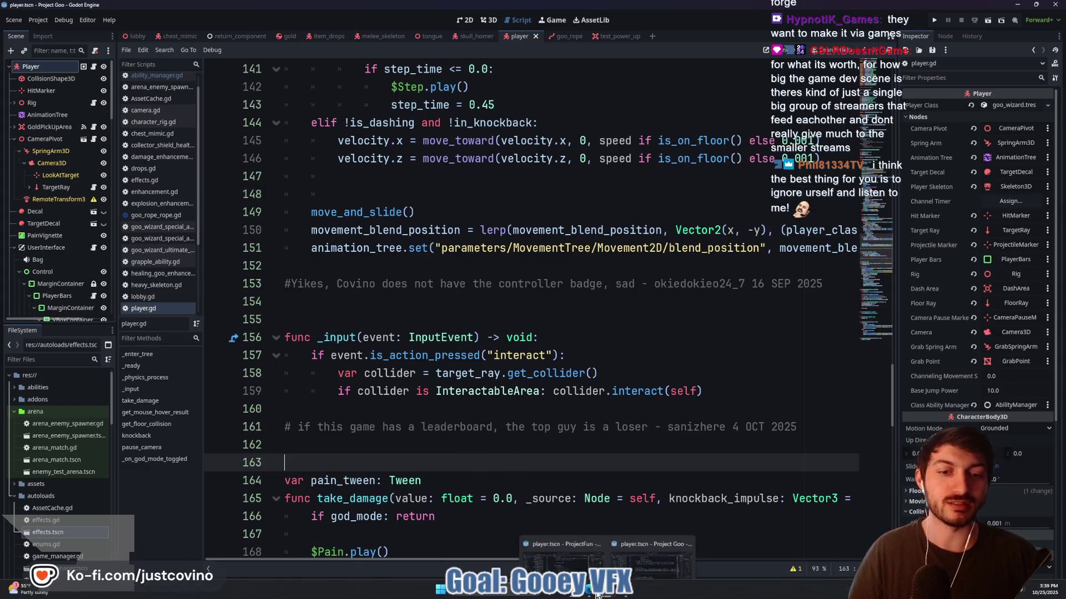
pyautogui.click(572, 542)
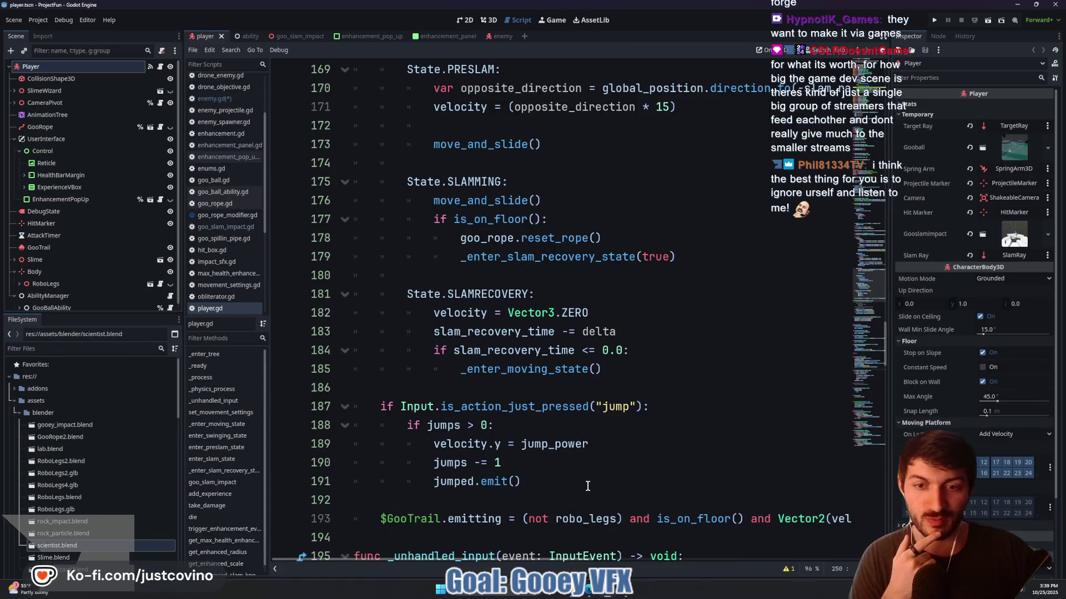
pyautogui.scroll(-9, 611, 395)
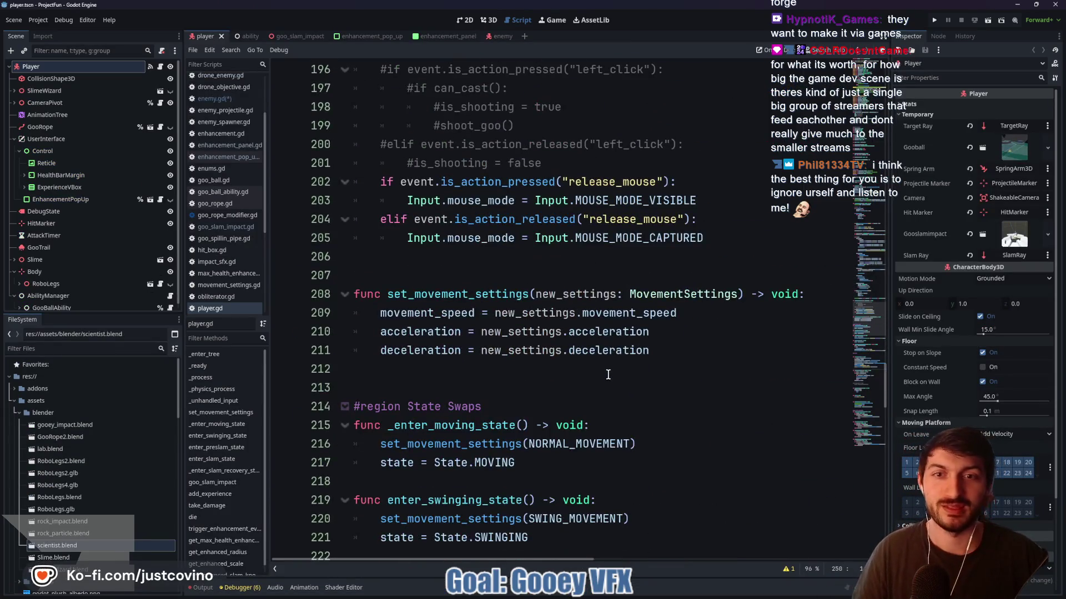
pyautogui.moveTo(607, 595)
pyautogui.click(649, 542)
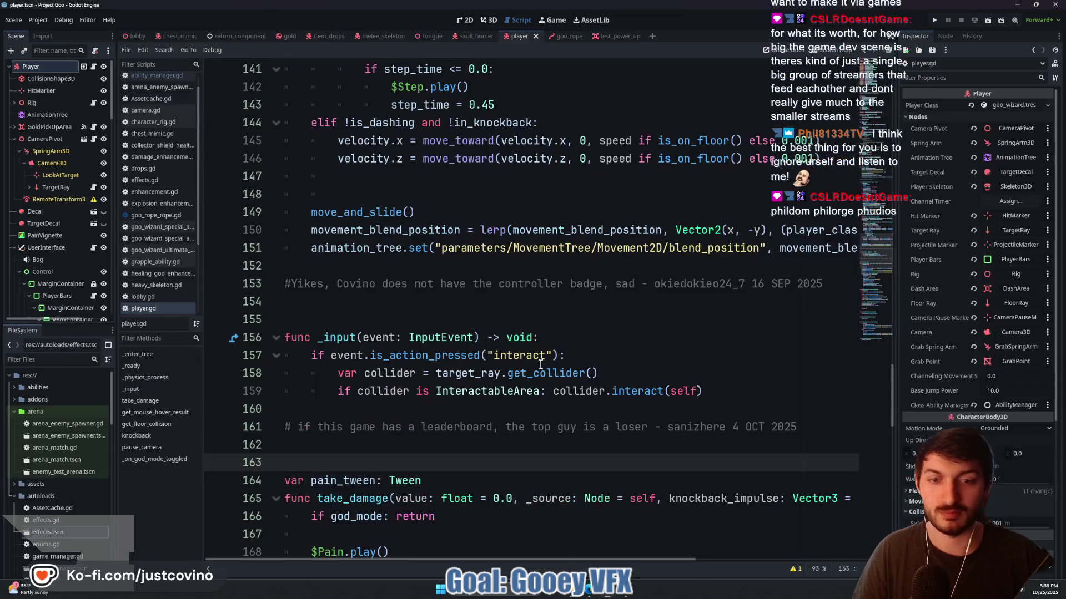
pyautogui.scroll(-1, 529, 388)
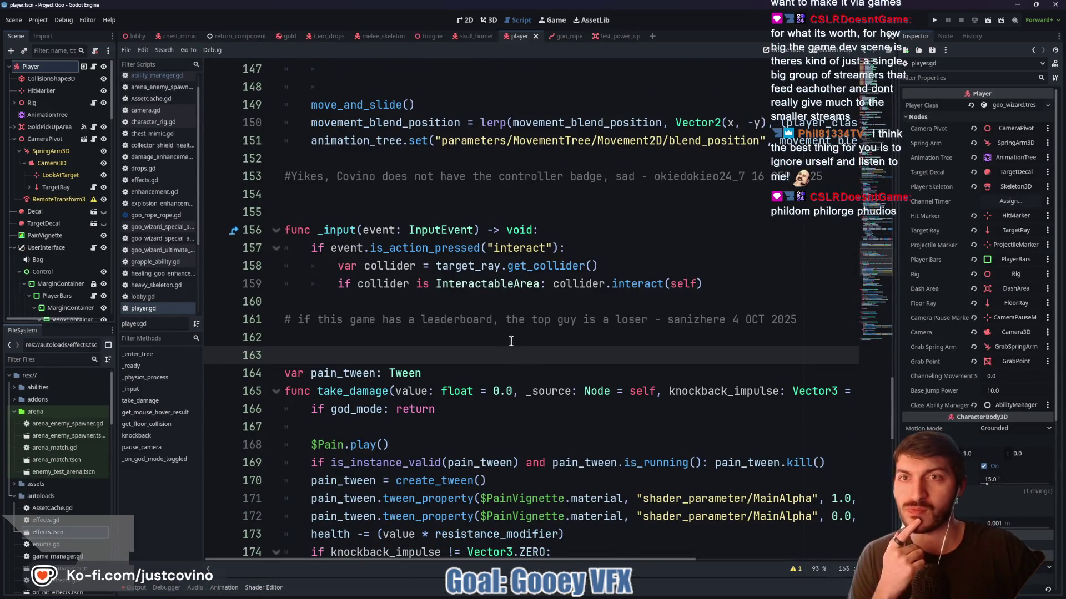
pyautogui.scroll(-4, 521, 351)
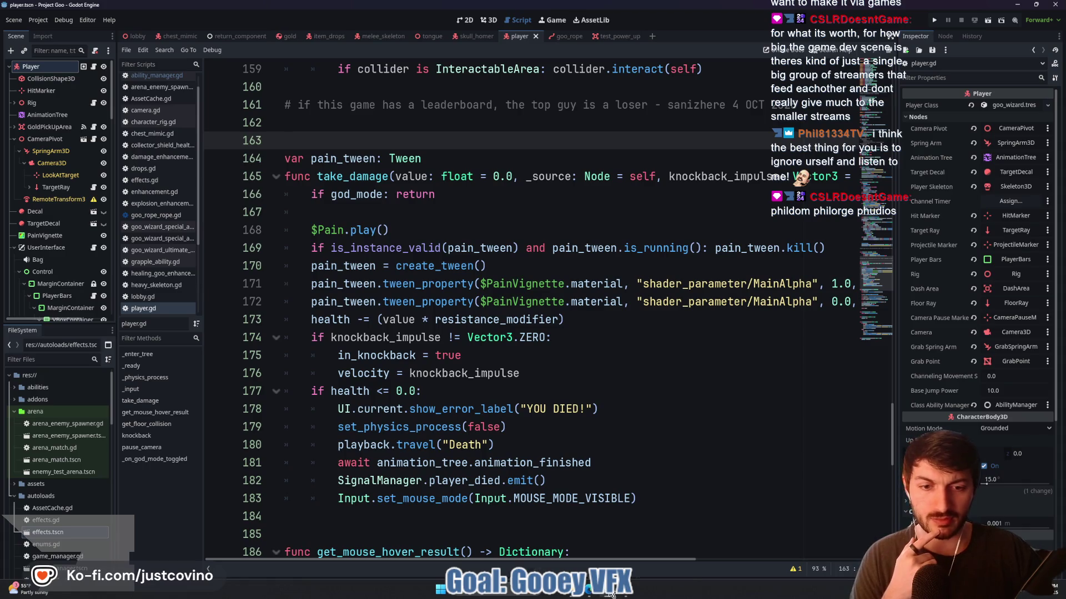
# Step: Back in ProjectFun, open enemy.gd at the unfinished assignment on line 145
pyautogui.moveTo(610, 595)
pyautogui.click(562, 538)
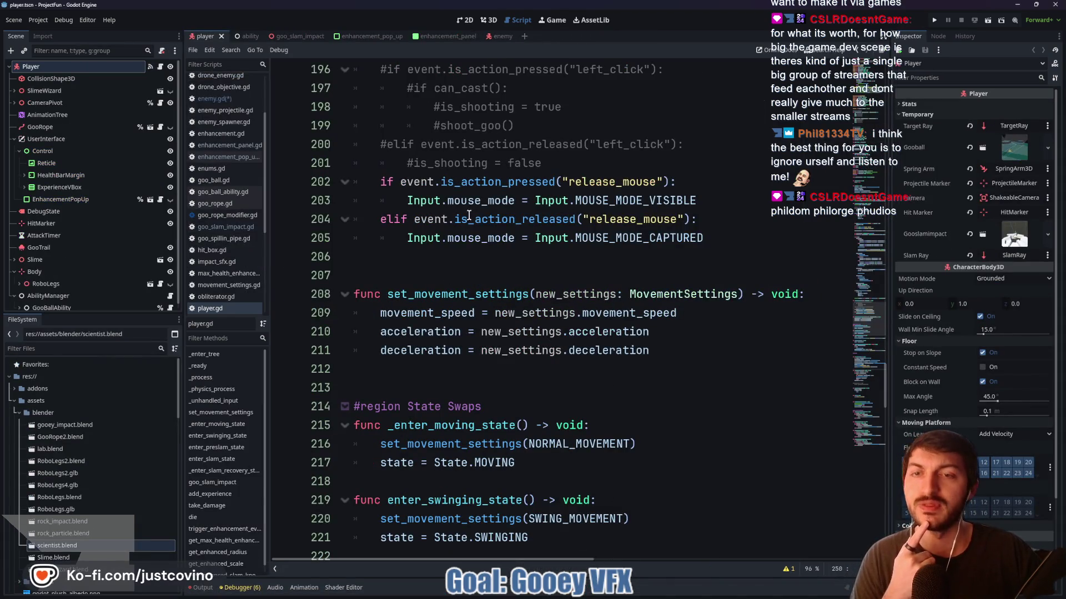
pyautogui.scroll(-9, 516, 255)
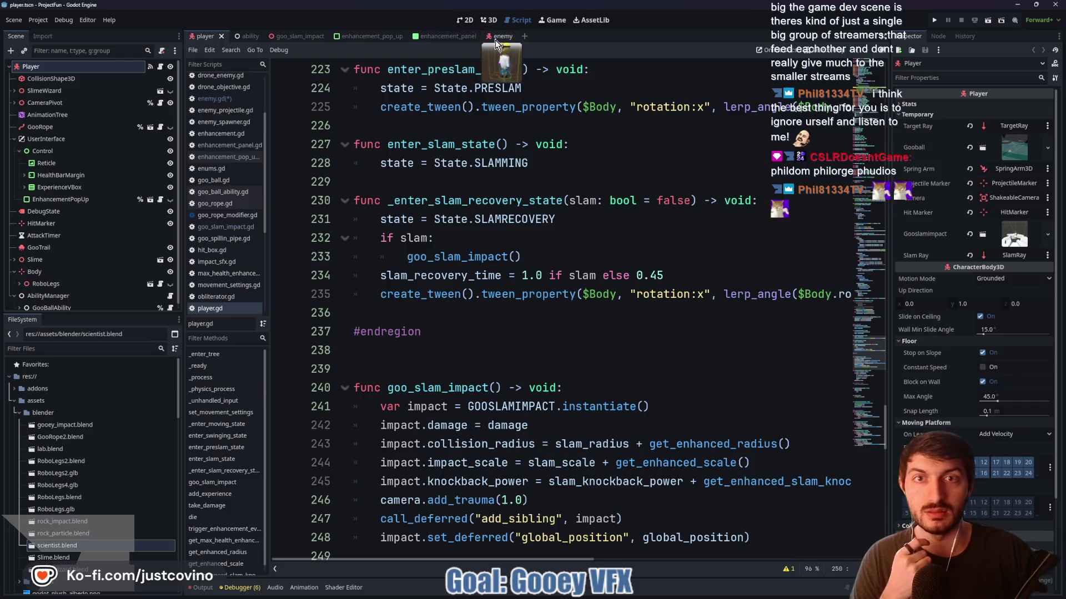
pyautogui.click(496, 37)
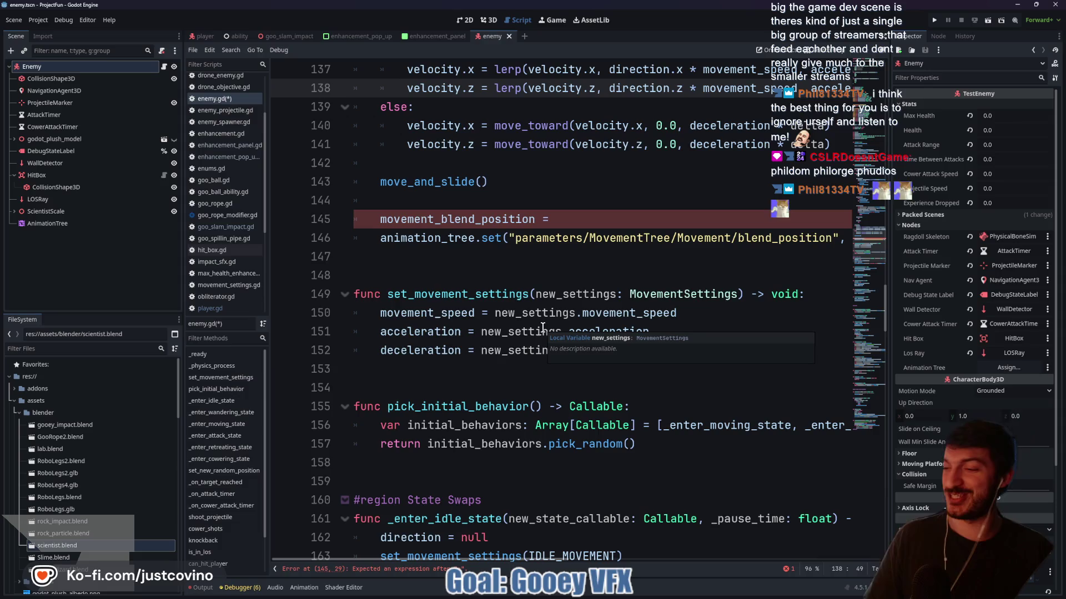
pyautogui.scroll(-1, 560, 375)
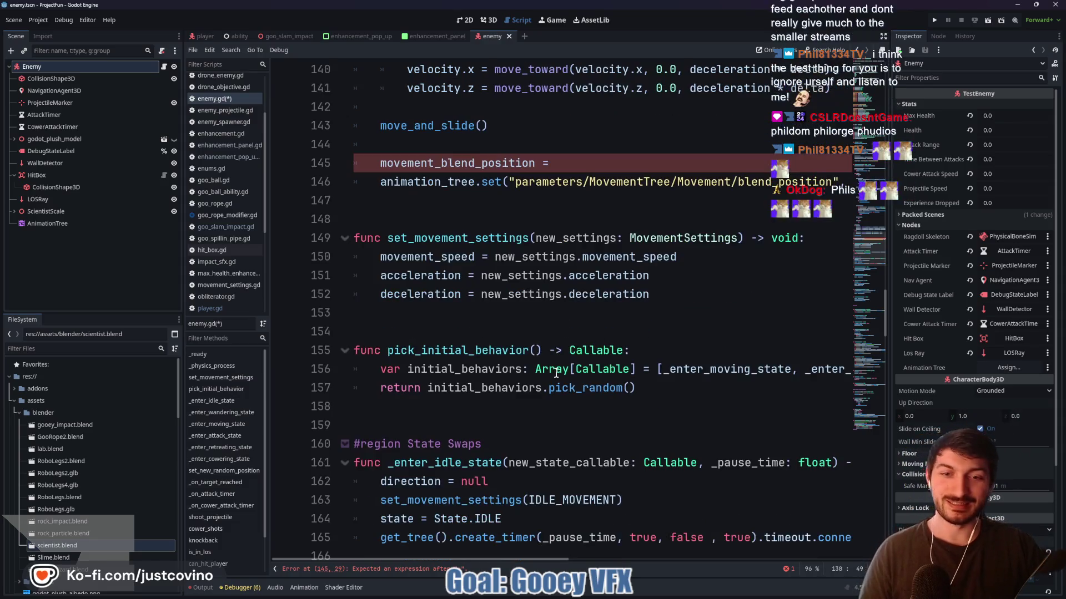
pyautogui.click(570, 162)
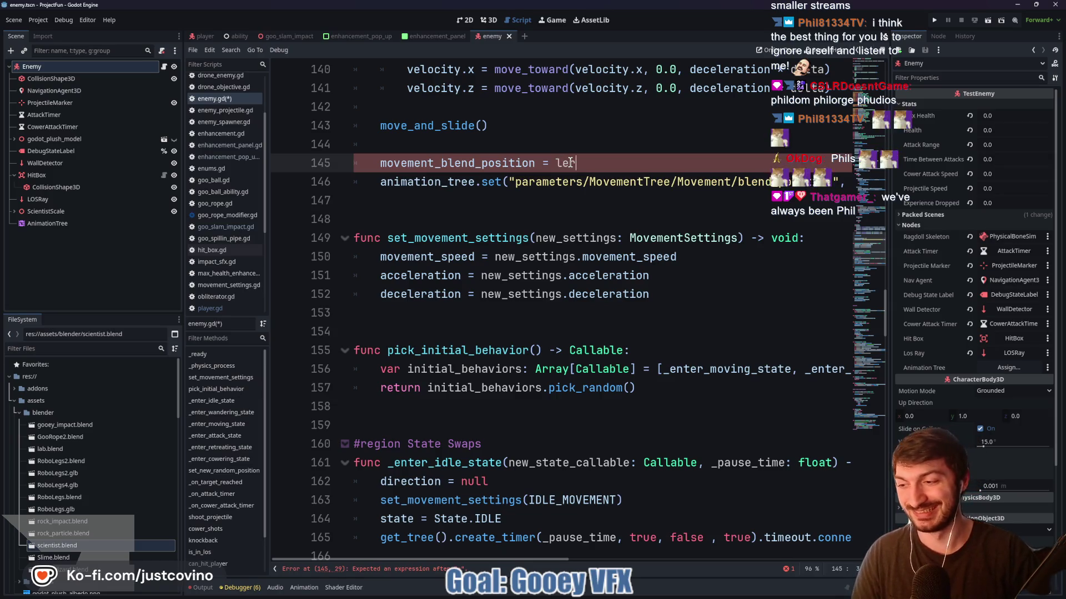
# Step: Enter lerp(movement_blend_position, Vector2(direction.x, direction.z), on line 145 via autocomplete
pyautogui.write('p')
pyautogui.press('Return')
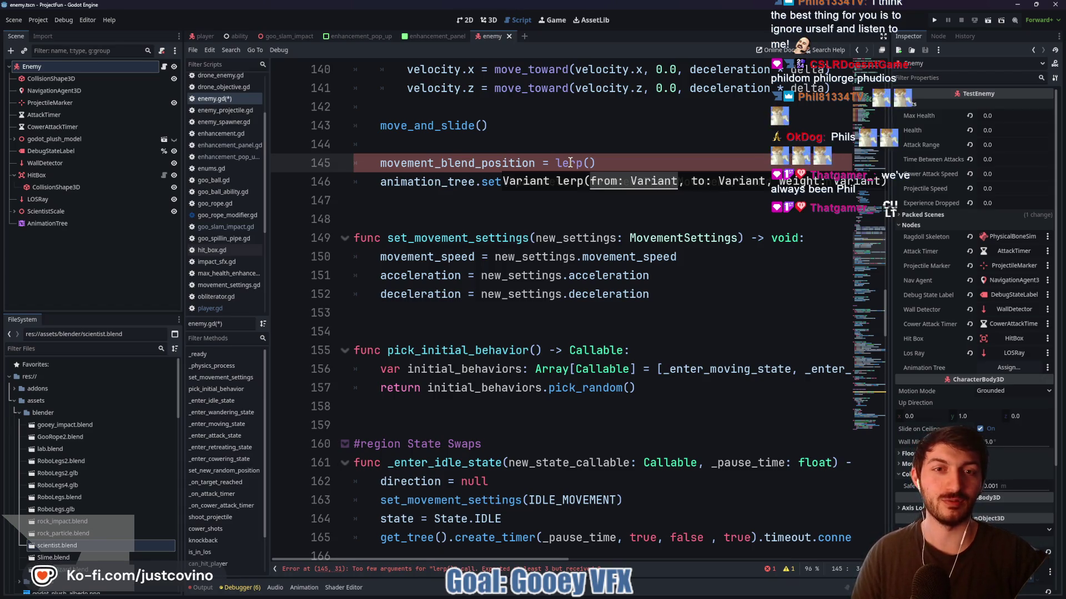
pyautogui.write('ovement_')
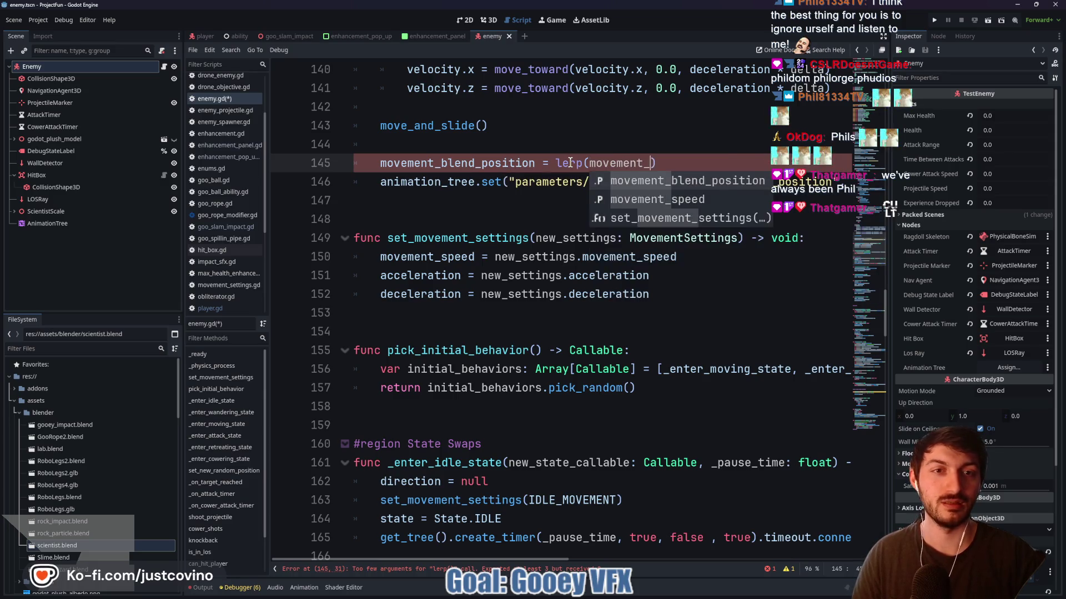
pyautogui.press('Return')
pyautogui.write(',')
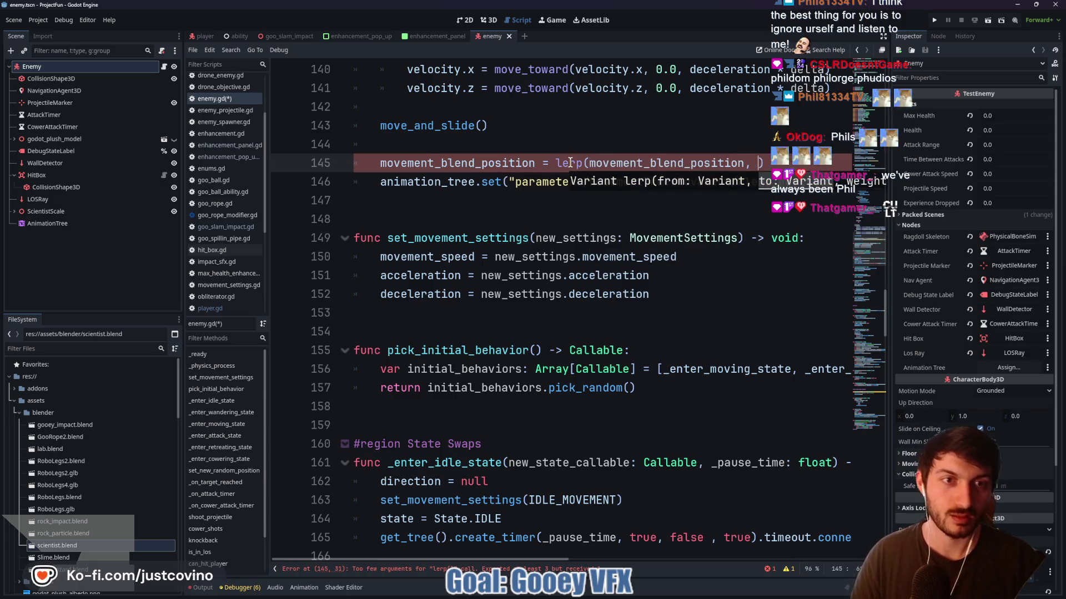
pyautogui.scroll(4, 596, 203)
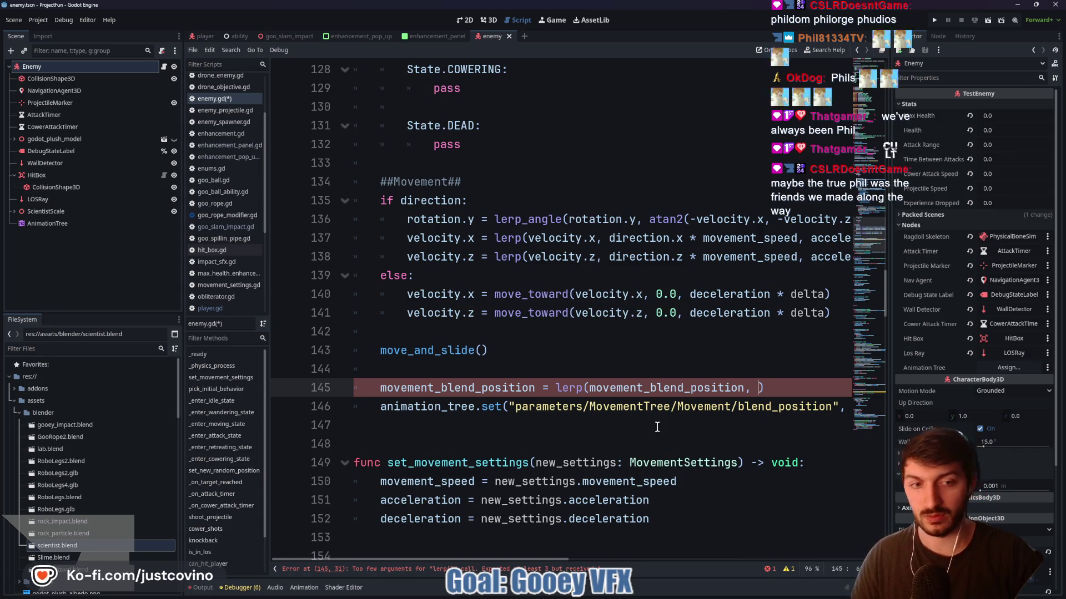
pyautogui.write('Vector2(')
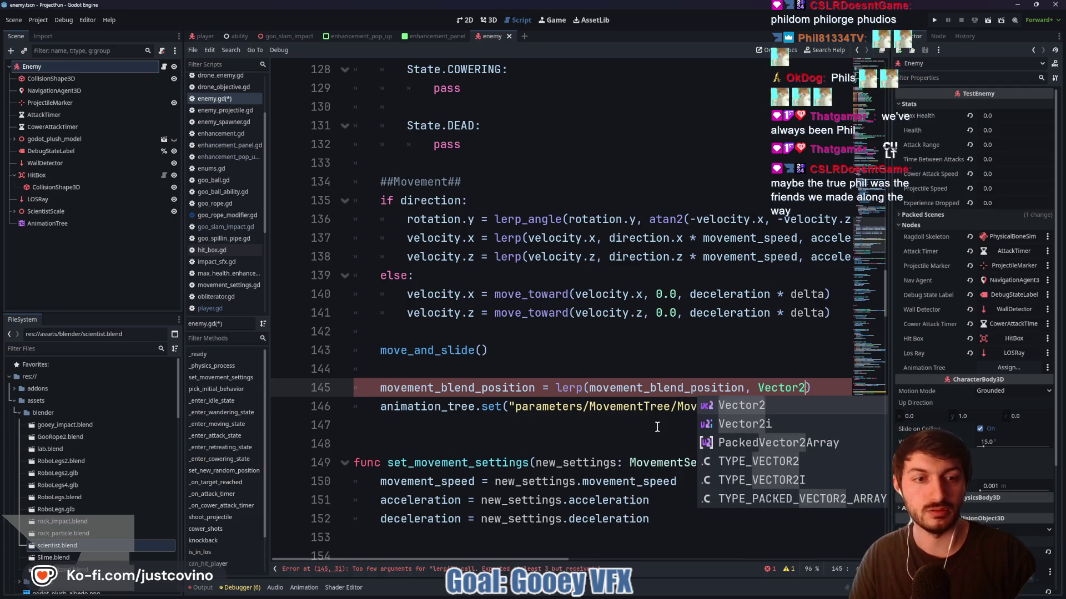
pyautogui.write('direciton.x, ')
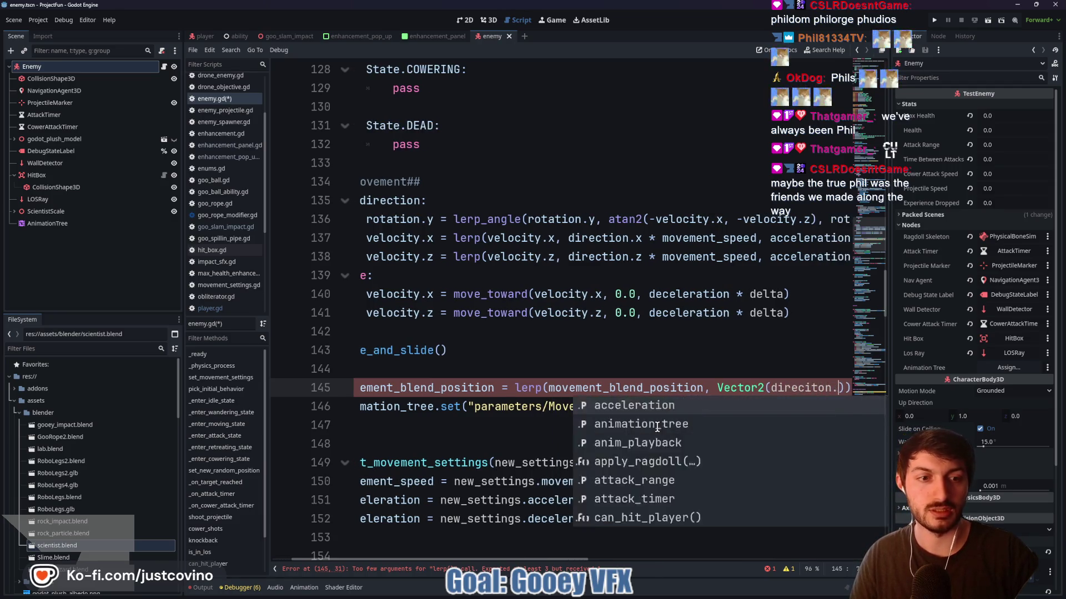
pyautogui.write('direciton.z')
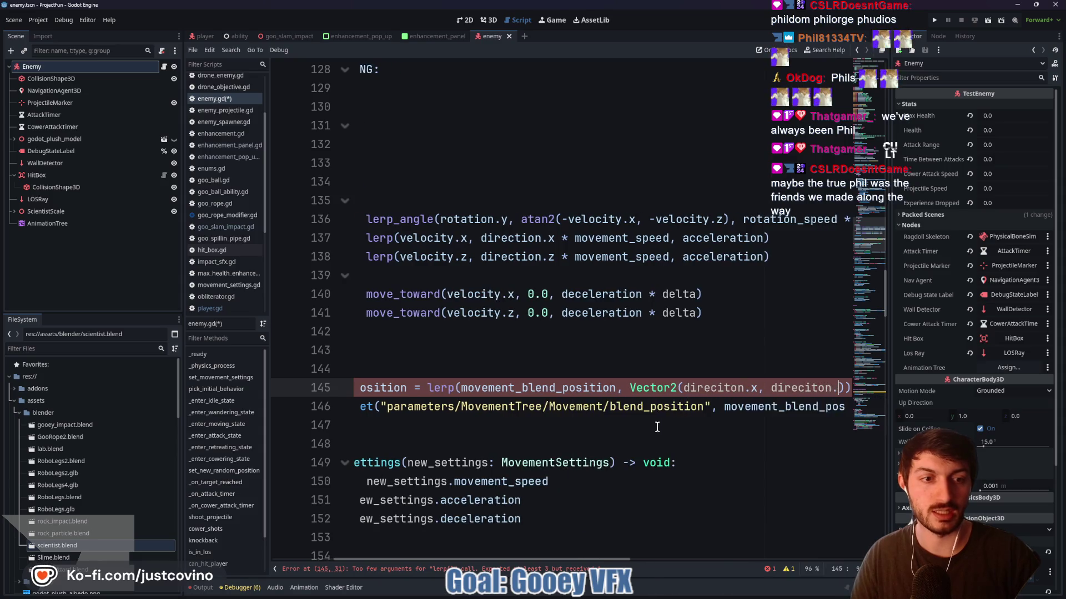
pyautogui.write(')')
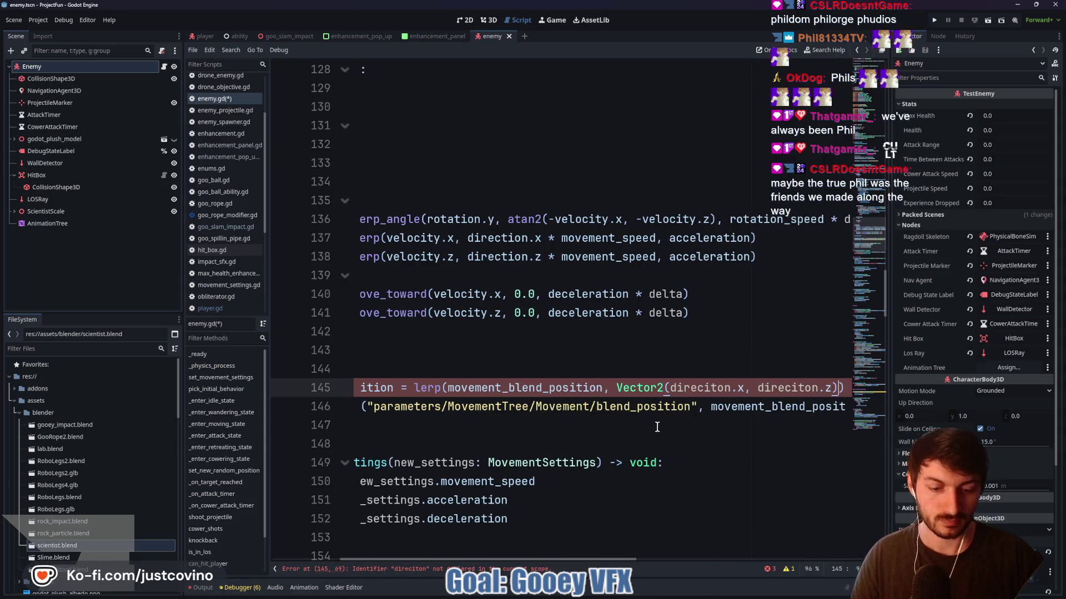
pyautogui.write(',')
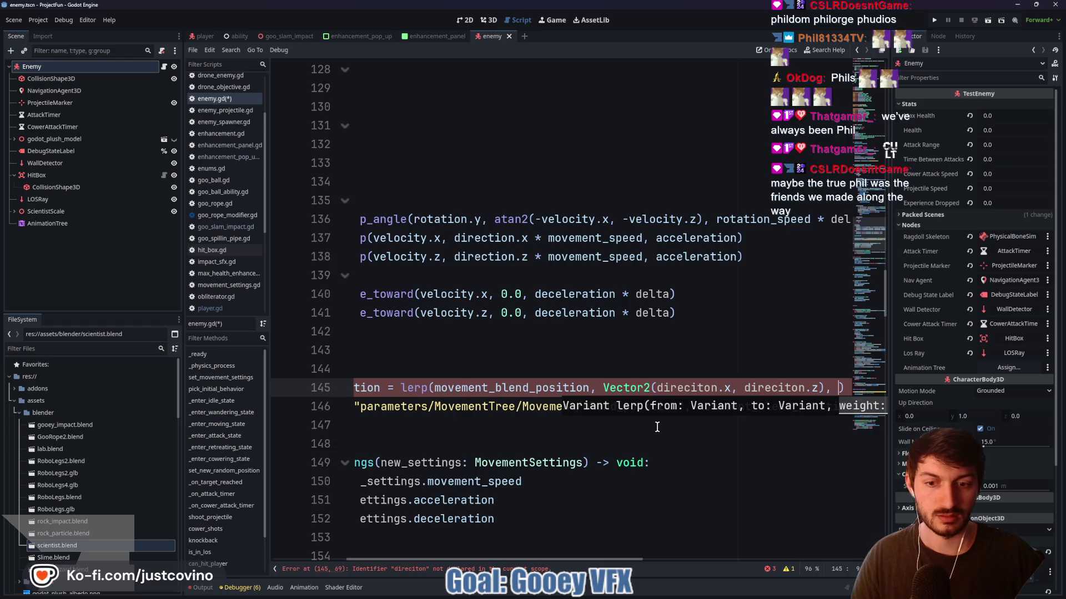
# Step: Fix the 'direciton' typos, add the 0.1 weight, and save enemy.gd
pyautogui.click(703, 389)
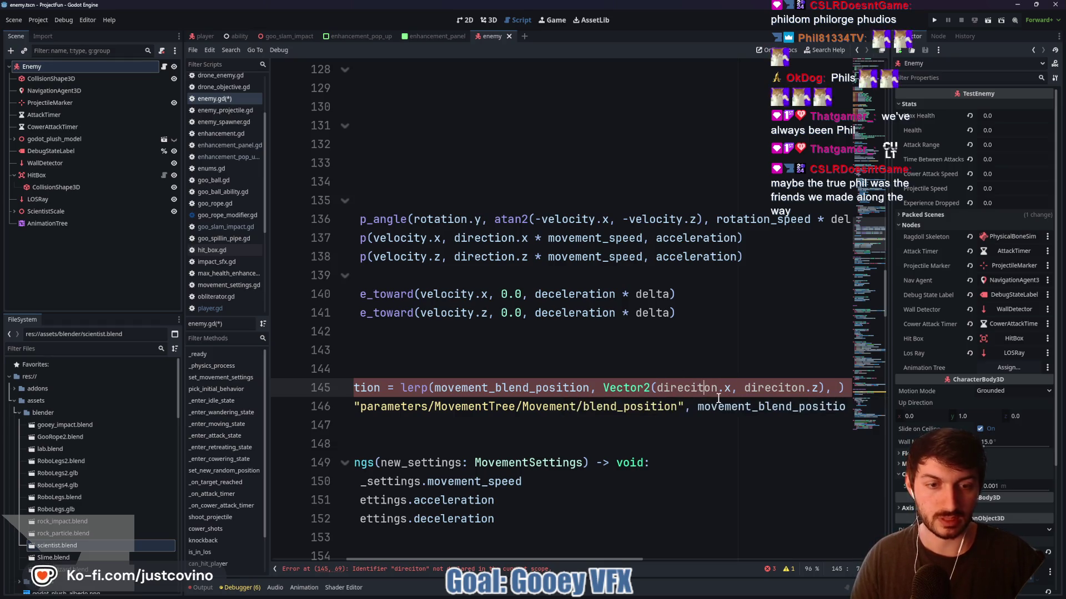
pyautogui.press('BackSpace')
pyautogui.write('t')
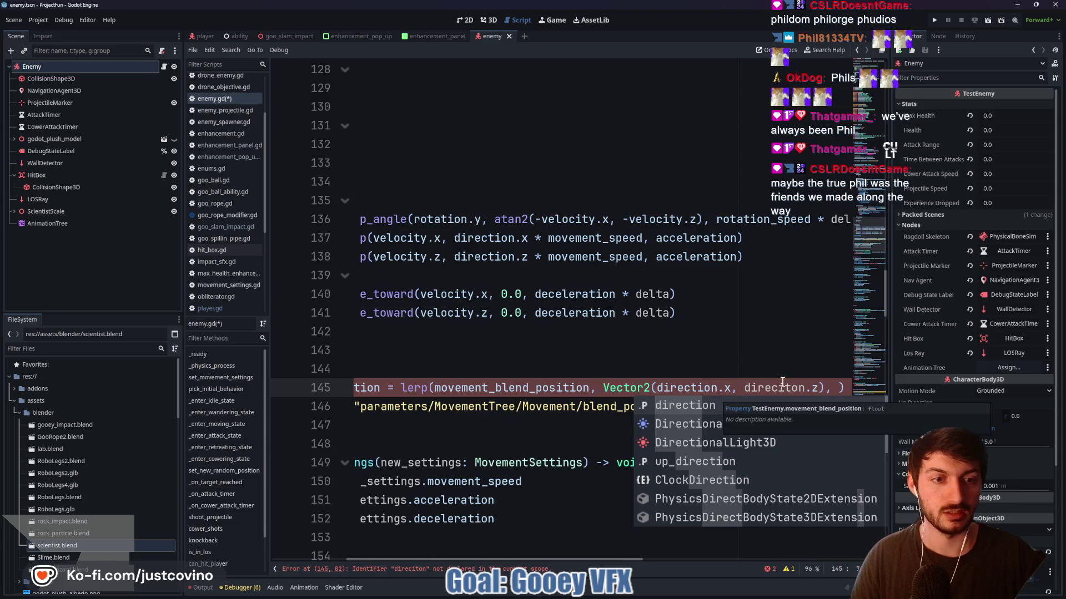
pyautogui.click(787, 386)
pyautogui.write('ti')
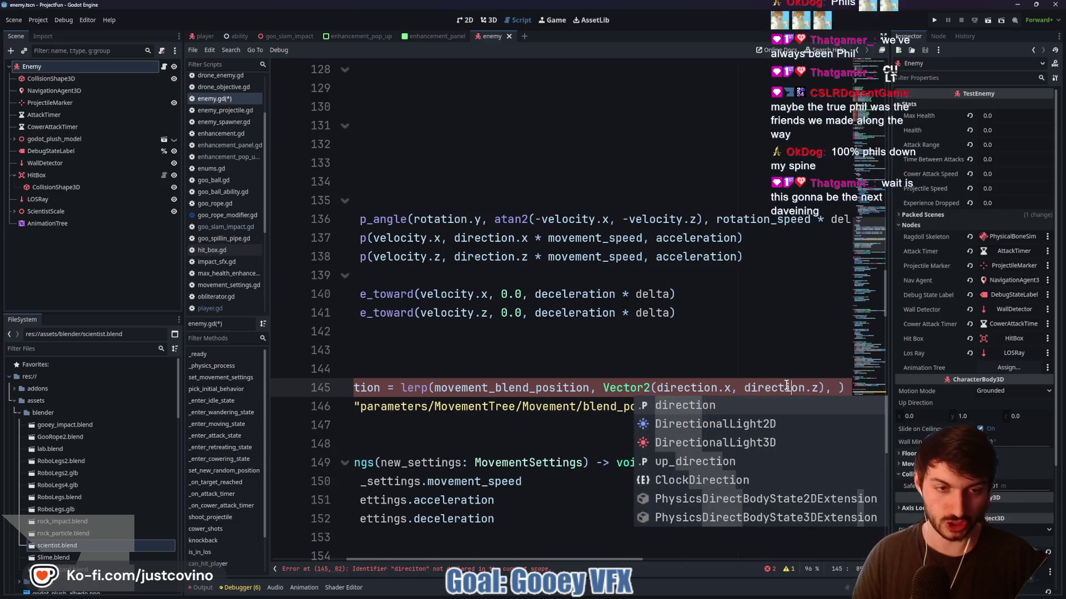
pyautogui.click(825, 388)
pyautogui.press('BackSpace')
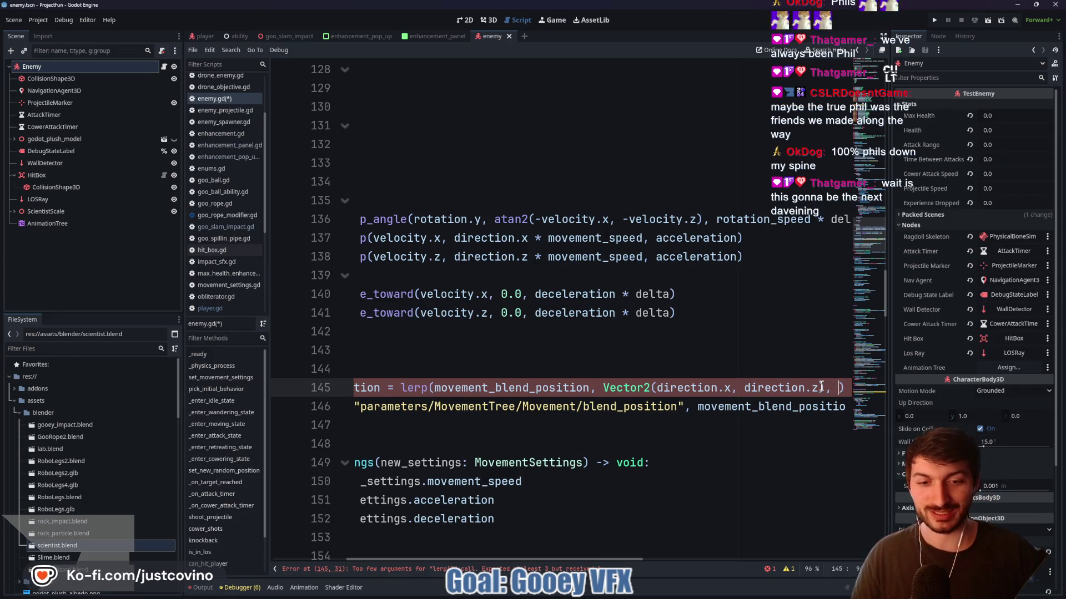
pyautogui.write('0.')
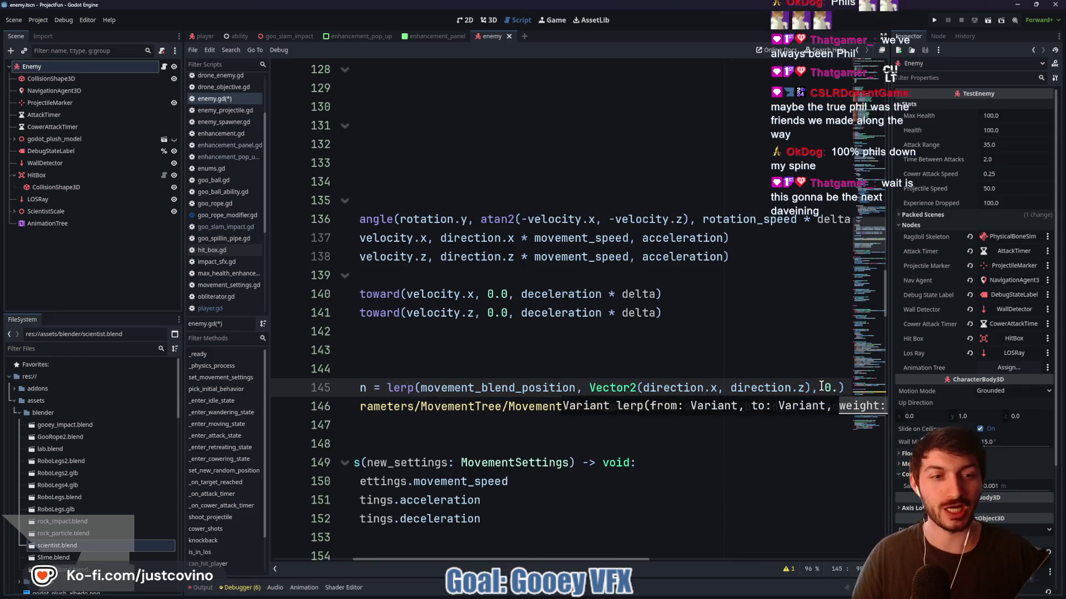
pyautogui.write('15')
pyautogui.press('Up')
pyautogui.hotkey('ctrl', 's')
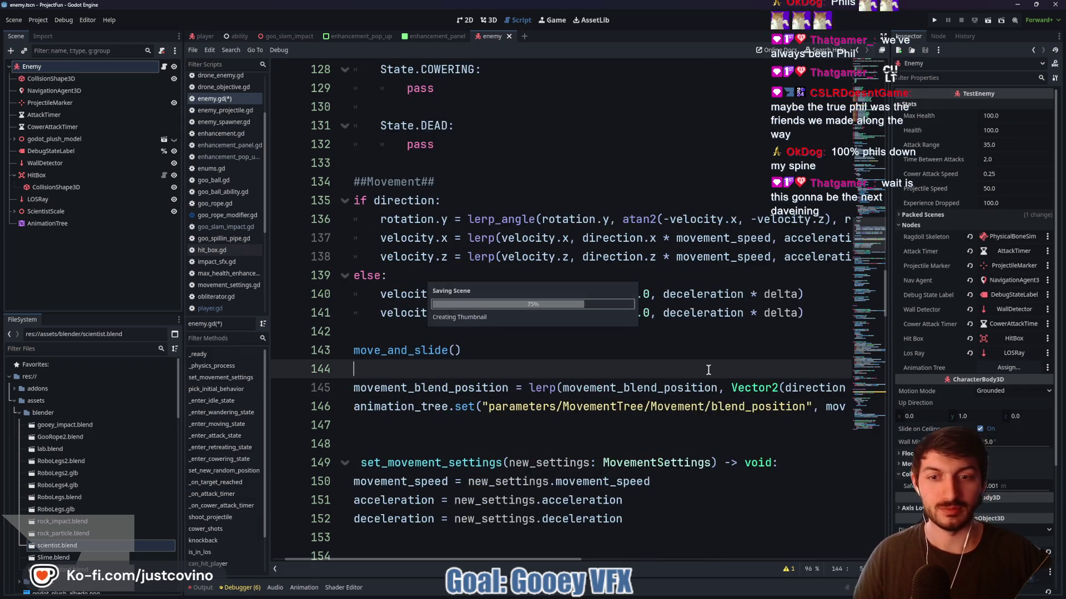
# Step: Run the ProjectFun game to test the updated enemy movement
pyautogui.moveTo(461, 559); pyautogui.dragTo(447, 559)
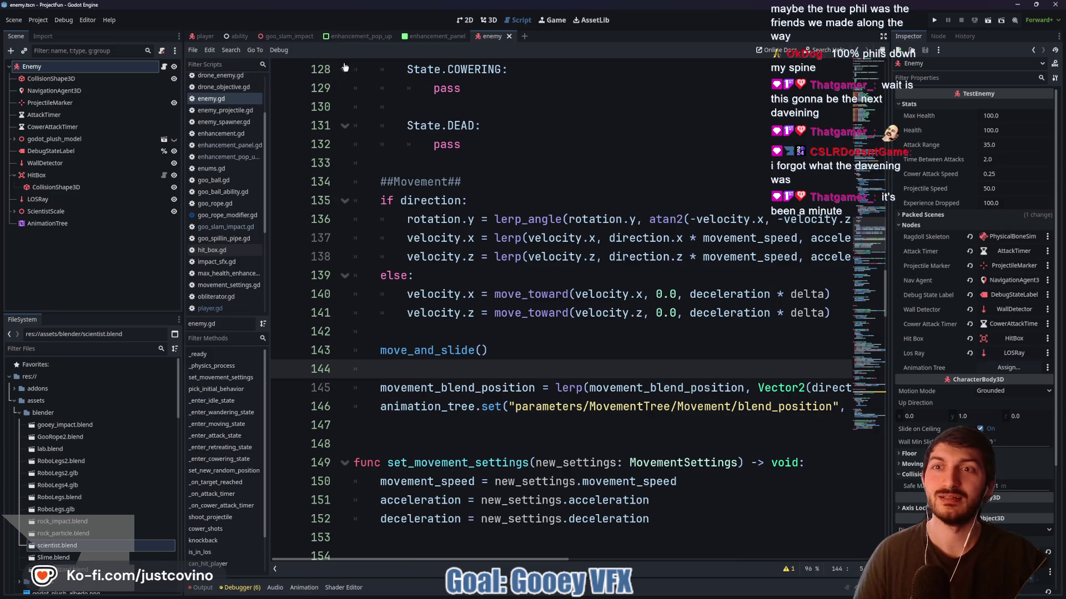
pyautogui.click(934, 20)
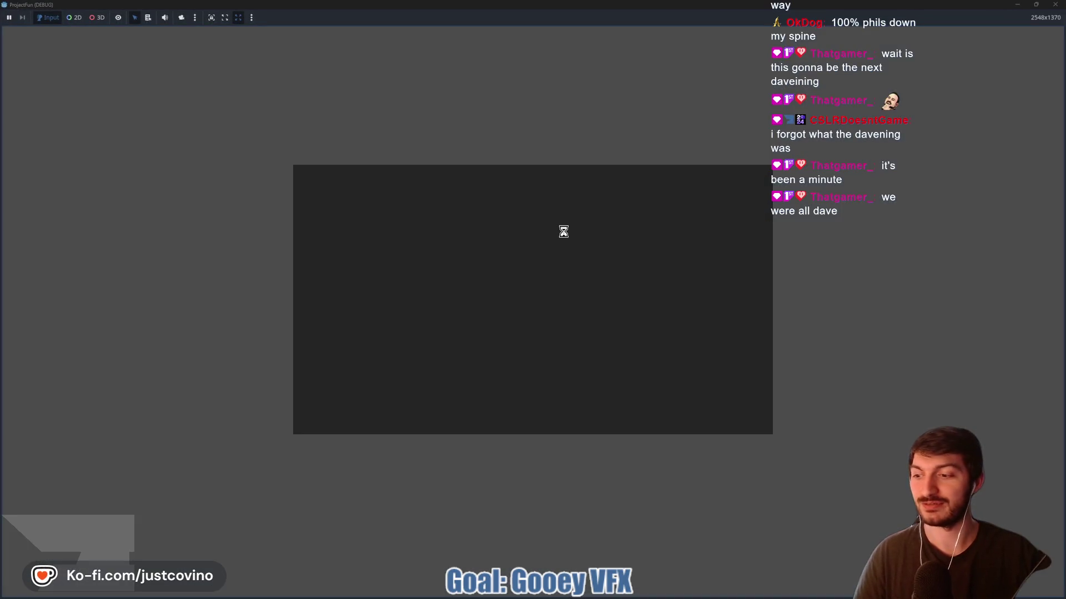